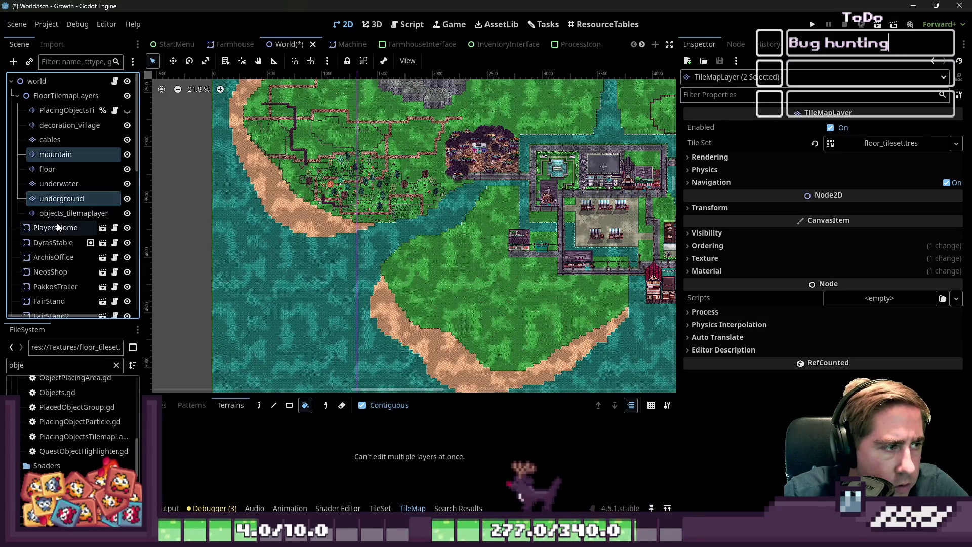
Rename objects_tilemaplayer to ObjectTileMapLayer and save the World scene
left_click(73, 209)
left_click(73, 209)
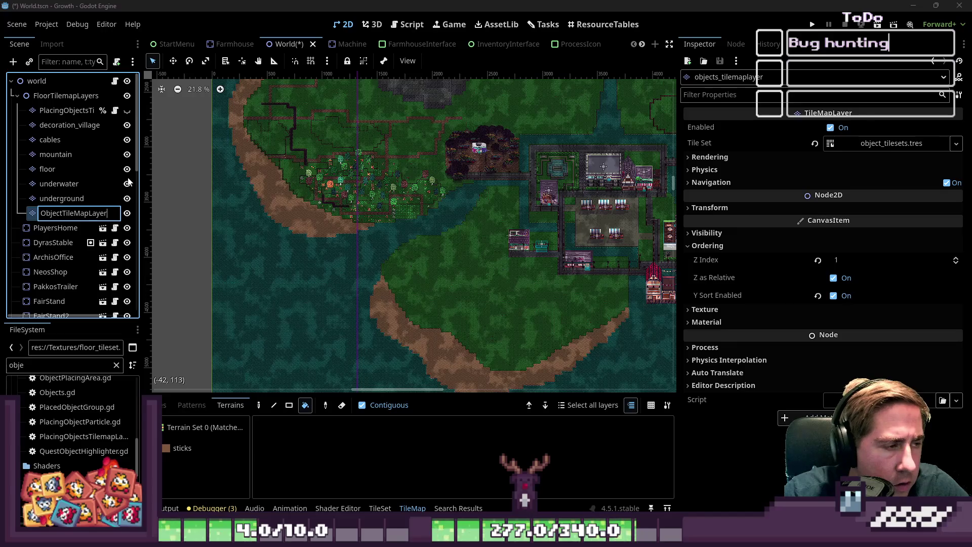
key("Return")
key("ctrl+s")
Set the tile painter to eraser in rectangle mode and show the object tileset tiles
scroll(296, 172, "up", 1)
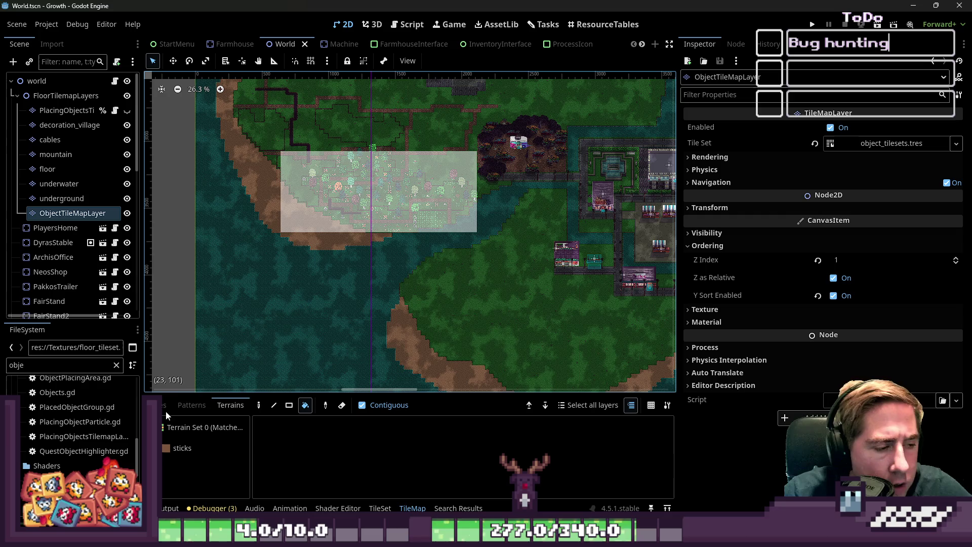
scroll(319, 167, "up", 1)
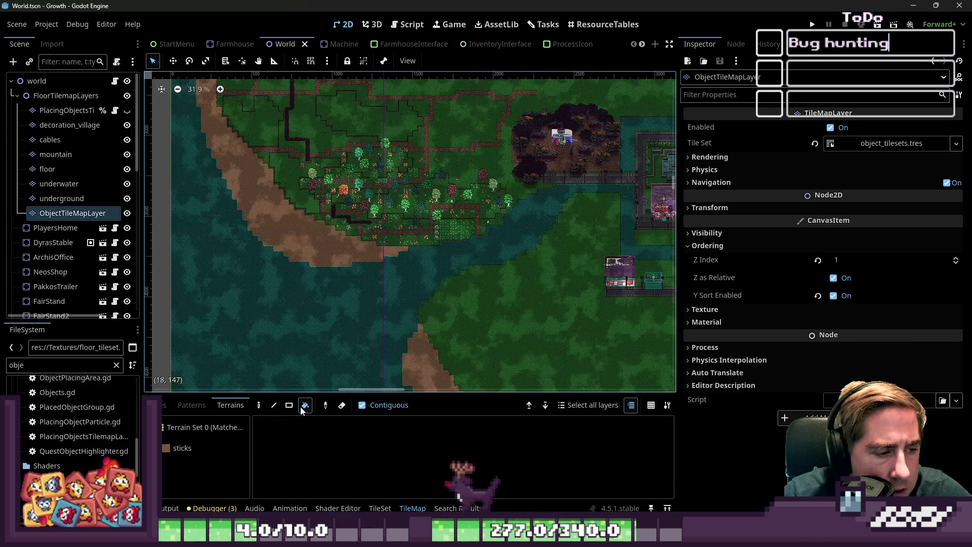
left_click(342, 405)
left_click(294, 408)
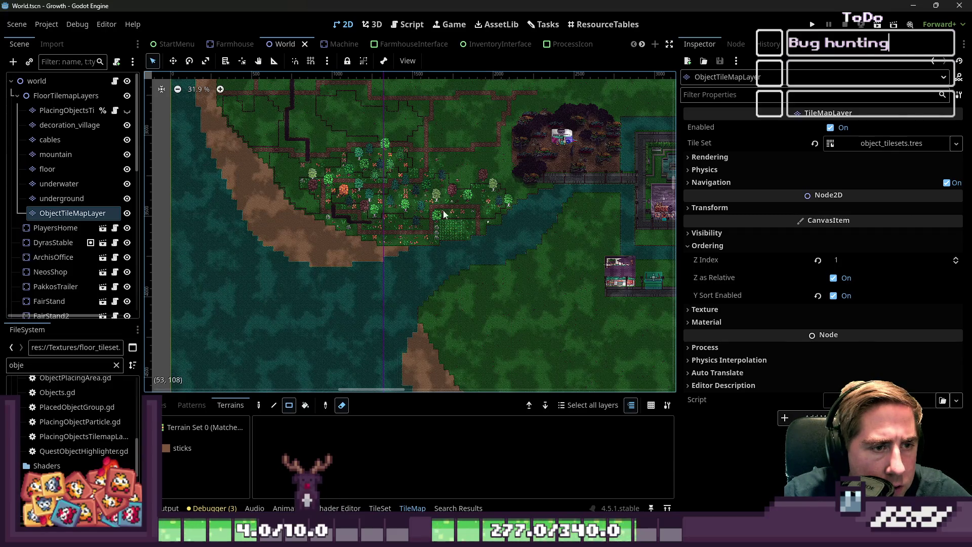
key("Page_Up")
key("Page_Down")
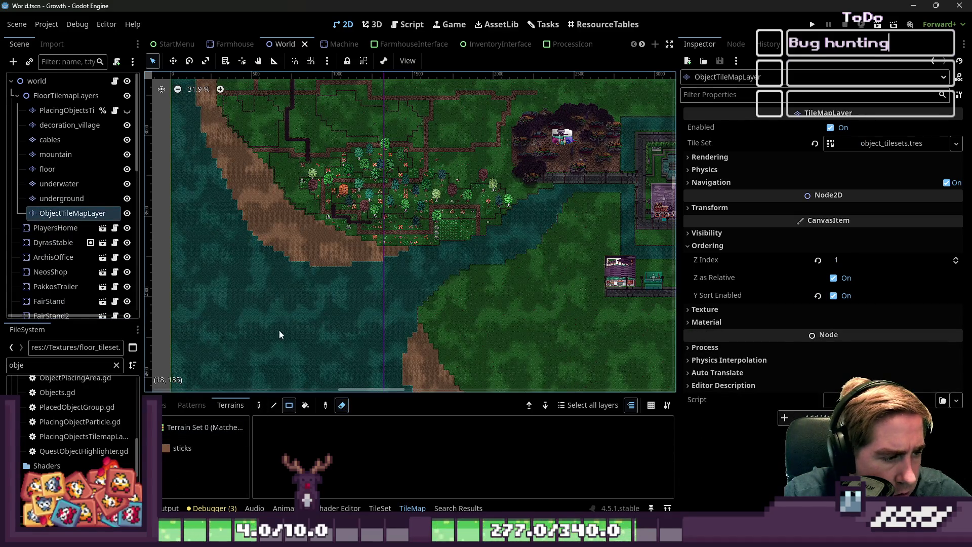
left_click(163, 405)
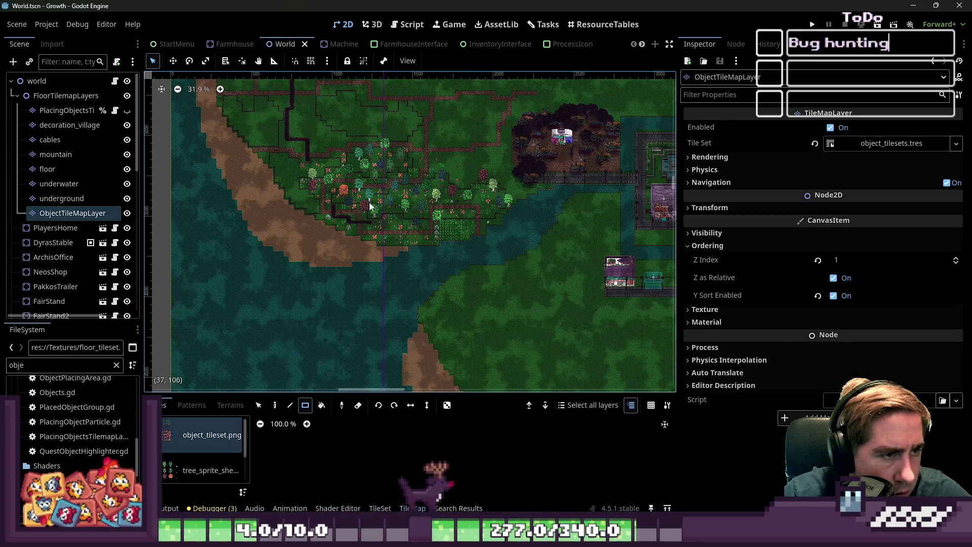
Erase two blocks of forest trees and objects from ObjectTileMapLayer, then select the floor layer
scroll(313, 152, "up", 3)
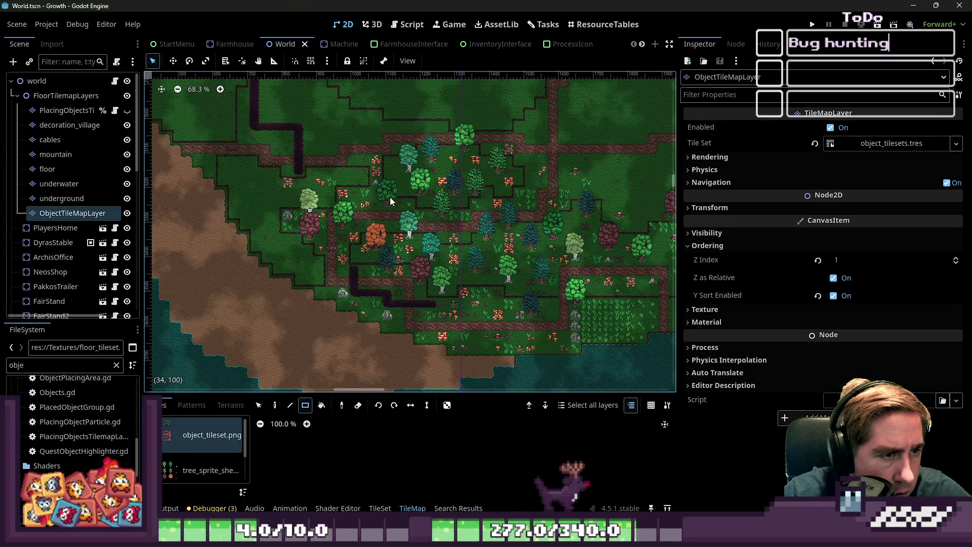
left_click_drag(266, 138, 288, 190)
scroll(313, 194, "down", 2)
left_click_drag(456, 208, 587, 307)
scroll(523, 294, "down", 2)
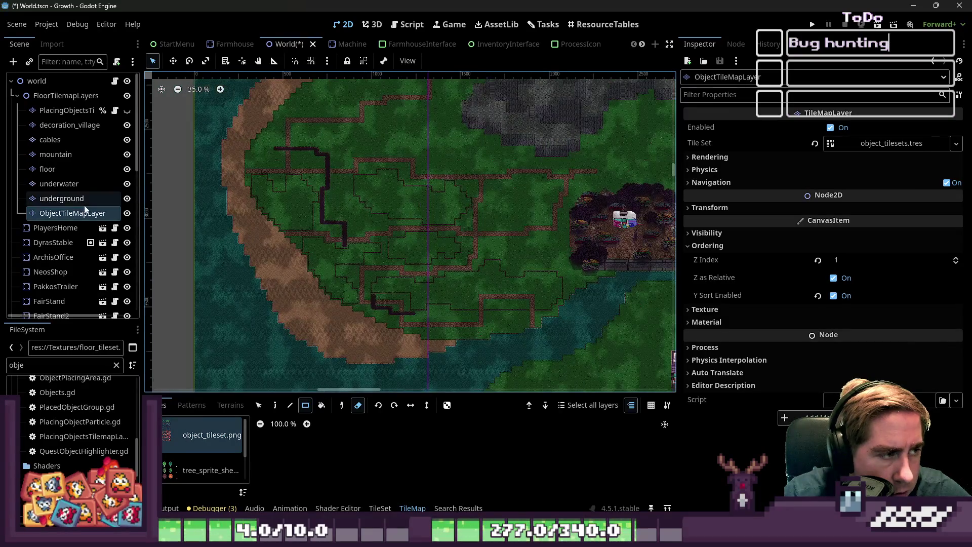
left_click(81, 199)
left_click(74, 168)
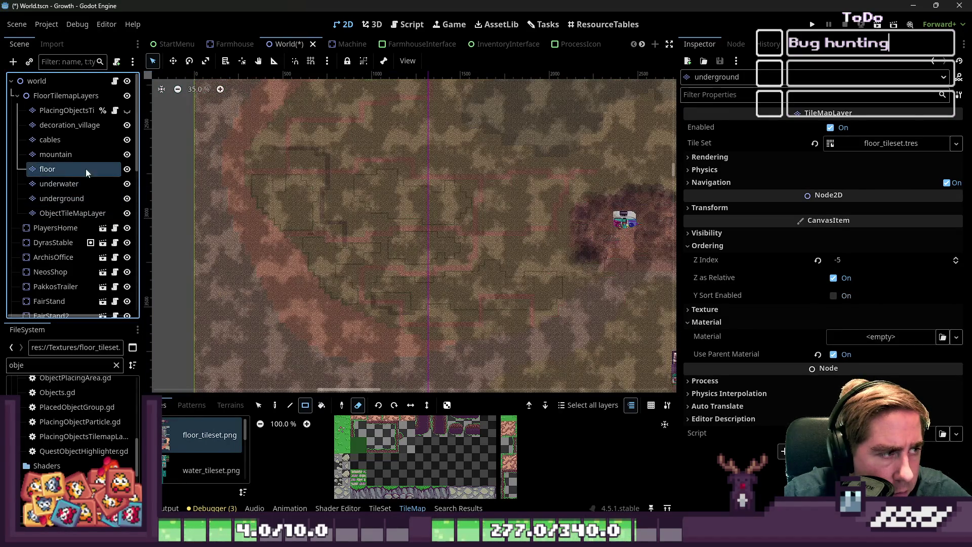
In the floor tileset's Paint mode, apply the custom data property to the dark green grass tile
scroll(357, 182, "up", 1)
scroll(357, 181, "up", 1)
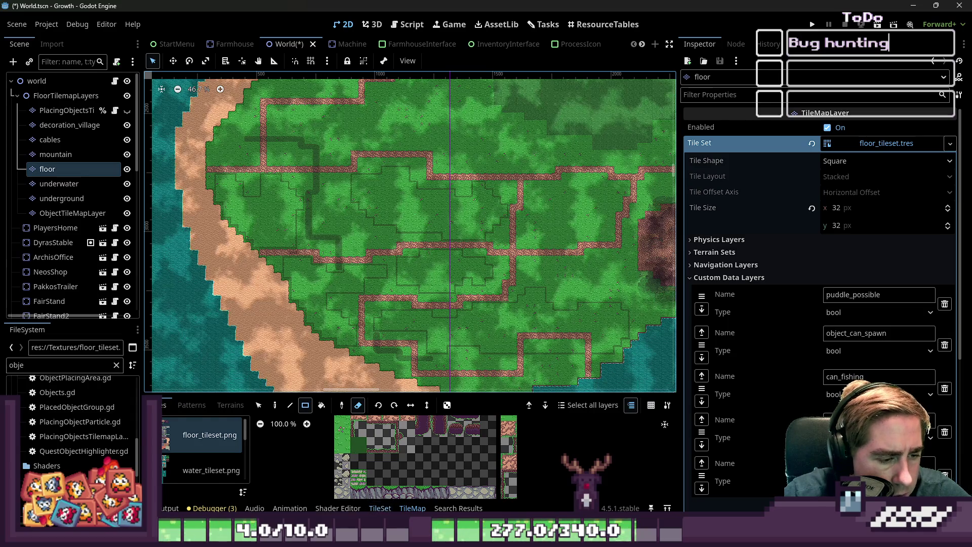
left_click(379, 507)
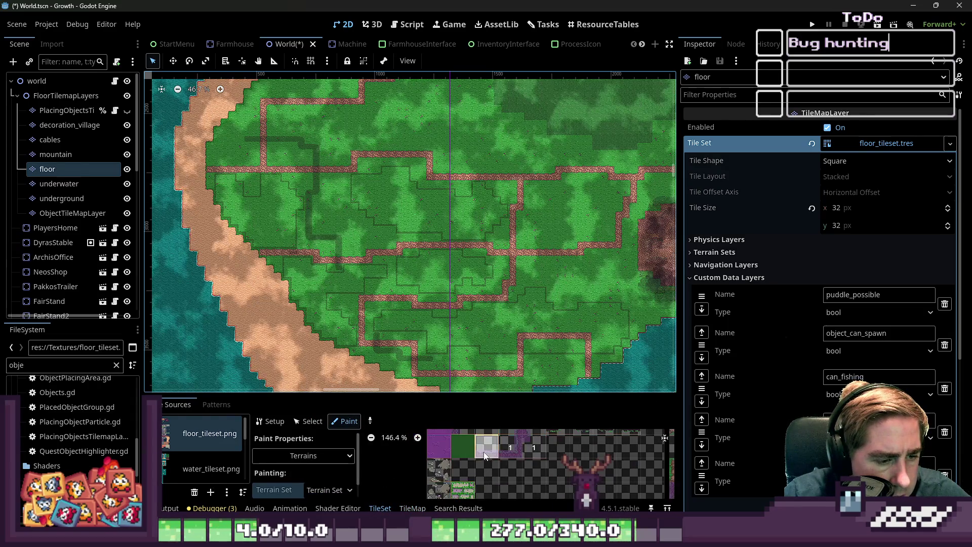
left_click(310, 423)
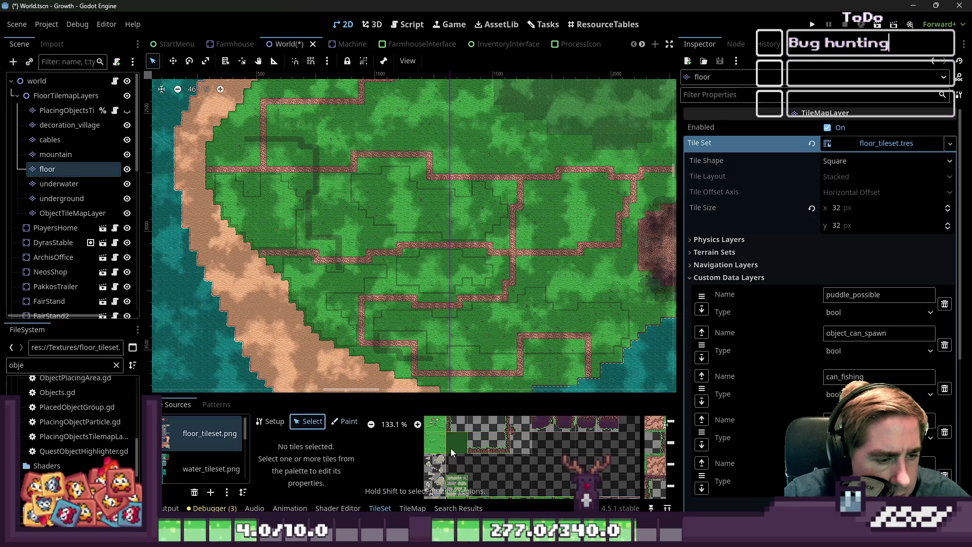
left_click(271, 421)
left_click(452, 450)
left_click(308, 422)
left_click(347, 422)
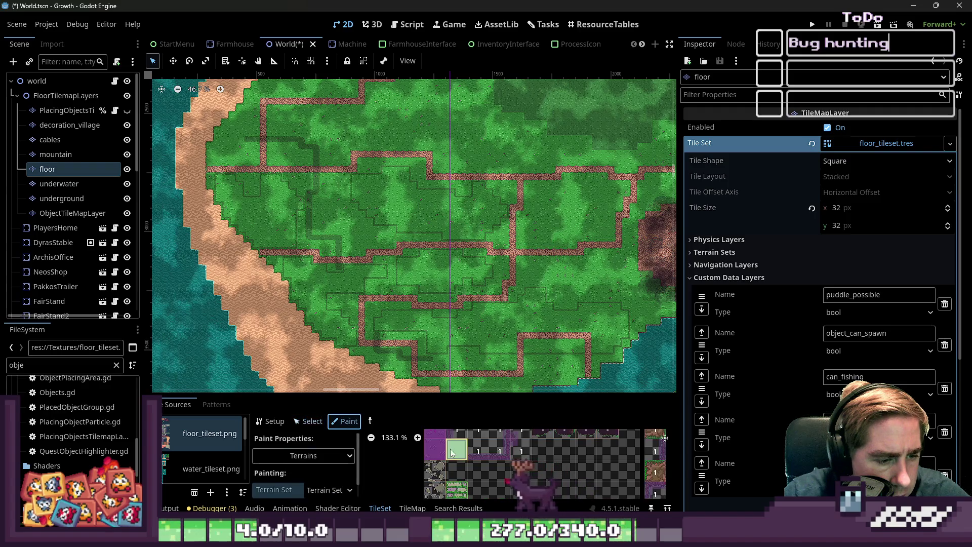
left_click(462, 441)
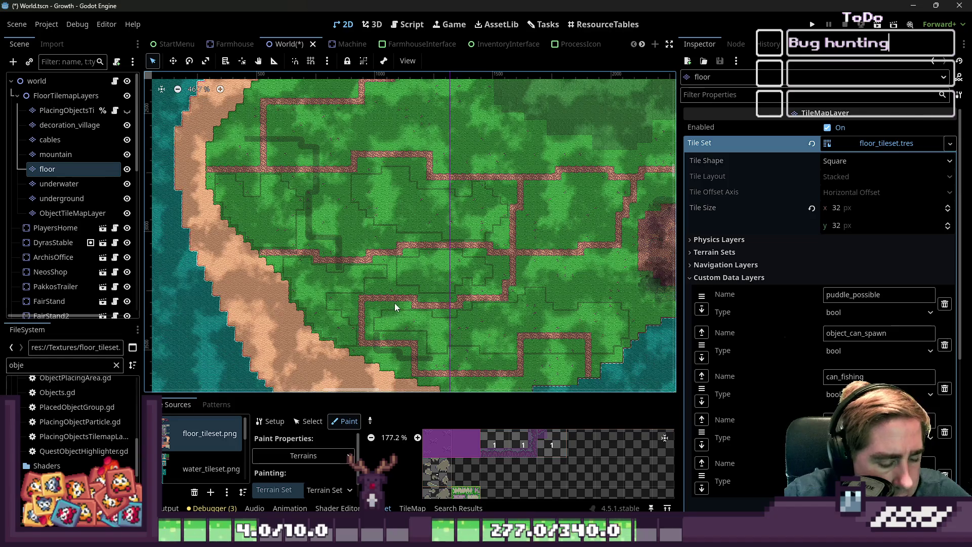
scroll(314, 272, "down", 2)
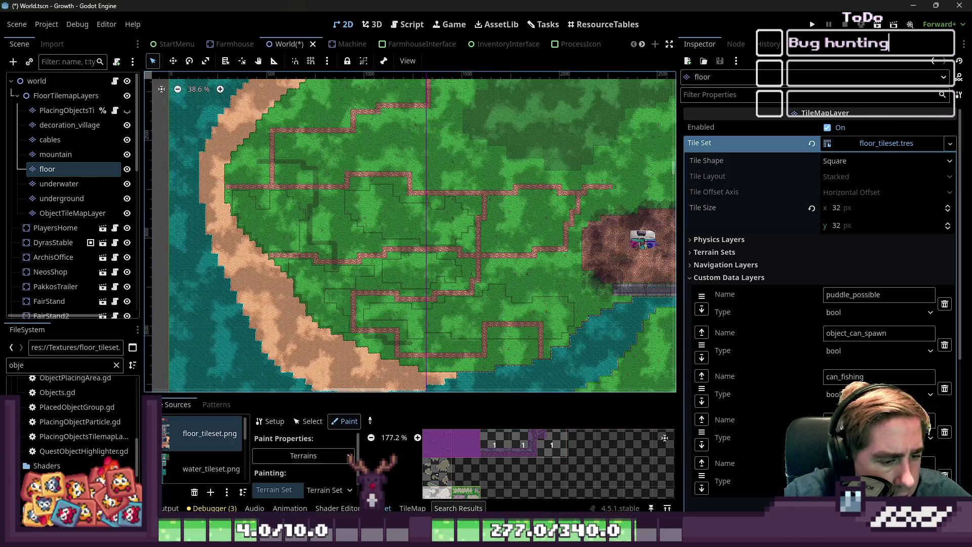
left_click(412, 508)
scroll(324, 253, "up", 2)
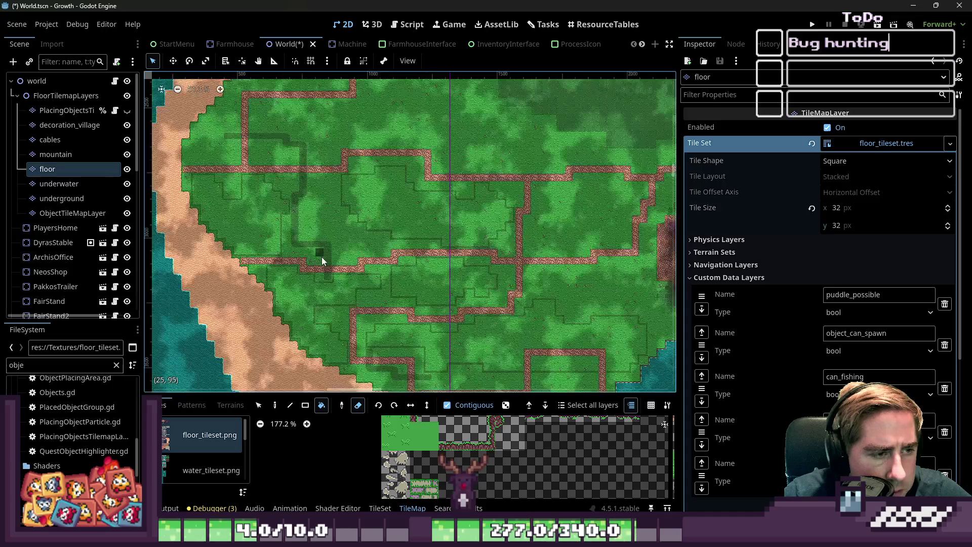
Undo an accidental grass erase and pick the grass terrain from Terrain Set 0
scroll(324, 250, "up", 2)
left_click(353, 242)
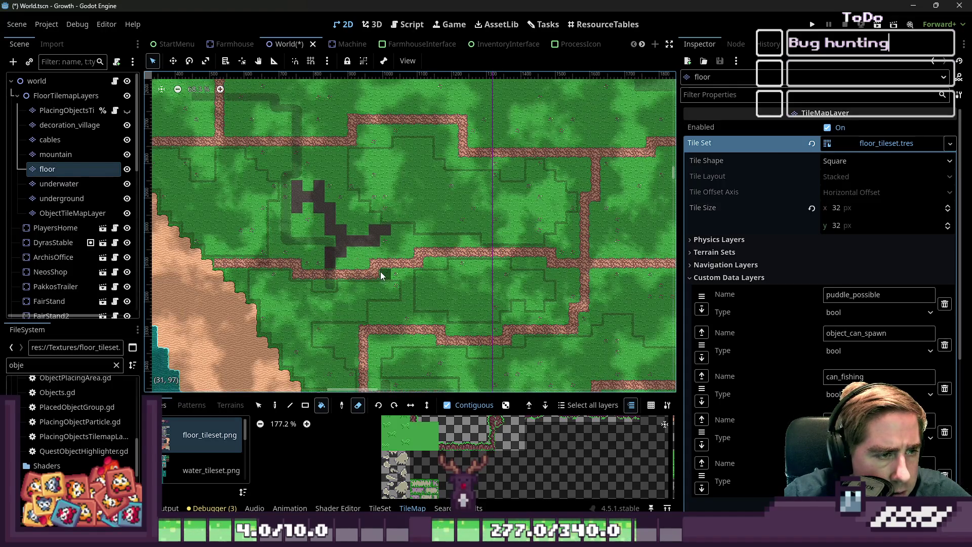
key("ctrl+z")
key("e")
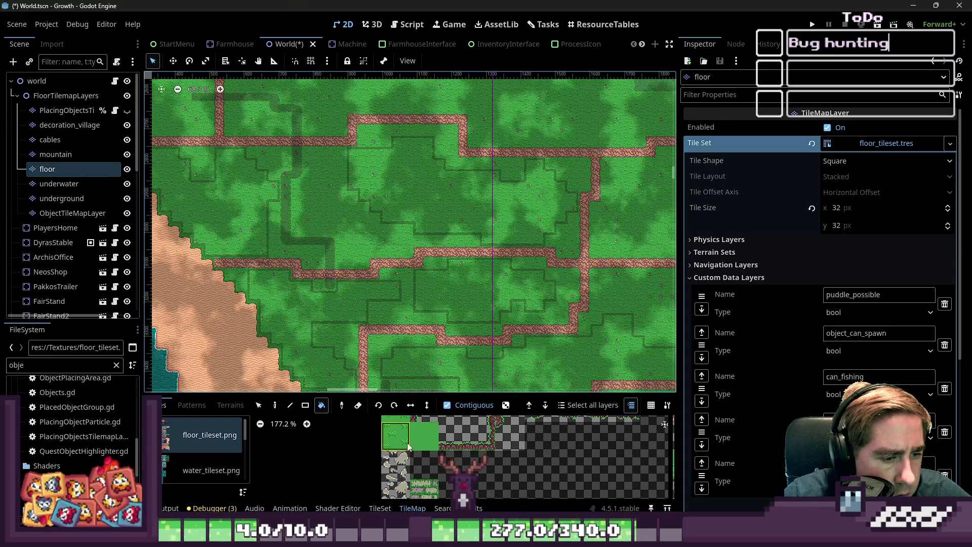
left_click(230, 405)
left_click(182, 447)
scroll(353, 274, "up", 1)
scroll(352, 273, "up", 1)
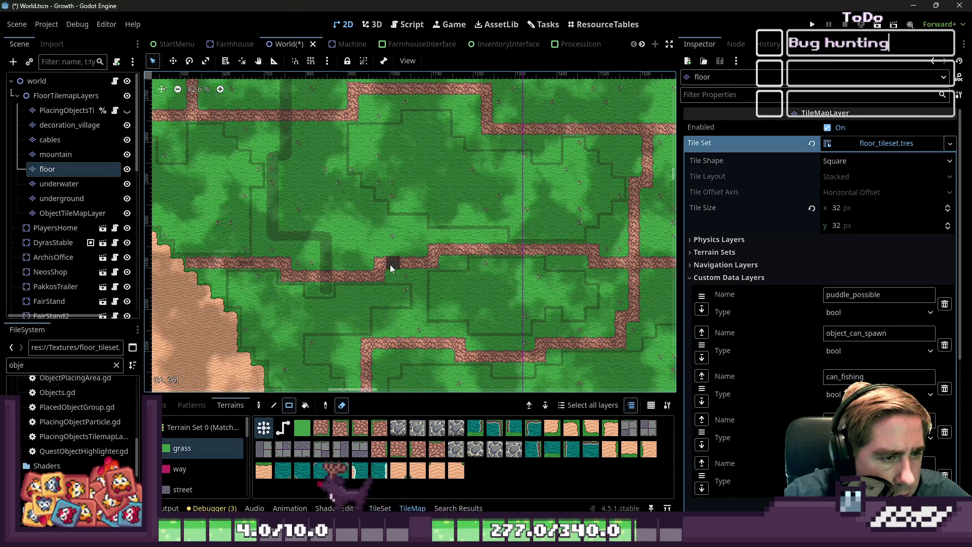
scroll(386, 344, "down", 2)
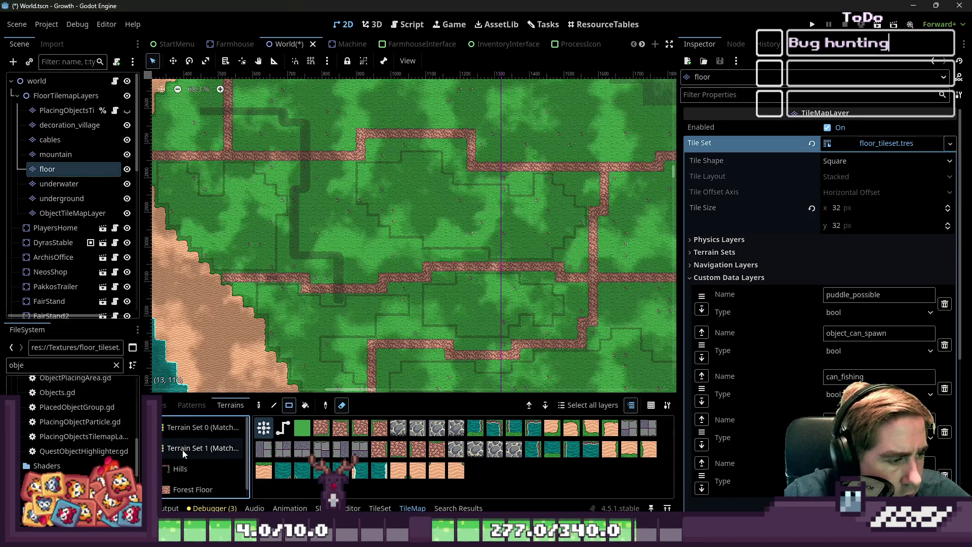
left_click(177, 454)
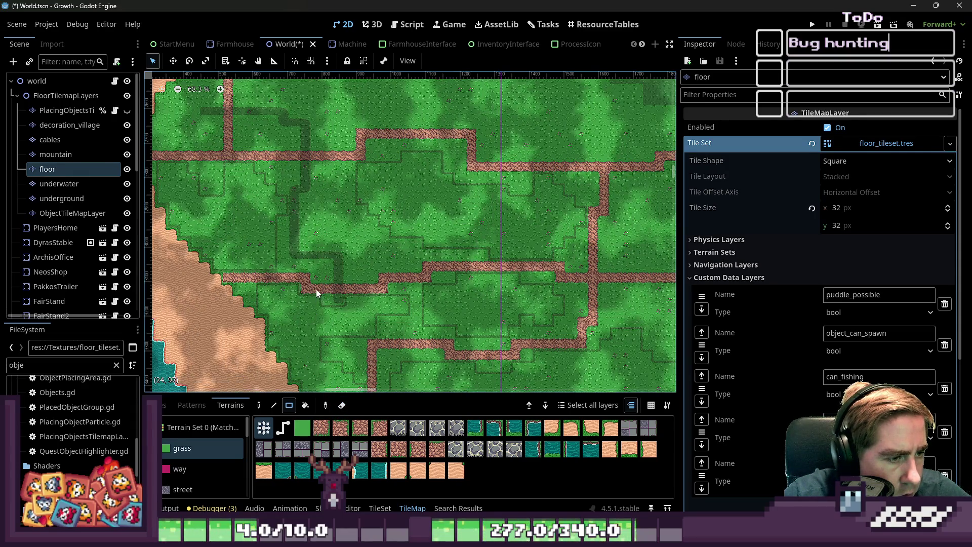
Cover a dirt path segment with grass using a rectangle and a bucket fill
left_click_drag(315, 288, 377, 289)
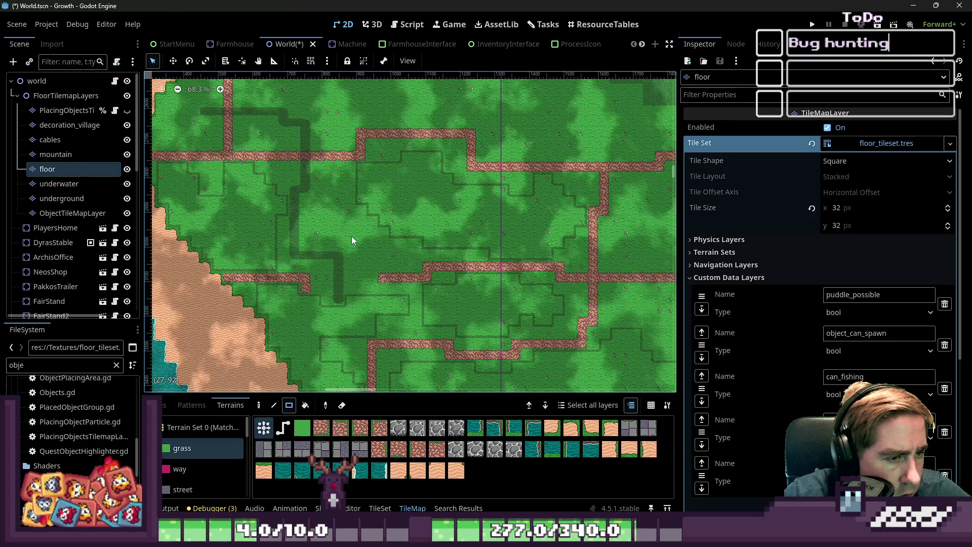
left_click(306, 404)
left_click(396, 277)
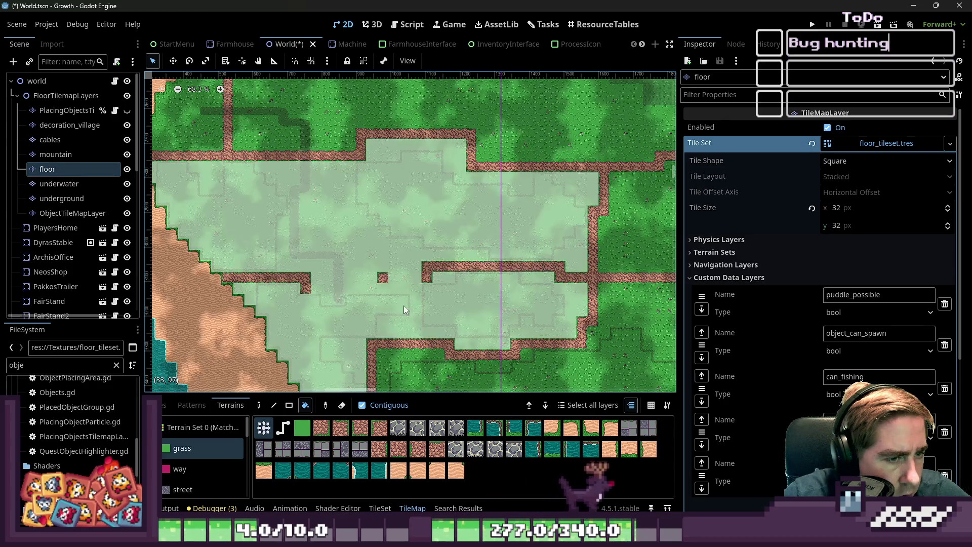
key("r")
scroll(327, 256, "down", 5)
scroll(386, 356, "up", 5)
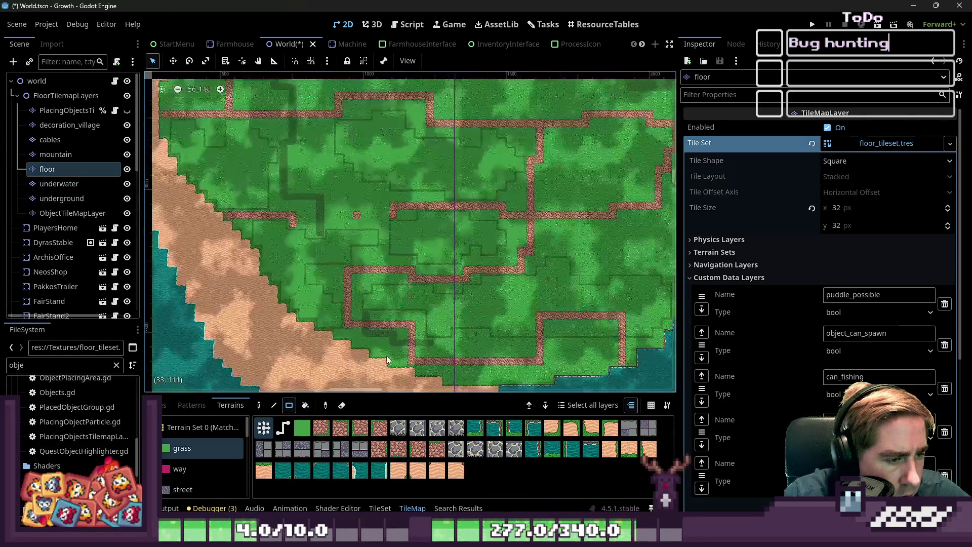
Paint several grass rectangles over the dirt paths across the forest
mouse_move(392, 363)
left_mouse_down()
mouse_move(626, 294)
mouse_move(650, 273)
left_mouse_up()
left_click_drag(576, 292, 393, 198)
mouse_move(334, 312)
left_mouse_down()
mouse_move(491, 217)
mouse_move(618, 253)
left_mouse_up()
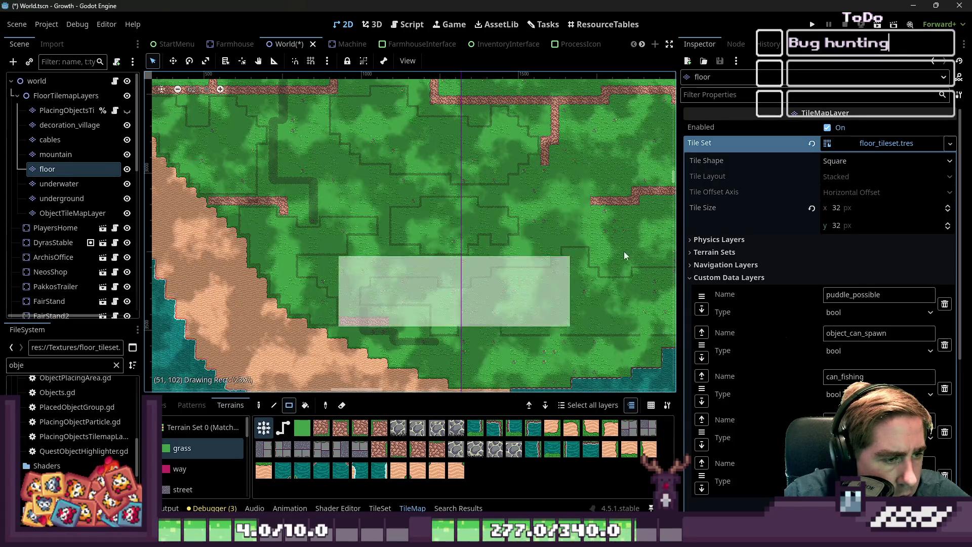
scroll(346, 191, "down", 3)
scroll(278, 237, "up", 3)
left_click_drag(277, 236, 478, 169)
scroll(333, 234, "down", 5)
scroll(354, 212, "up", 6)
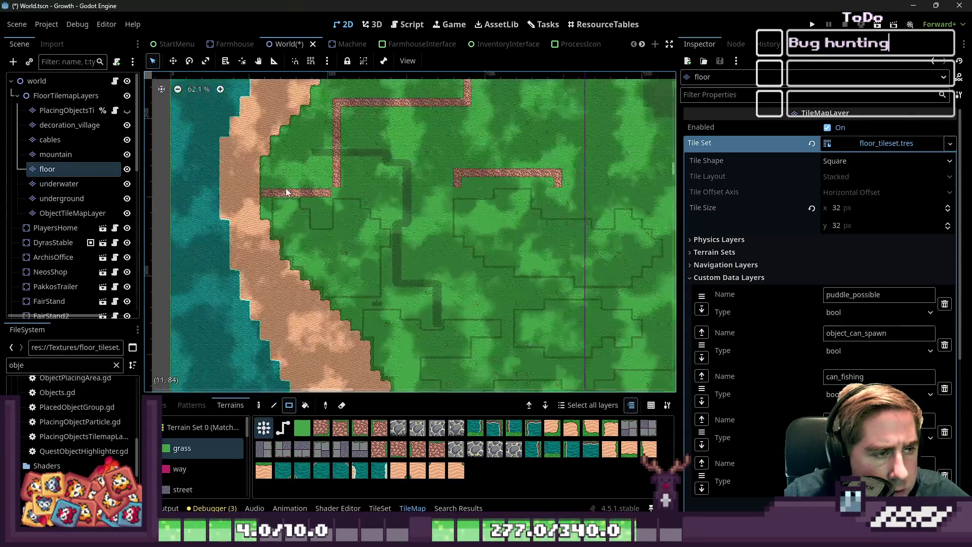
scroll(354, 198, "down", 3)
left_click_drag(319, 201, 422, 107)
left_click_drag(404, 106, 678, 256)
scroll(318, 249, "down", 1)
scroll(318, 249, "right", 3)
scroll(455, 259, "up", 1)
left_click_drag(483, 268, 378, 177)
mouse_move(416, 165)
left_mouse_down()
mouse_move(432, 181)
mouse_move(504, 190)
left_mouse_up()
scroll(445, 237, "up", 5)
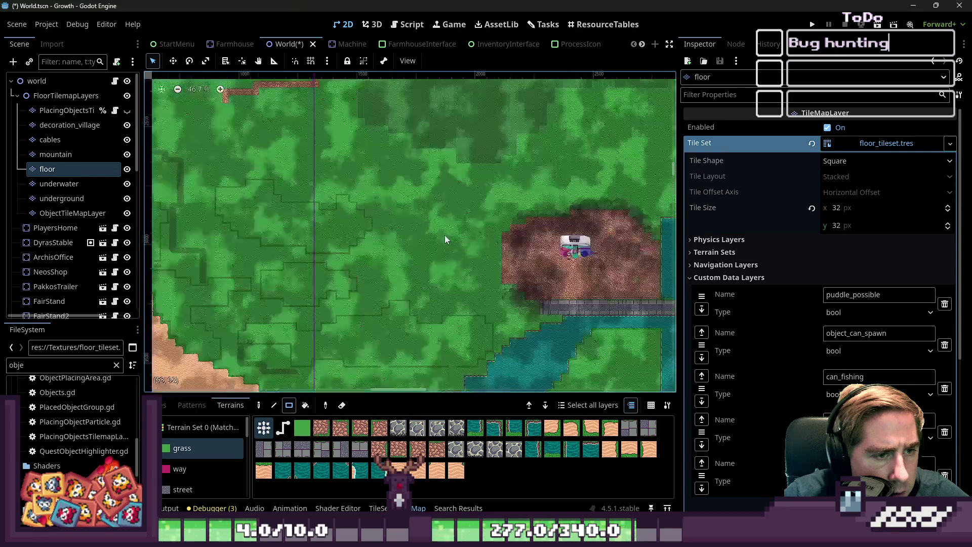
Undo the last stroke, then repaint the large area and L-shaped path with grass
key("ctrl+z")
key("ctrl+z")
left_click_drag(528, 333, 384, 118)
left_click_drag(494, 132, 616, 176)
left_click_drag(506, 163, 557, 222)
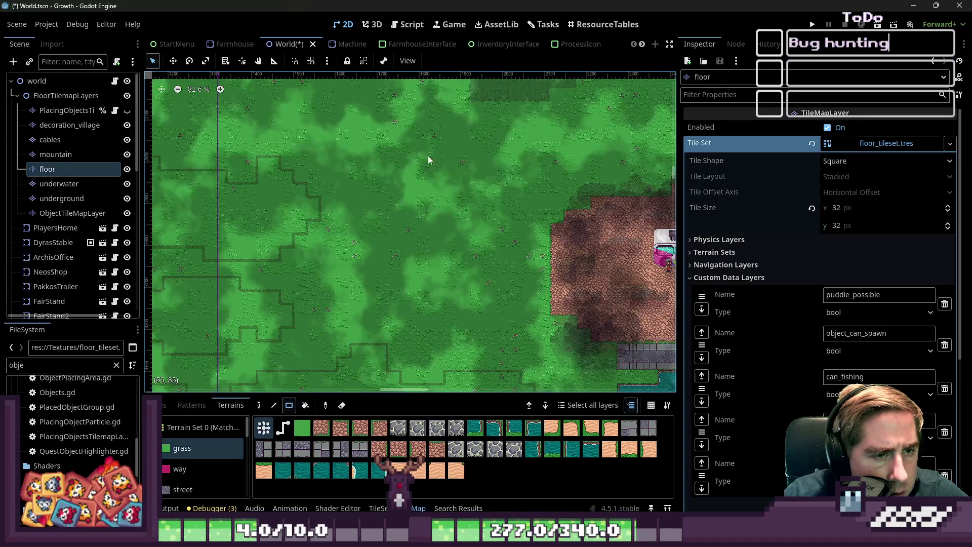
scroll(421, 136, "down", 2)
left_click_drag(390, 99, 509, 217)
scroll(466, 117, "down", 1)
left_click_drag(482, 113, 556, 239)
scroll(434, 234, "down", 1)
scroll(434, 233, "down", 1)
Bucket-fill the grass islands and upper-left plaza with plain grass, then save the World scene
left_click(306, 405)
scroll(357, 208, "down", 3)
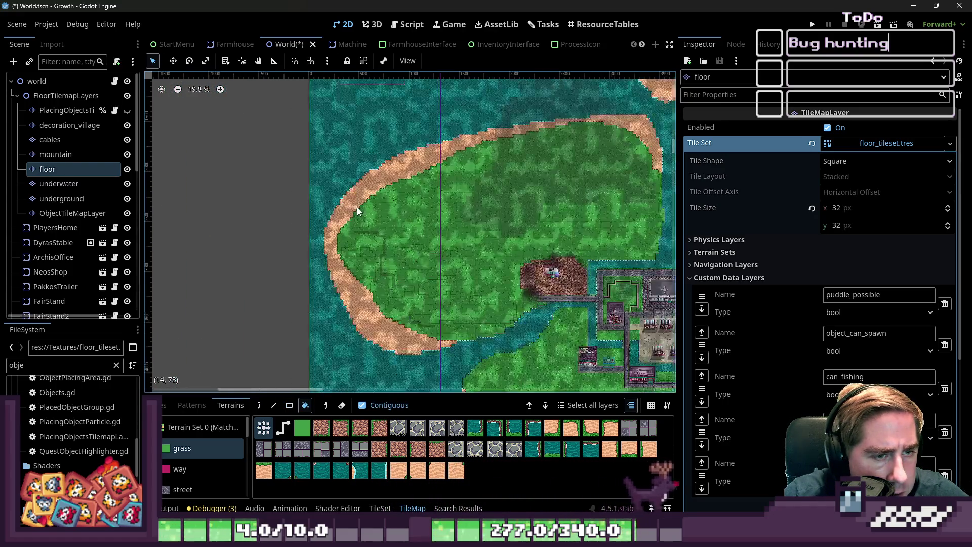
left_click(462, 271)
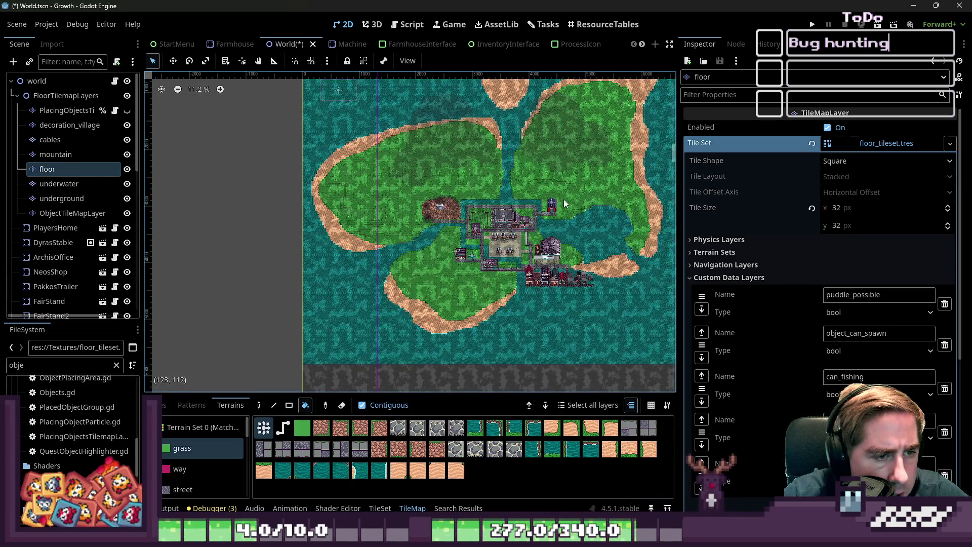
left_click(587, 192)
scroll(597, 256, "up", 5)
left_click(597, 256)
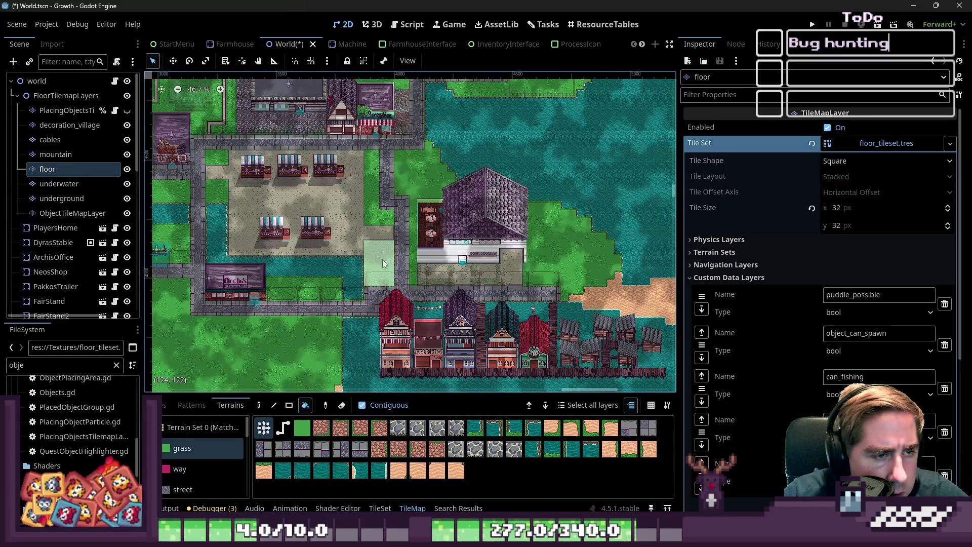
left_click(282, 287)
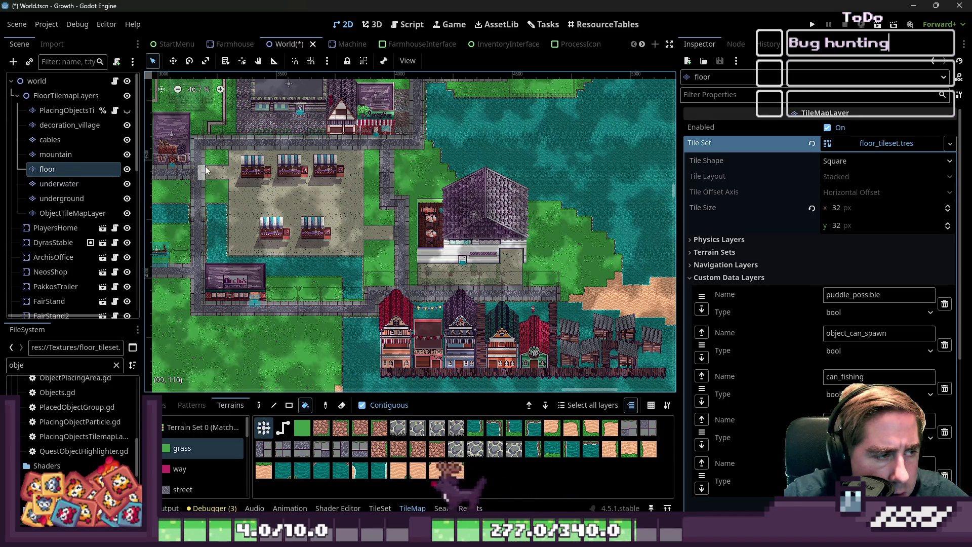
scroll(557, 278, "down", 2)
scroll(301, 159, "up", 6)
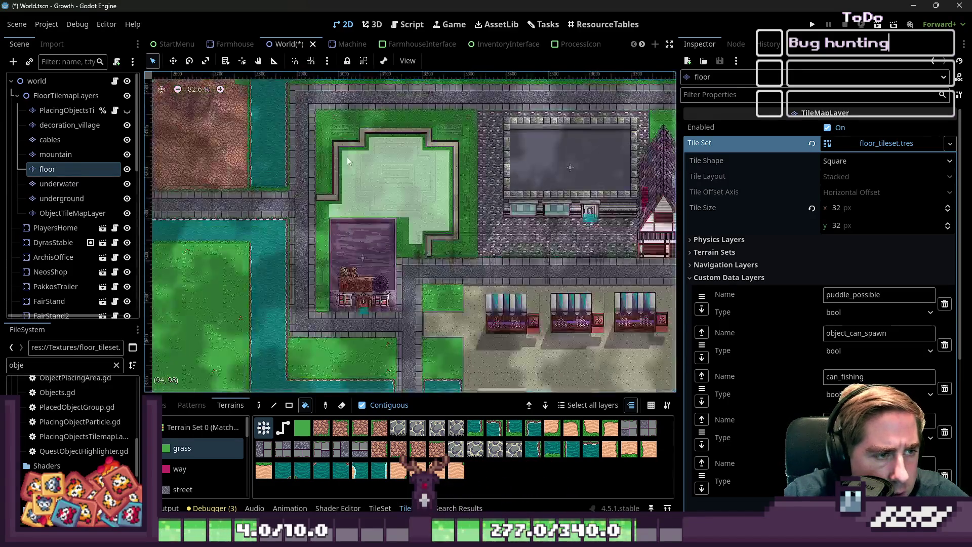
left_click(355, 183)
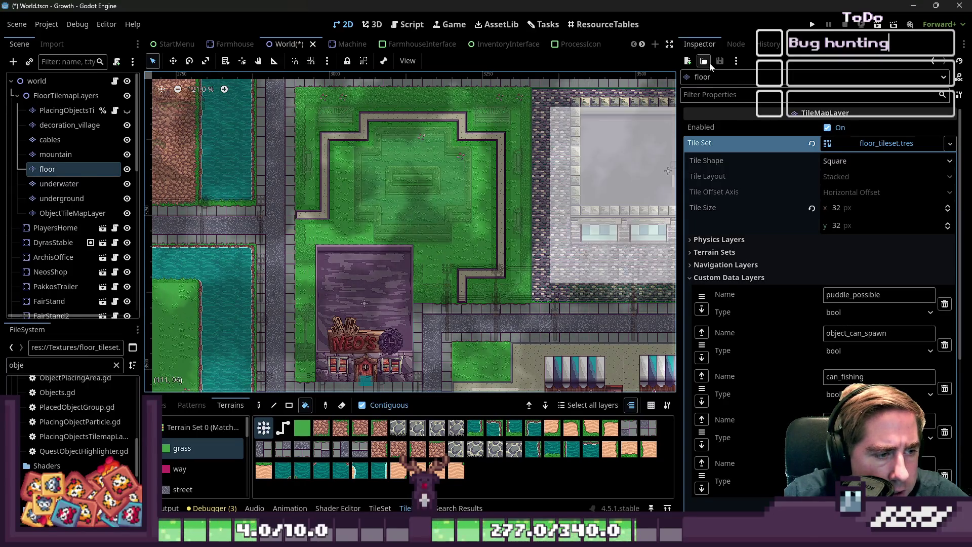
left_click(810, 26)
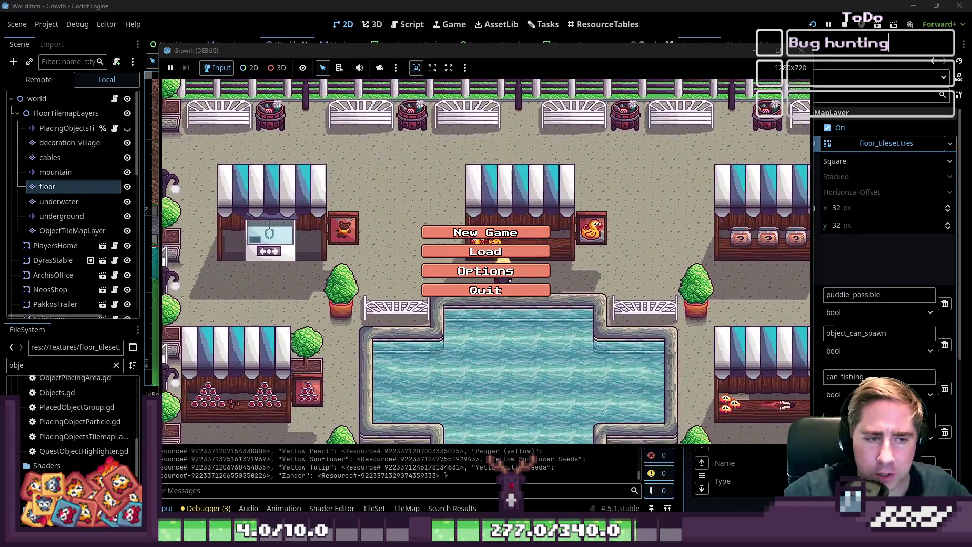
Start a new game with a character name, hitting the null-value error at GlobalData.gd line 532
left_click(448, 237)
type("sdagf")
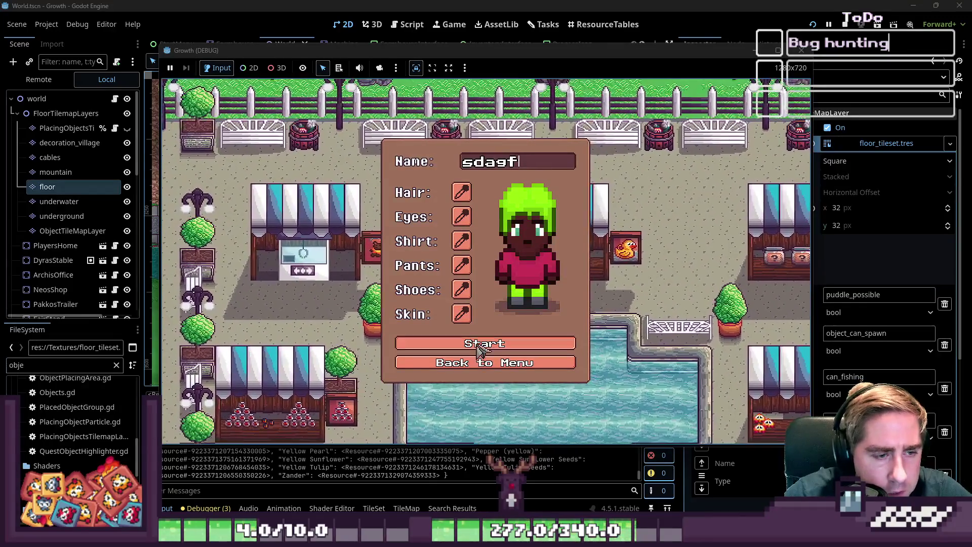
left_click(479, 349)
left_click(526, 253)
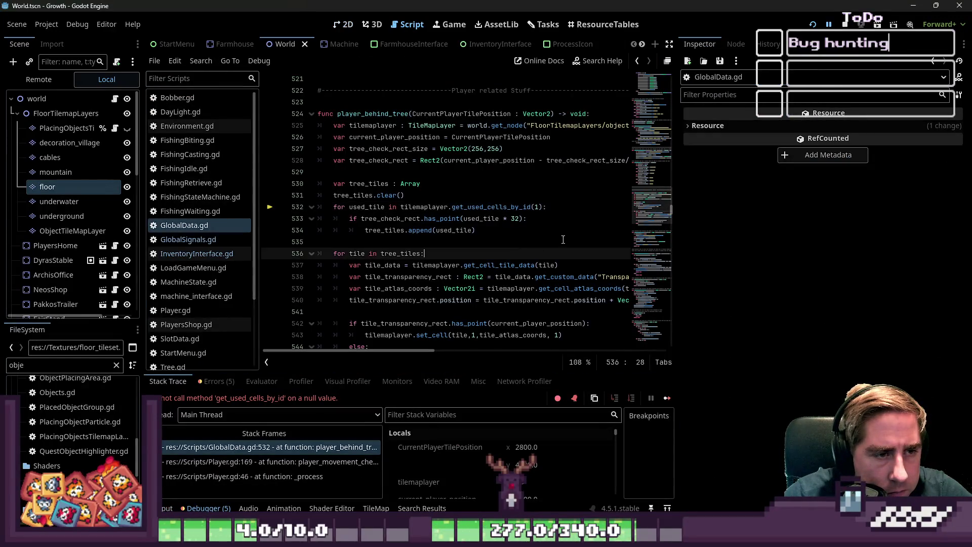
Widen the script editor and compare line 532's null tilemap variable with the ObjectTileMapLayer node name
left_click_drag(674, 232, 833, 232)
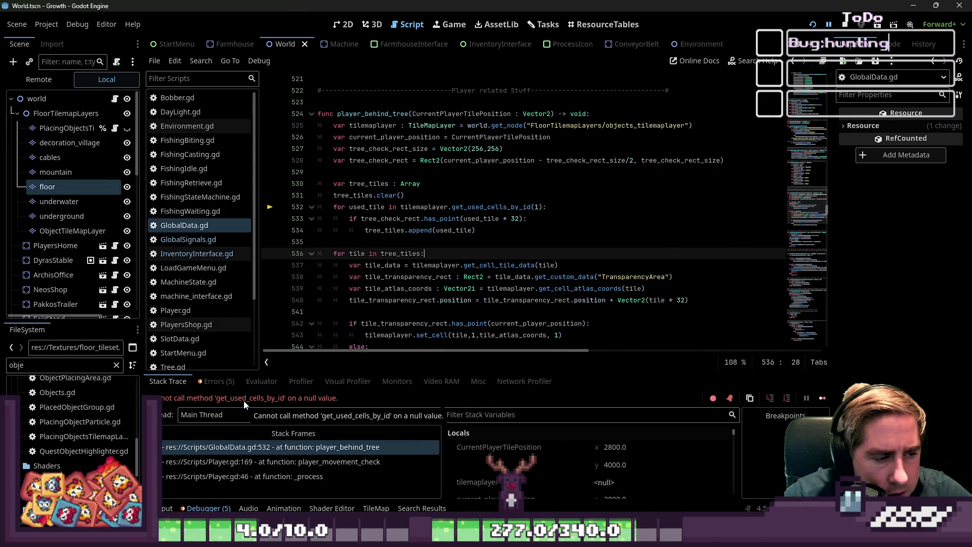
left_click(371, 206)
double_click(371, 207)
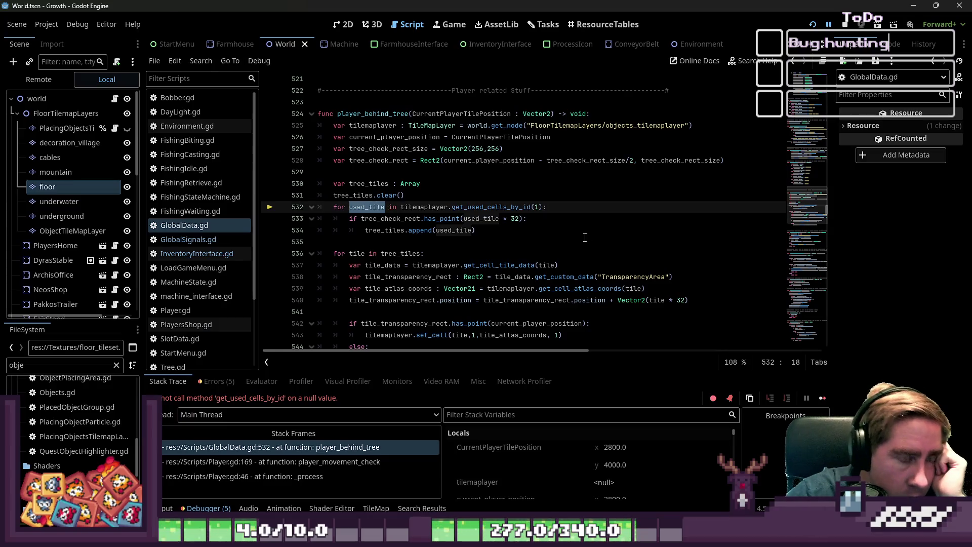
double_click(419, 207)
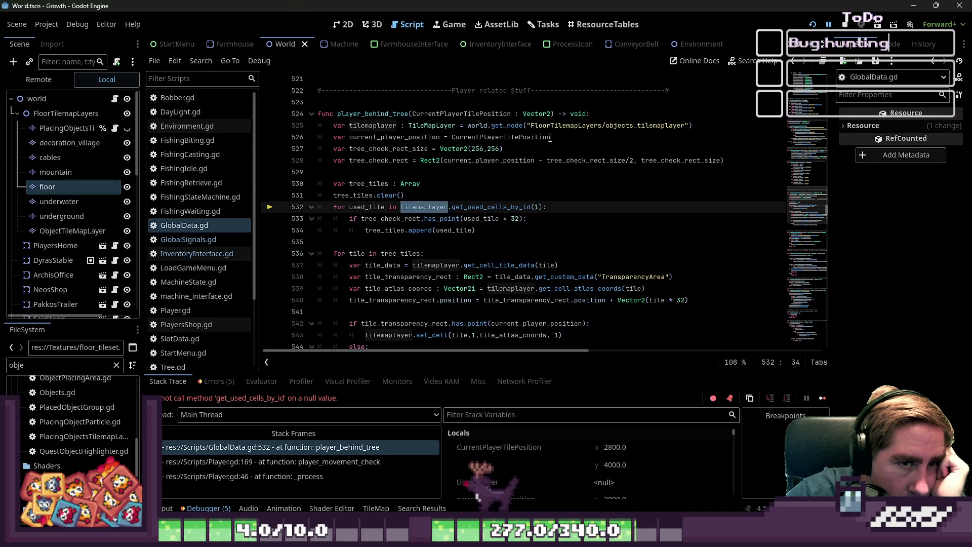
double_click(67, 230)
left_click(112, 226)
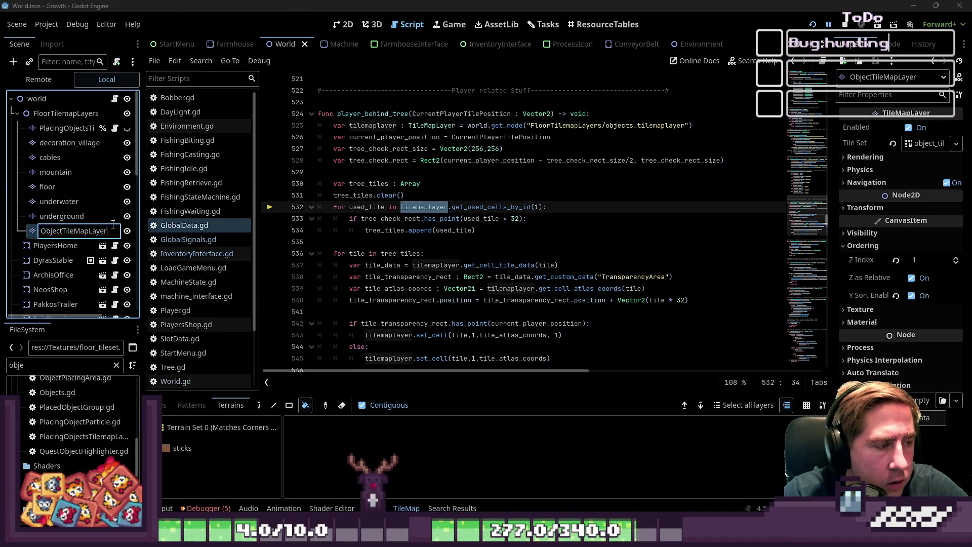
key("Return")
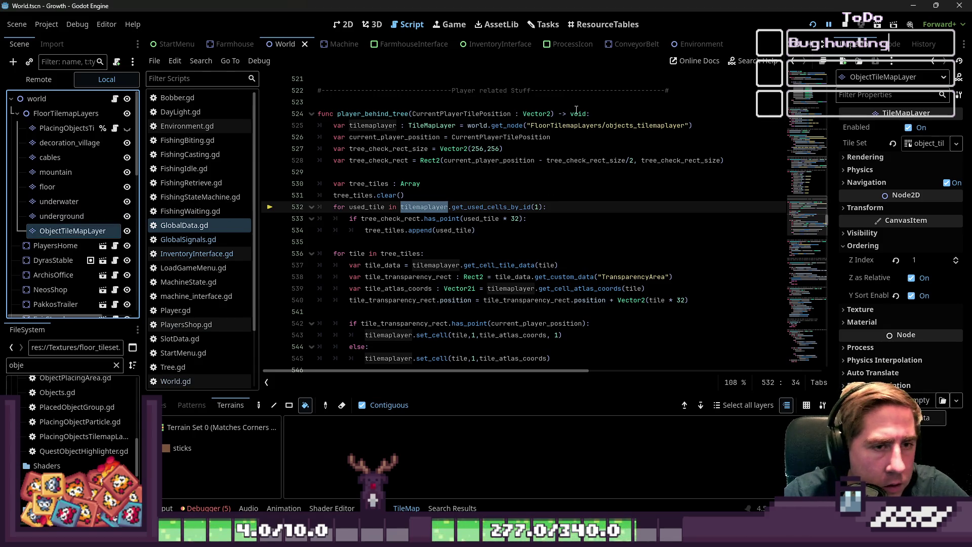
Replace objects_tilemaplayer with ObjectTileMapLayer on lines 525 and 860 and save GlobalData.gd
double_click(625, 126)
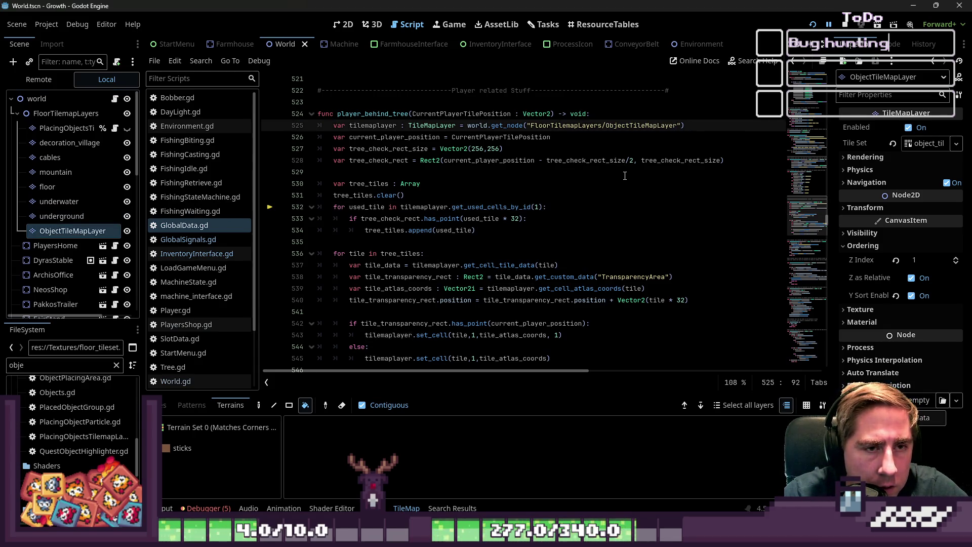
key("ctrl+f")
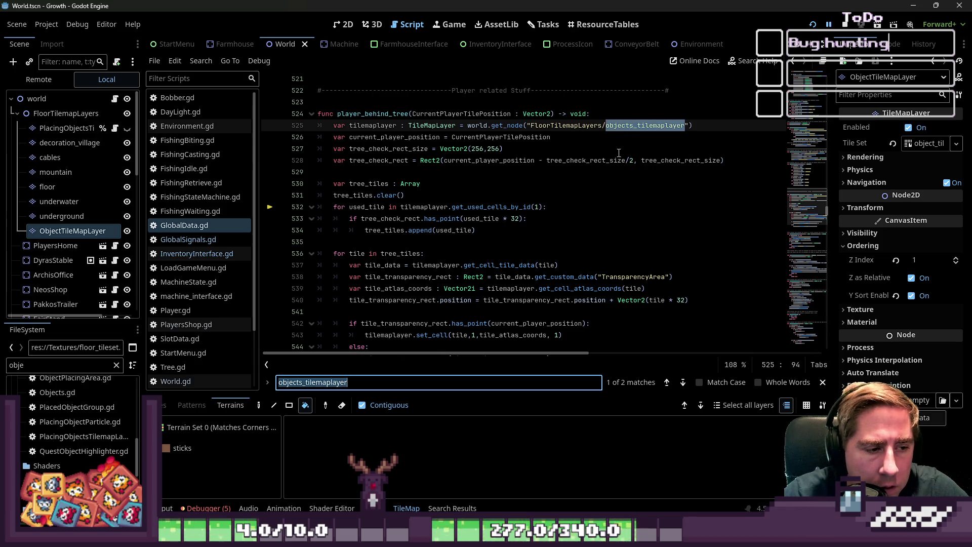
double_click(103, 232)
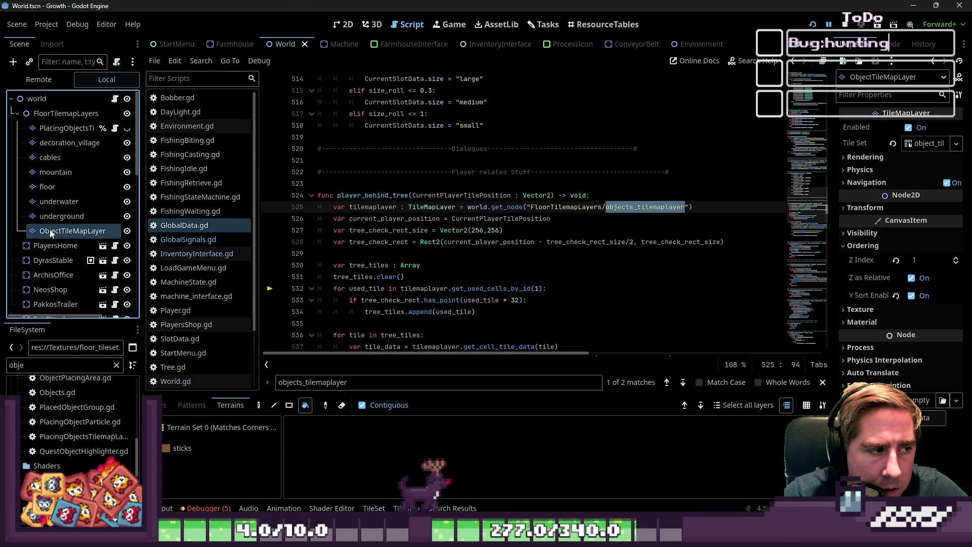
key("ctrl+c")
key("Escape")
double_click(645, 207)
key("ctrl+v")
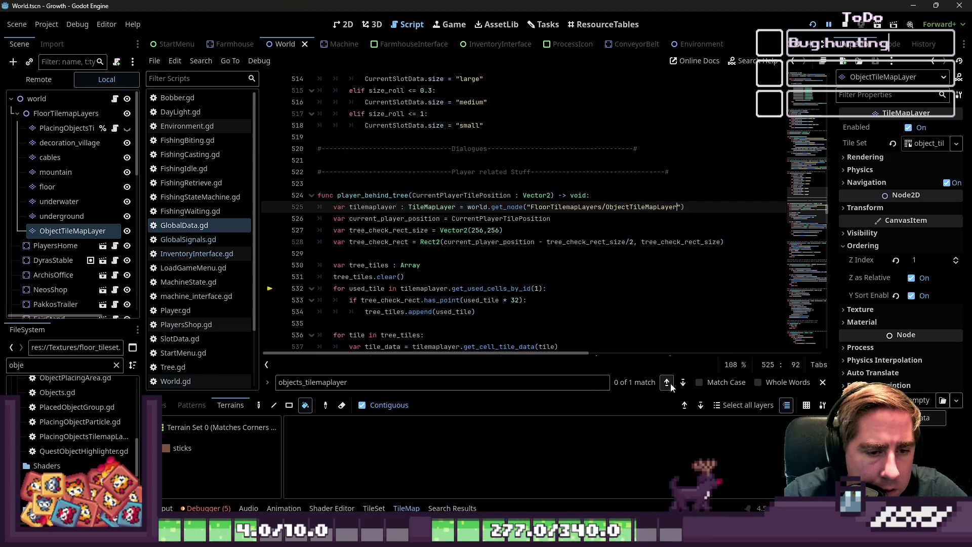
left_click(682, 381)
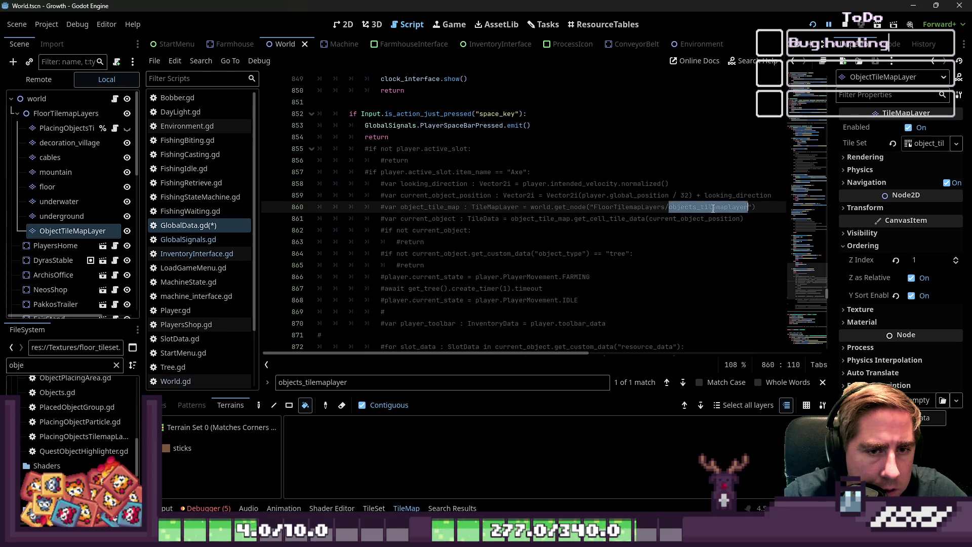
key("ctrl+v")
left_click(709, 242)
key("ctrl+s")
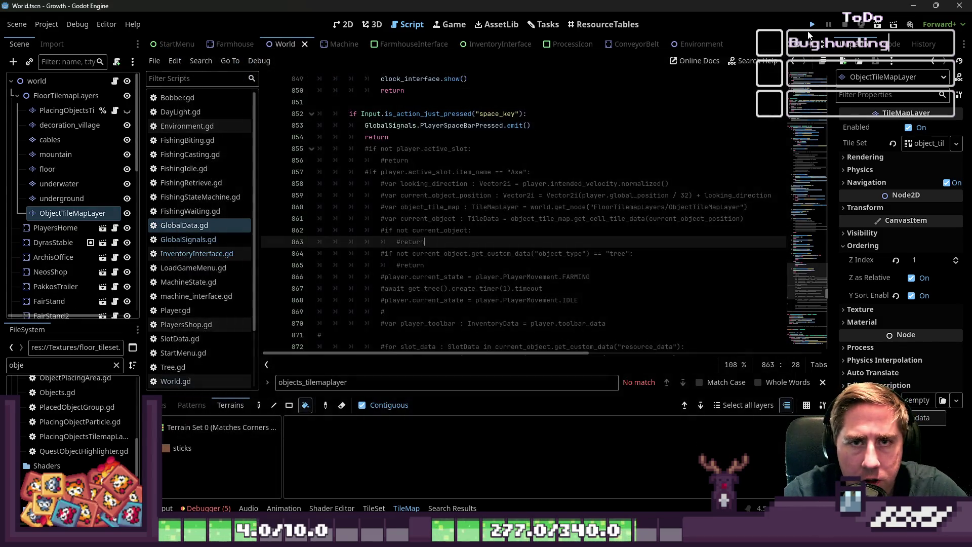
Run the game, delete all old save slots, and start a new character
left_click(812, 24)
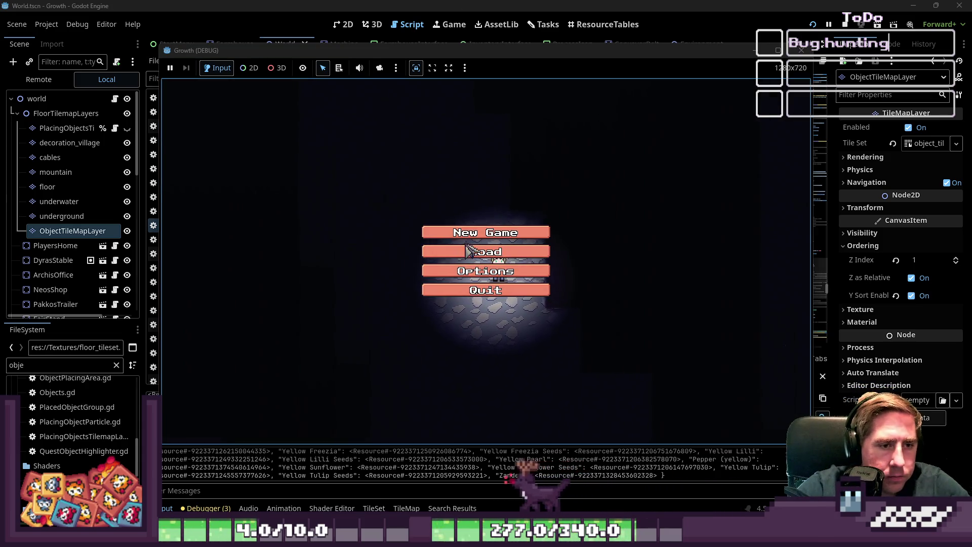
left_click(470, 253)
left_click(525, 213)
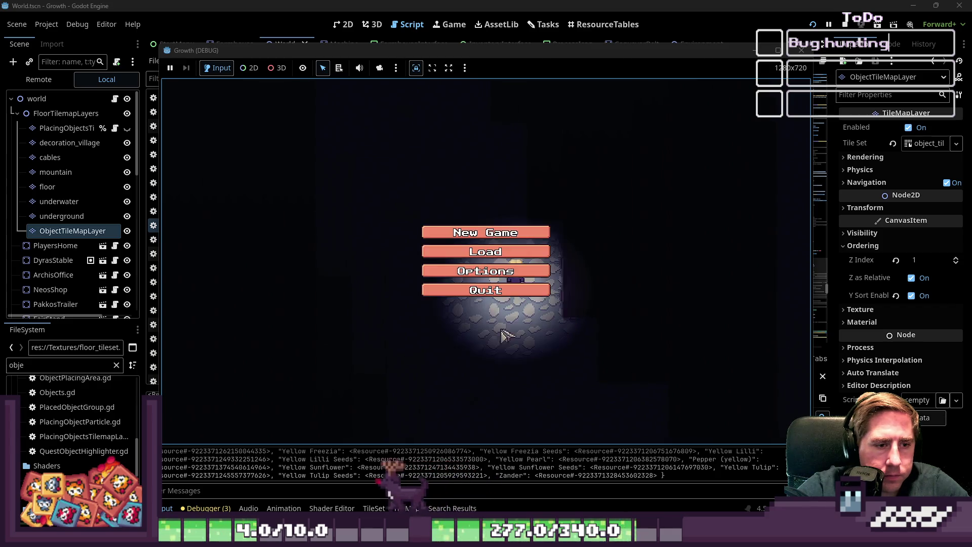
left_click(491, 339)
left_click(485, 226)
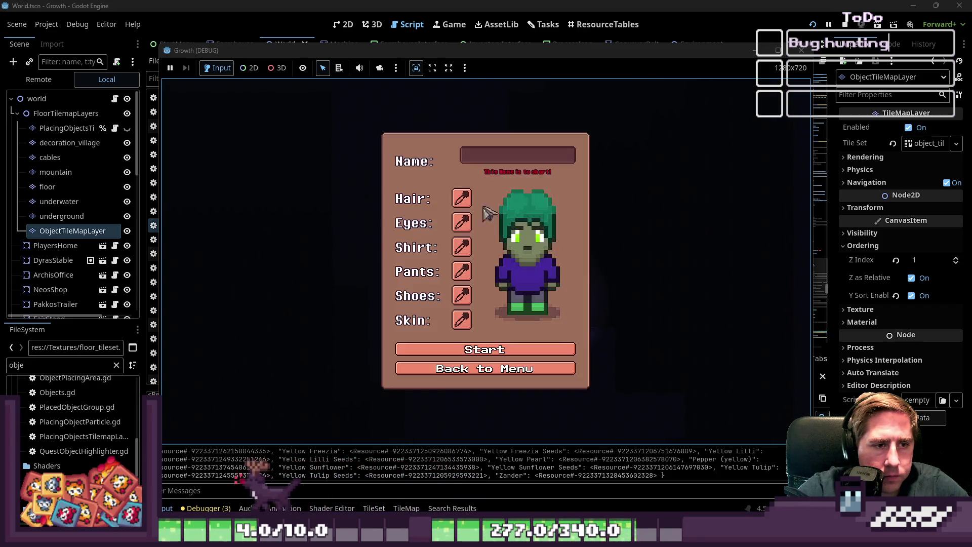
type("sda")
left_click(468, 349)
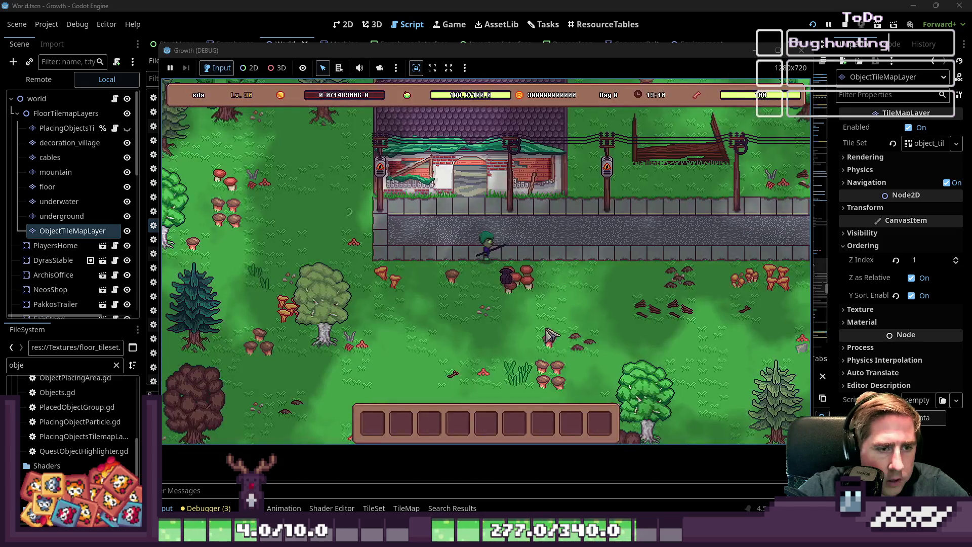
Walk the character left and down through the forest toward the sand, then close the game
key("a")
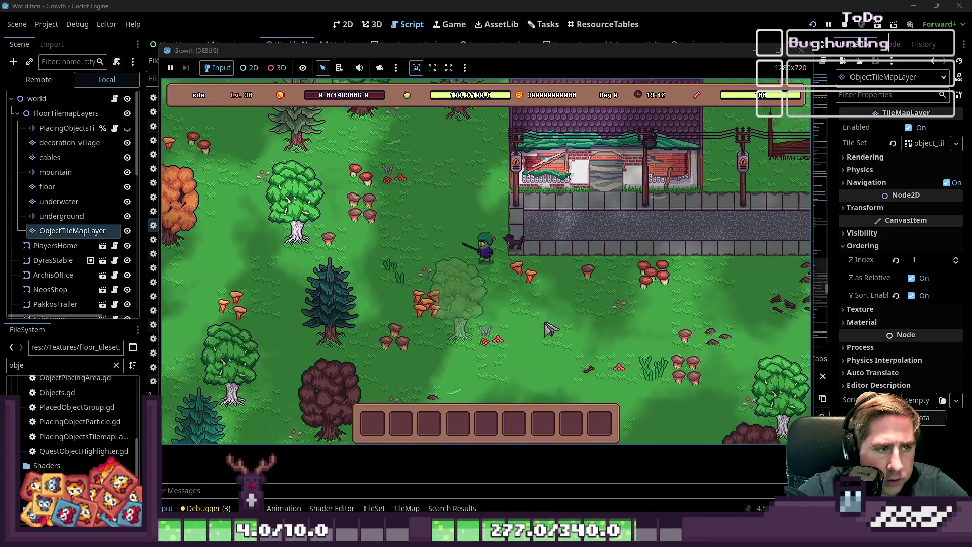
key("s")
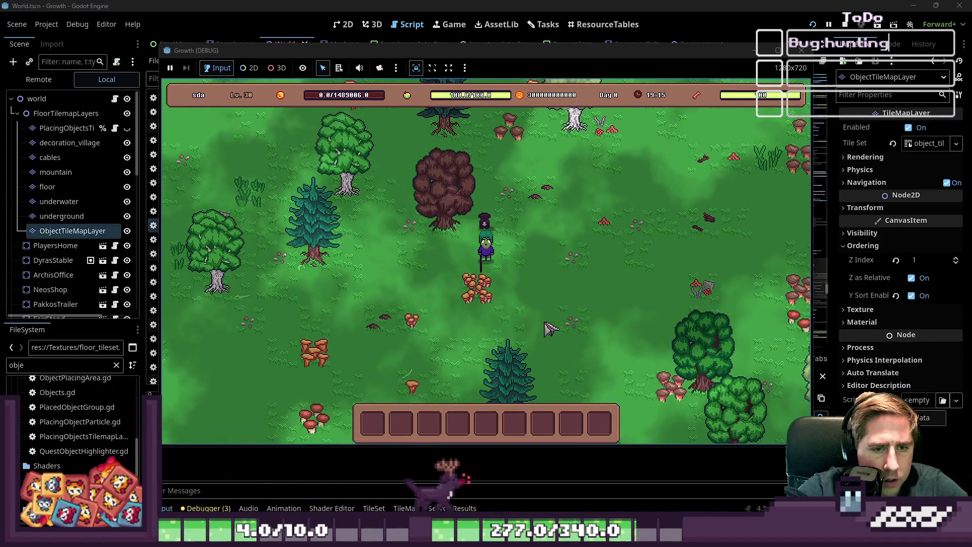
key("s")
key("s")
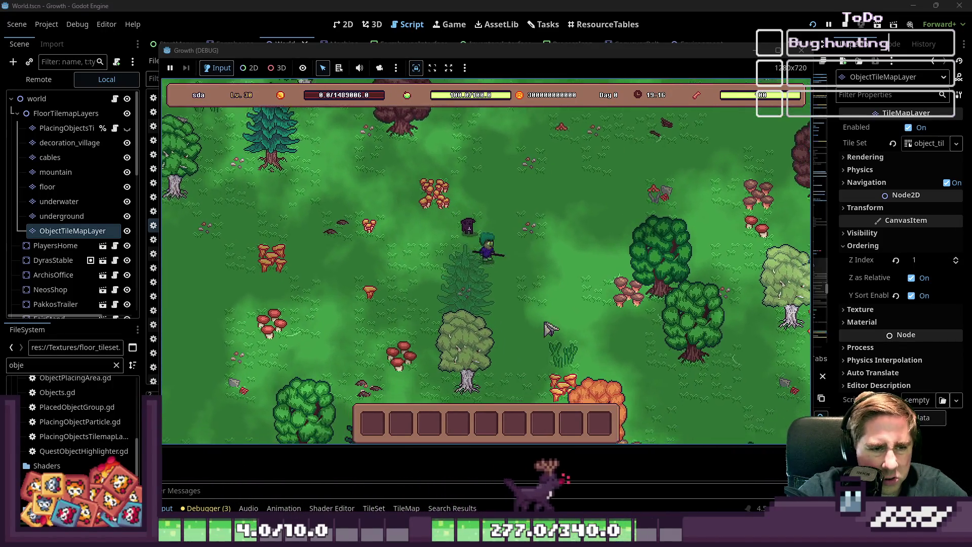
key("s")
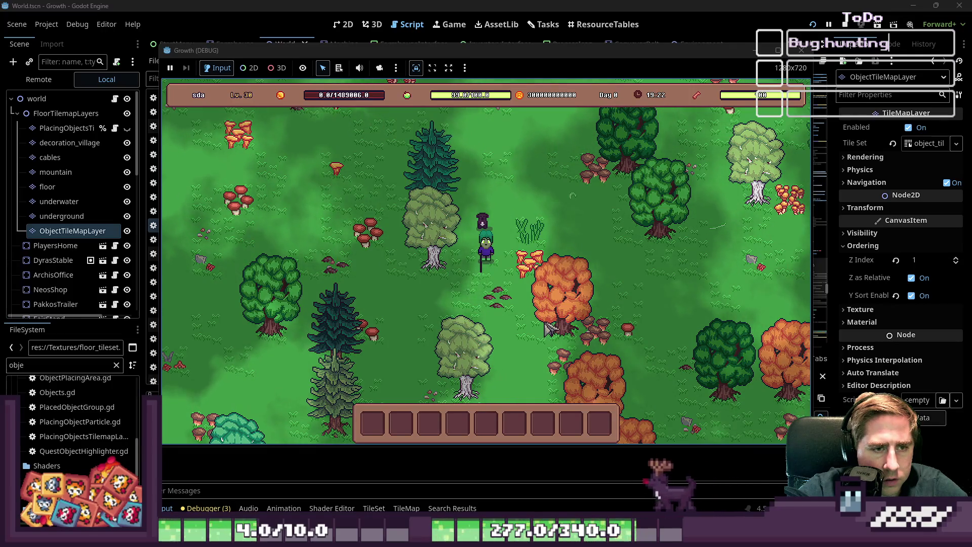
key("s")
key("a")
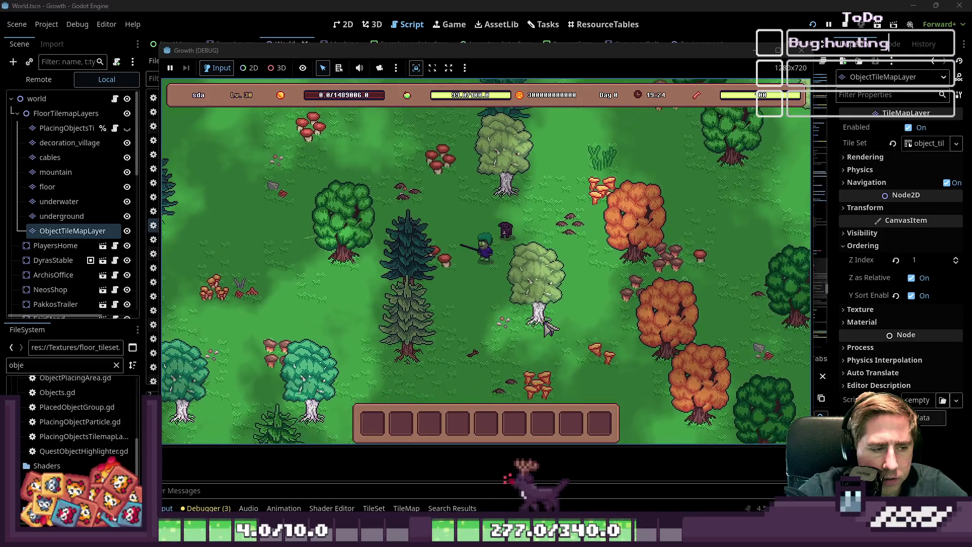
key("s")
key("a")
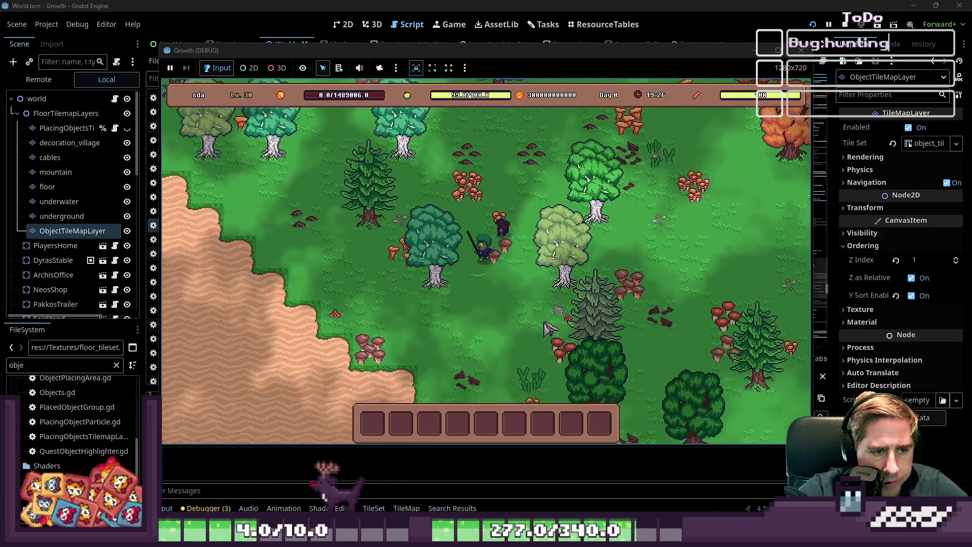
key("s")
key("a")
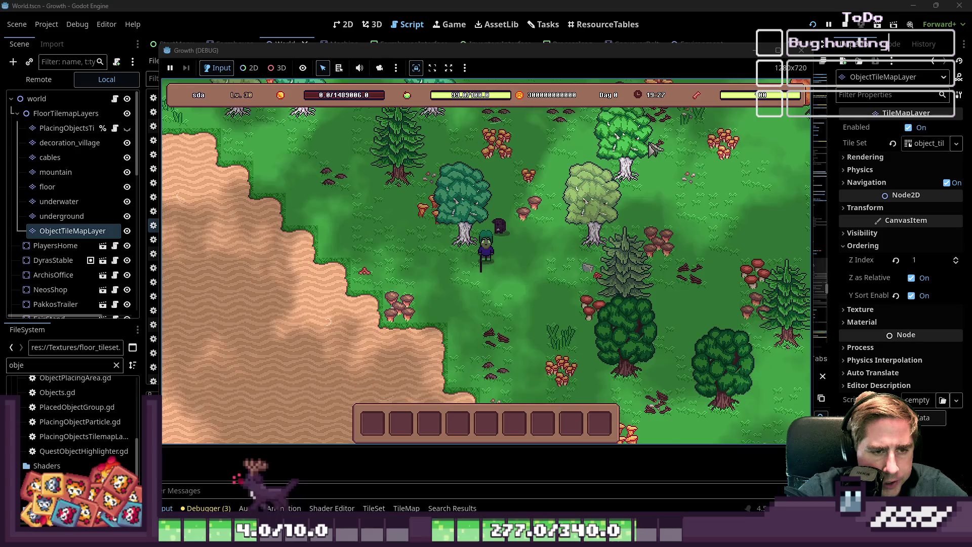
left_click(802, 52)
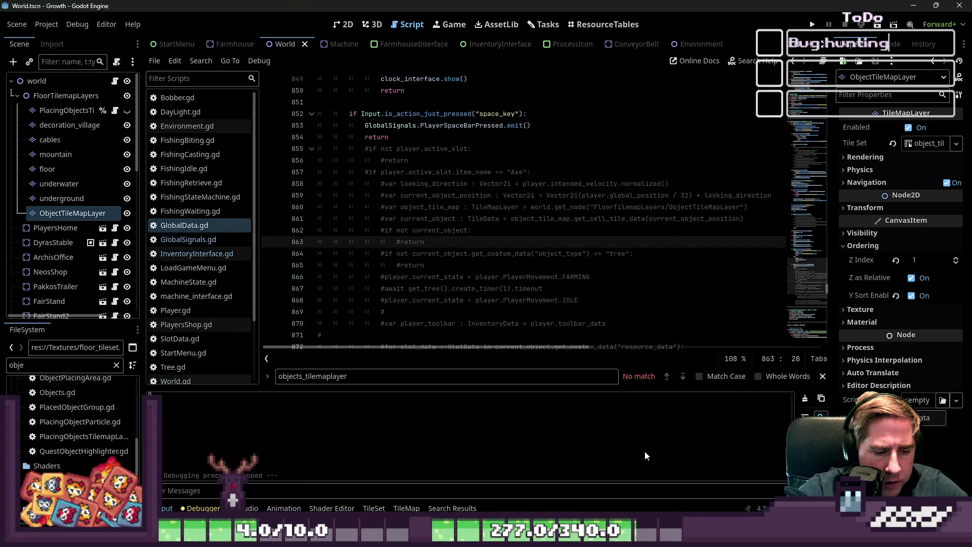
In Aseprite, copy a grass tile into the empty middle tile slot of floor_tileset.png
key("alt+Tab")
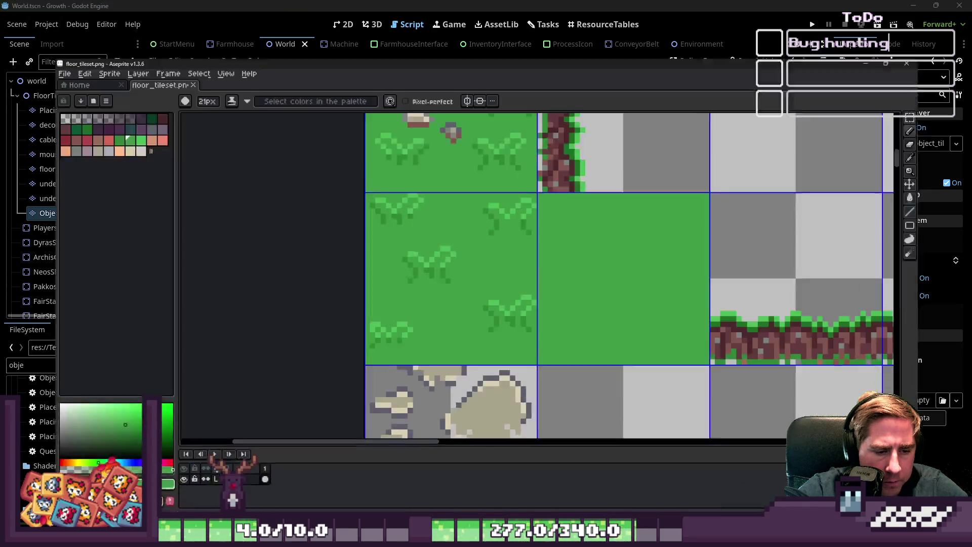
scroll(477, 304, "down", 2)
key("m")
scroll(495, 134, "down", 2)
scroll(477, 241, "up", 3)
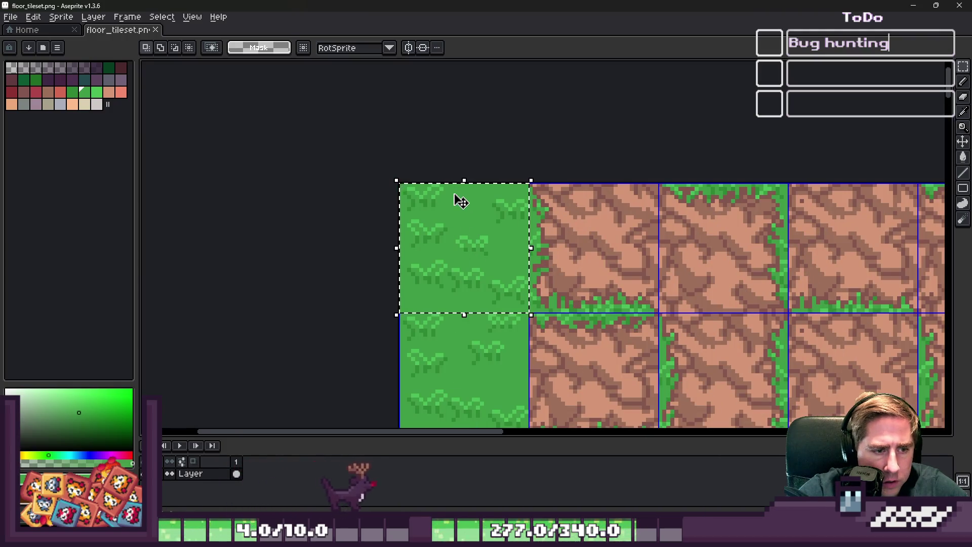
scroll(455, 197, "down", 1)
scroll(440, 182, "down", 3)
scroll(442, 233, "up", 4)
left_click_drag(441, 234, 448, 240)
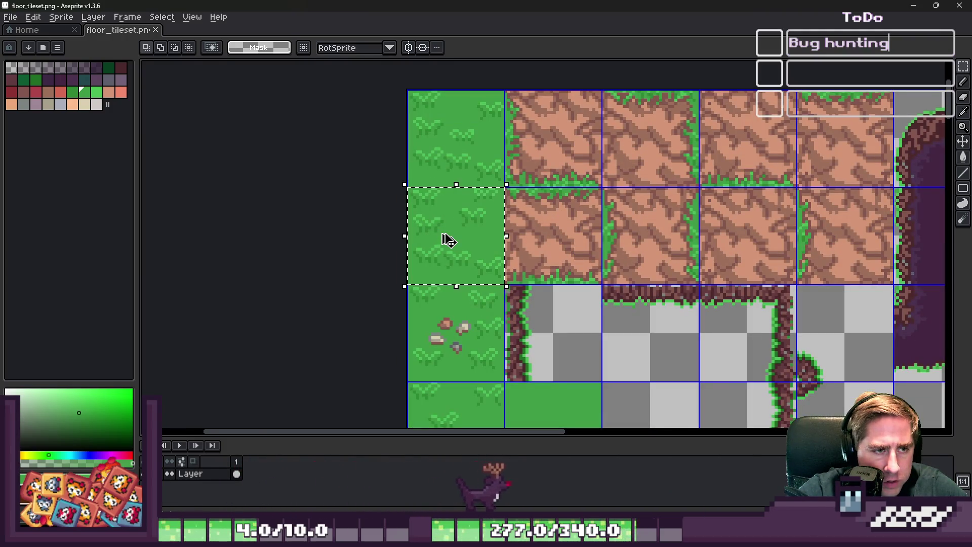
scroll(448, 240, "up", 2)
scroll(564, 373, "down", 2)
scroll(604, 218, "up", 4)
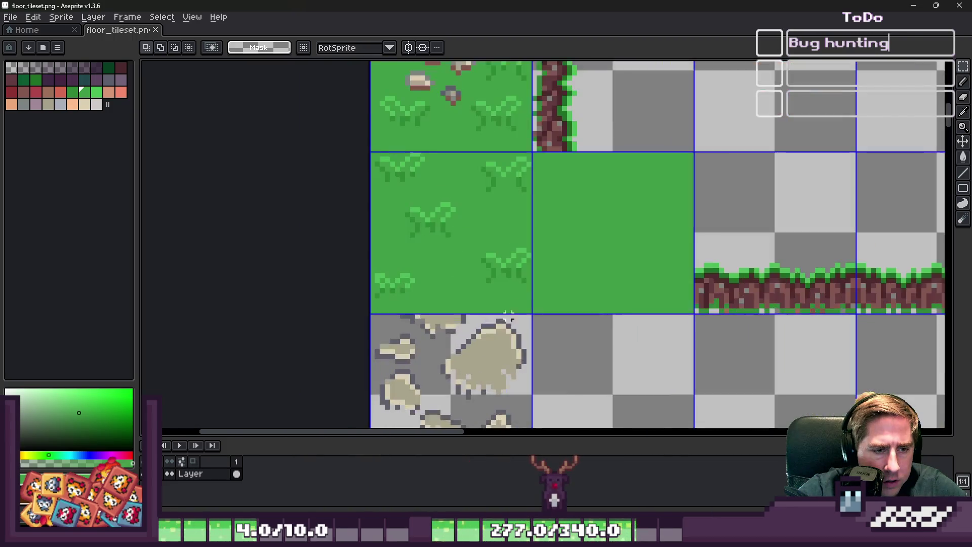
mouse_move(412, 233)
left_mouse_down()
mouse_move(646, 218)
mouse_move(679, 228)
left_mouse_up()
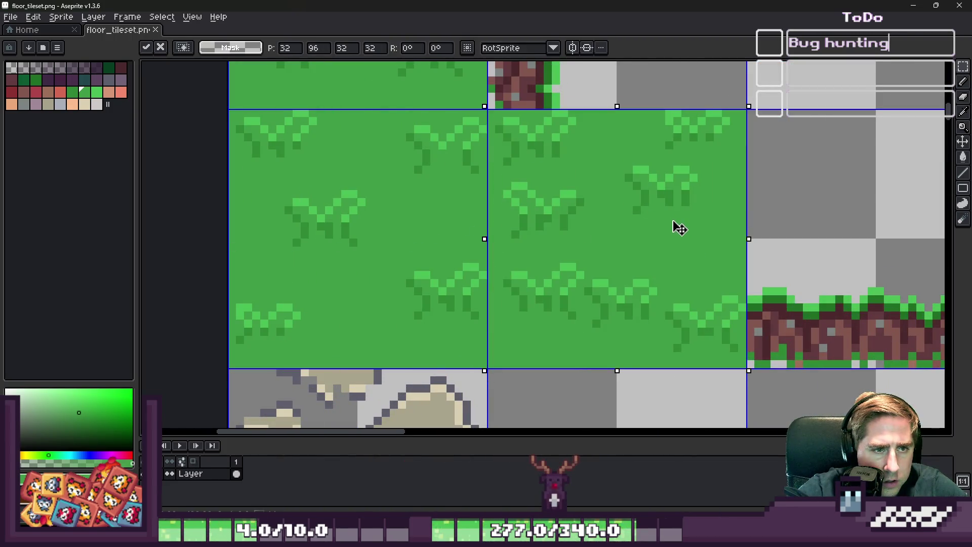
Load the default palette and flood-fill the tile's mid-green grass pixels darker green
left_click(58, 47)
left_click(104, 215)
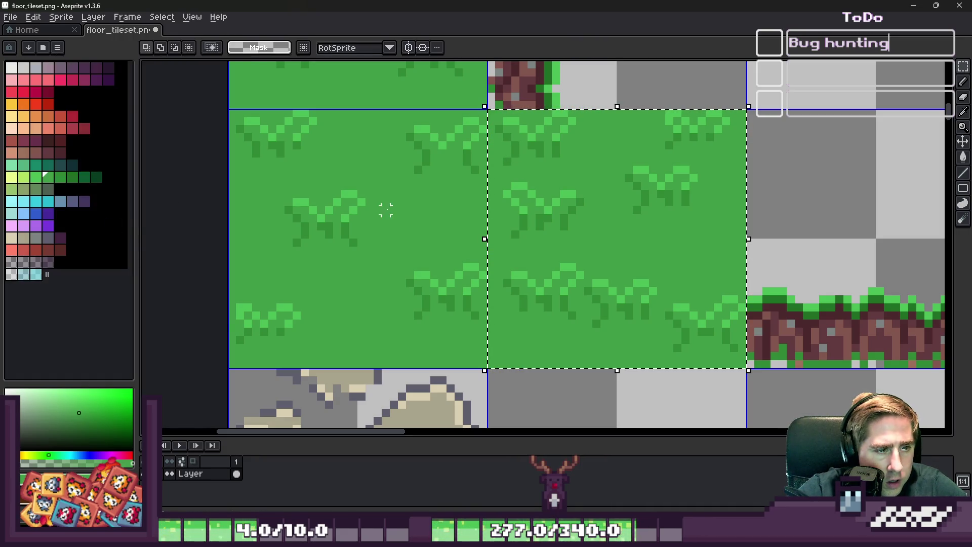
scroll(551, 174, "up", 2)
key("i")
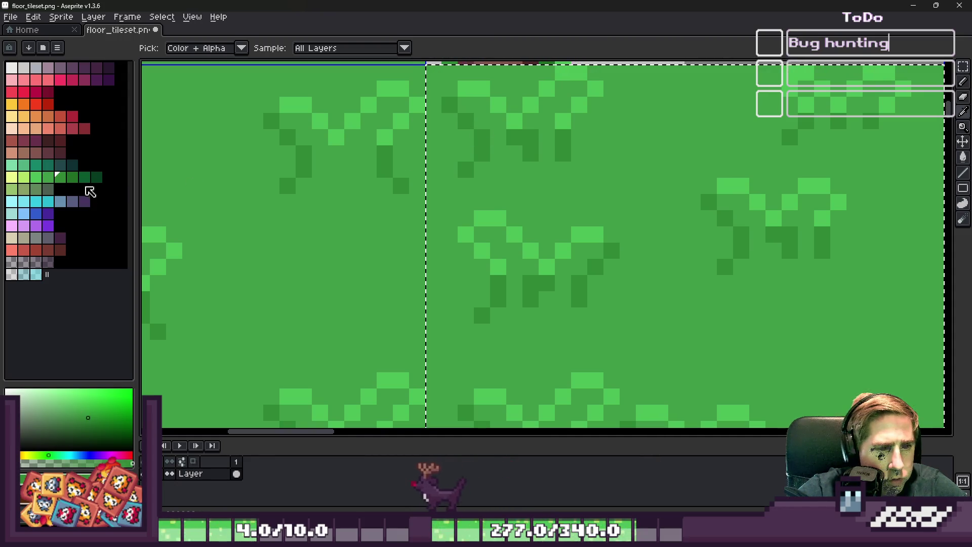
left_click(79, 175)
key("g")
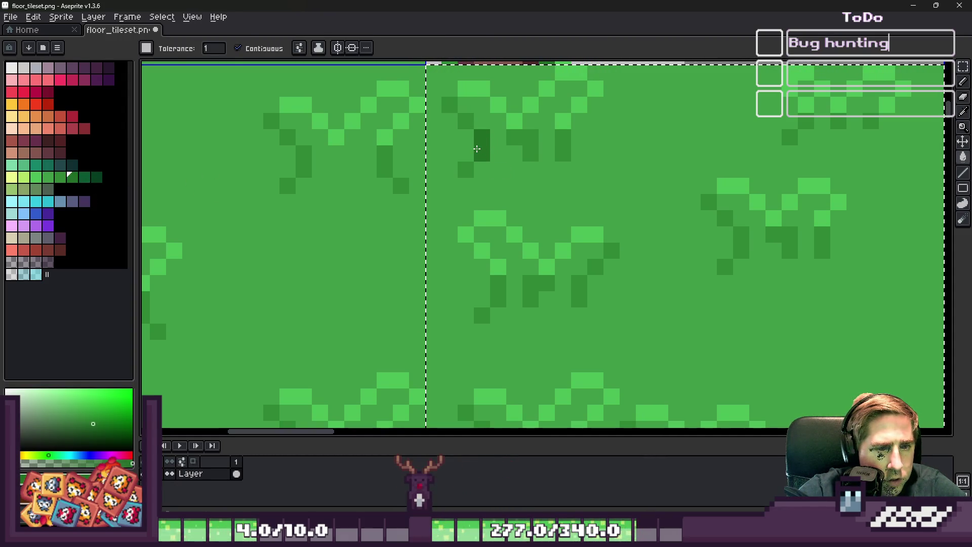
left_click(536, 143)
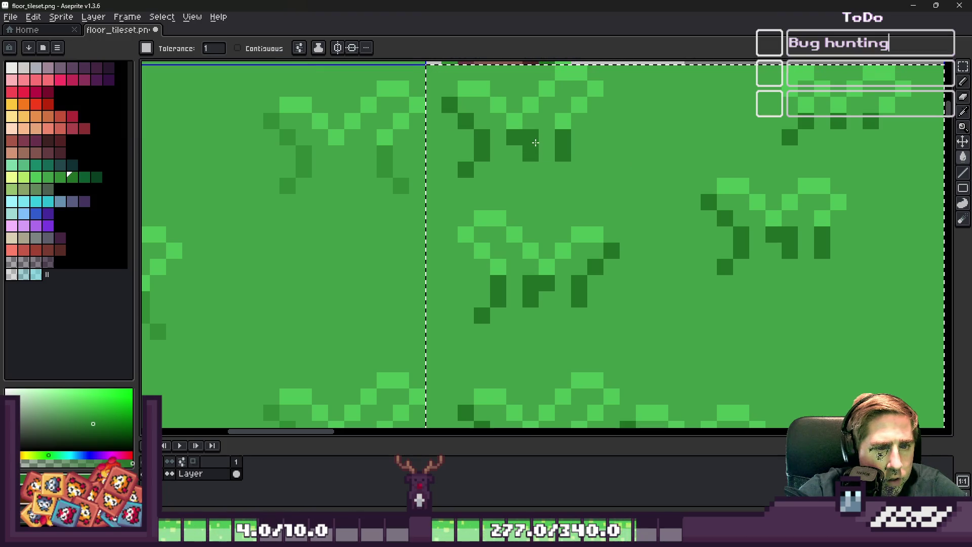
Try darkening the light-green pixels too, then undo it and reselect the light green
key("i")
left_click(49, 177)
key("g")
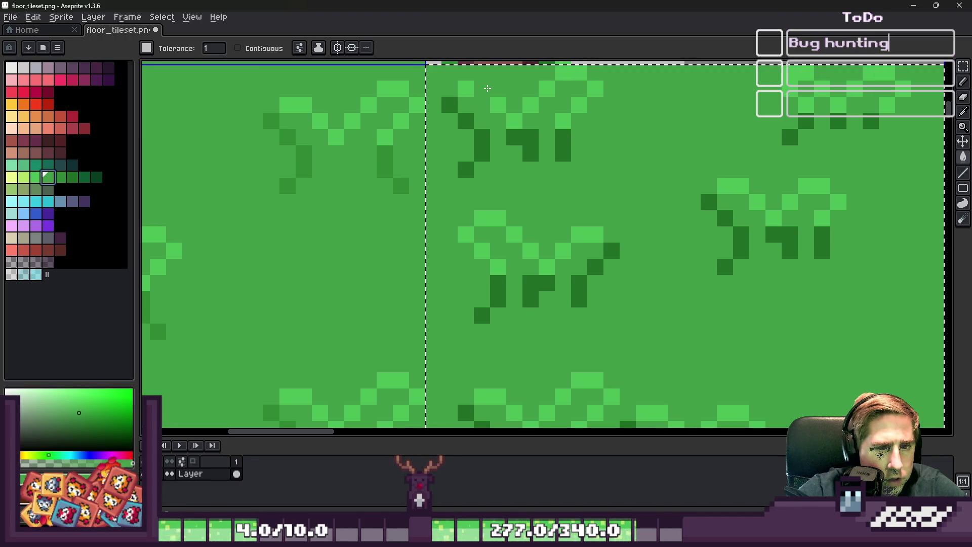
left_click(61, 177)
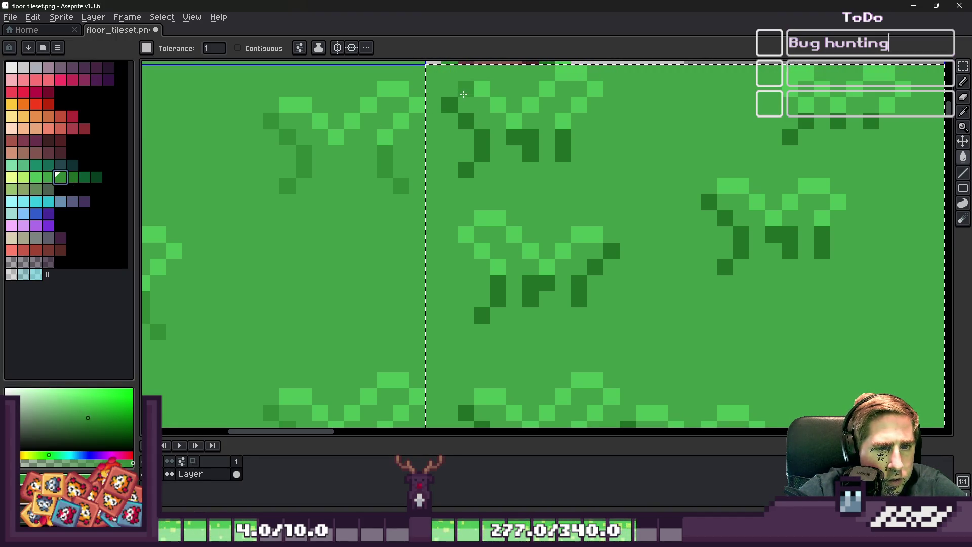
left_click(463, 93)
scroll(407, 193, "down", 4)
scroll(495, 212, "up", 3)
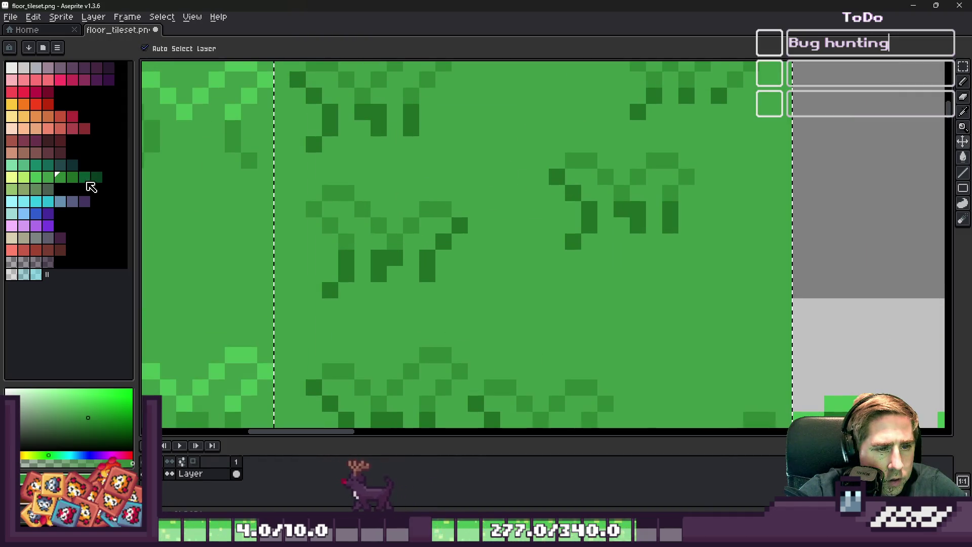
key("ctrl+z")
left_click(24, 176)
scroll(482, 191, "down", 3)
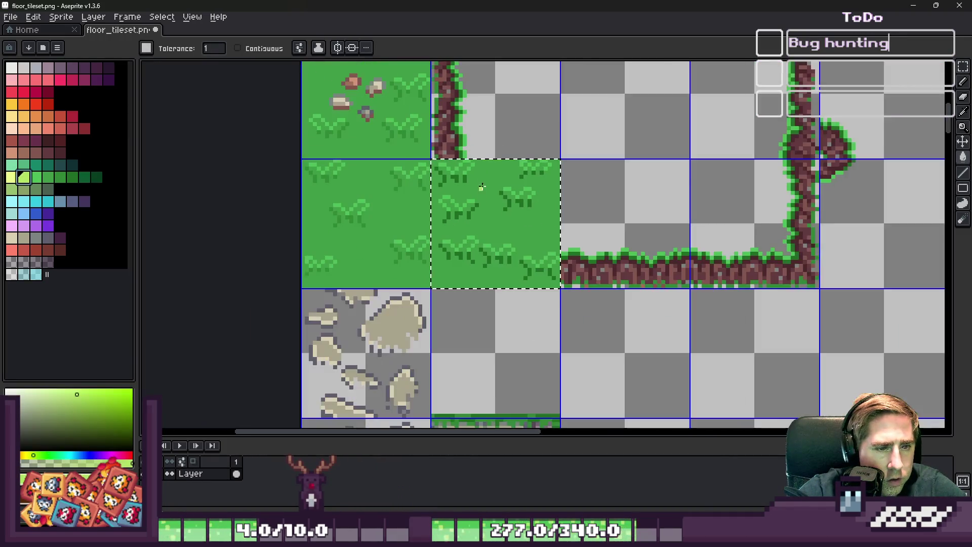
scroll(484, 181, "up", 2)
scroll(501, 207, "down", 3)
Clear the selection, save floor_tileset.png and return to Godot
key("ctrl+d")
key("g")
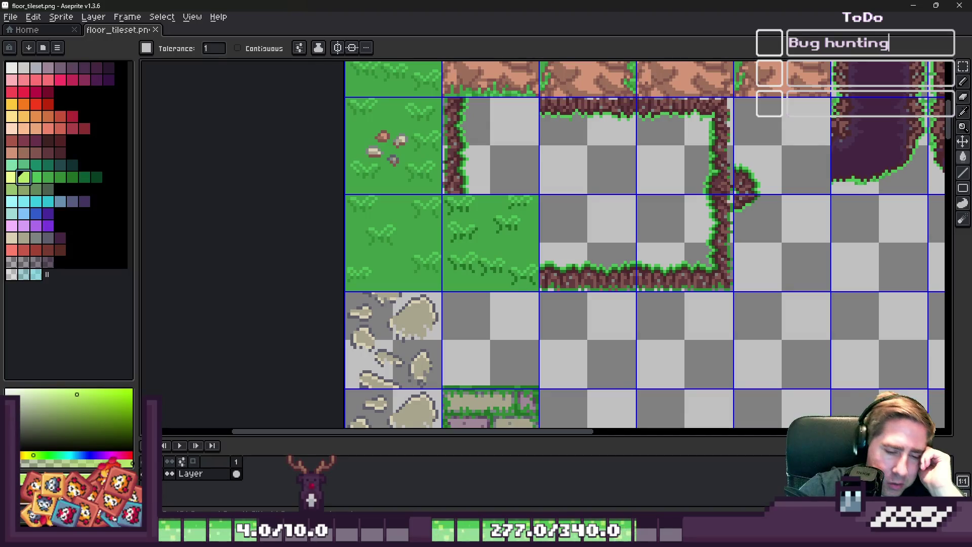
left_click(597, 488)
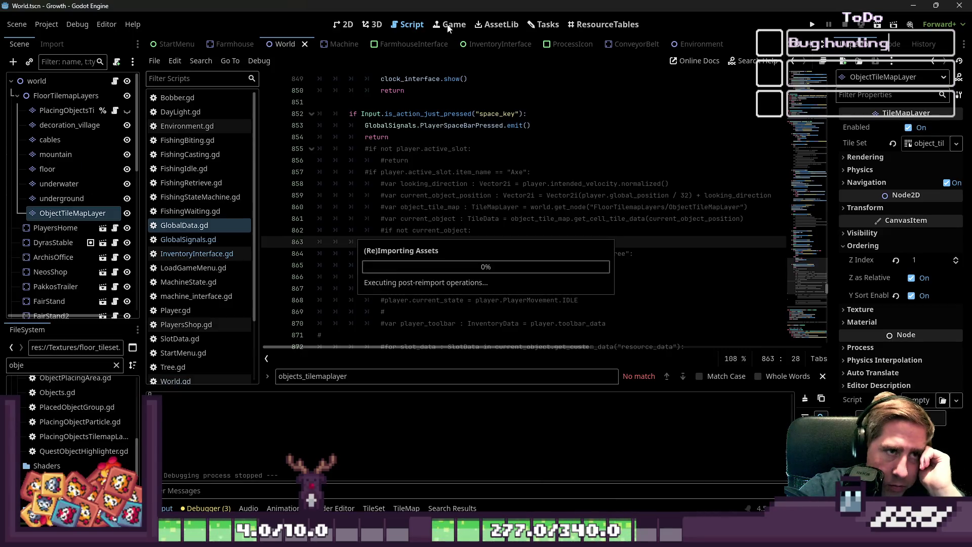
From the 2D view, run the game, start a new named character, walk south-west, then stop it
left_click(349, 24)
scroll(452, 262, "down", 4)
scroll(372, 308, "up", 12)
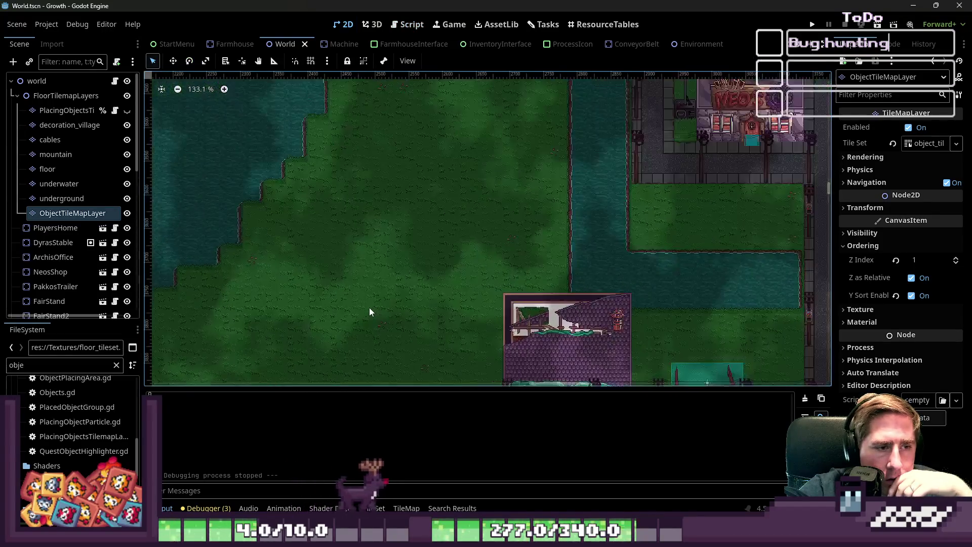
key("F5")
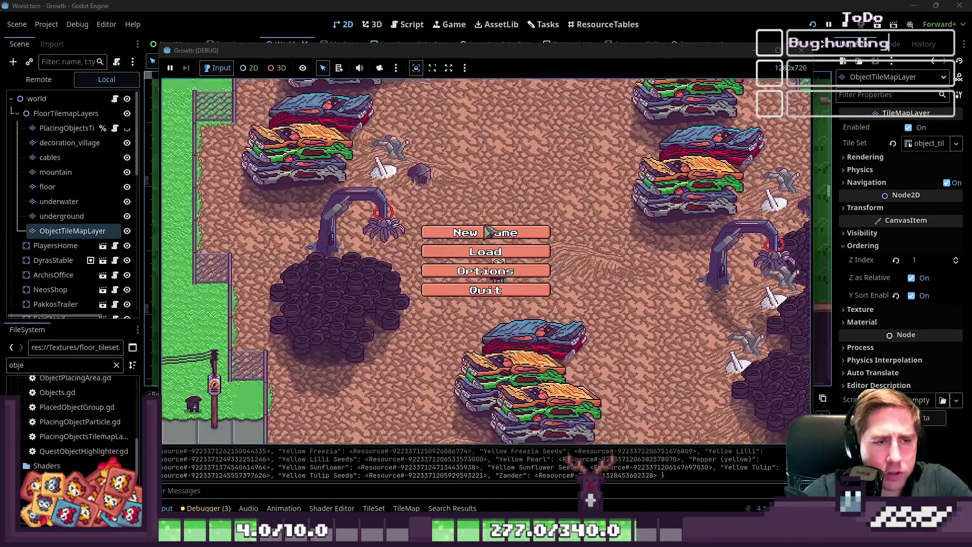
type("ed")
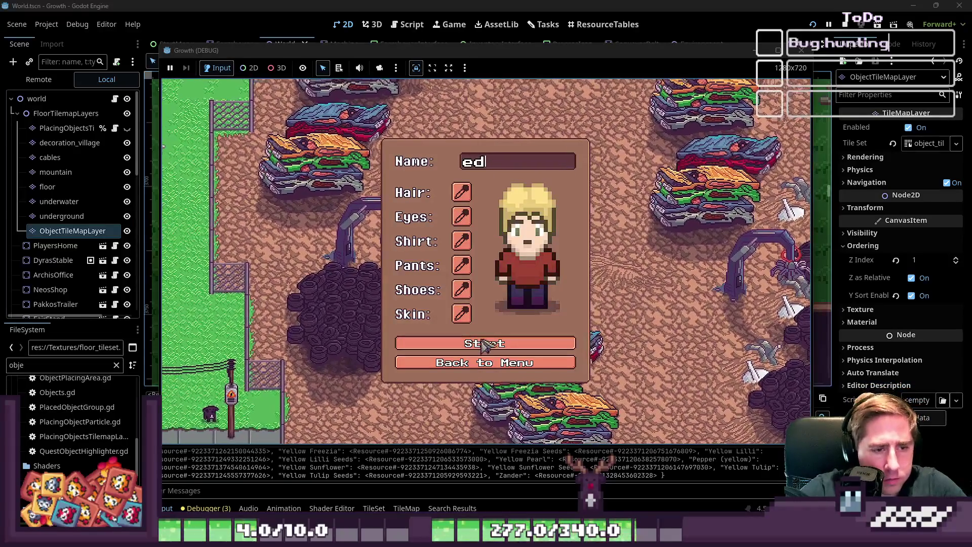
key("Return")
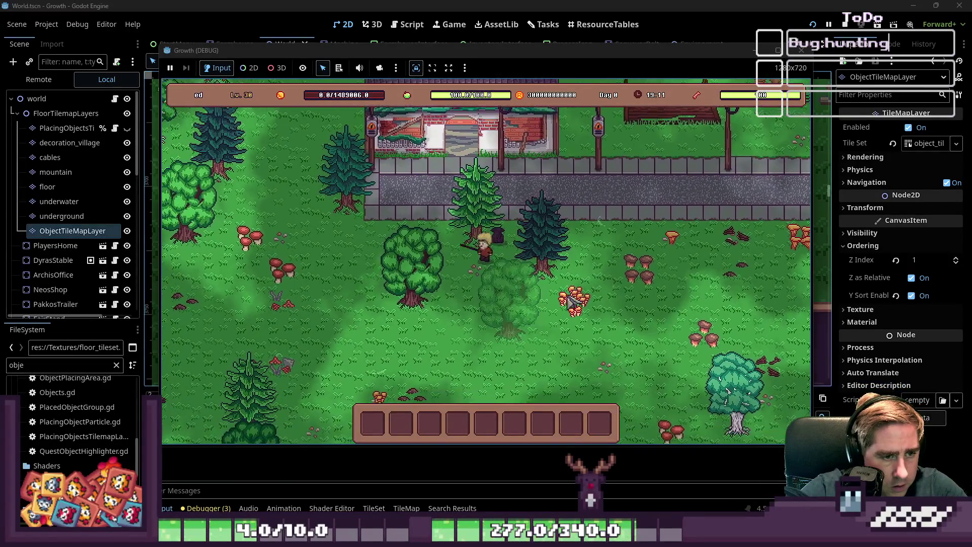
key("s")
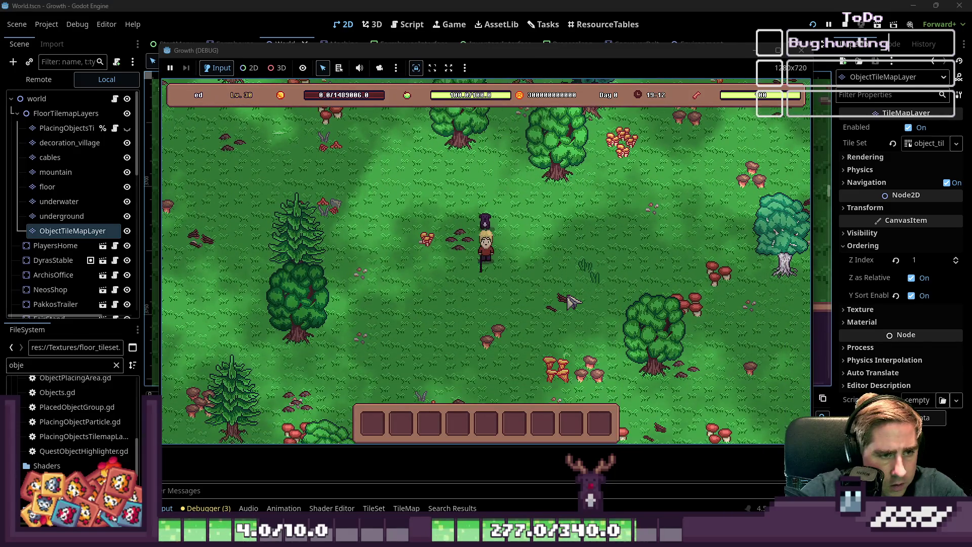
key("a")
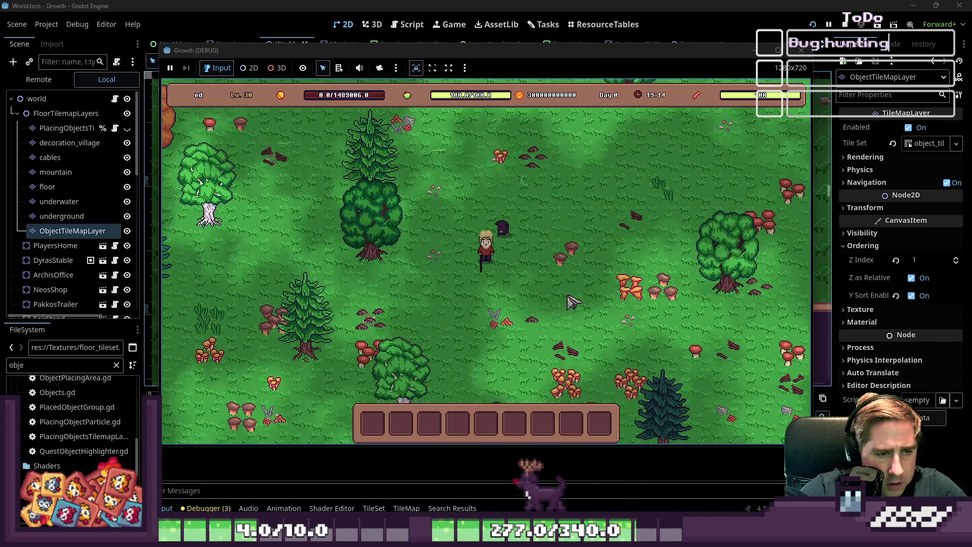
left_click(801, 50)
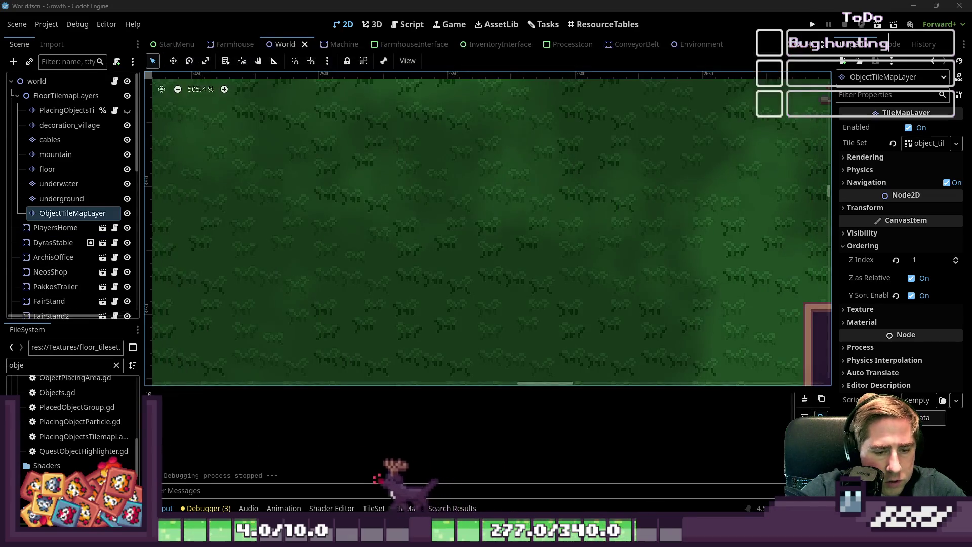
In Aseprite, sample the tile's grass green as the paint colour
key("alt+Tab")
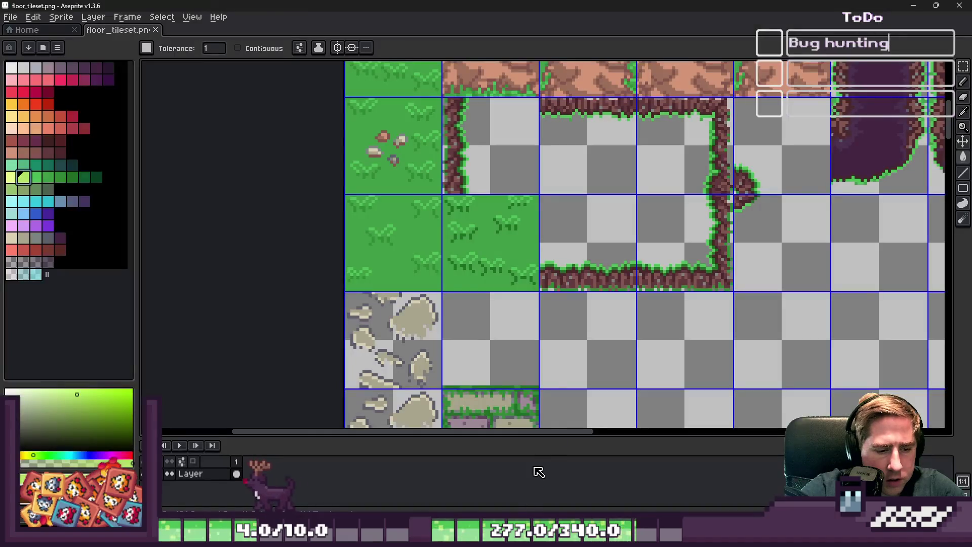
scroll(473, 226, "up", 3)
scroll(476, 223, "down", 1)
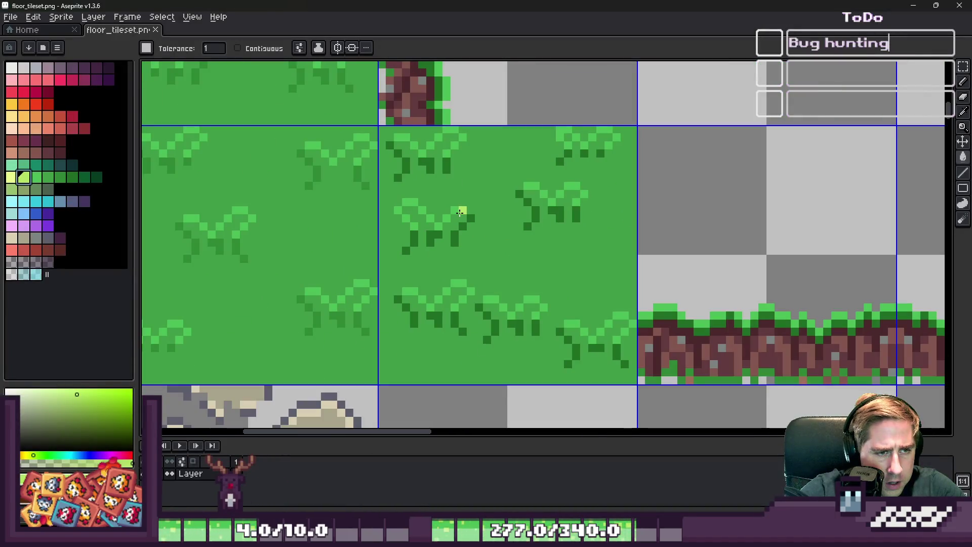
left_click(516, 246, "alt")
left_click(53, 179)
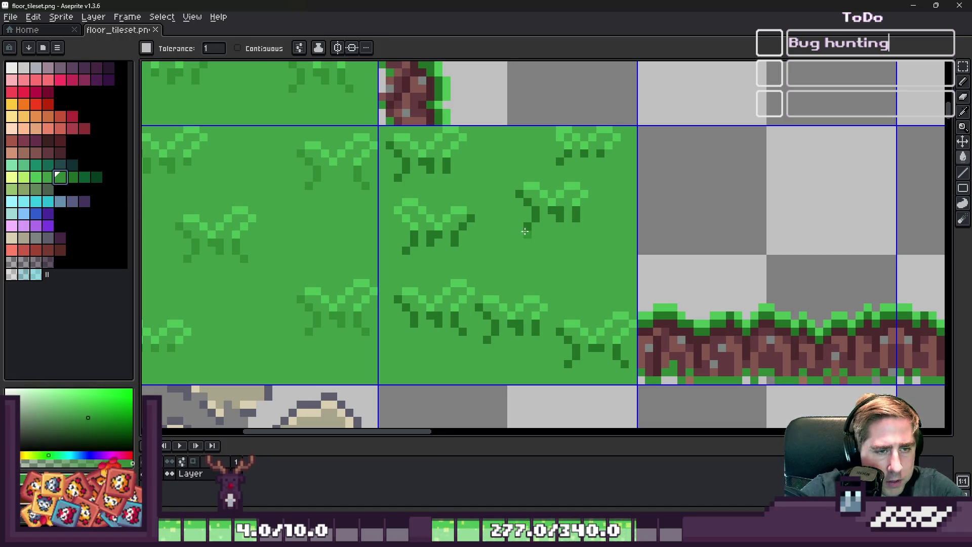
key("b")
scroll(443, 240, "up", 4)
key("g")
scroll(402, 194, "down", 3)
Select the second grass tile, flood-fill its light blades dark, save and return to Godot
key("m")
left_click_drag(506, 210, 453, 217)
scroll(451, 215, "up", 2)
key("g")
left_click(447, 212)
scroll(448, 212, "down", 2)
key("ctrl+d")
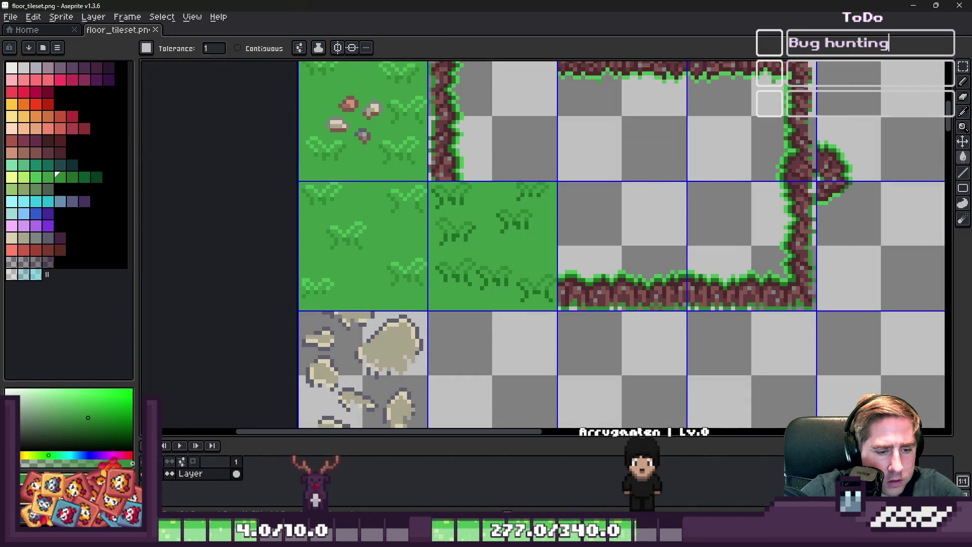
key("alt+Tab")
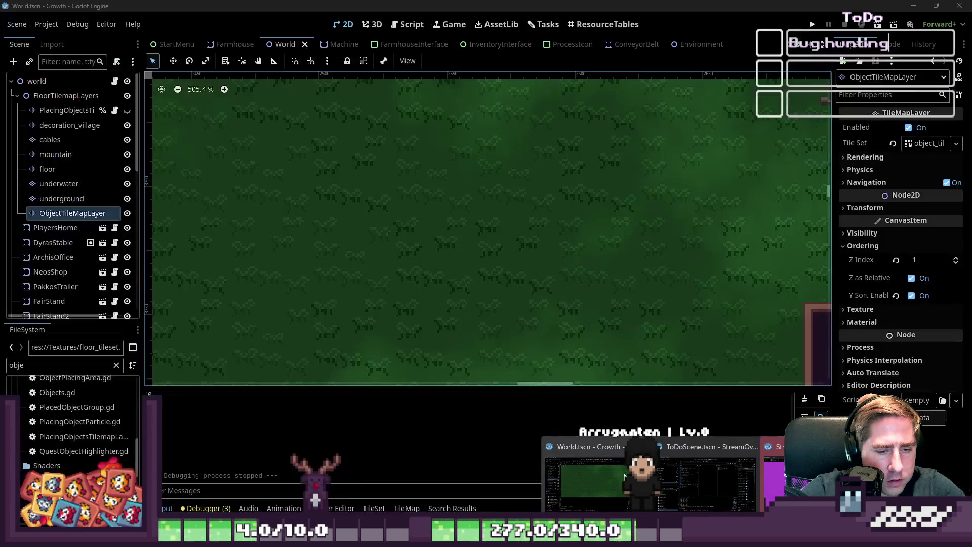
scroll(455, 237, "down", 4)
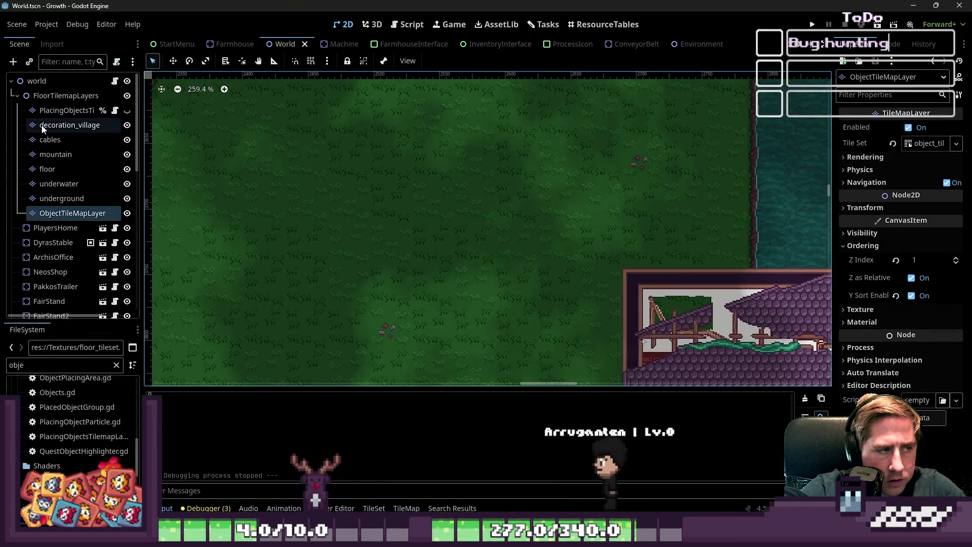
left_click(37, 81)
left_click_drag(389, 192, 530, 239)
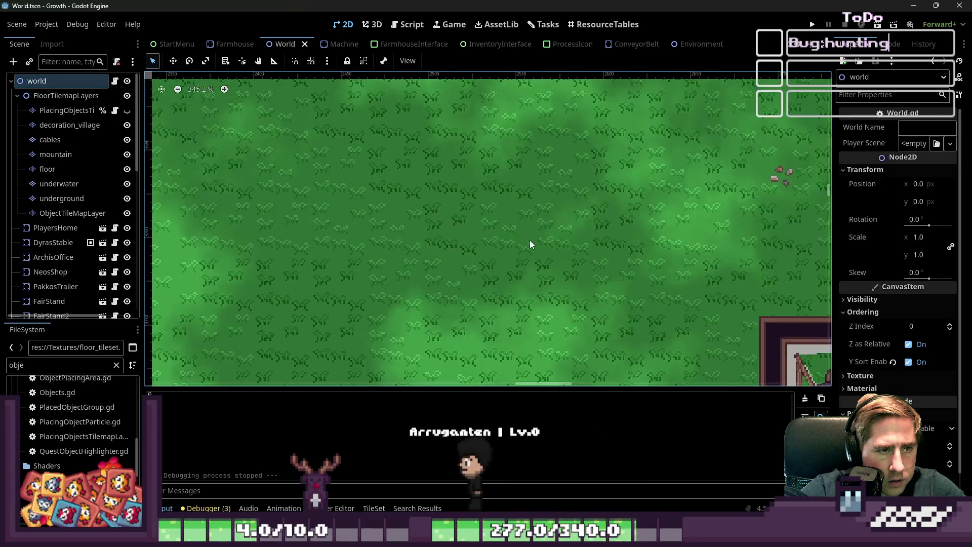
scroll(429, 264, "down", 3)
scroll(425, 238, "up", 3)
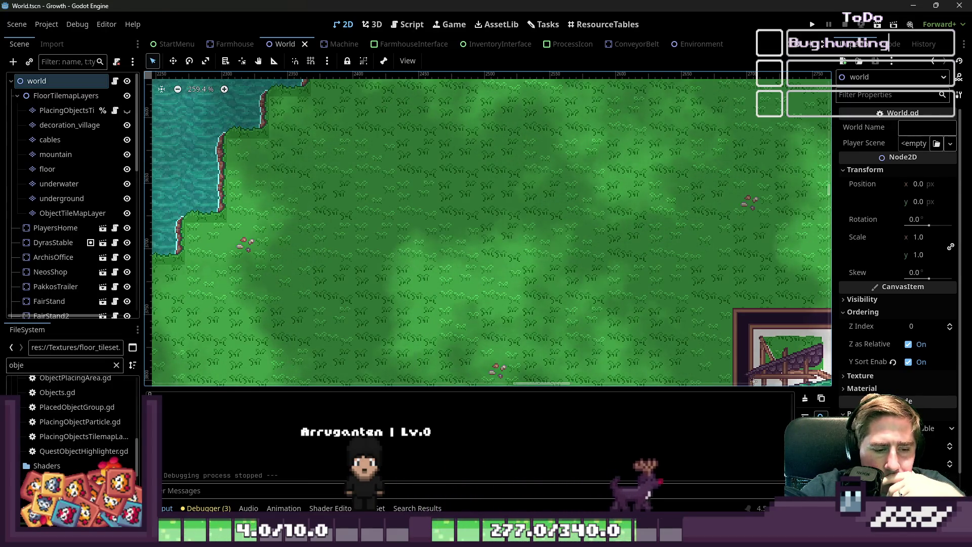
key("alt+Tab")
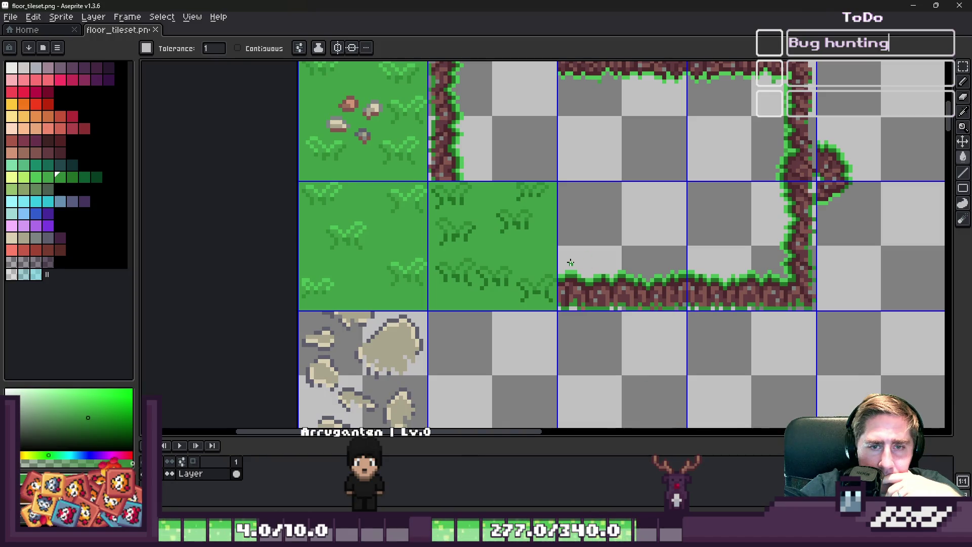
scroll(683, 312, "down", 2)
scroll(559, 271, "up", 3)
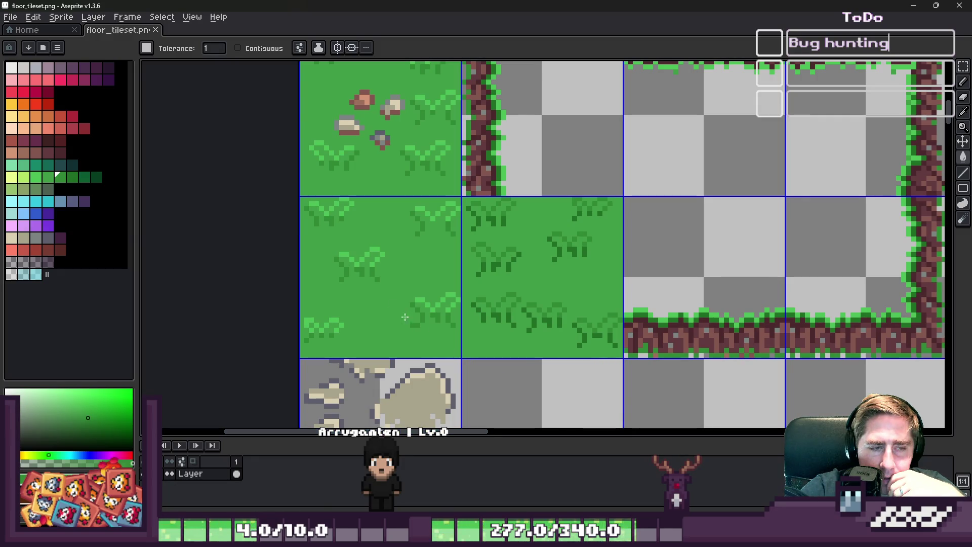
left_click(913, 5)
scroll(390, 282, "down", 5)
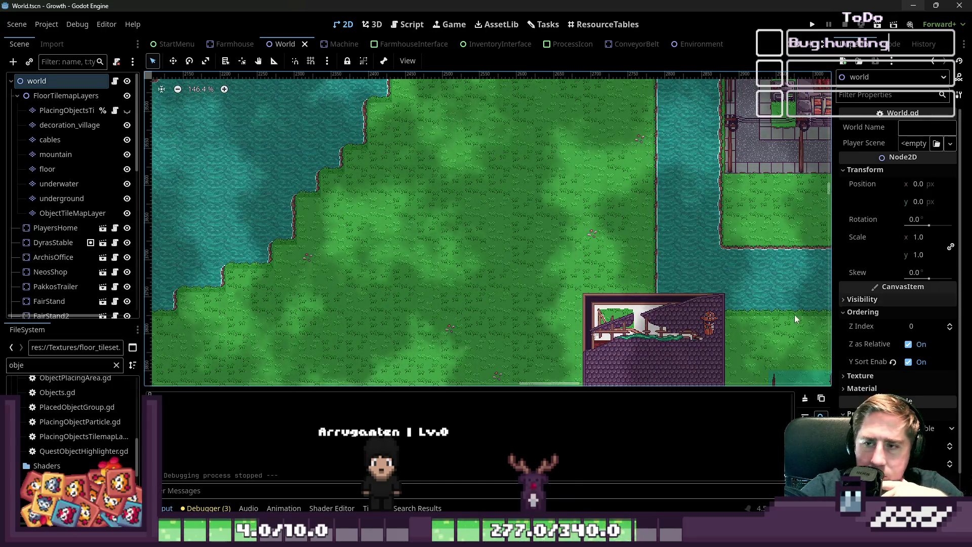
Select the mountain TileMapLayer and choose the Rect painting tool
scroll(499, 261, "down", 8)
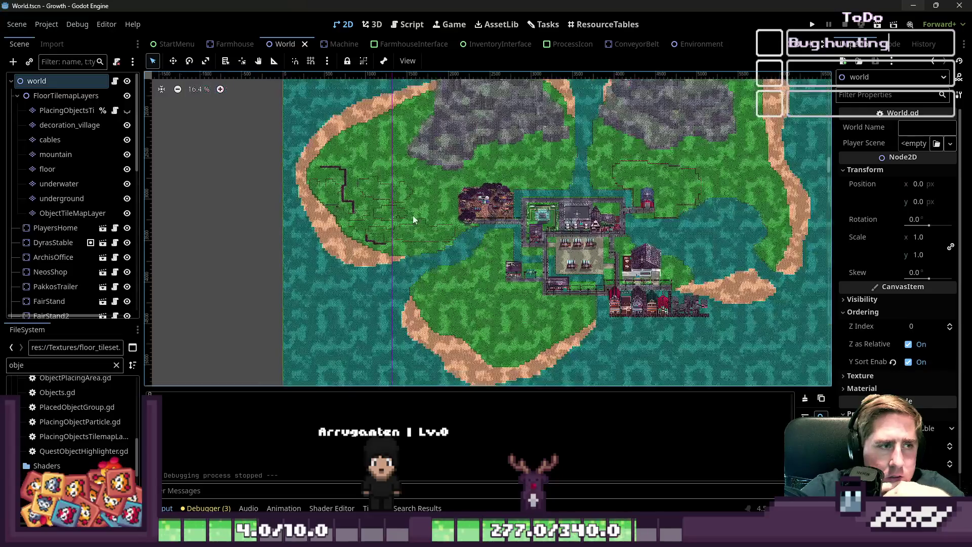
scroll(347, 197, "up", 3)
scroll(347, 197, "up", 4)
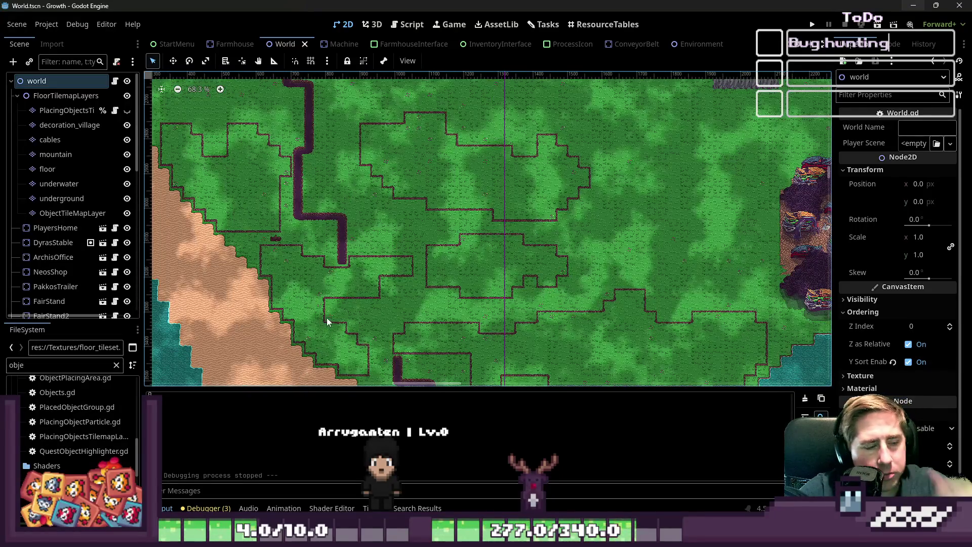
scroll(448, 237, "down", 1)
left_click(58, 155)
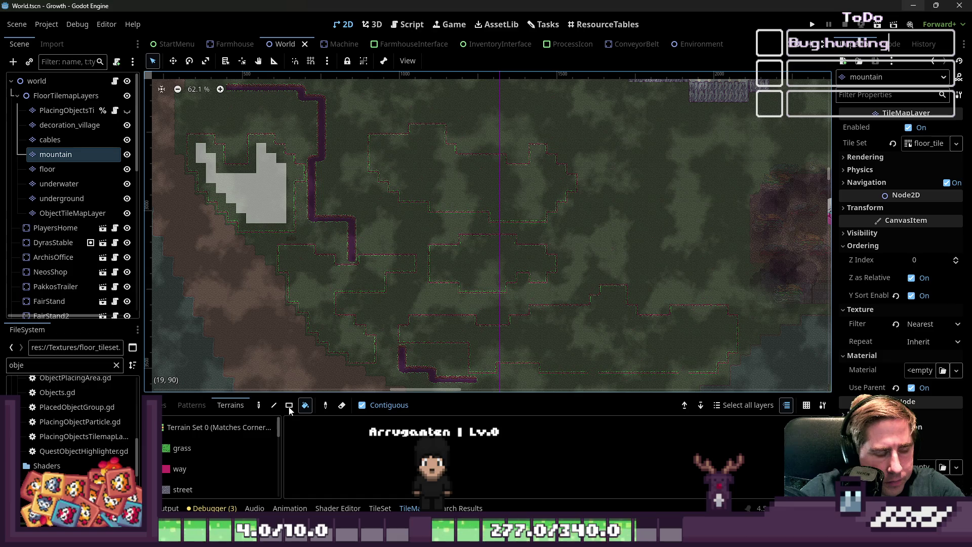
left_click(289, 405)
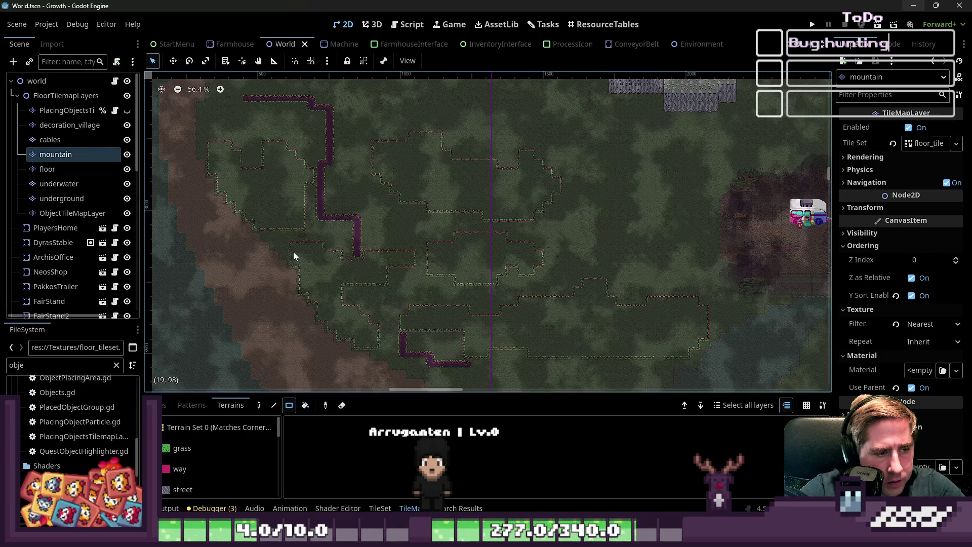
scroll(347, 371, "down", 2)
scroll(323, 317, "down", 5)
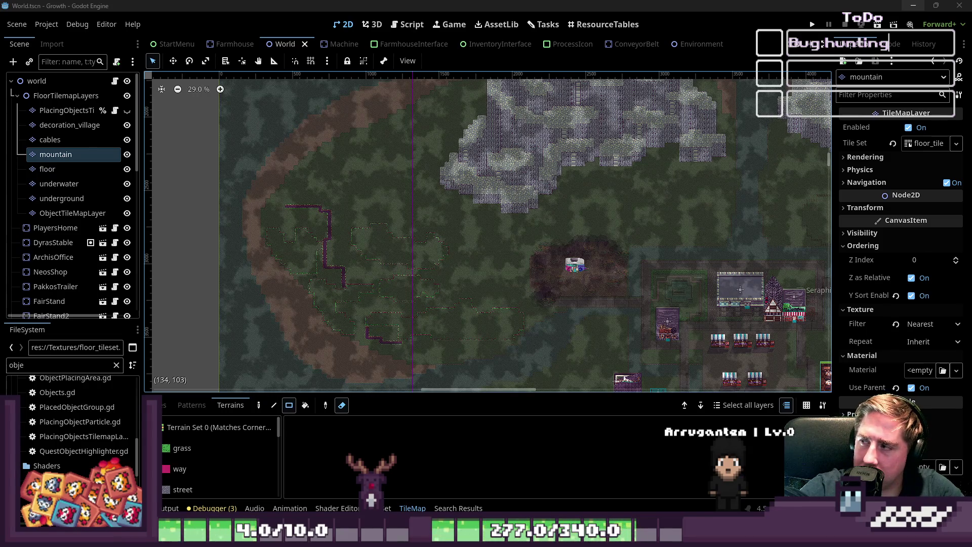
scroll(263, 207, "up", 2)
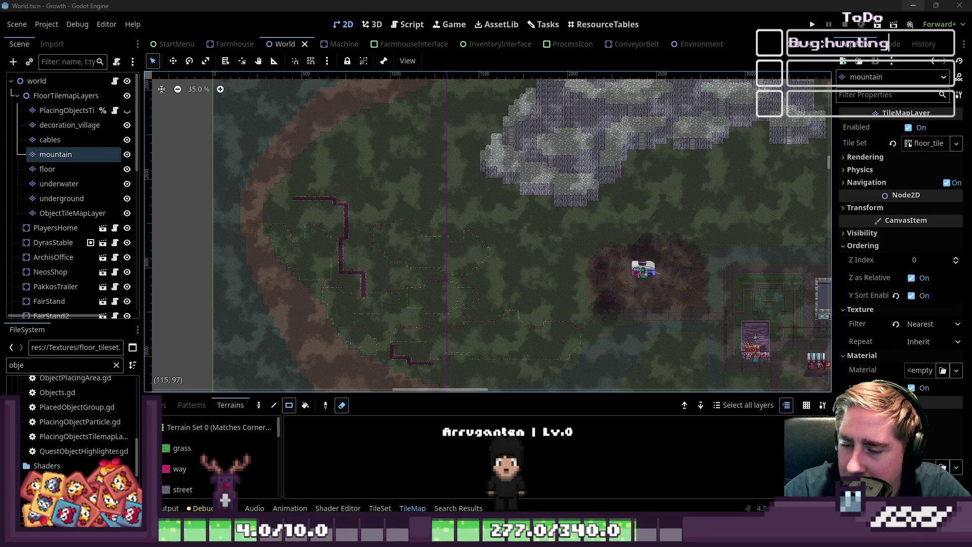
scroll(515, 229, "left", 2)
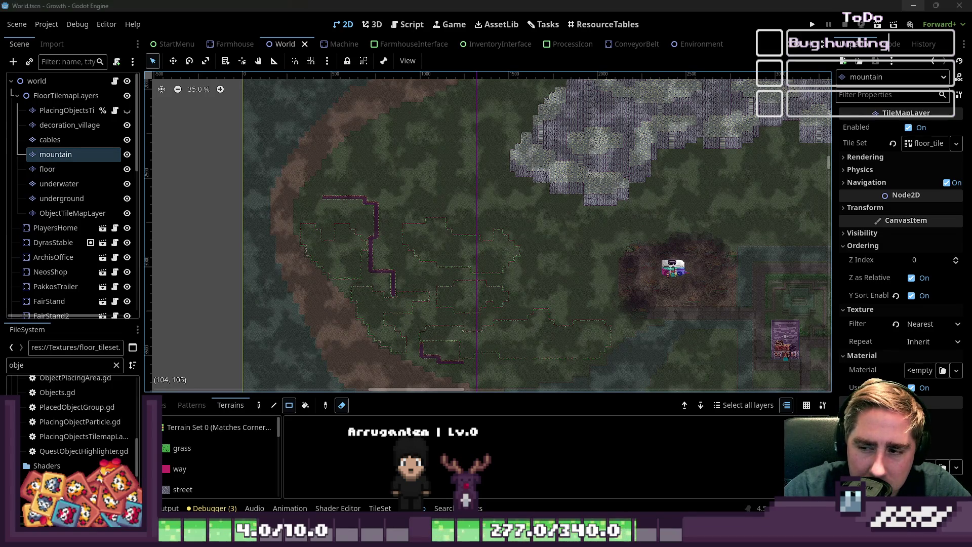
scroll(368, 291, "down", 1)
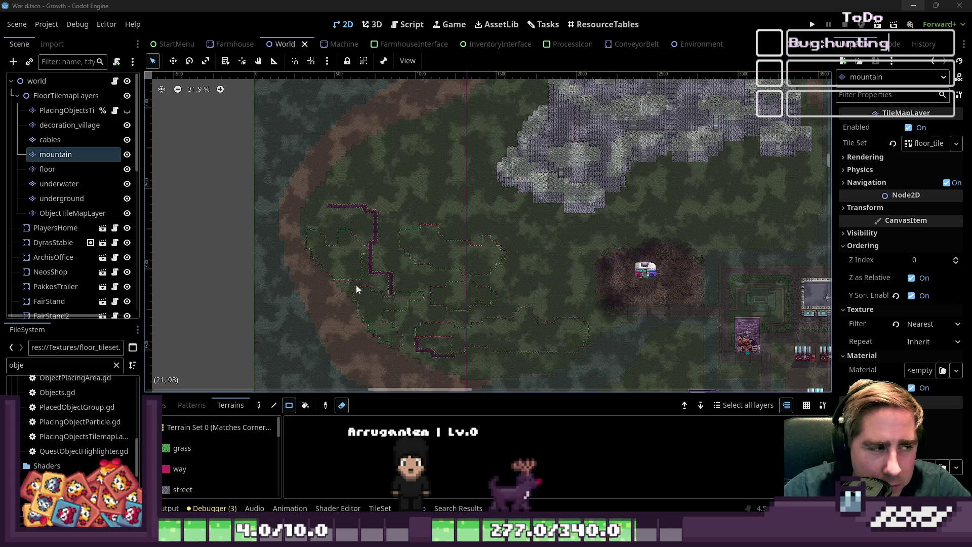
Turn the Eraser back on and pick the bucket fill tool
key("e")
left_click(341, 405)
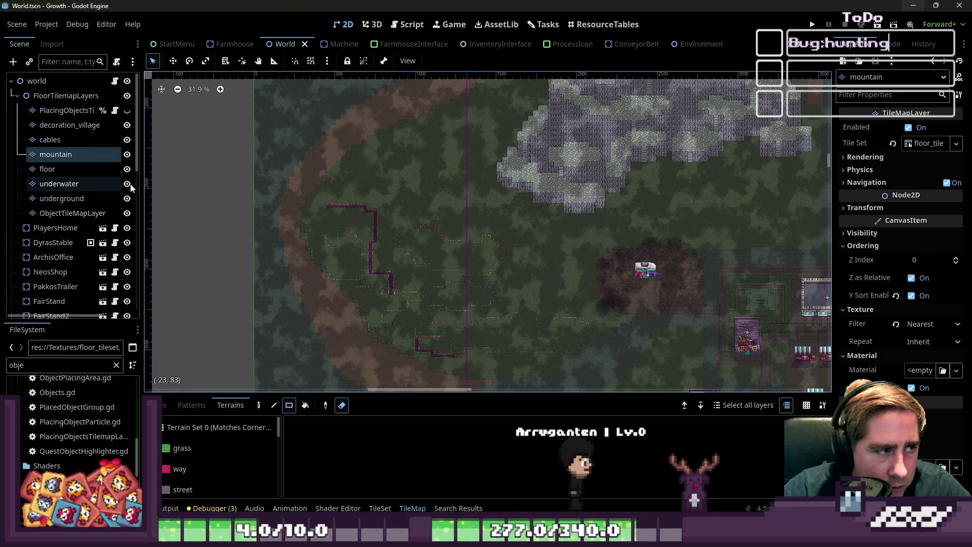
scroll(368, 196, "down", 6)
scroll(369, 200, "up", 5)
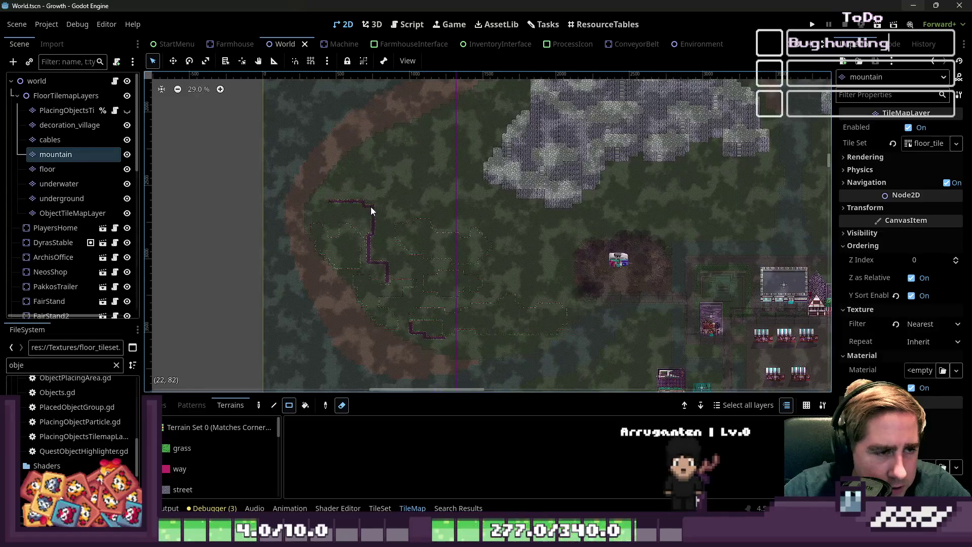
scroll(385, 219, "up", 6)
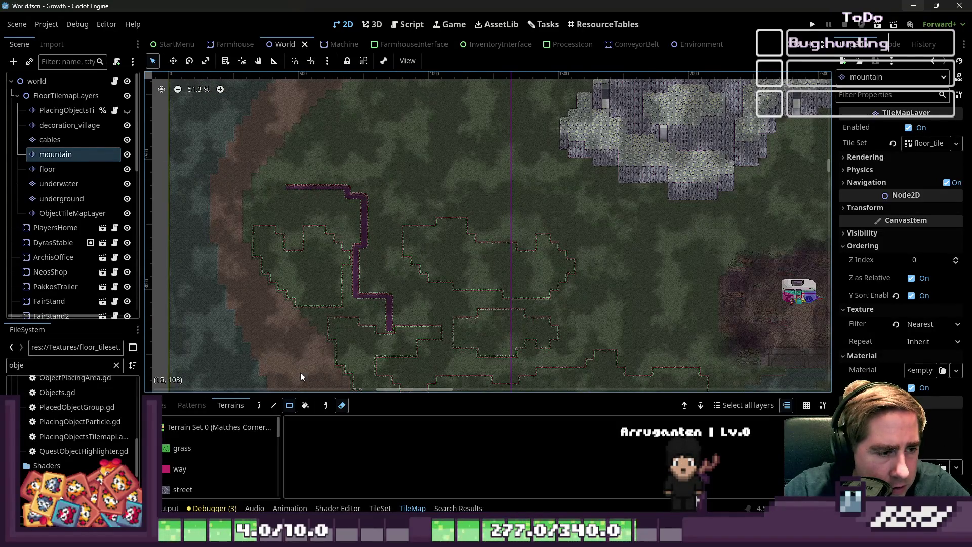
left_click(289, 405)
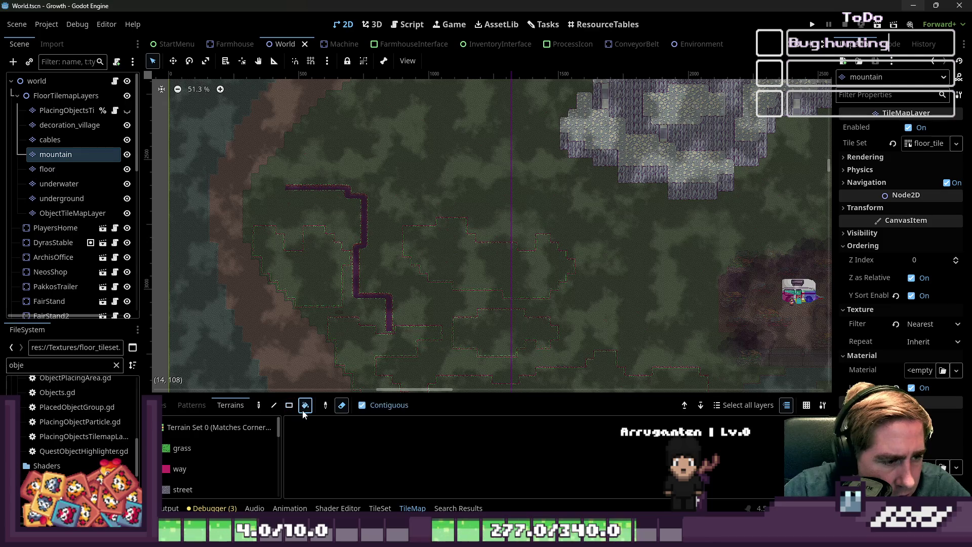
With the Rect eraser on the Tiles panel, erase three blocks of stray mountain tiles, then select world
left_click(291, 405)
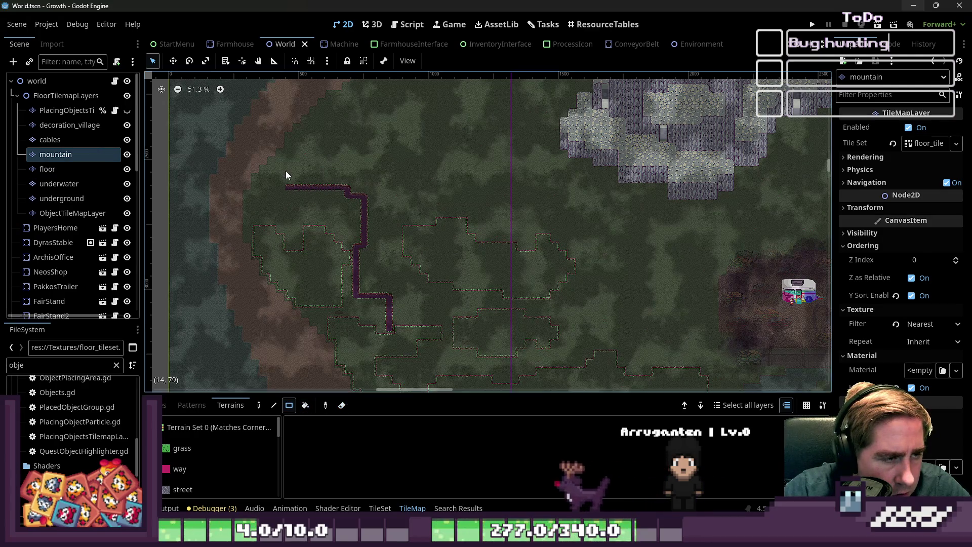
left_click(162, 405)
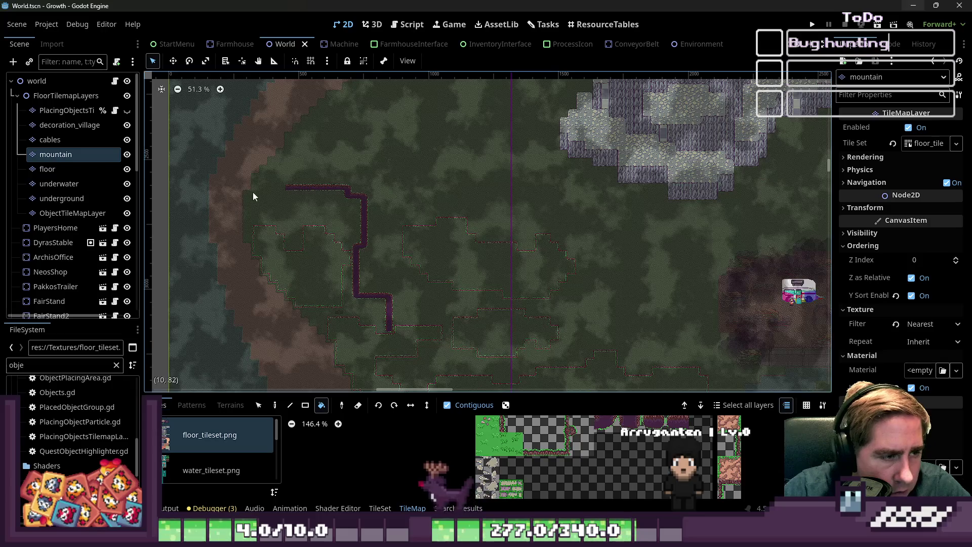
left_click(306, 405)
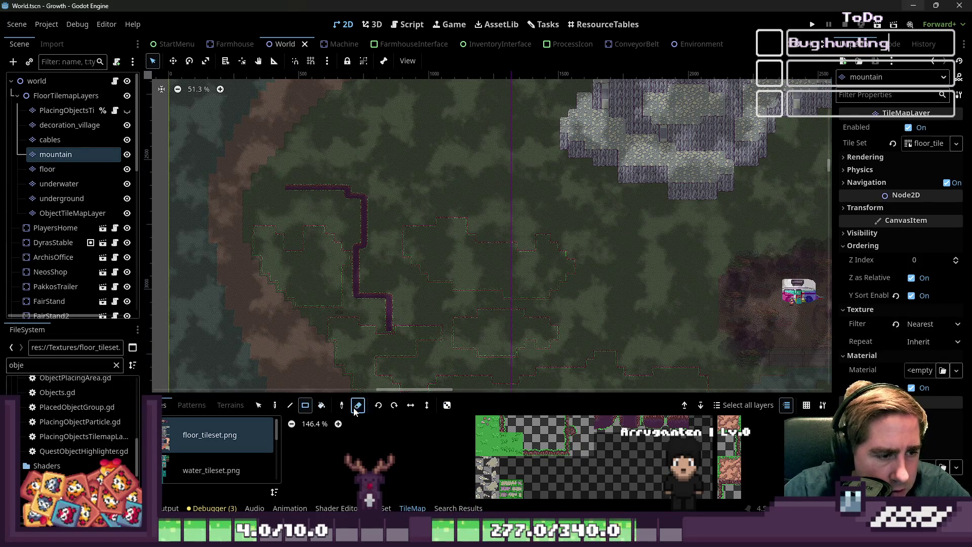
left_click_drag(251, 180, 526, 366)
scroll(285, 151, "down", 2)
mouse_move(303, 209)
left_mouse_down()
mouse_move(461, 330)
mouse_move(516, 336)
left_mouse_up()
left_click_drag(504, 280, 575, 350)
scroll(310, 204, "down", 3)
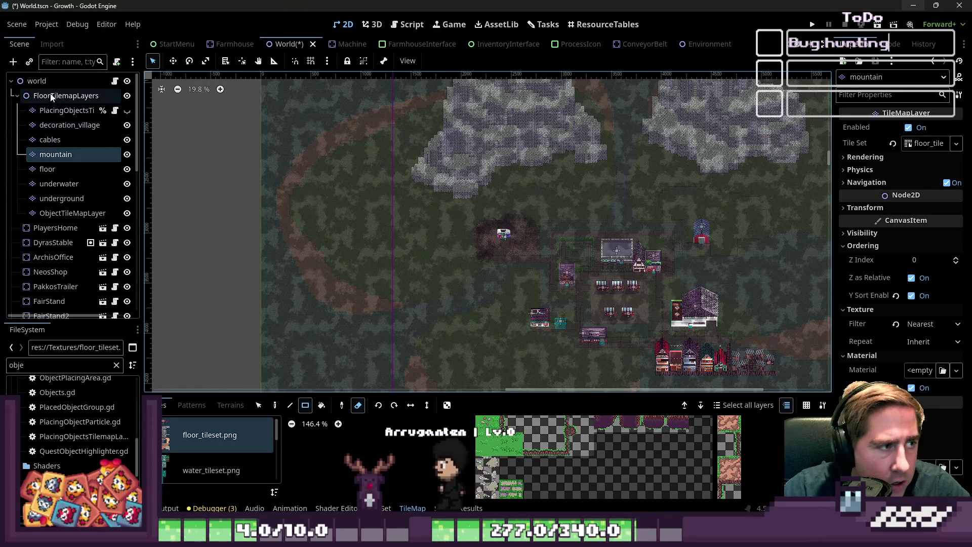
left_click(37, 81)
scroll(392, 180, "down", 2)
scroll(396, 184, "up", 1)
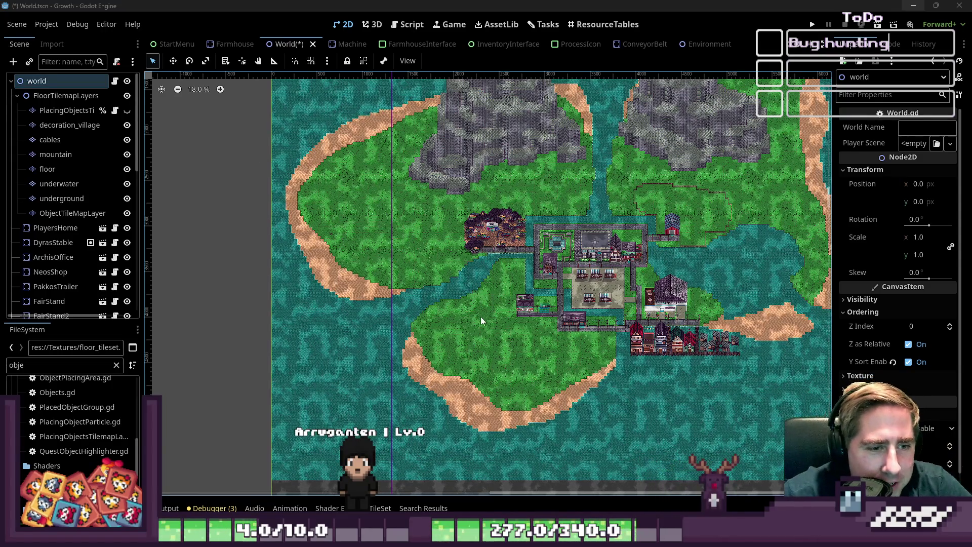
Zoom in on the village, inspect the ObjectTileMapLayer, then reselect the world root node
scroll(481, 317, "up", 6)
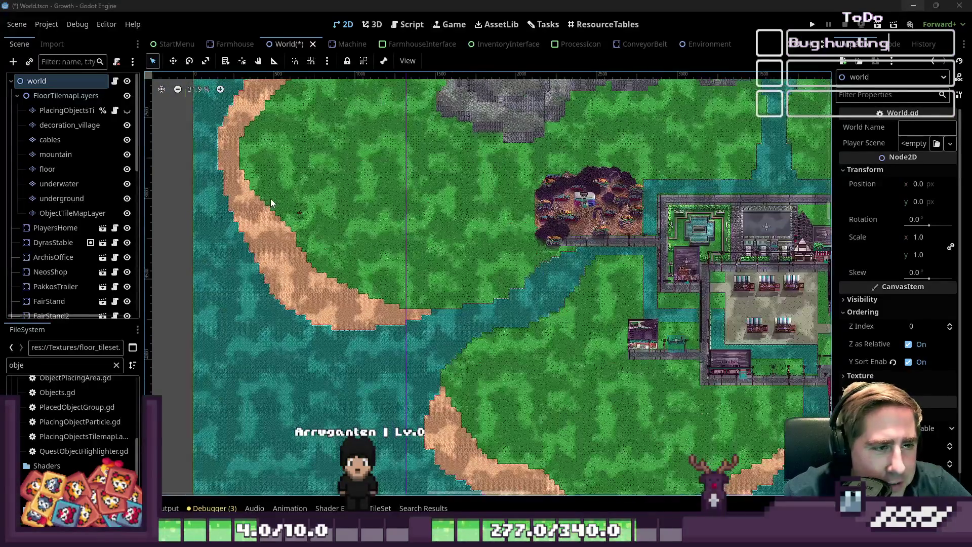
scroll(270, 203, "up", 11)
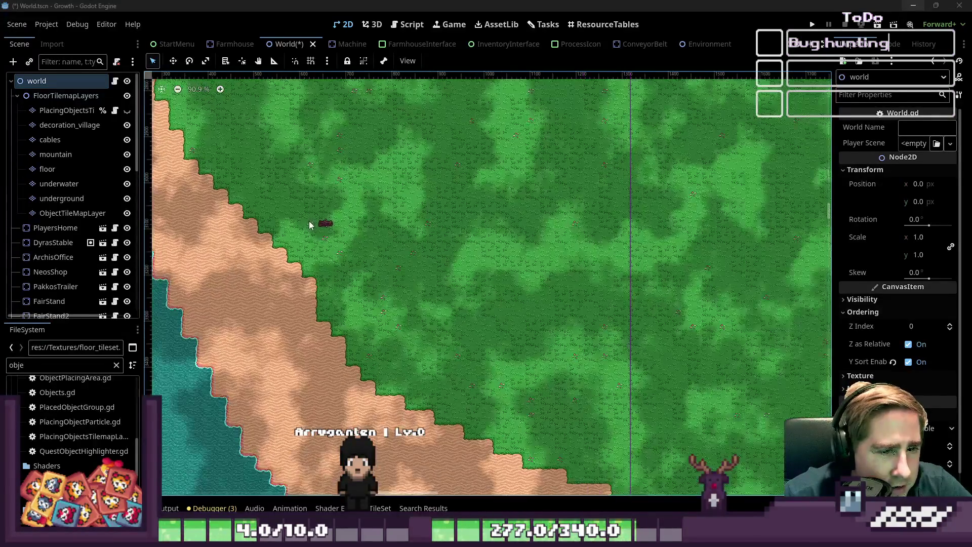
scroll(309, 224, "up", 9)
scroll(87, 247, "down", 5)
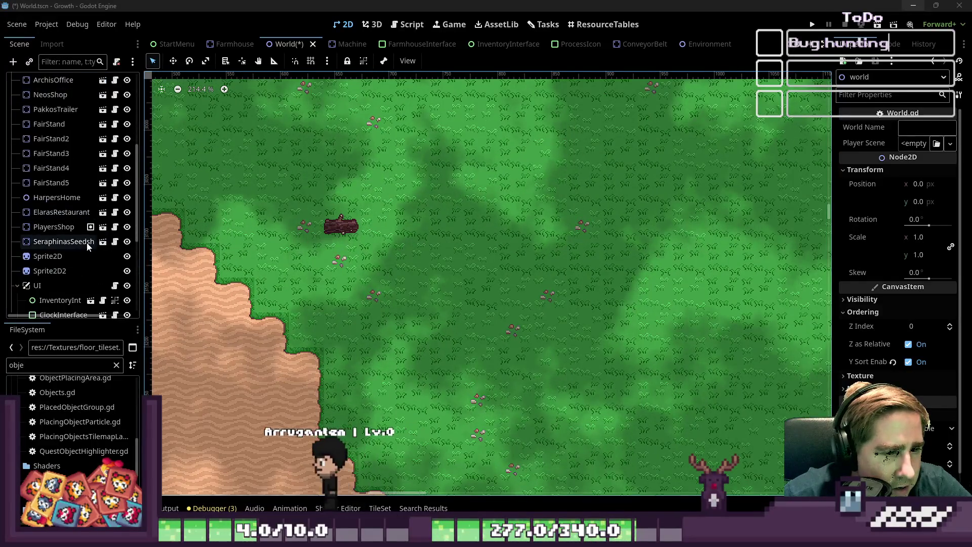
scroll(89, 241, "down", 1)
scroll(70, 233, "up", 4)
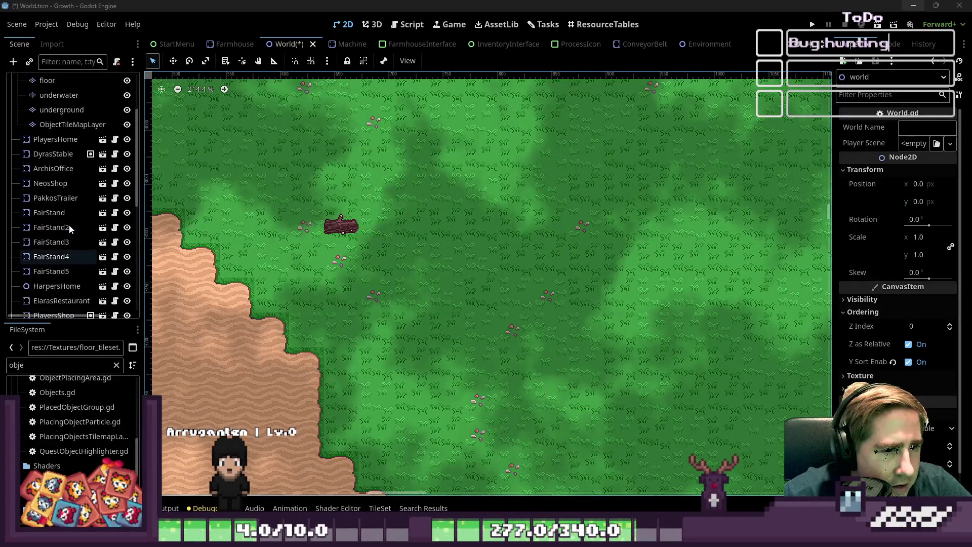
scroll(69, 224, "up", 3)
left_click(64, 213)
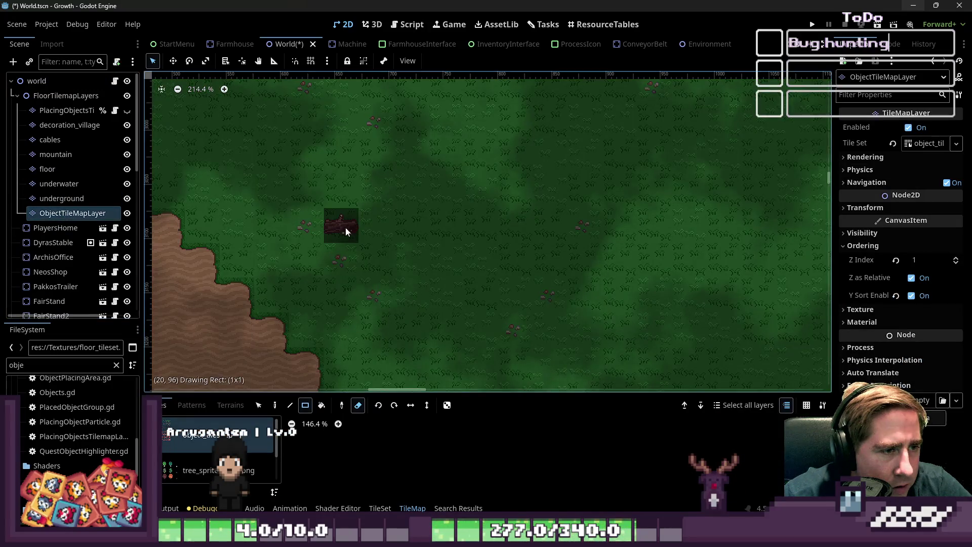
scroll(351, 241, "down", 15)
scroll(439, 249, "down", 8)
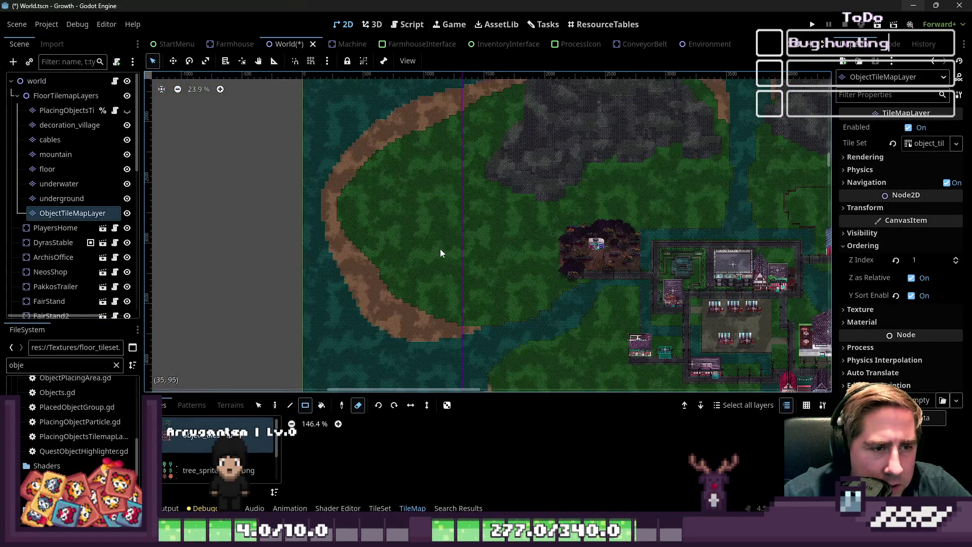
left_click(37, 81)
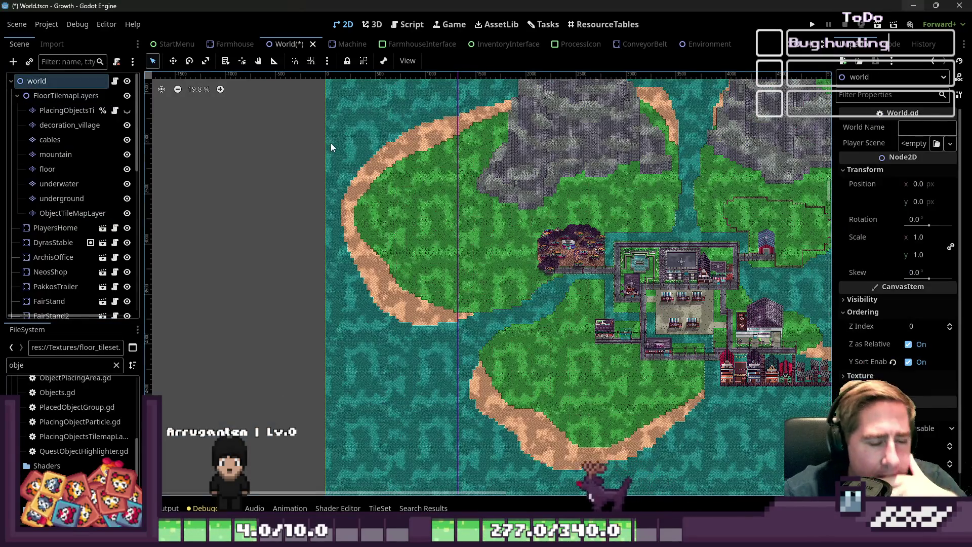
Select the PlayersHome building and open its scene for editing
scroll(489, 251, "down", 1)
scroll(490, 251, "up", 18)
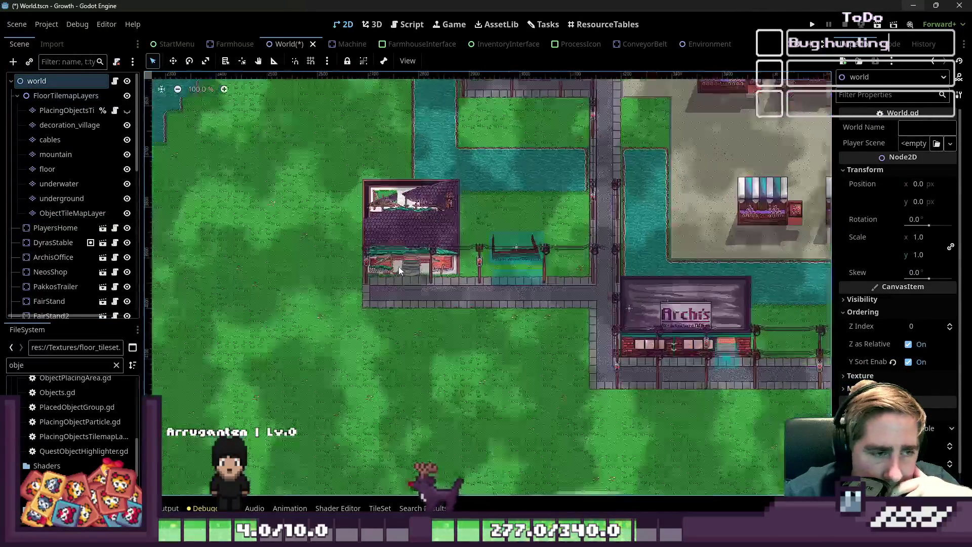
scroll(415, 268, "up", 9)
left_click(415, 268)
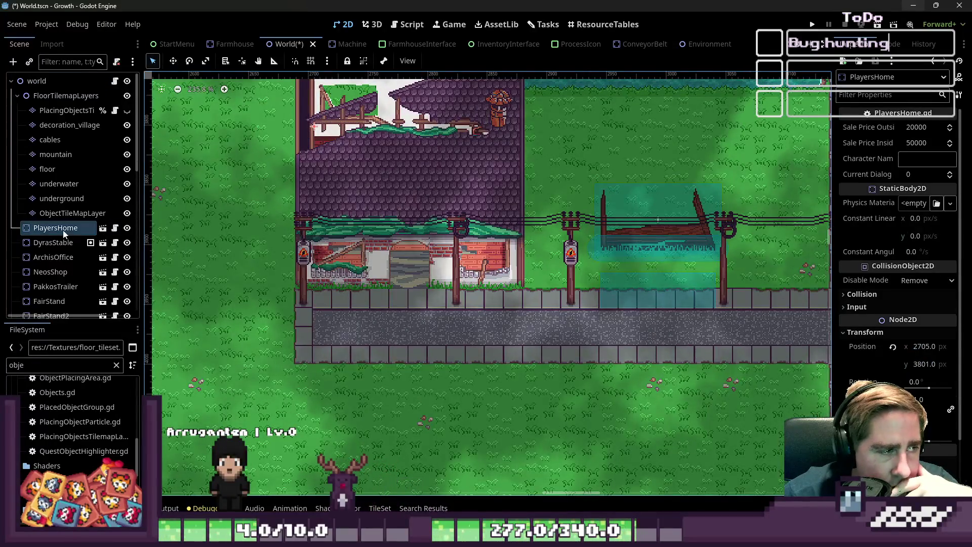
left_click(104, 229)
Collapse the PlayersHome child nodes and hide the HidingObjectArea node
scroll(266, 188, "up", 10)
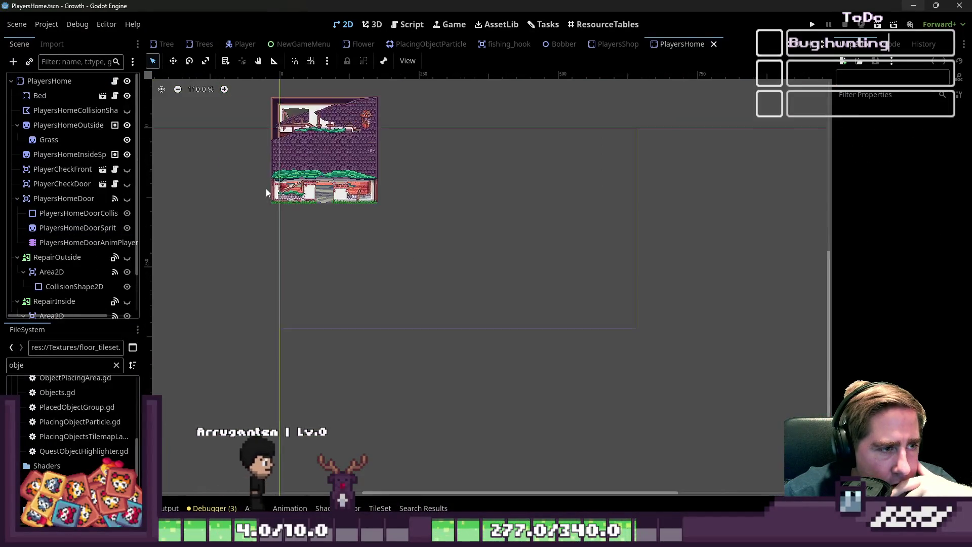
left_click(321, 201)
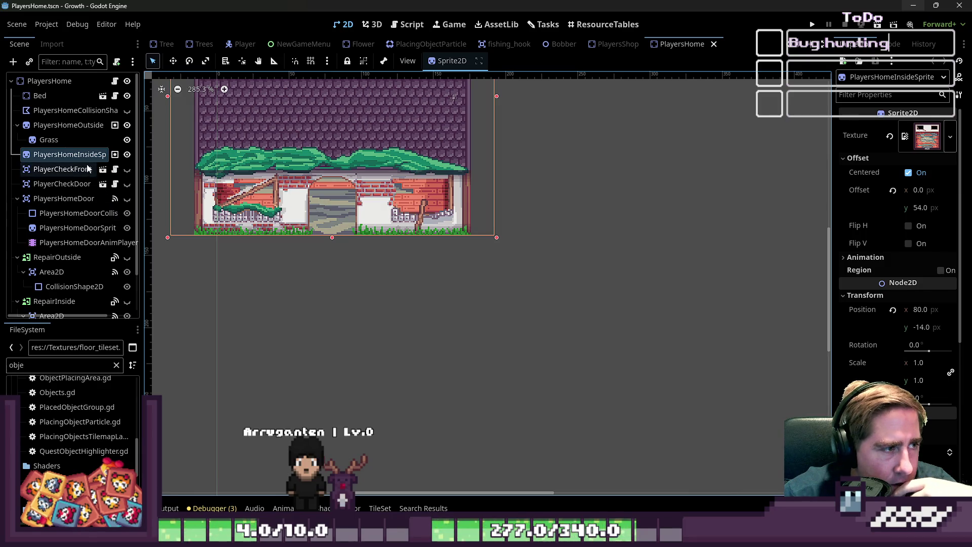
left_click(17, 198)
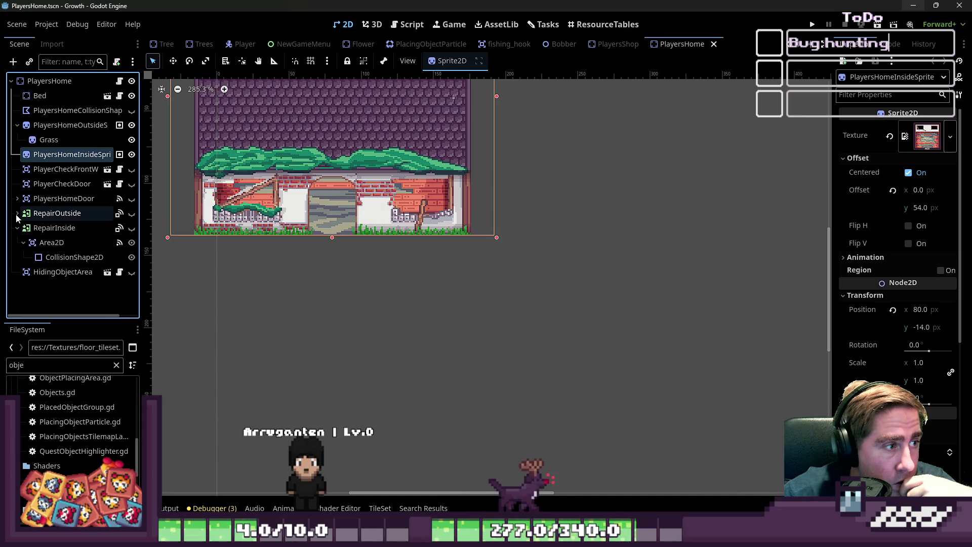
left_click(17, 213)
left_click(24, 243)
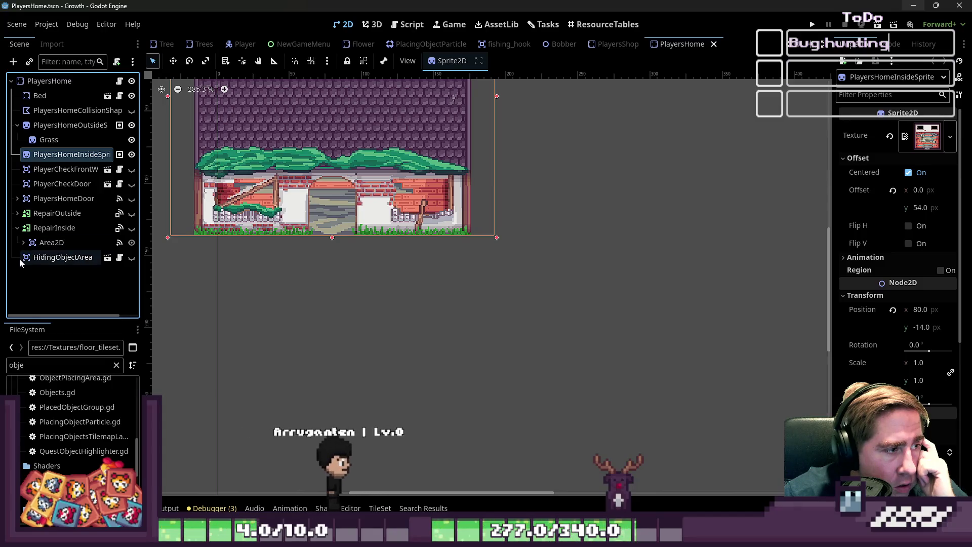
left_click(130, 257)
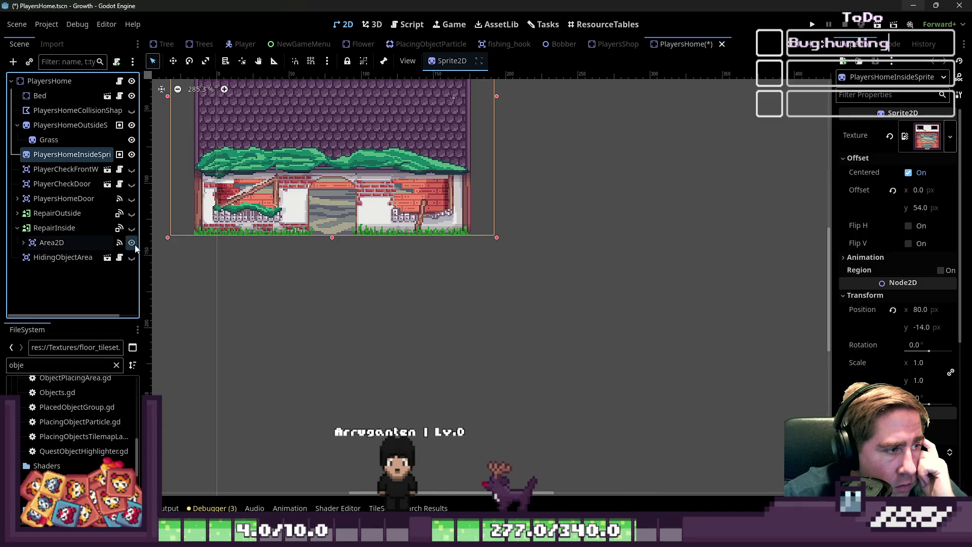
left_click(17, 125)
left_click(18, 125)
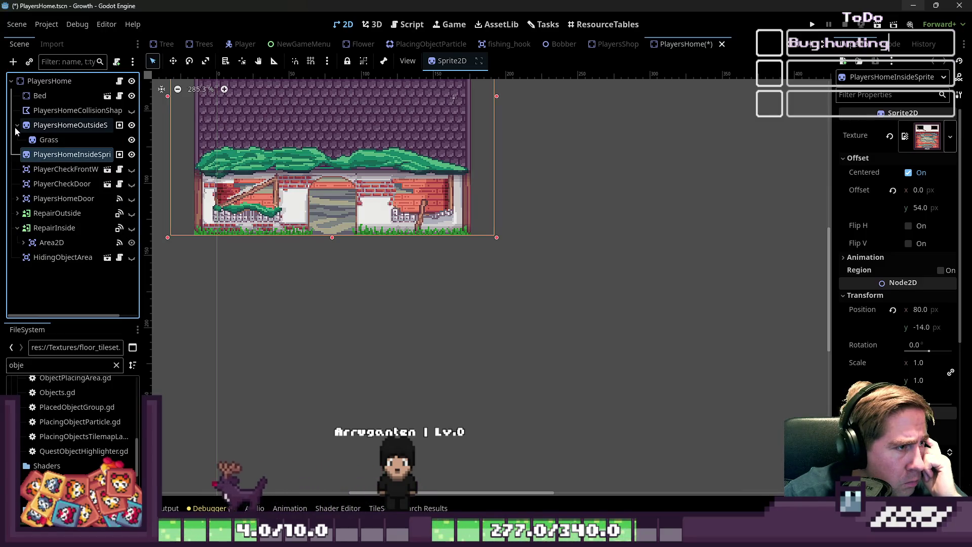
left_click(18, 125)
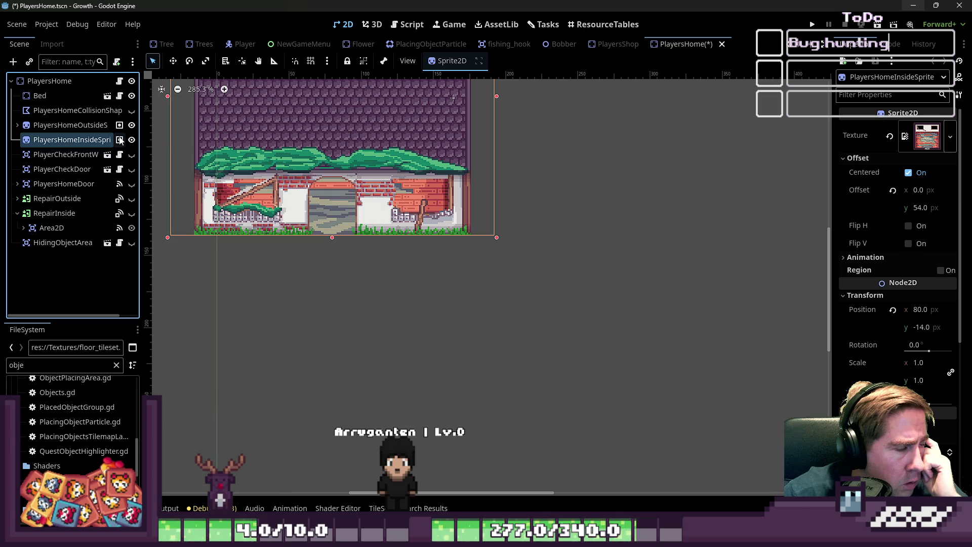
mouse_move(120, 140)
left_click(131, 111)
left_click(132, 111)
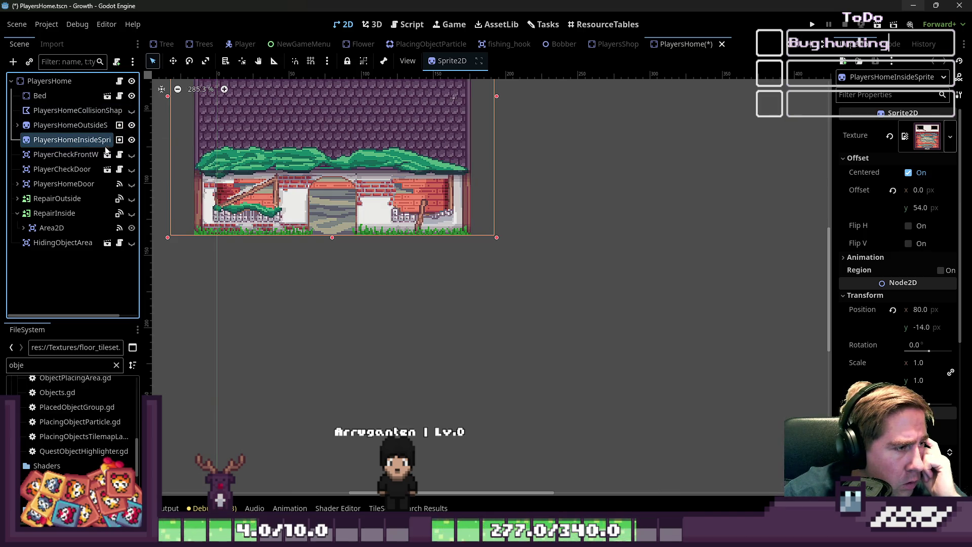
Make the house door visible, select PlayersHomeDoor, then save and run the game
left_click(17, 184)
left_click(75, 212)
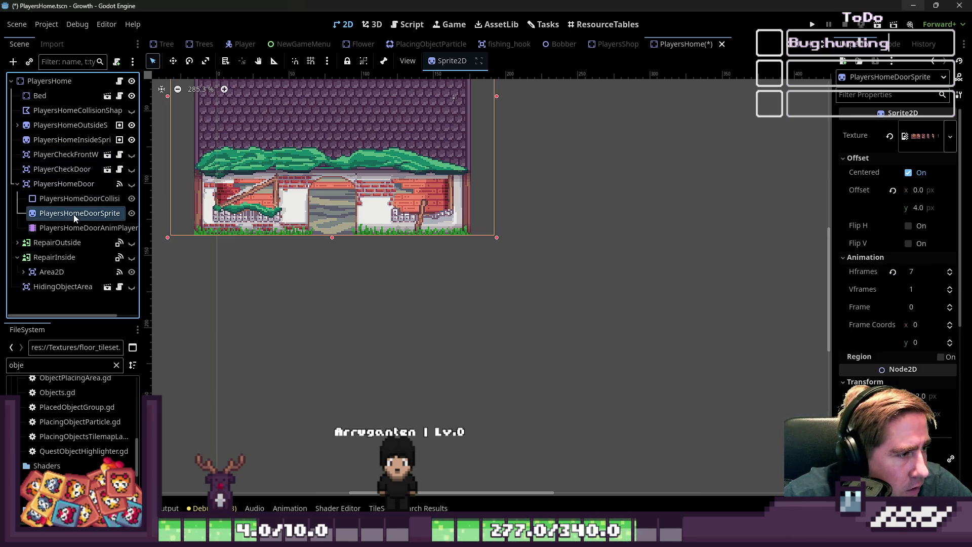
left_click(132, 183)
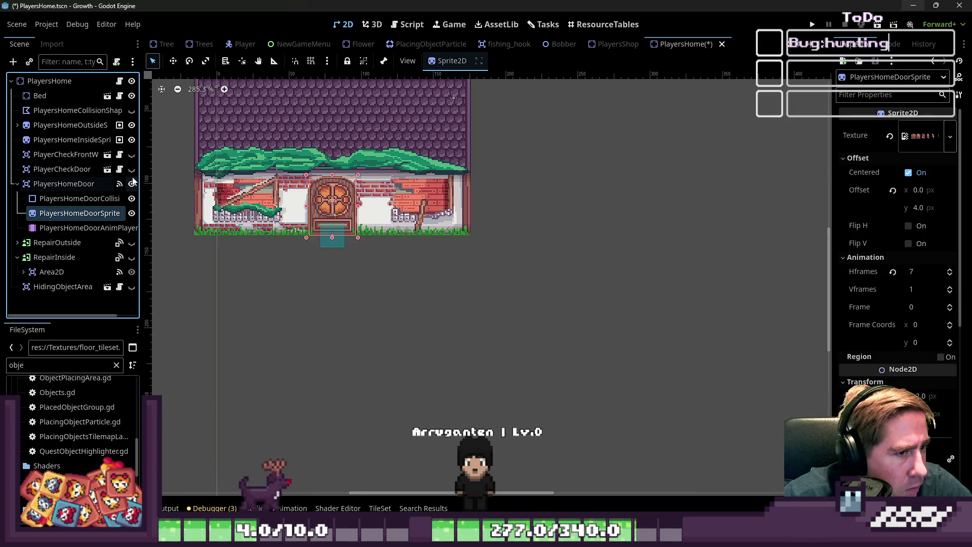
left_click(83, 185)
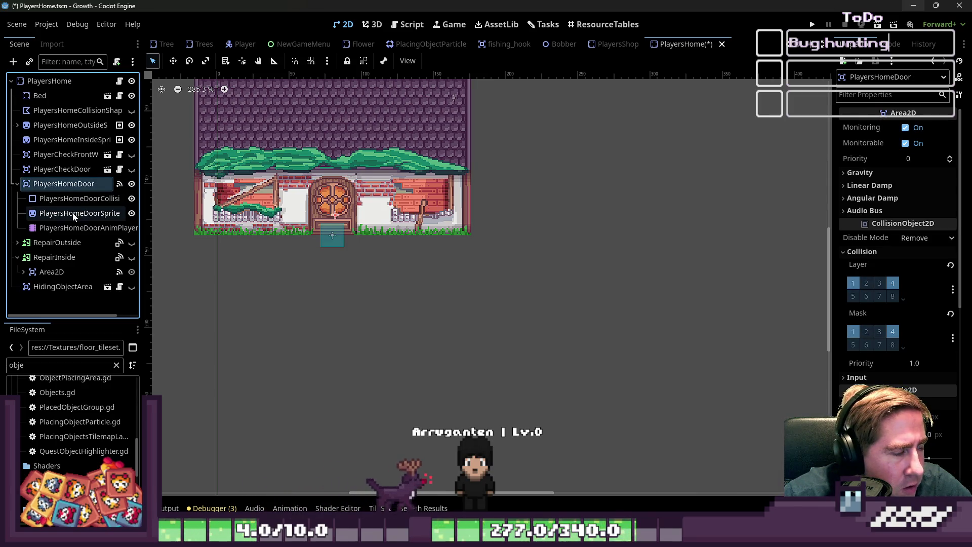
left_click(812, 24)
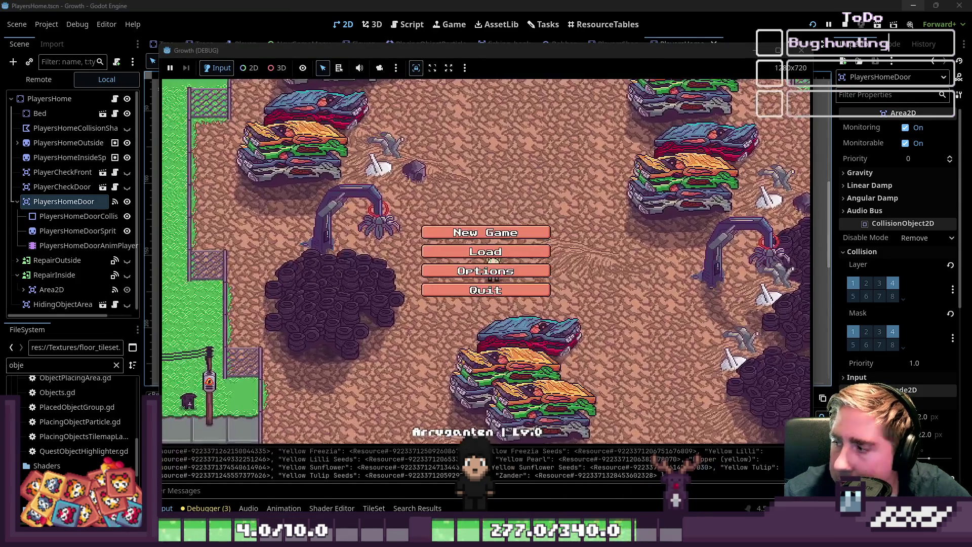
Start a new game with a new character name, walk north-west from the house, and open the inventory
left_click(508, 236)
type("asdv")
key("Return")
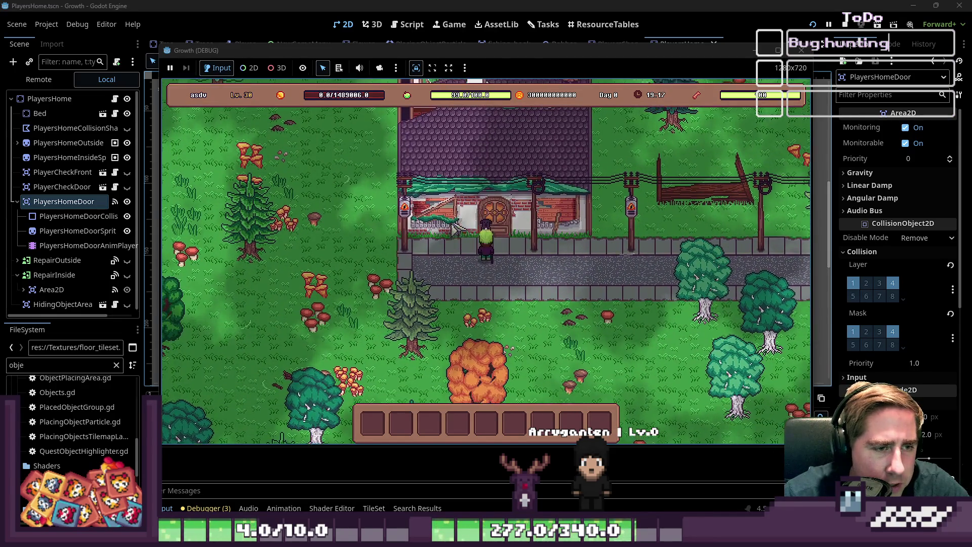
key("a")
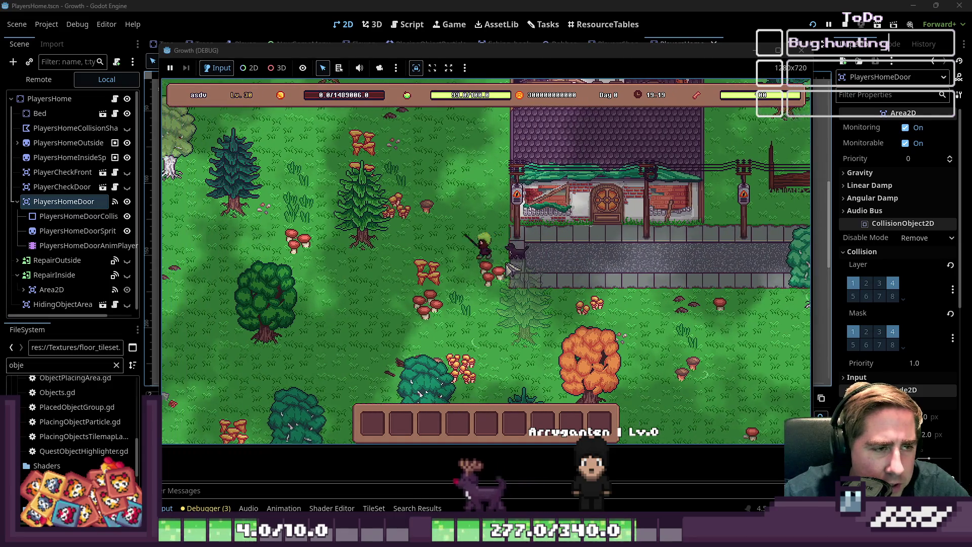
key("w")
key("w")
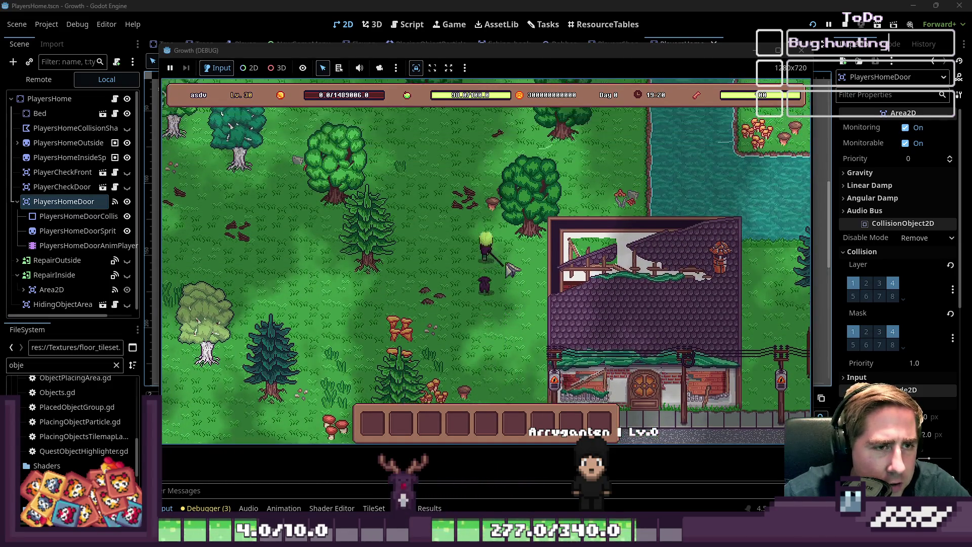
key("w")
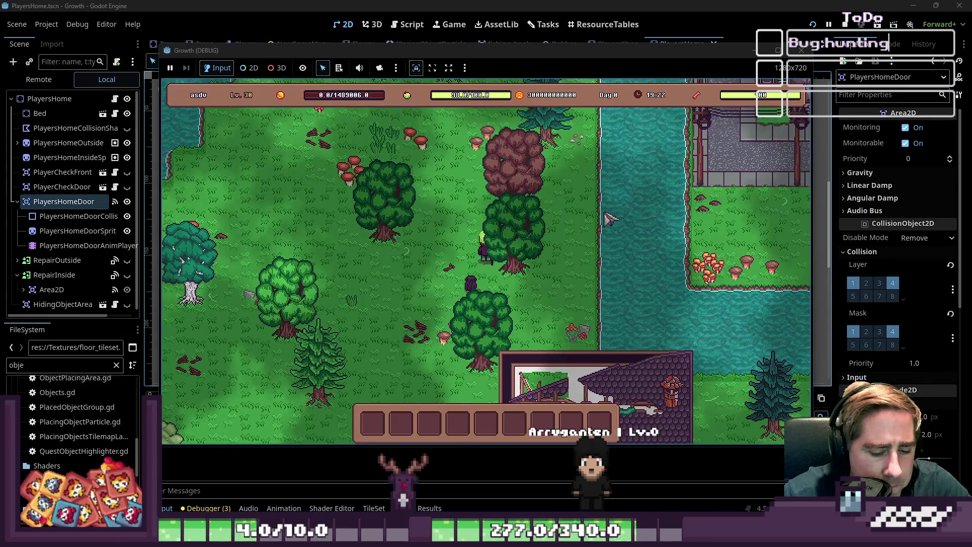
key("i")
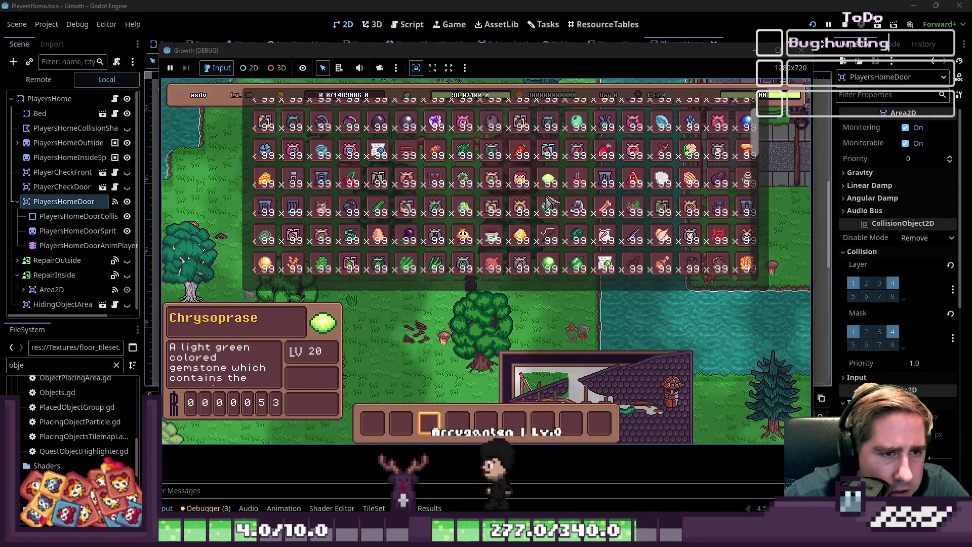
Put the Axe+1 into the first hotbar slot and close the inventory
scroll(439, 212, "up", 2)
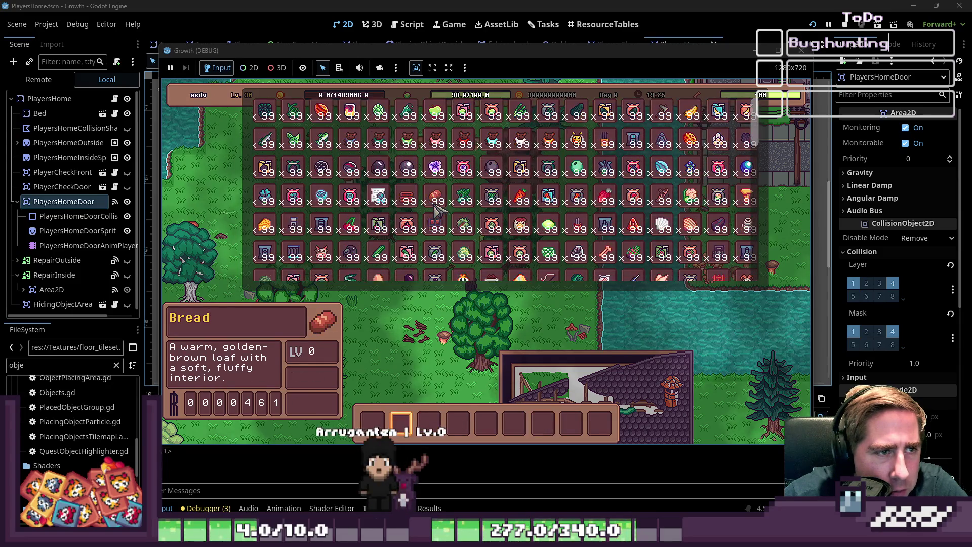
scroll(487, 198, "down", 2)
scroll(487, 198, "down", 2)
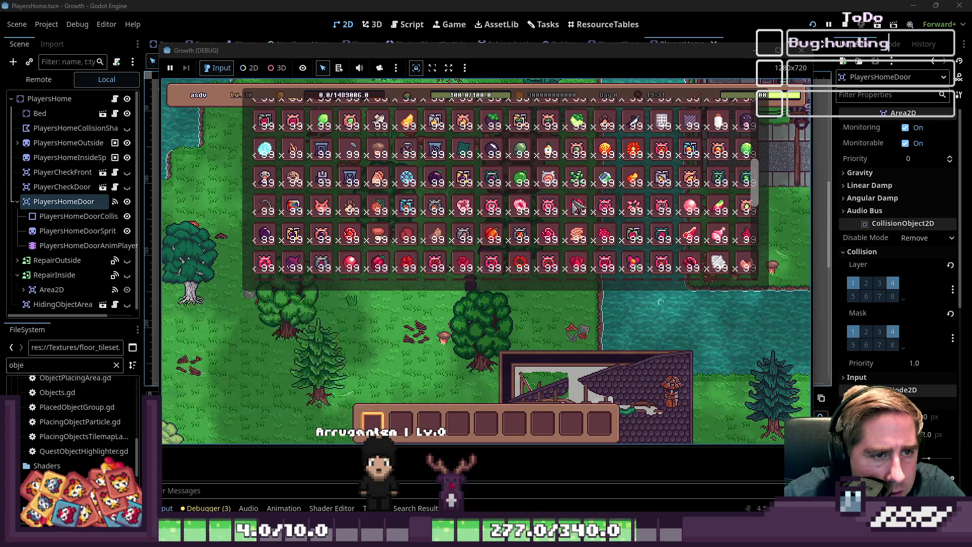
scroll(636, 213, "up", 3)
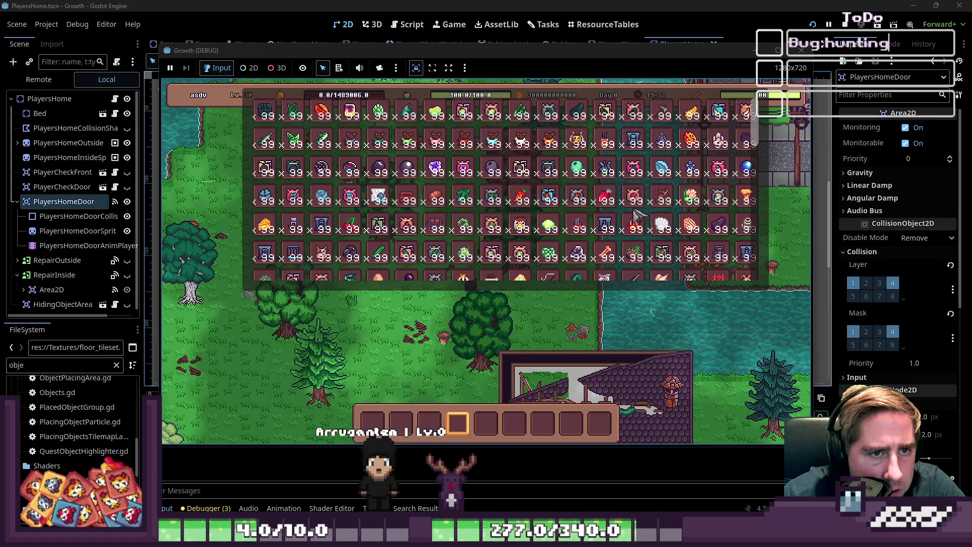
scroll(637, 215, "down", 5)
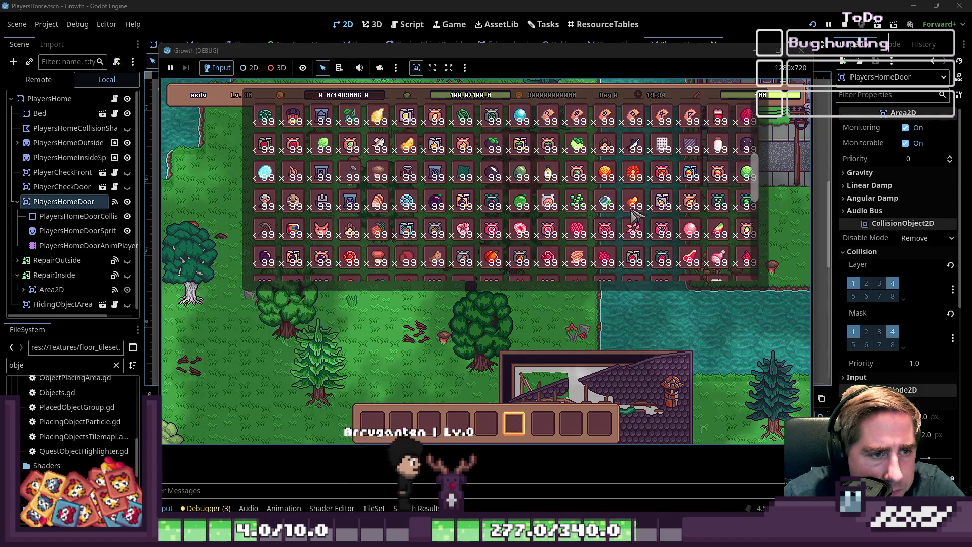
scroll(635, 215, "up", 5)
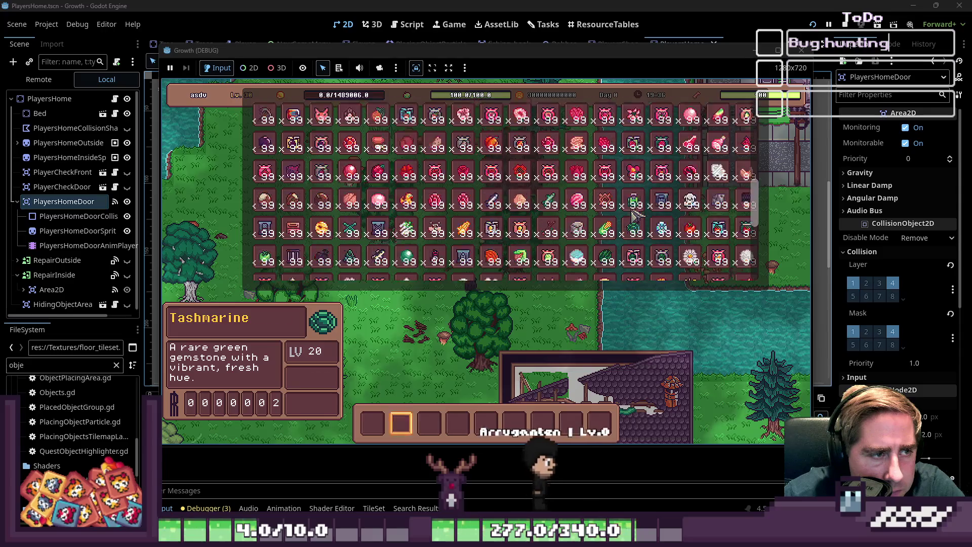
scroll(635, 215, "up", 5)
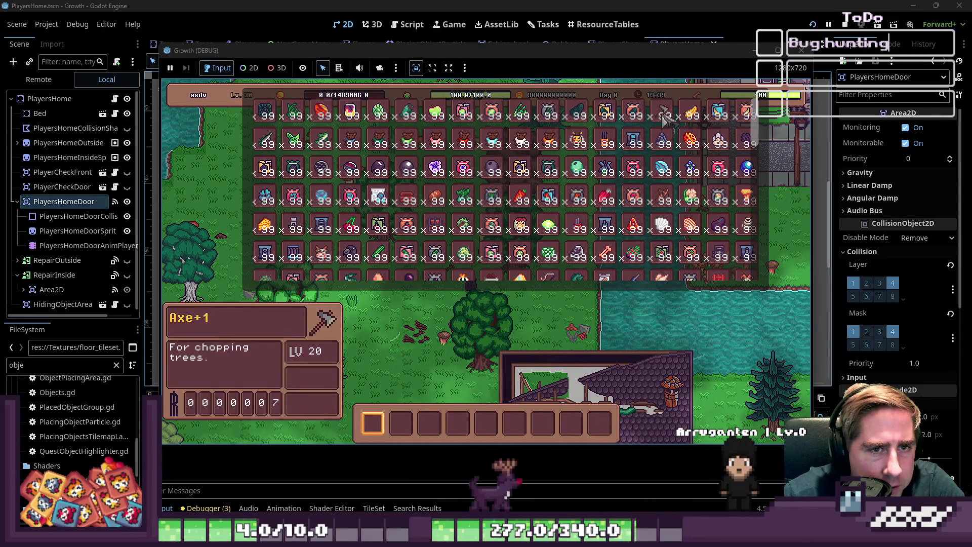
left_click(619, 215)
key("i")
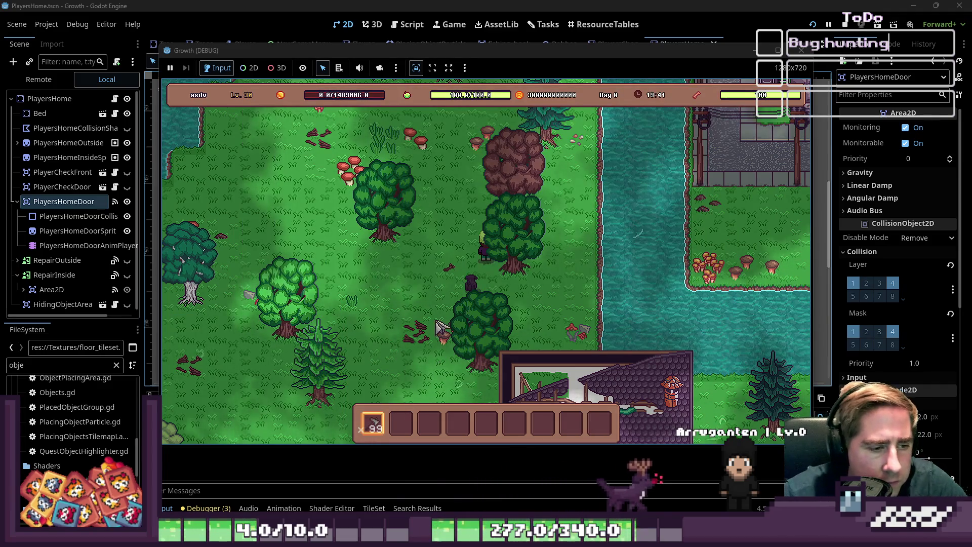
Walk the player around holding the axe, ending facing left, then stop the game
key("w")
key("a")
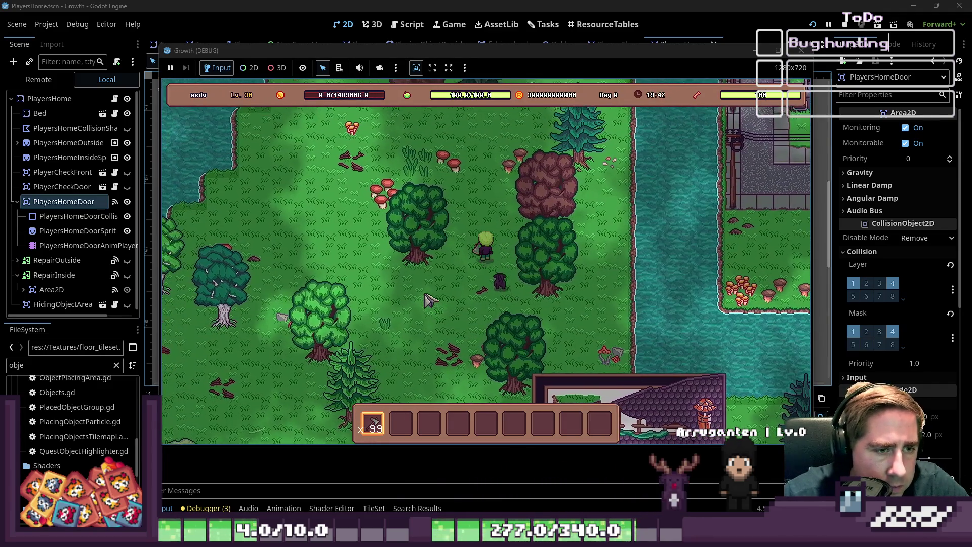
key("a")
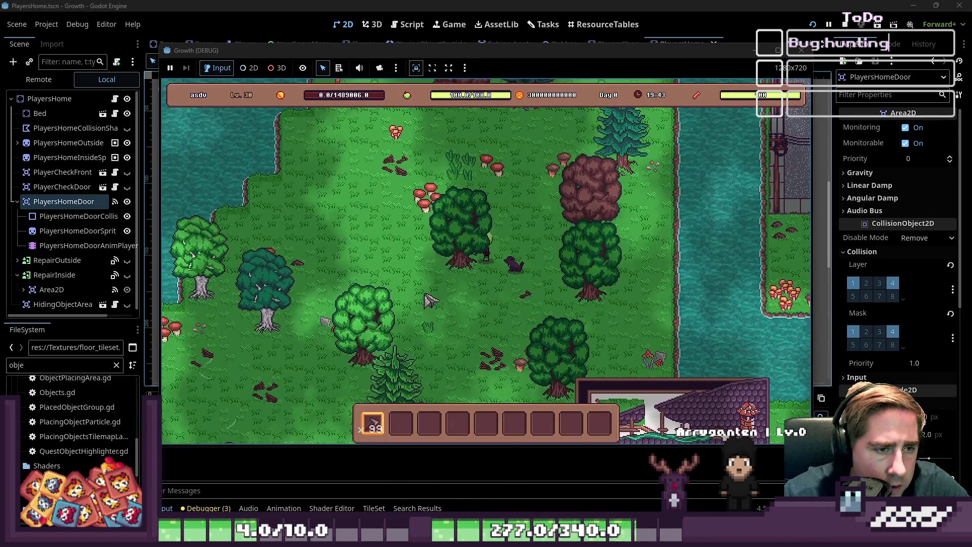
key("s")
key("a")
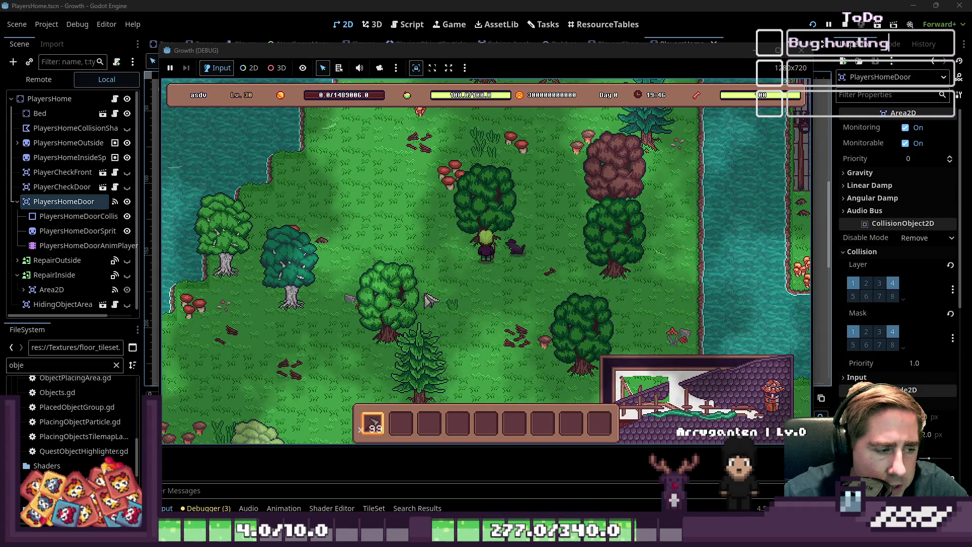
key("s")
key("a")
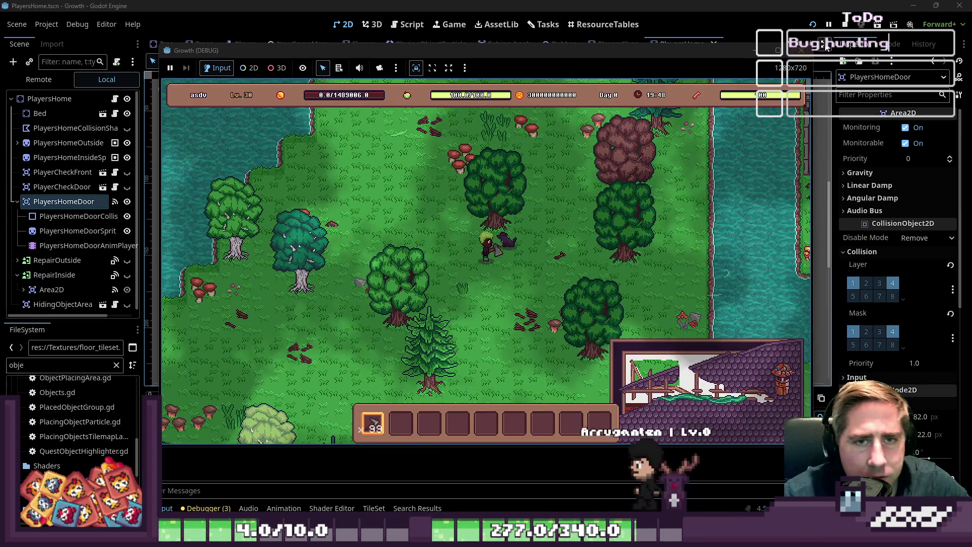
left_click(801, 50)
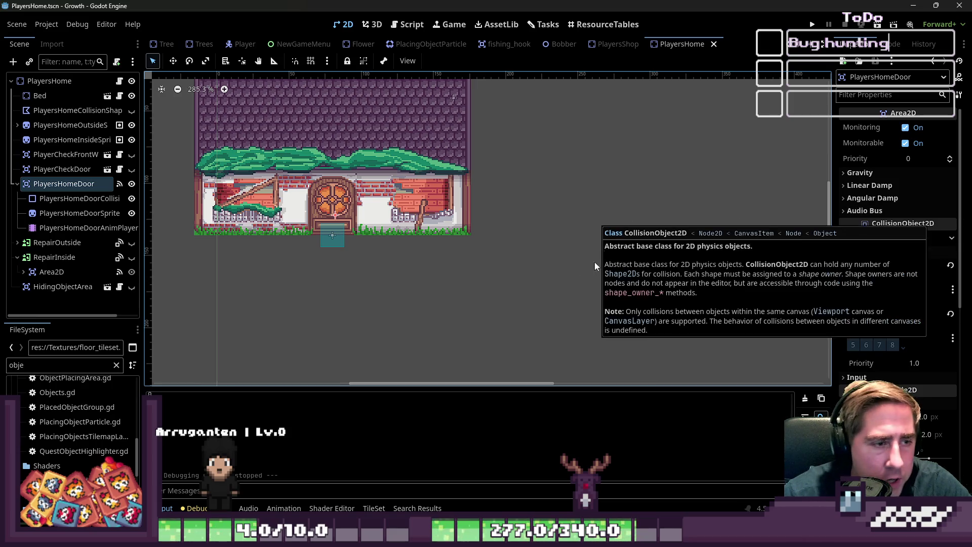
Switch to the Player scene and briefly select the ToolAnchor sprite on the character
scroll(552, 256, "down", 5)
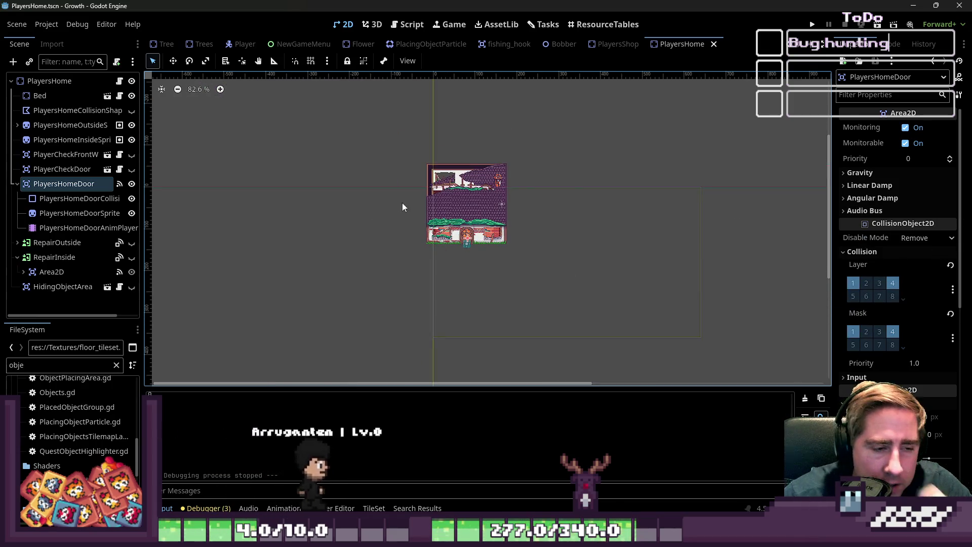
scroll(362, 143, "up", 1)
left_click_drag(362, 141, 589, 335)
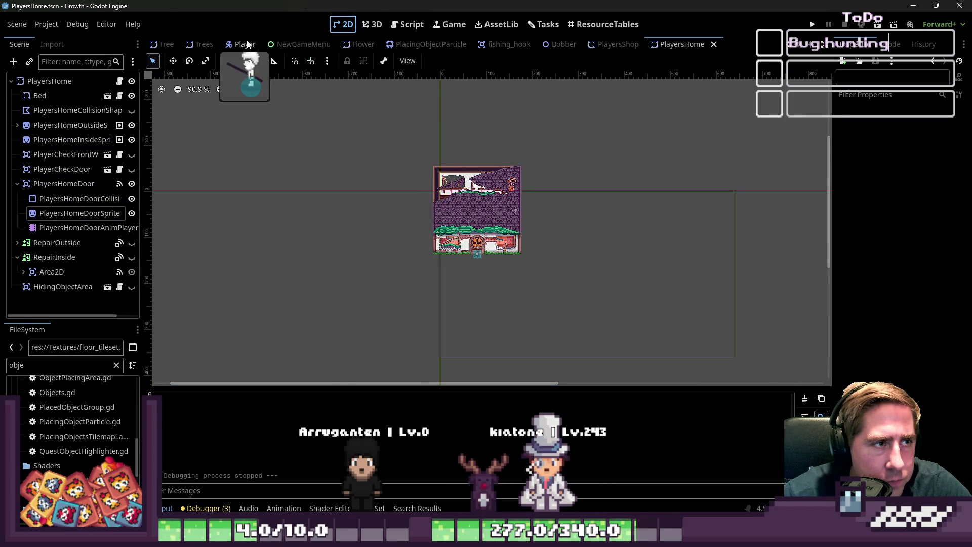
left_click(245, 44)
scroll(489, 236, "up", 2)
left_click(495, 272)
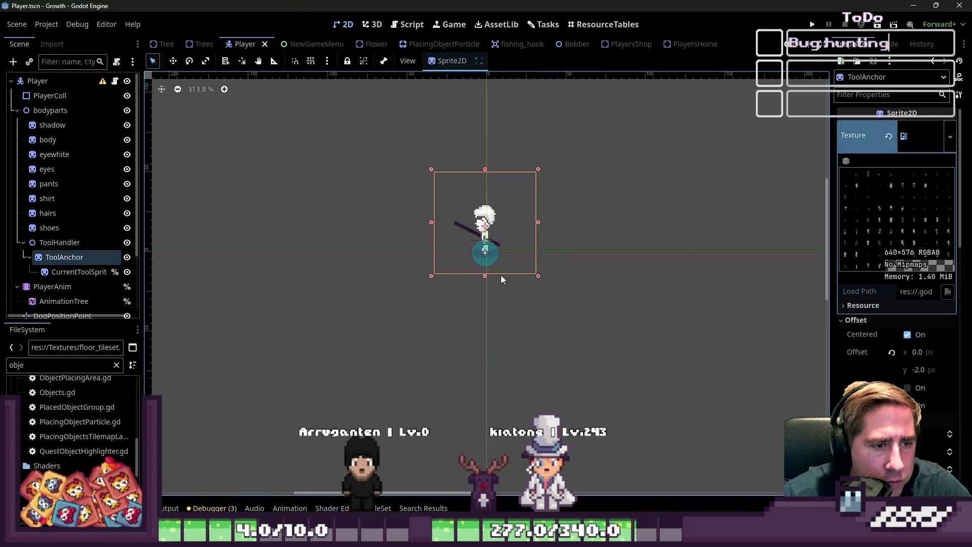
left_click(555, 323)
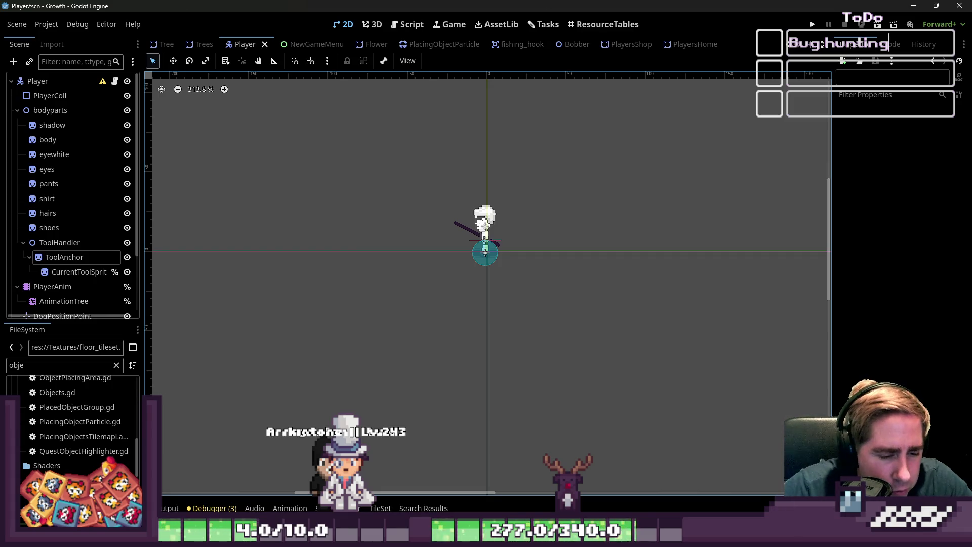
Glance at the floor tileset in Aseprite, then box-select the character's nodes on the canvas
key("alt+Tab")
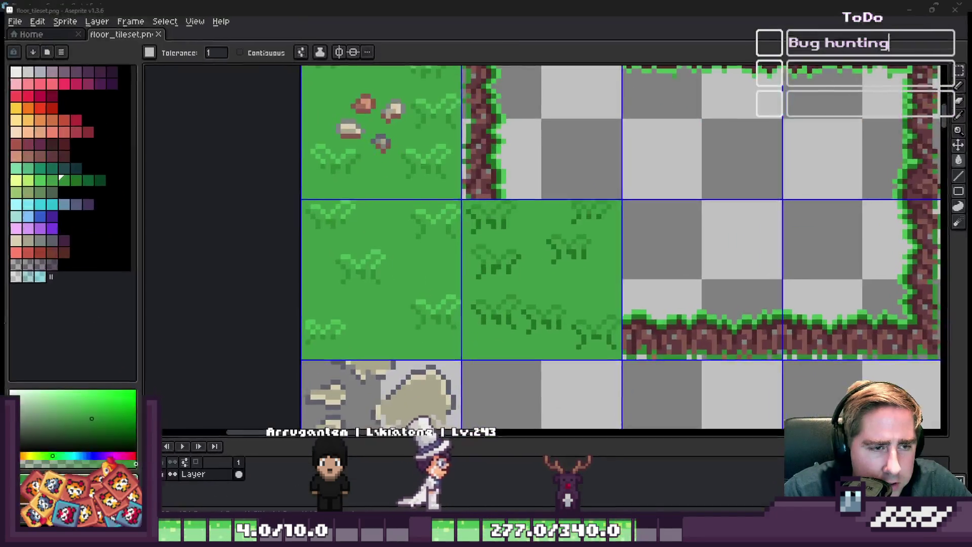
key("alt+Tab")
scroll(536, 373, "down", 2)
mouse_move(452, 235)
left_mouse_down()
mouse_move(498, 267)
mouse_move(498, 308)
left_mouse_up()
scroll(475, 275, "up", 4)
Box-select ToolAnchor, collapse the bodyparts group, and select FishingStateMachine to view its States
left_click(420, 228)
scroll(420, 228, "up", 9)
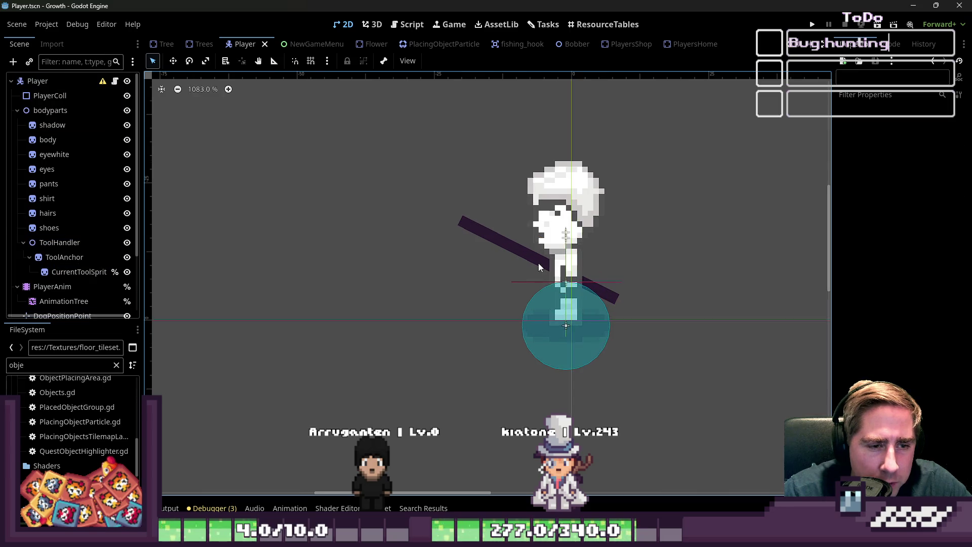
scroll(526, 244, "down", 4)
left_click_drag(326, 144, 615, 404)
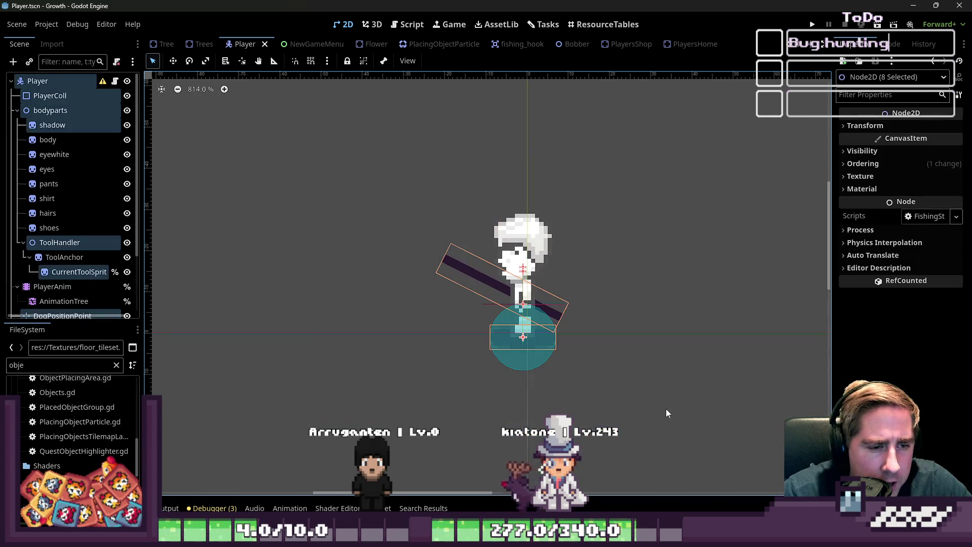
left_click(17, 111)
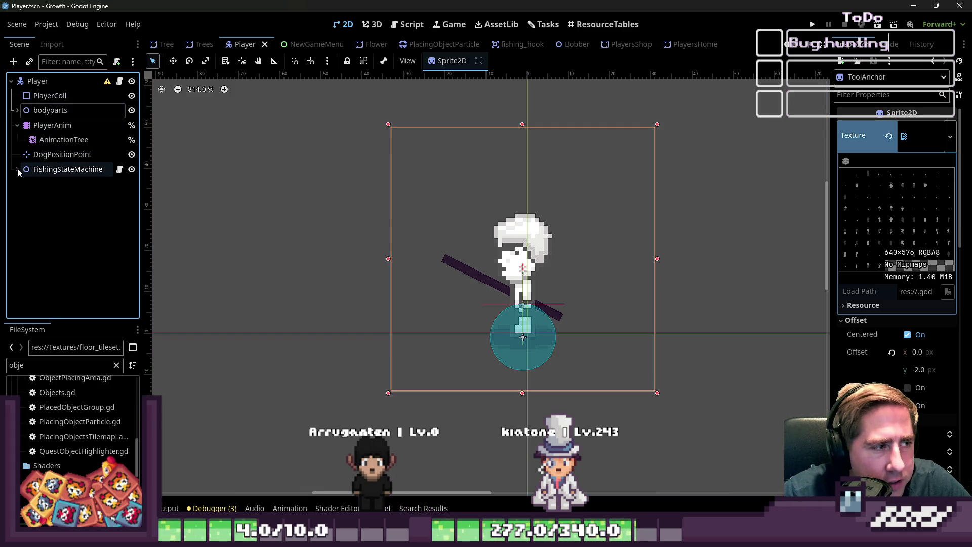
left_click(55, 172)
scroll(468, 284, "down", 5)
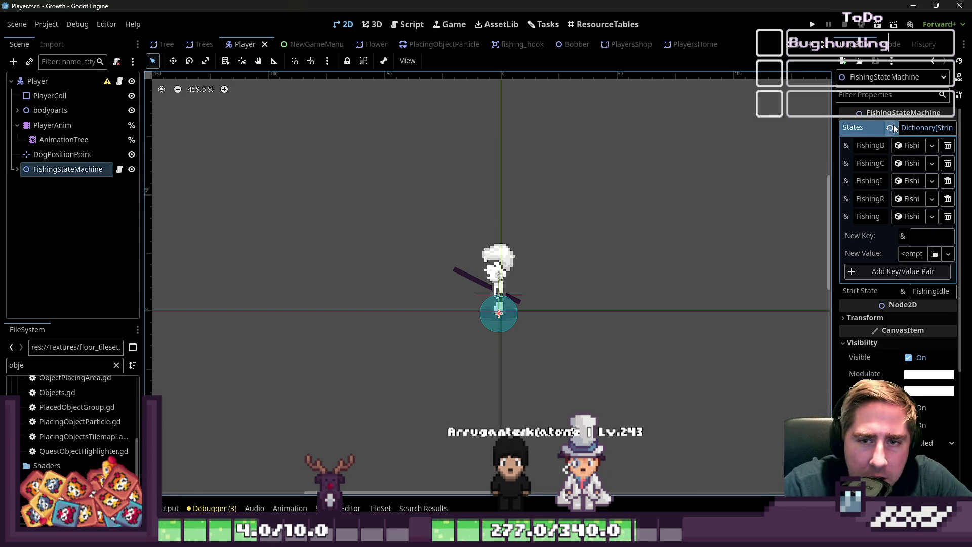
Deselect all nodes on the Player scene canvas
scroll(902, 117, "down", 3)
mouse_move(283, 193)
left_mouse_down()
mouse_move(645, 417)
mouse_move(344, 186)
mouse_move(587, 387)
mouse_move(365, 232)
left_mouse_up()
scroll(518, 352, "down", 3)
left_click_drag(577, 363, 367, 213)
left_click(390, 221)
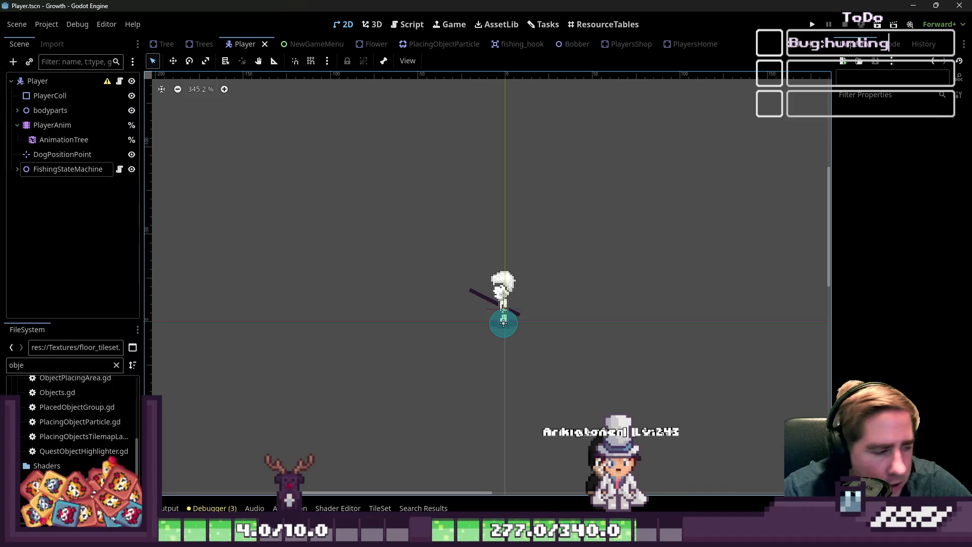
Clear the 'obje' FileSystem filter and bring up the Create New Node dialog
double_click(17, 364)
key("BackSpace")
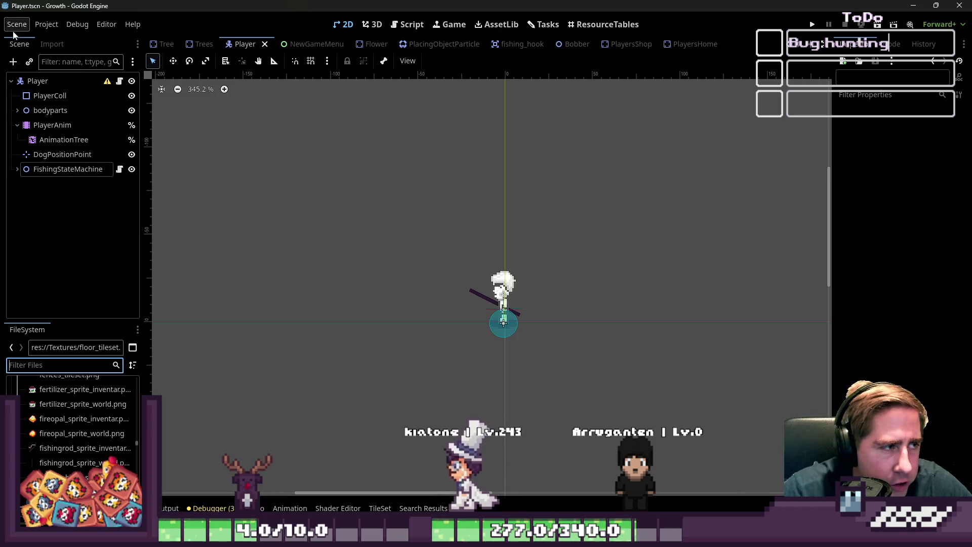
left_click(13, 61)
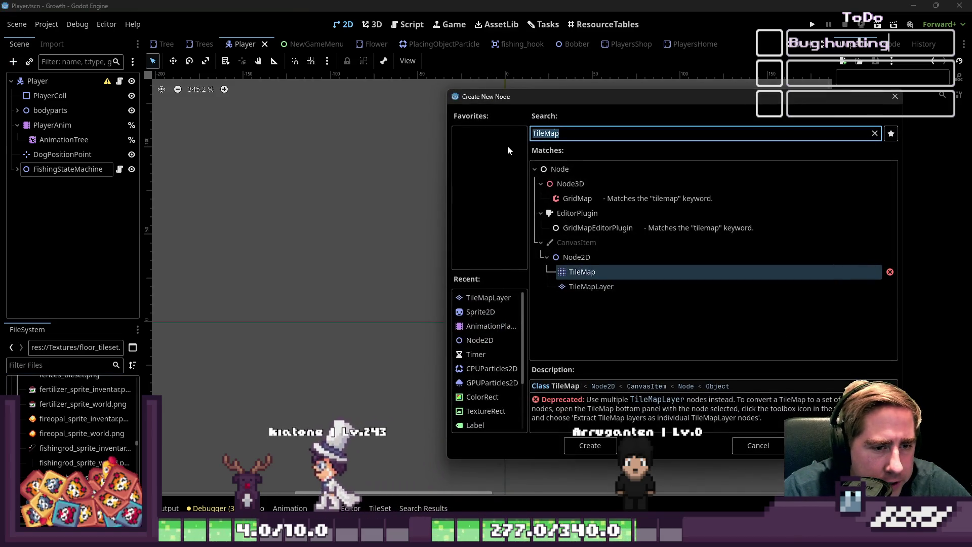
Cancel the node chooser and open the FishingStateMachine script, selecting its class name
key("BackSpace")
key("Escape")
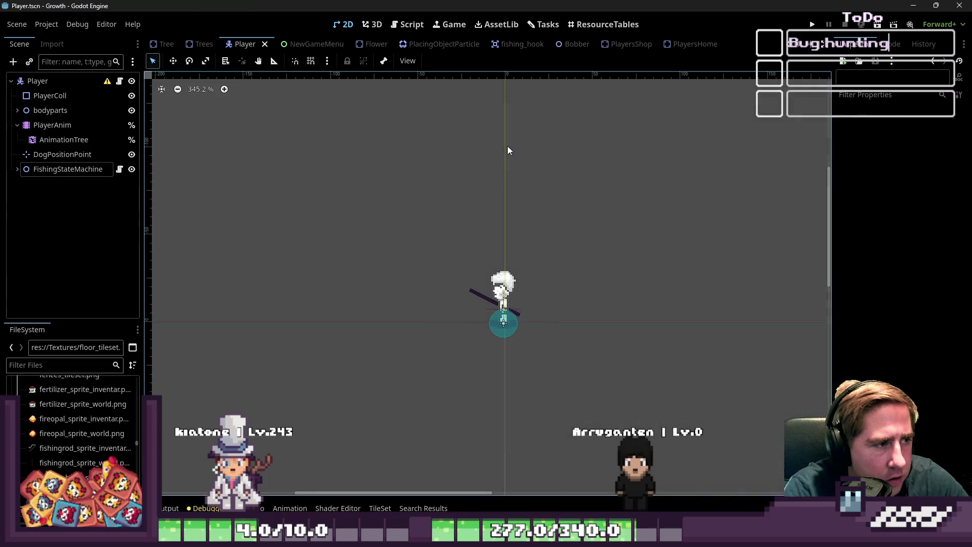
left_click(55, 170)
left_click(119, 169)
scroll(358, 151, "up", 10)
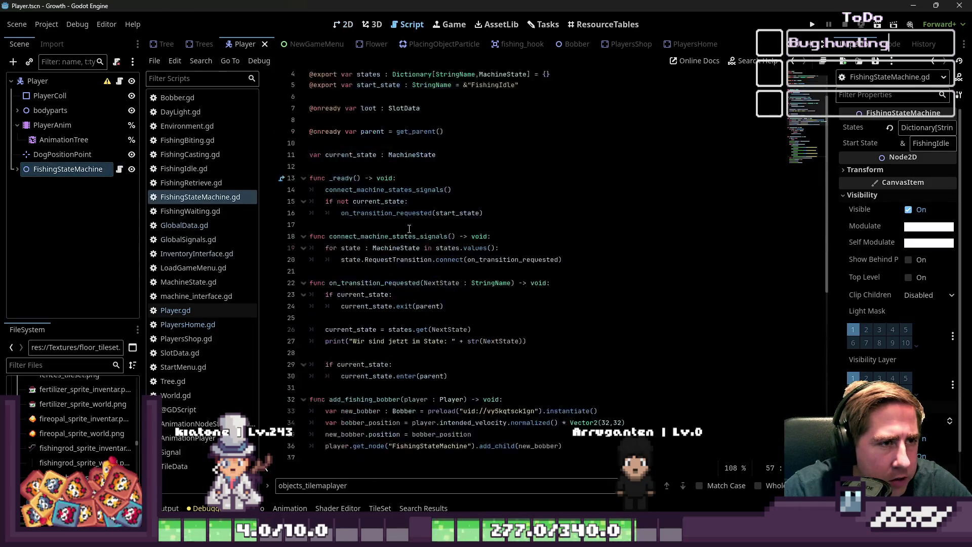
left_click(359, 74)
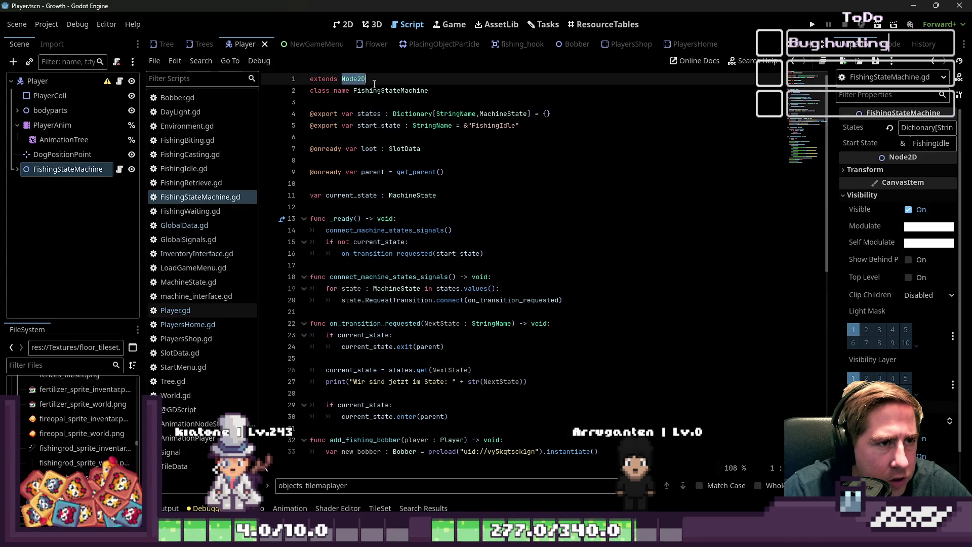
double_click(375, 89)
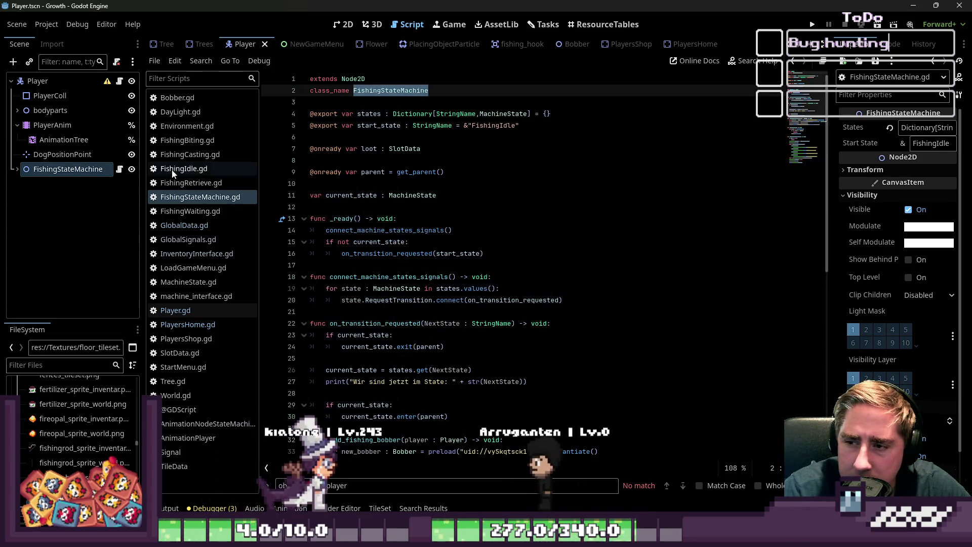
Create a new Node2D node via the Ctrl+A search
key("ctrl+a")
type("Node\"")
key("BackSpace")
type("2D")
key("Return")
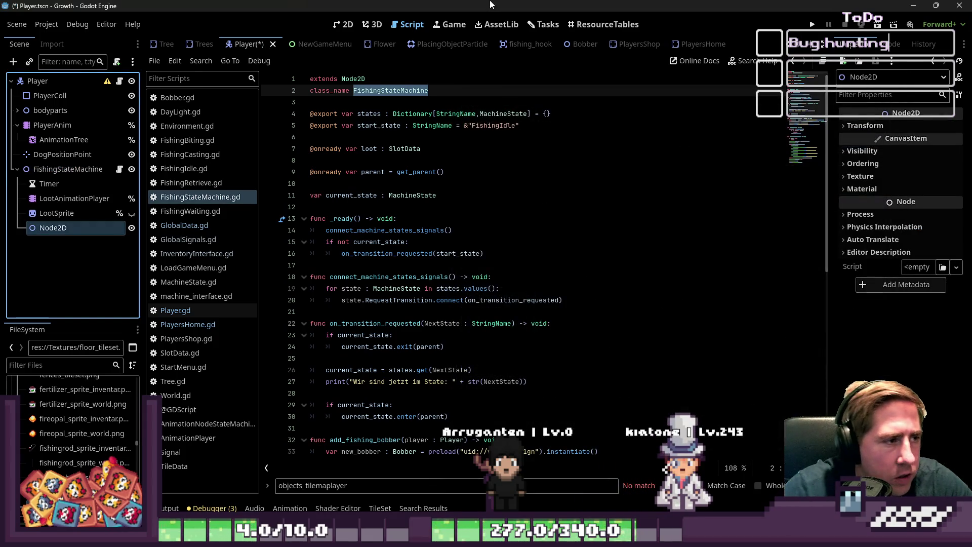
Move the new Node2D out of FishingStateMachine to sit directly under Player
left_click_drag(41, 96, 38, 81)
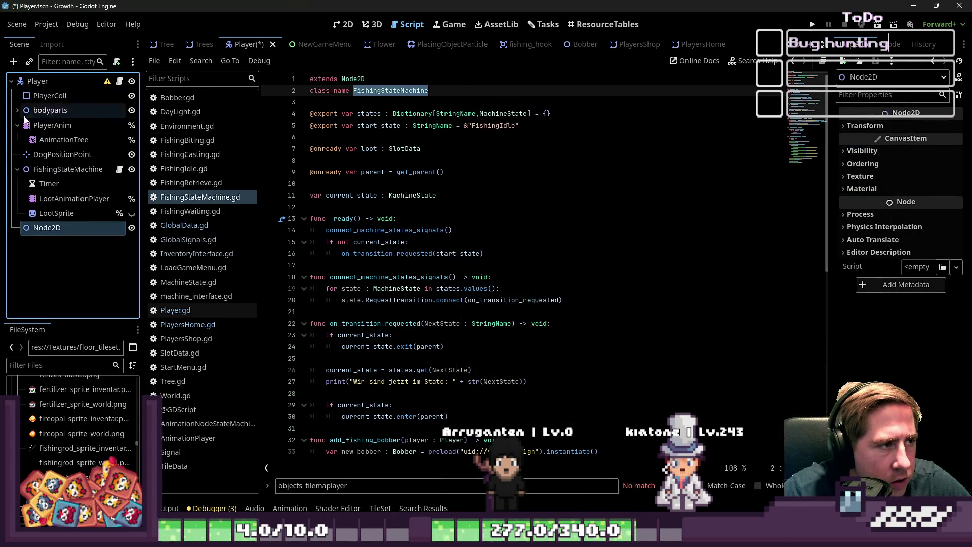
left_click(17, 169)
key("F2")
left_click(75, 184)
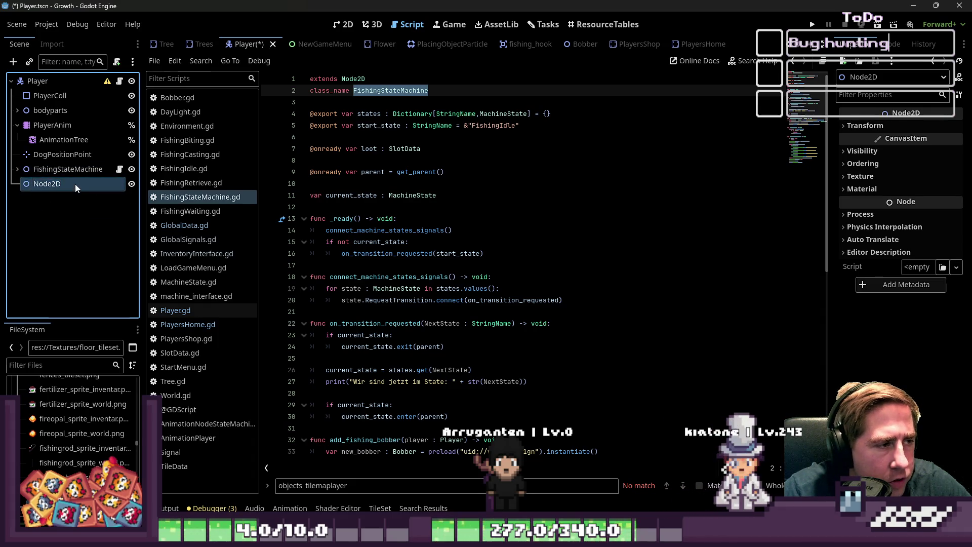
right_click(86, 184)
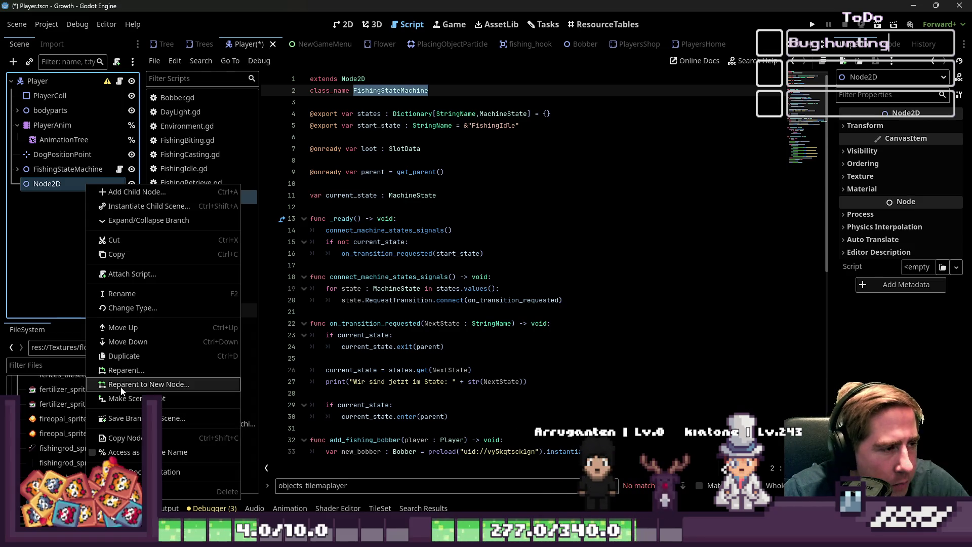
Dismiss the Node2D context menus without reparenting it
left_click(39, 366)
left_click(35, 364)
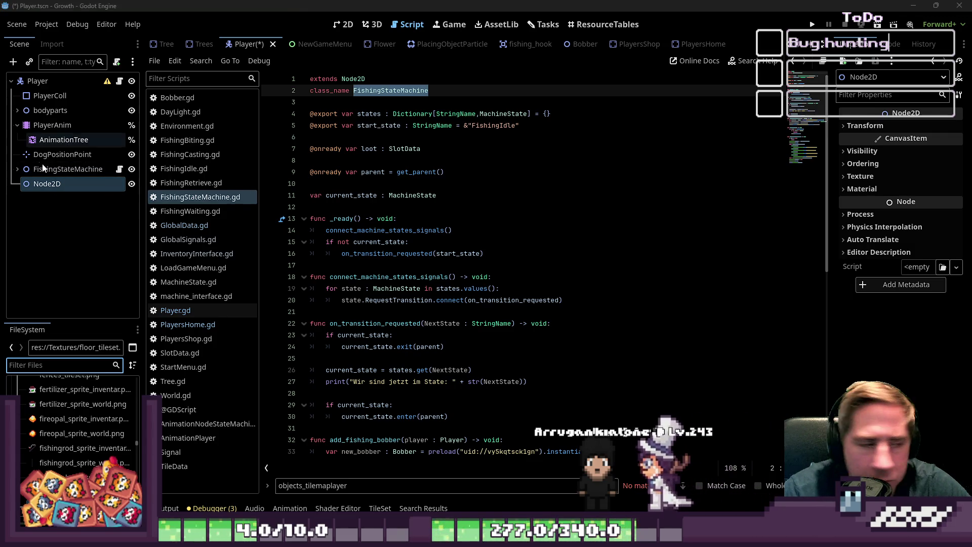
right_click(77, 191)
right_click(72, 179)
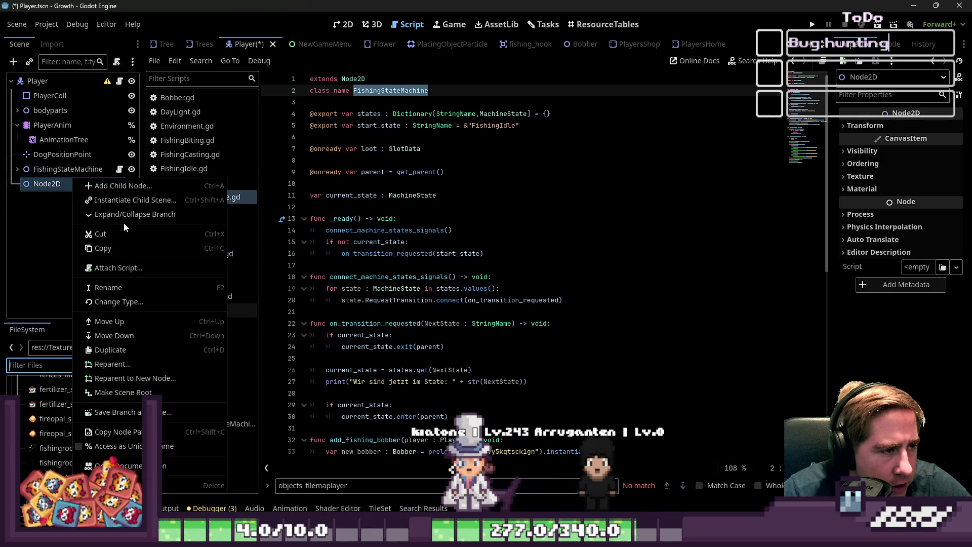
left_click(49, 193)
Rename the Node2D to FarmingStateMachine and choose Attach Script for it
left_click(84, 184)
left_click(84, 182)
type("FarmingStateMachine")
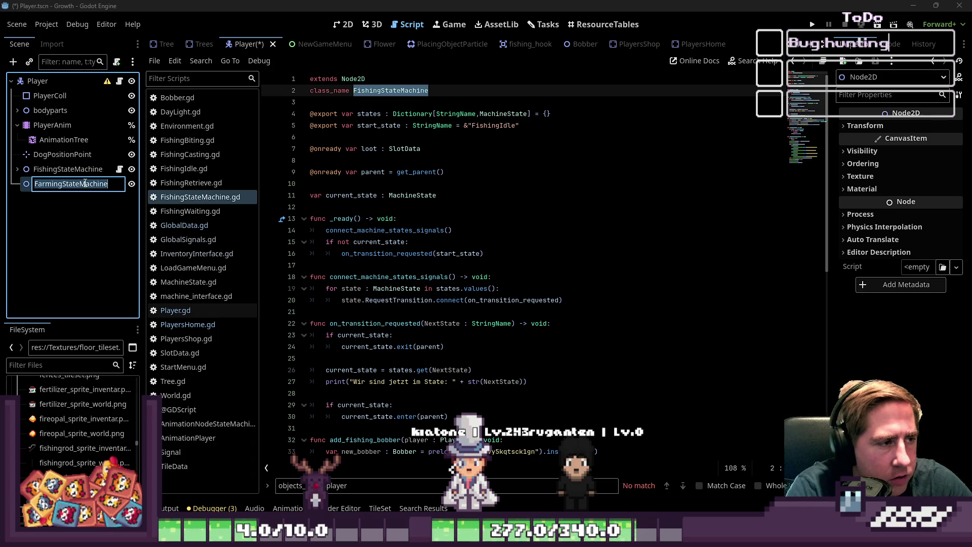
key("Return")
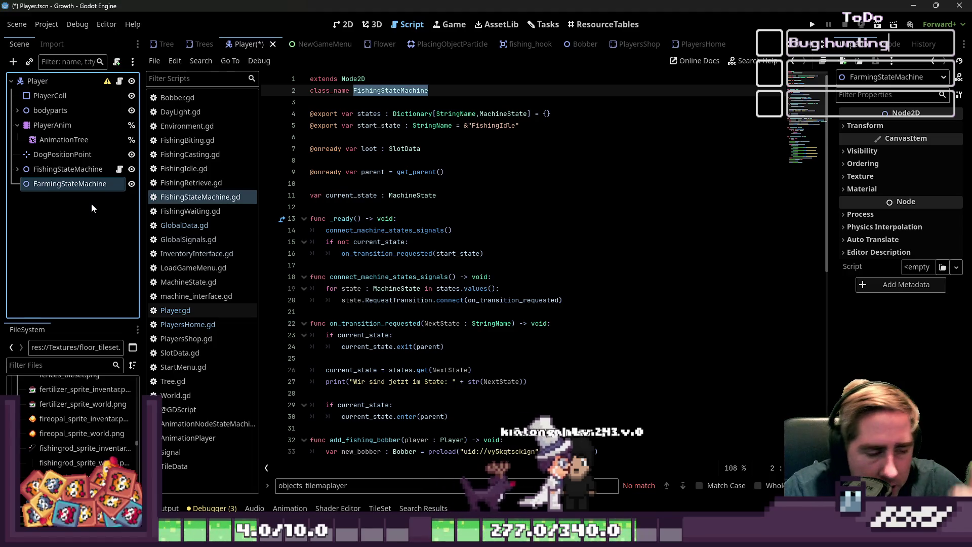
right_click(108, 186)
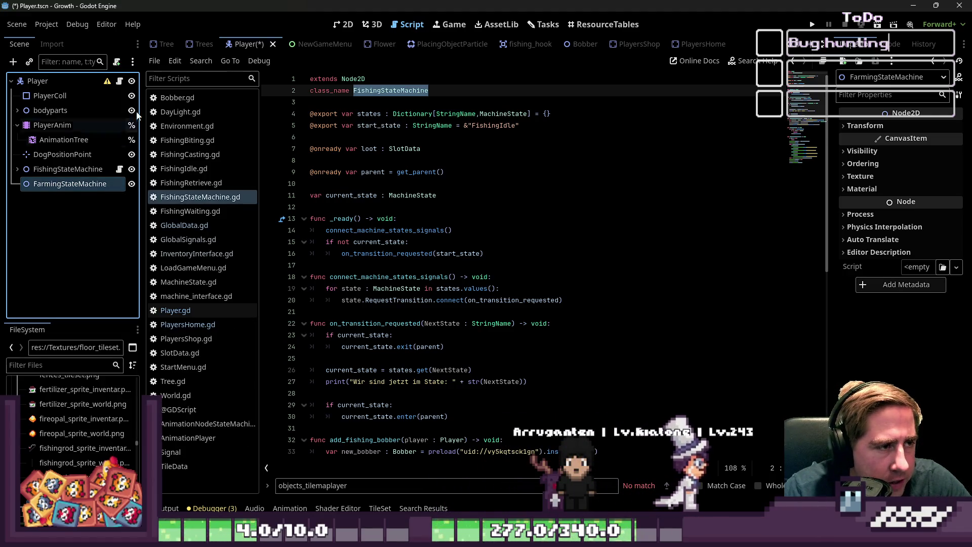
left_click(117, 63)
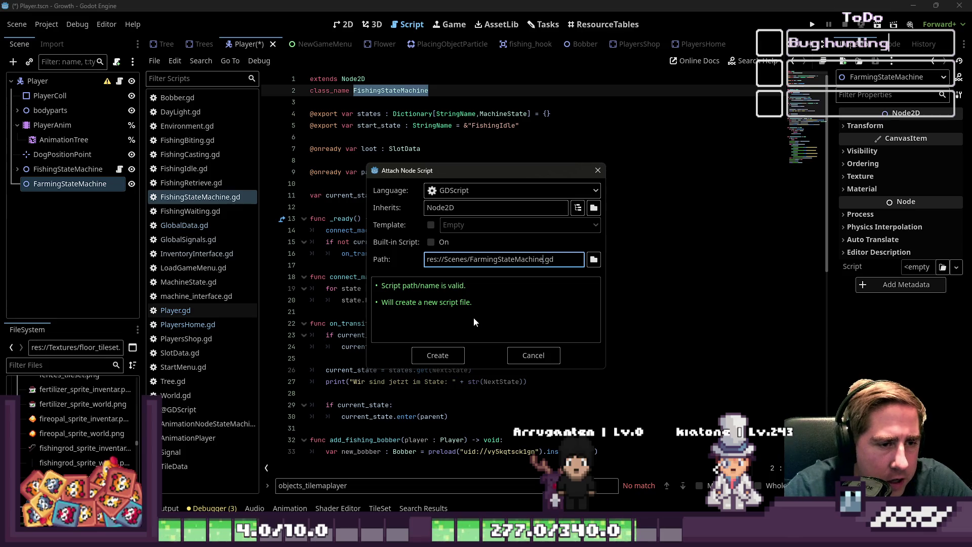
Create res://Scripts/FarmingStateMachine.gd with class_name FarmingStateMachine and save it
left_click(461, 263)
type("01")
key("BackSpace")
key("BackSpace")
key("BackSpace")
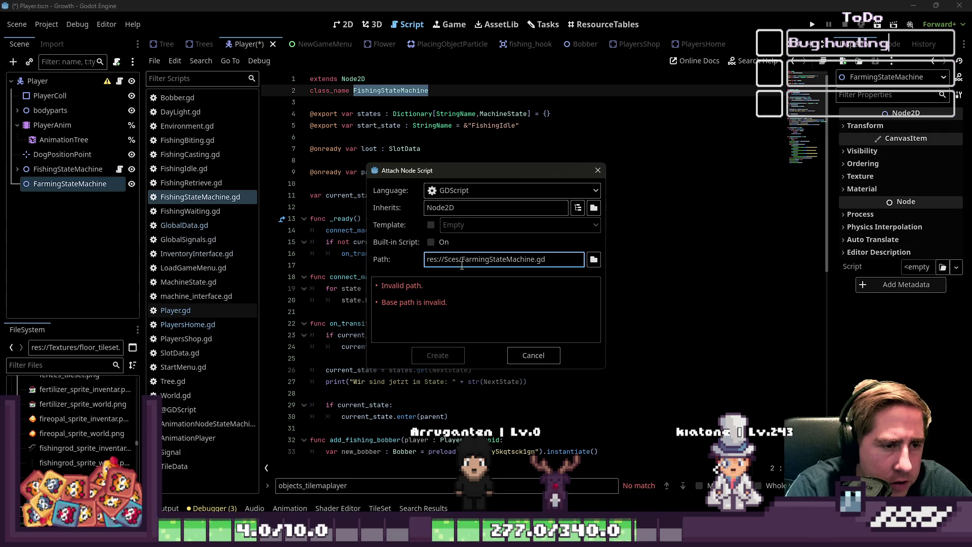
type("pt")
left_click(452, 350)
type("class_name FarmingStateMachine")
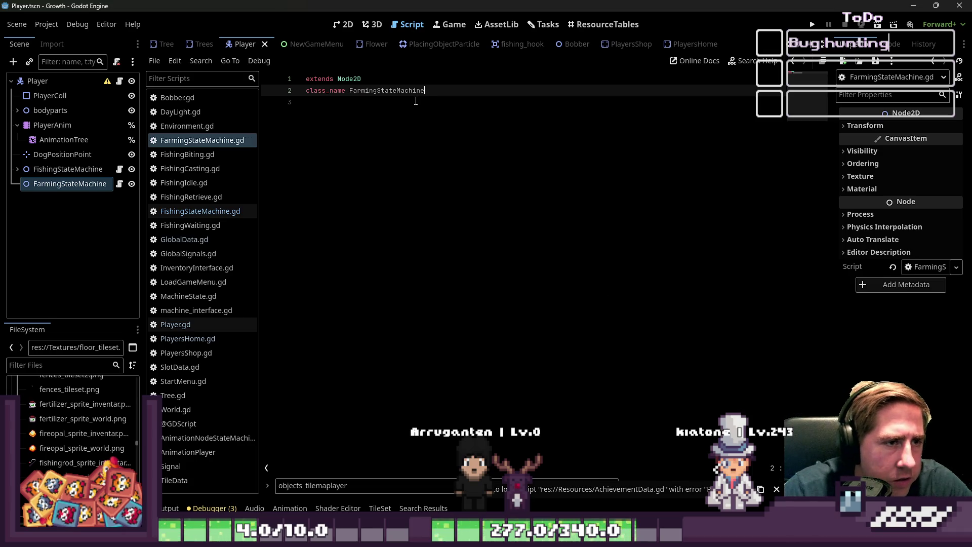
key("Return")
key("ctrl+s")
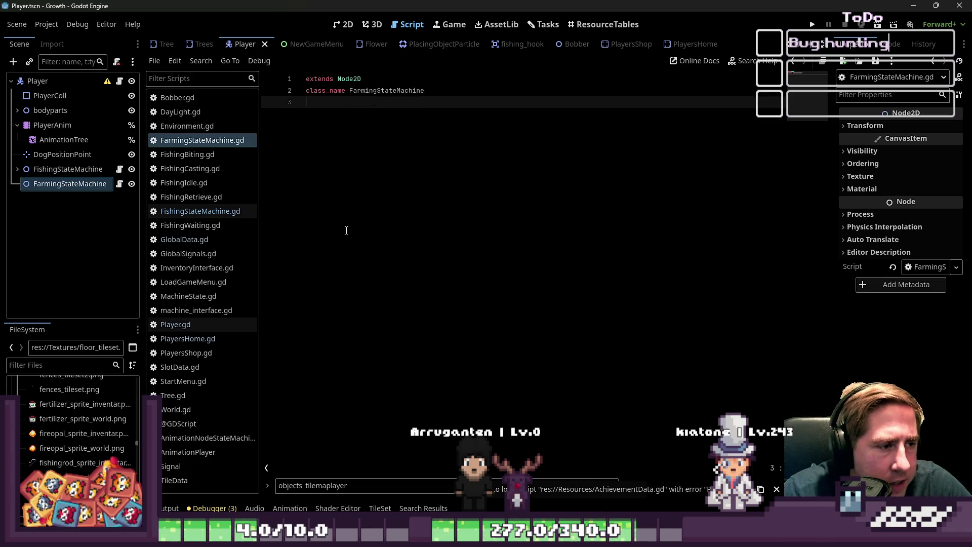
Select and copy the create_loot_animation function in FishingStateMachine.gd
left_click(200, 211)
scroll(538, 280, "down", 8)
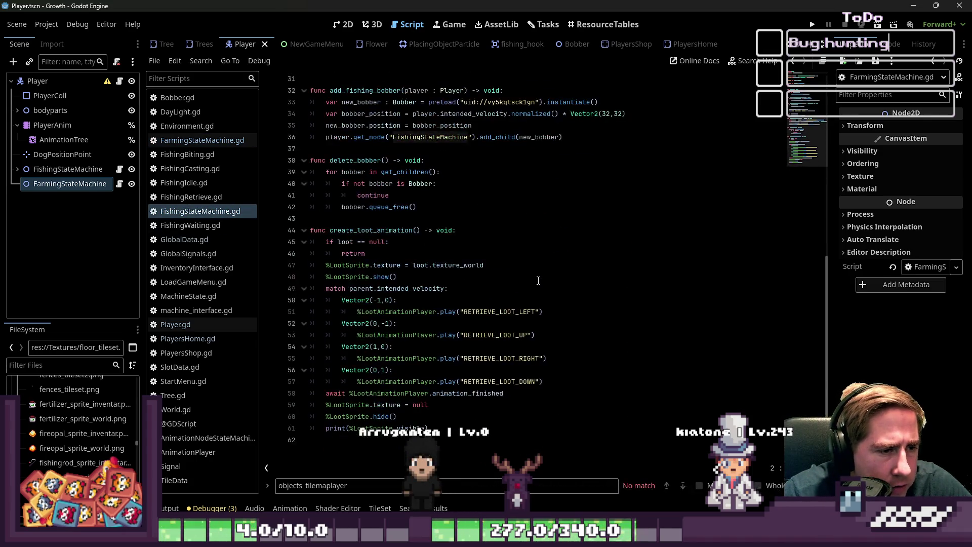
left_click(349, 229)
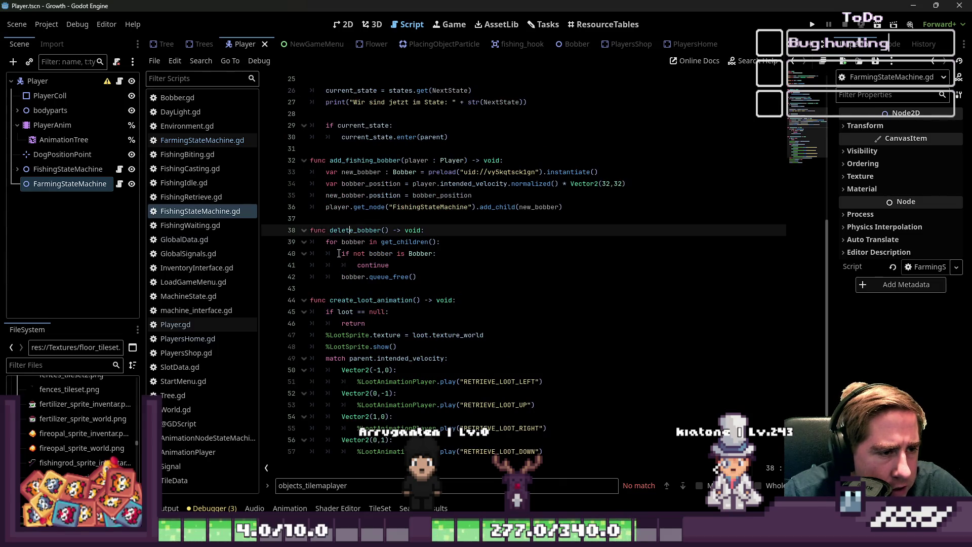
double_click(338, 300)
scroll(416, 335, "up", 2)
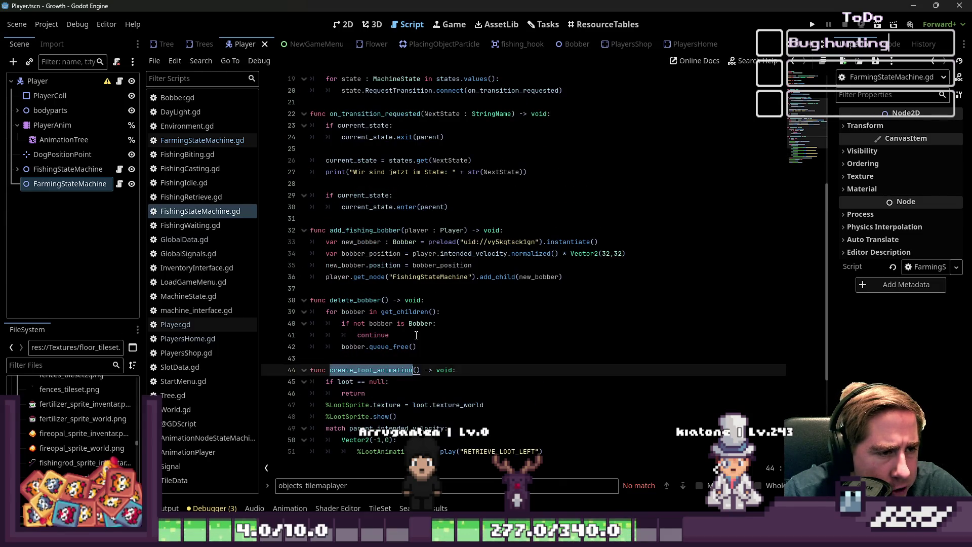
scroll(416, 336, "down", 4)
mouse_move(433, 428)
left_mouse_down()
mouse_move(283, 299)
mouse_move(289, 230)
left_mouse_up()
key("ctrl+c")
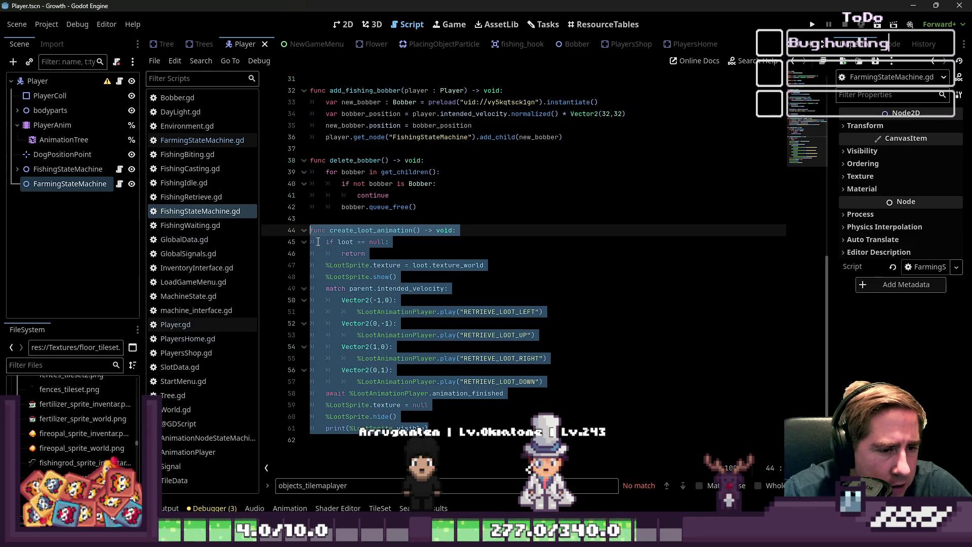
Paste create_loot_animation below class_name in FarmingStateMachine.gd, then compare against FishingStateMachine.gd line 43
left_click(154, 142)
key("Return")
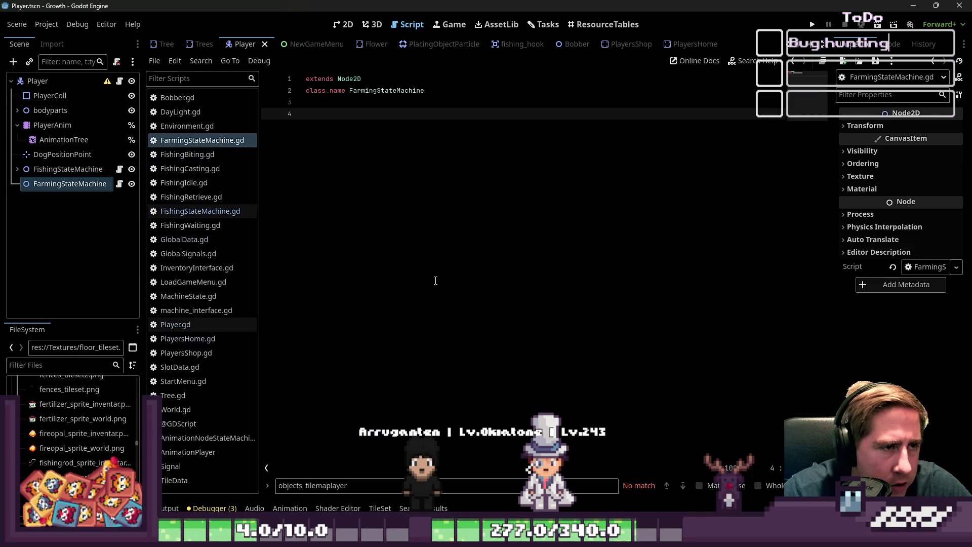
key("ctrl+v")
left_click(325, 100)
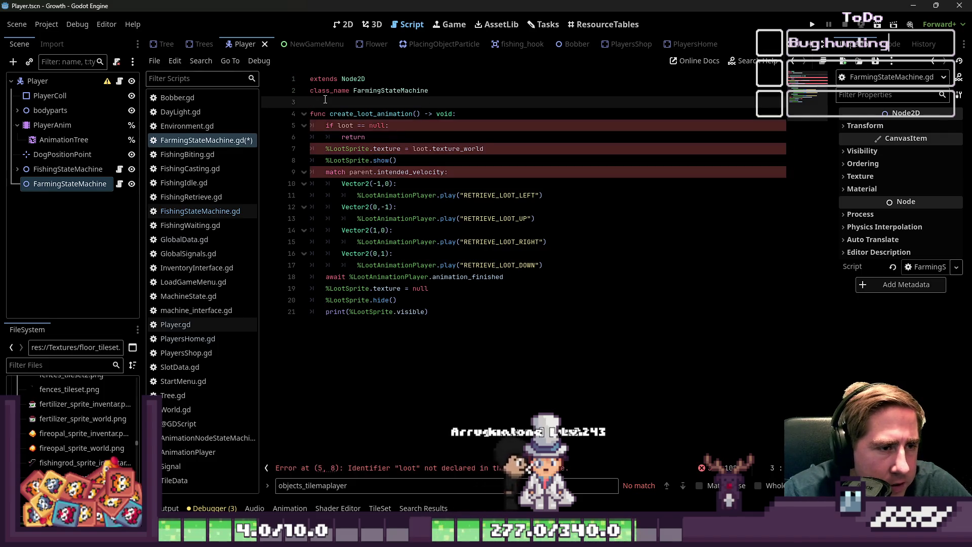
left_click(200, 211)
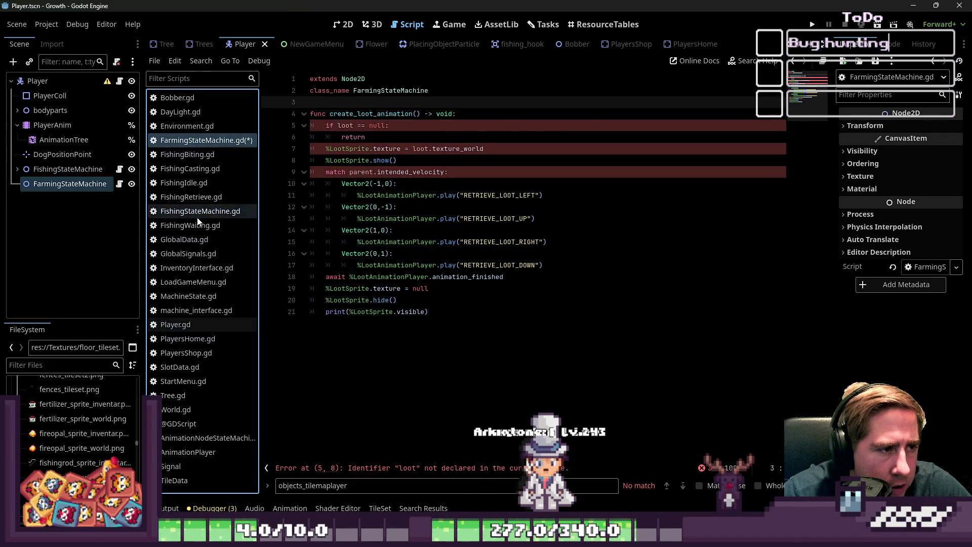
left_click(382, 215)
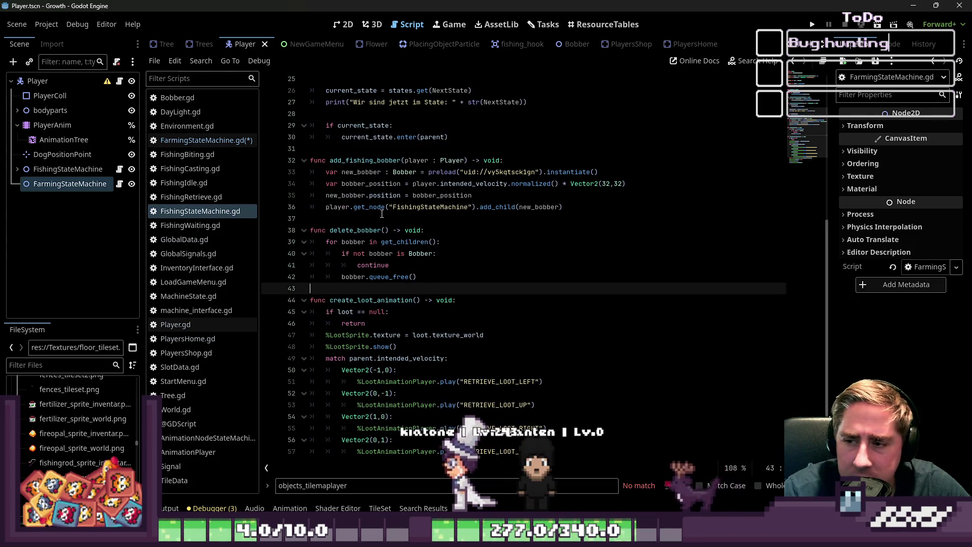
mouse_move(375, 202)
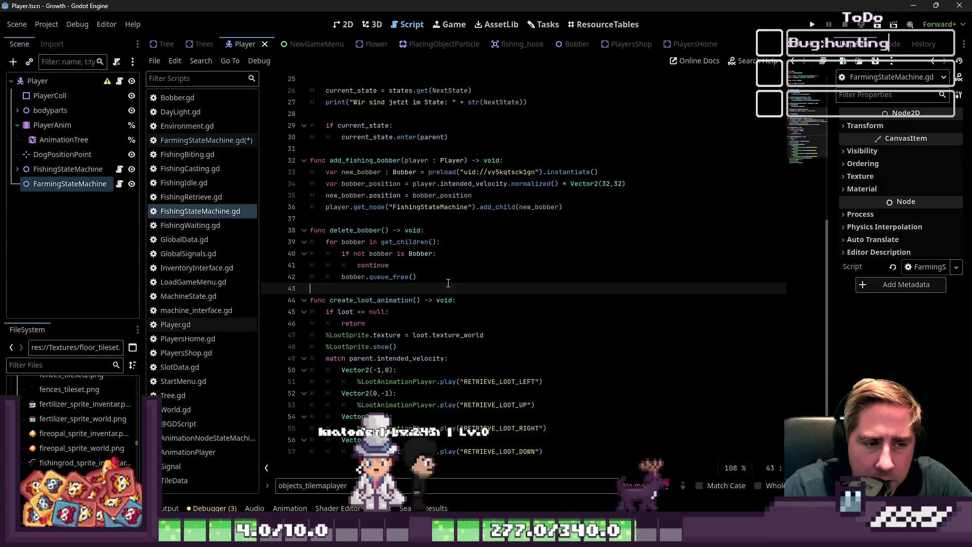
left_click(205, 140)
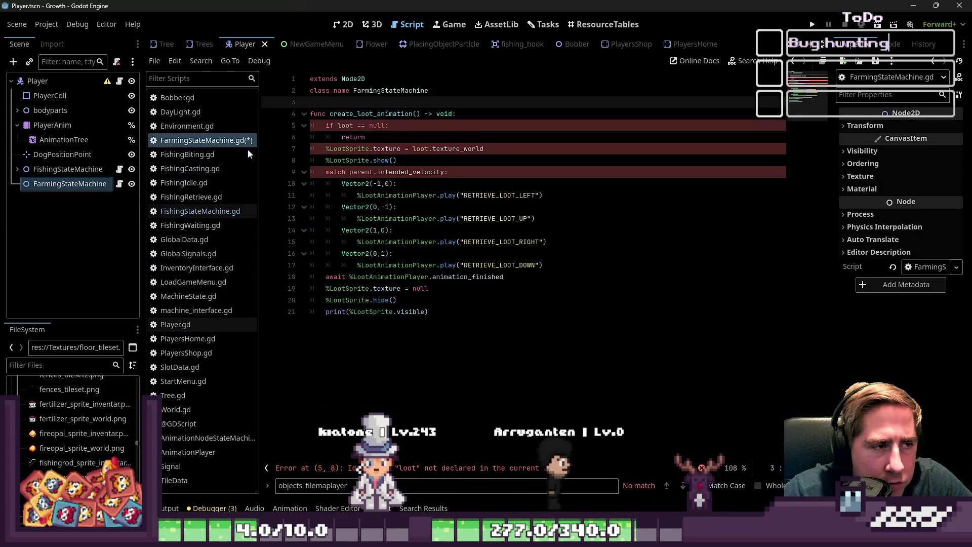
Delete the pasted loot function and copy state-machine lines 4–30 from FishingStateMachine.gd
mouse_move(431, 311)
left_mouse_down()
mouse_move(267, 168)
mouse_move(269, 124)
left_mouse_up()
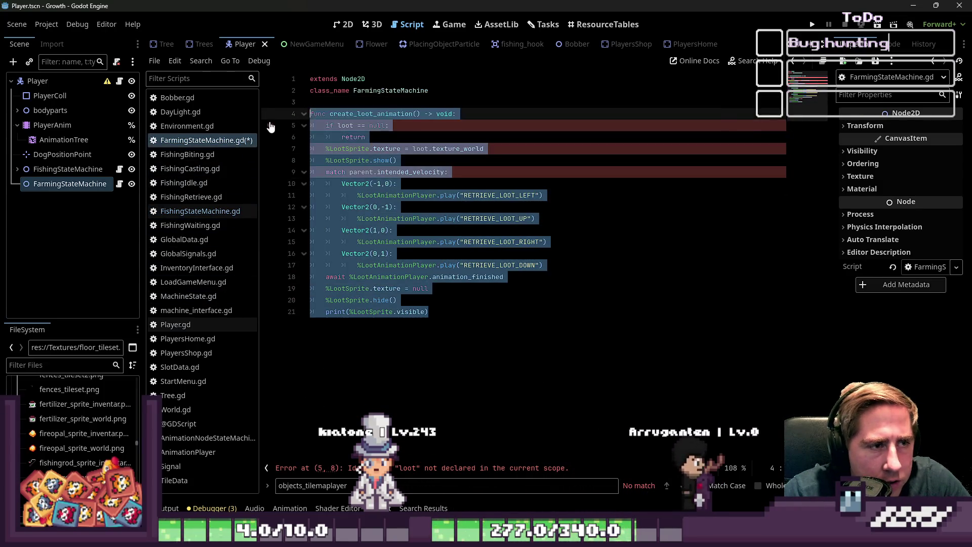
key("BackSpace")
left_click(211, 212)
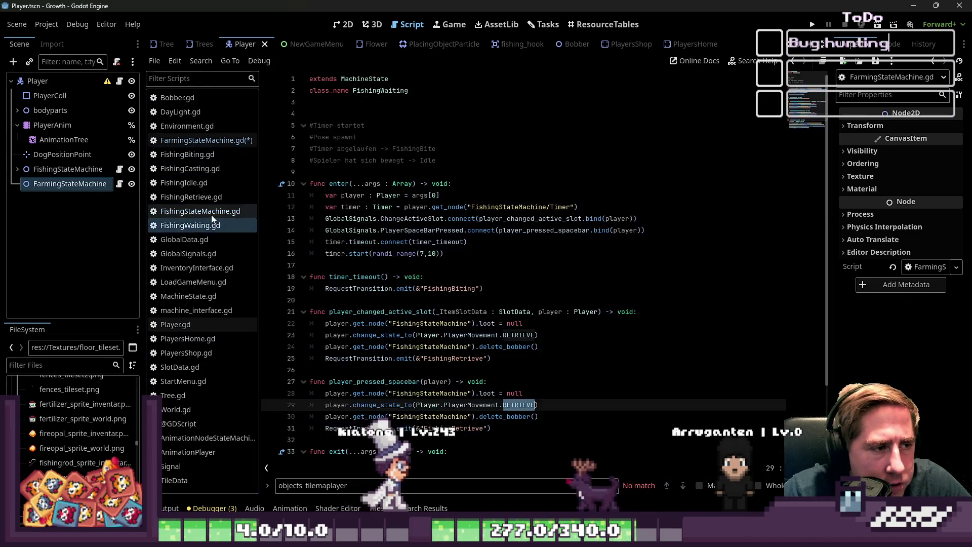
scroll(385, 253, "up", 3)
double_click(344, 267)
scroll(343, 270, "up", 2)
mouse_move(448, 312)
left_mouse_down()
mouse_move(388, 277)
mouse_move(316, 281)
mouse_move(314, 77)
left_mouse_up()
left_click(314, 106)
mouse_move(314, 111)
left_mouse_down()
mouse_move(446, 329)
mouse_move(457, 312)
mouse_move(456, 347)
mouse_move(314, 238)
mouse_move(297, 110)
left_mouse_up()
left_click(456, 348)
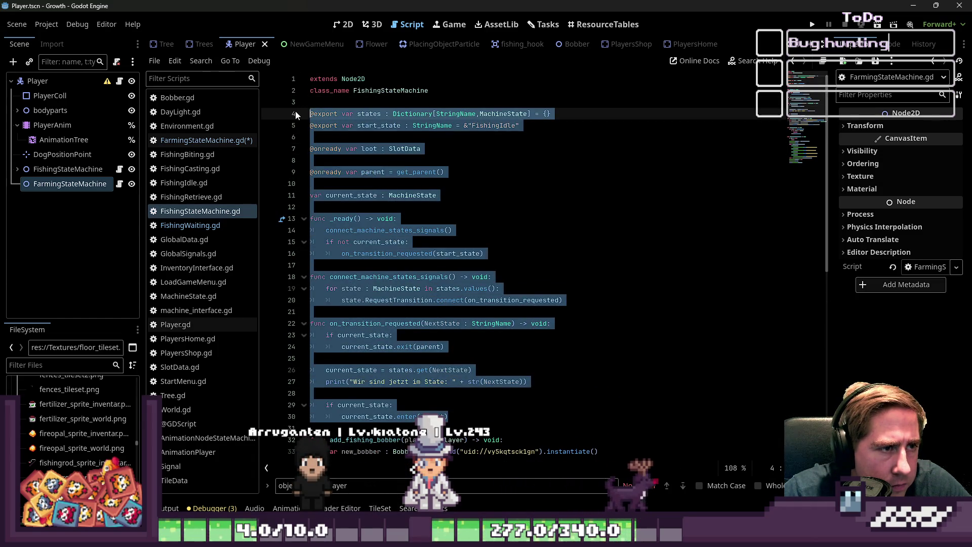
key("ctrl+x")
key("ctrl+v")
Paste the state-machine code into FarmingStateMachine.gd, set start_state to &"FarmingIdle", and save
left_click(406, 152)
left_click(491, 114)
double_click(491, 113)
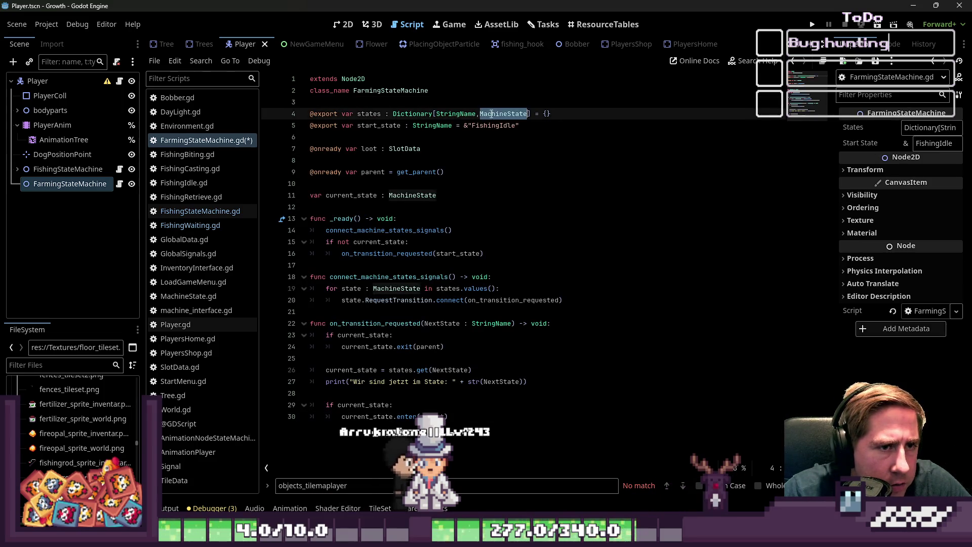
left_click(509, 162)
left_click(497, 125)
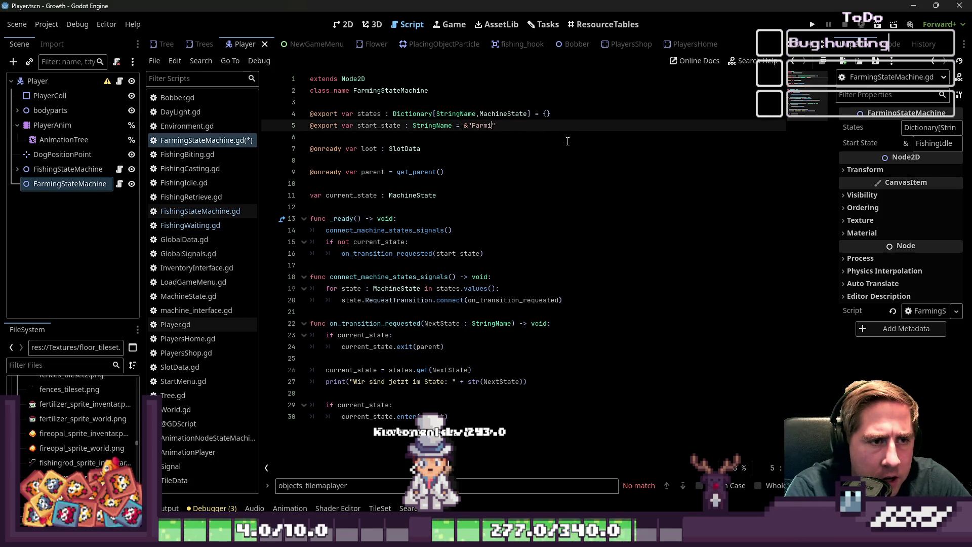
type("ngI")
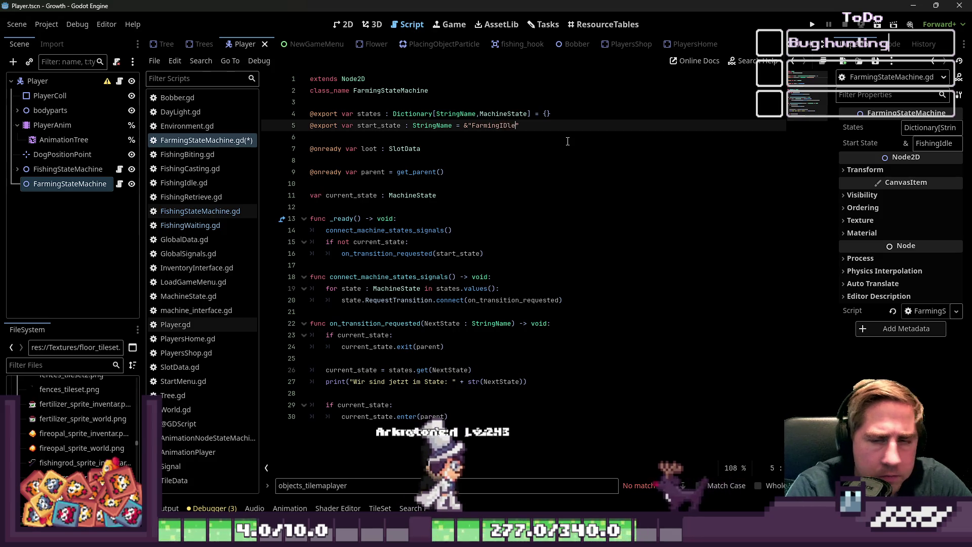
type("dle")
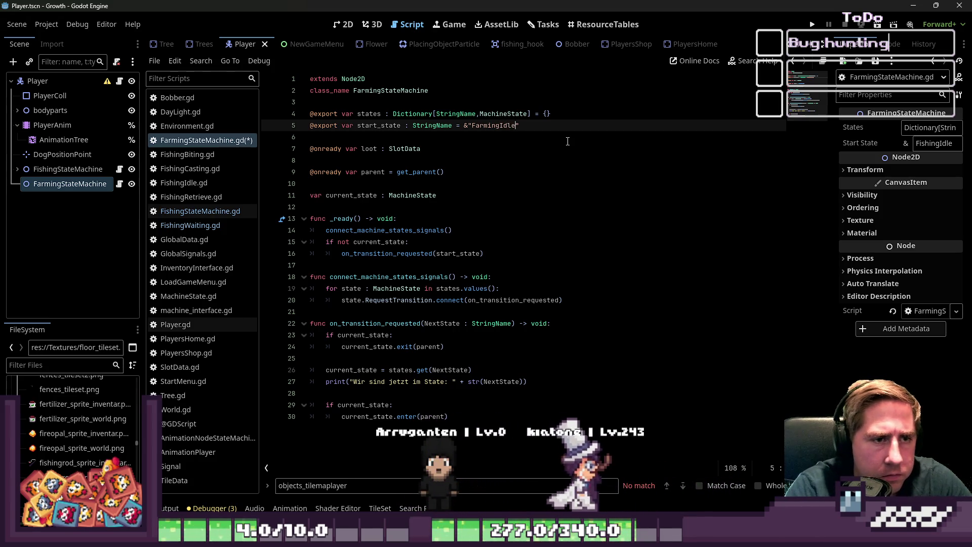
left_click(533, 167)
key("ctrl+s")
key("Down")
key("Down")
key("Down")
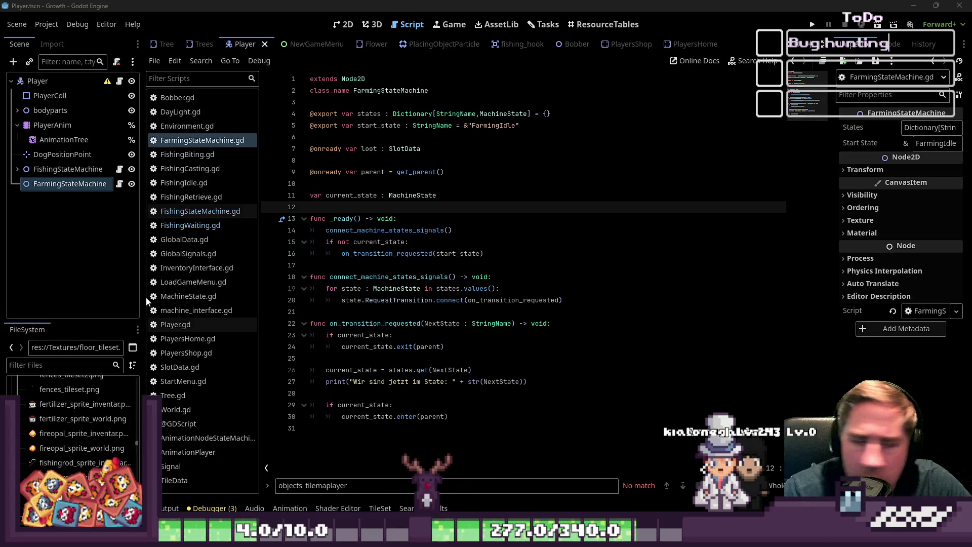
Look over connect_machine_states_signals, then select the FishingStateMachine node
left_click(407, 268)
double_click(406, 276)
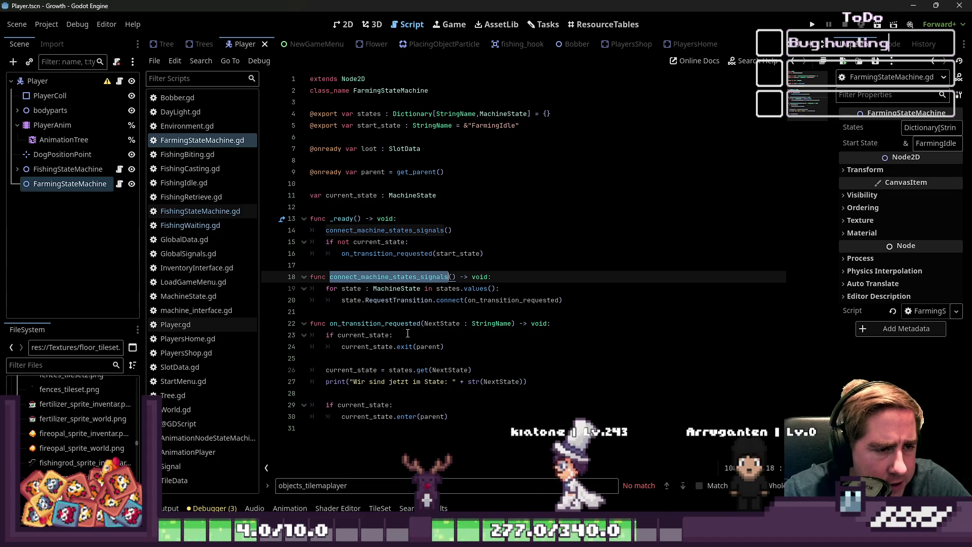
left_click(281, 225)
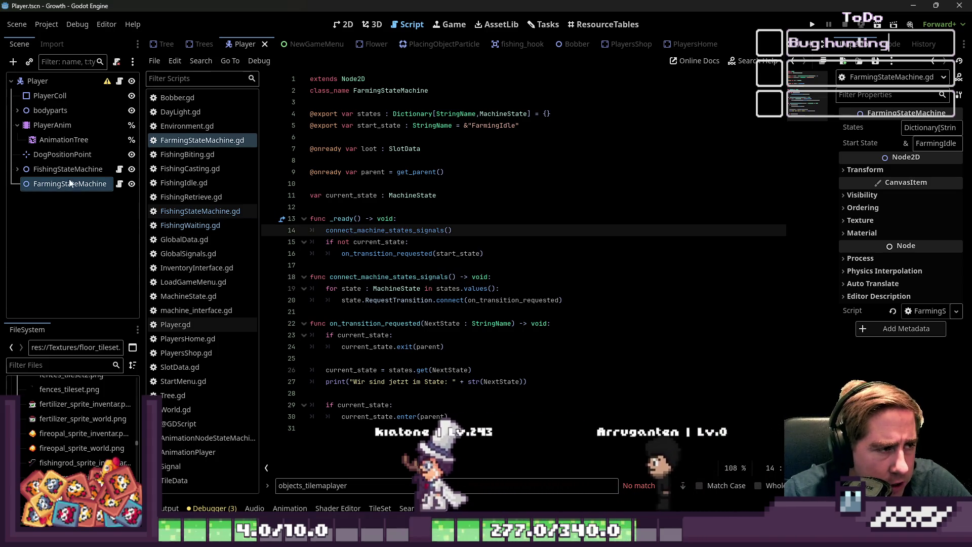
left_click(90, 172)
Expand the five-entry States dictionary, widen the Inspector, then select FarmingStateMachine
left_click(906, 128)
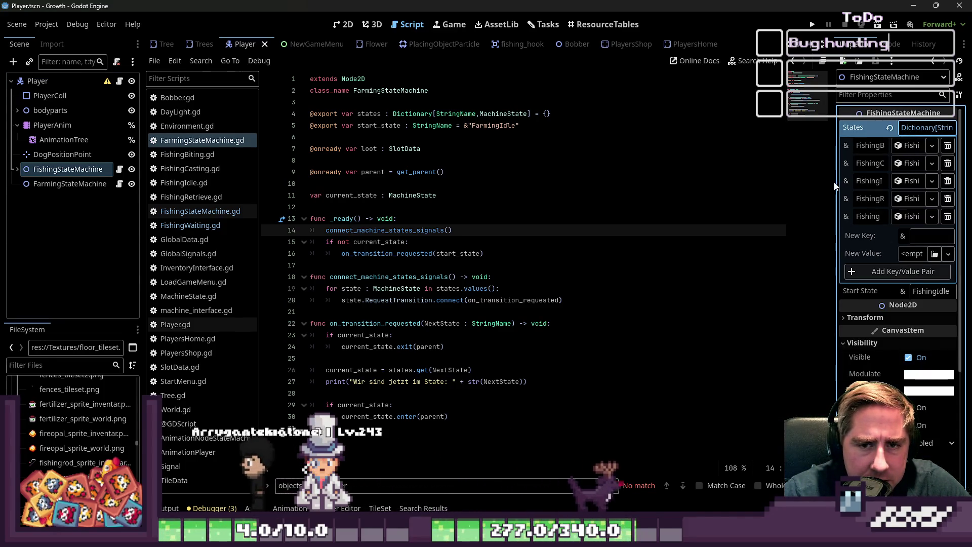
left_click_drag(831, 181, 687, 181)
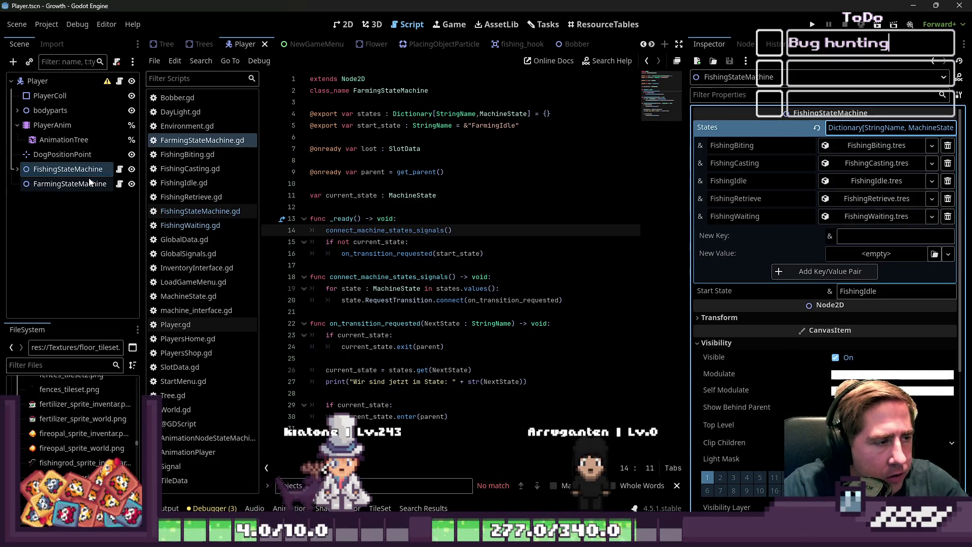
left_click(75, 190)
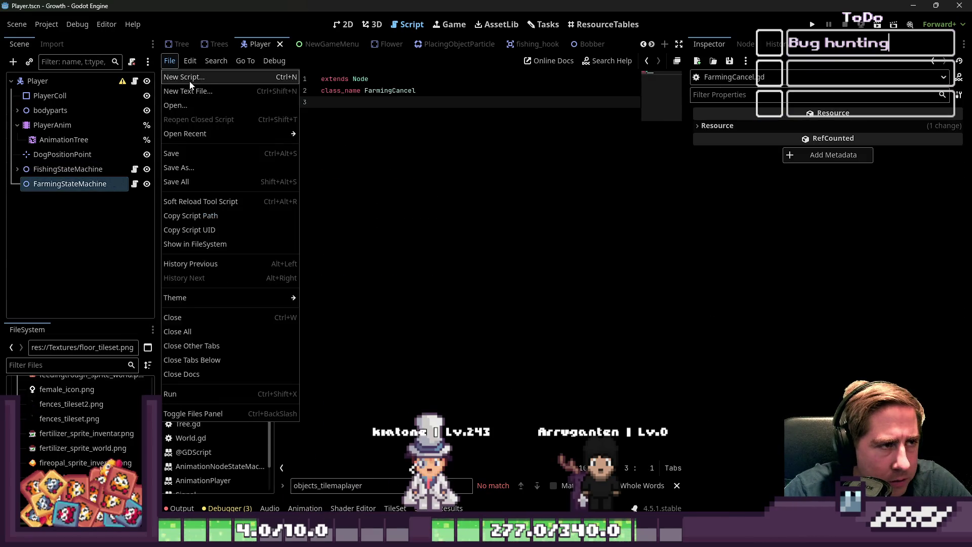
Create Scripts/FarmingProcess.gd inheriting from MachineState
left_click(183, 76)
type("rming")
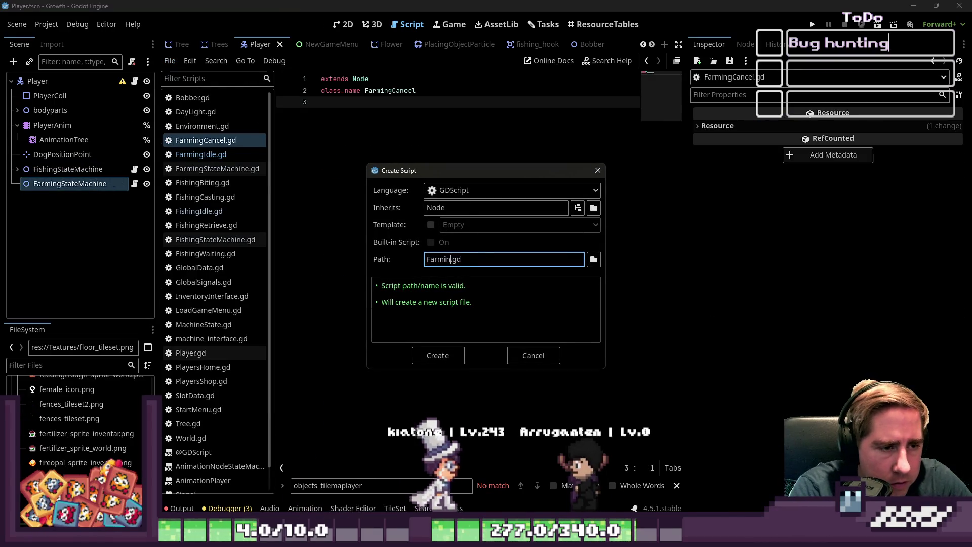
type("Process")
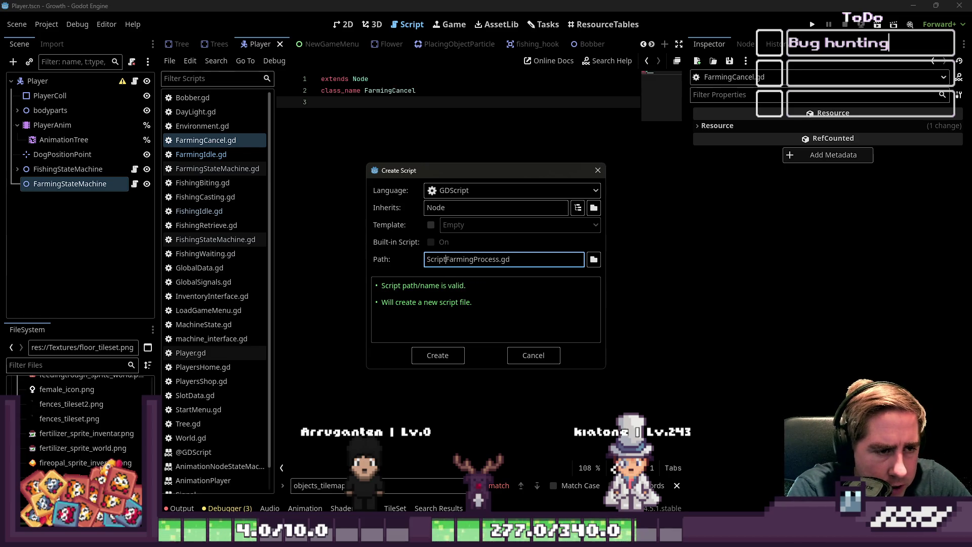
double_click(468, 207)
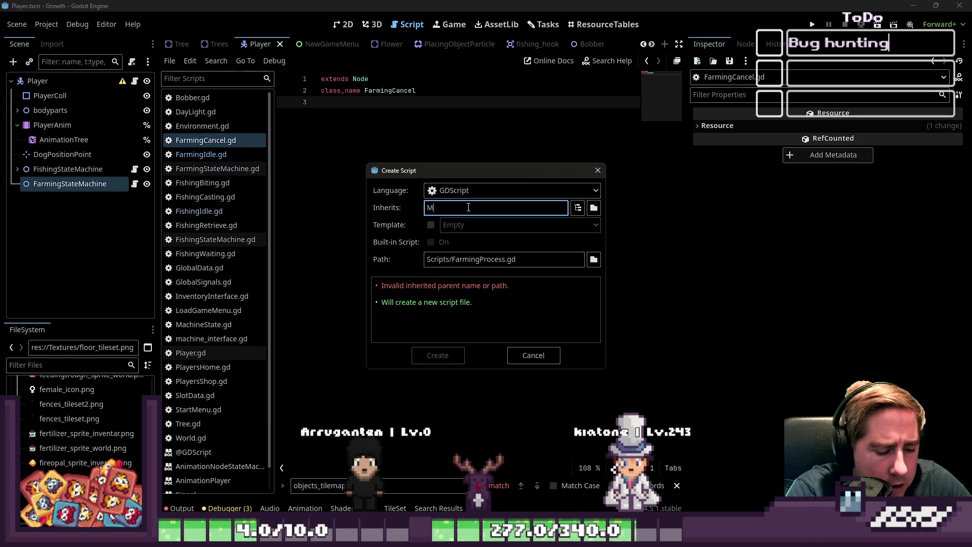
type("MachineState")
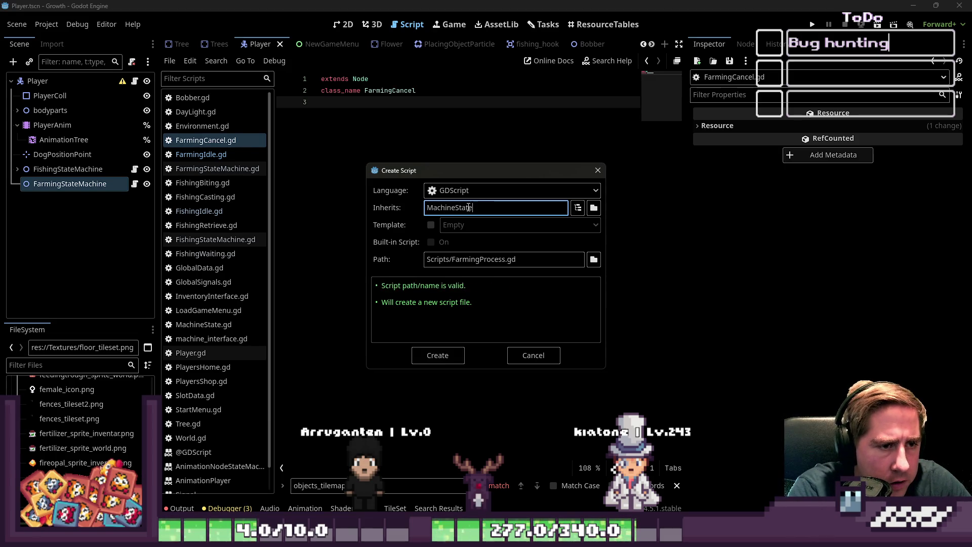
left_click(439, 355)
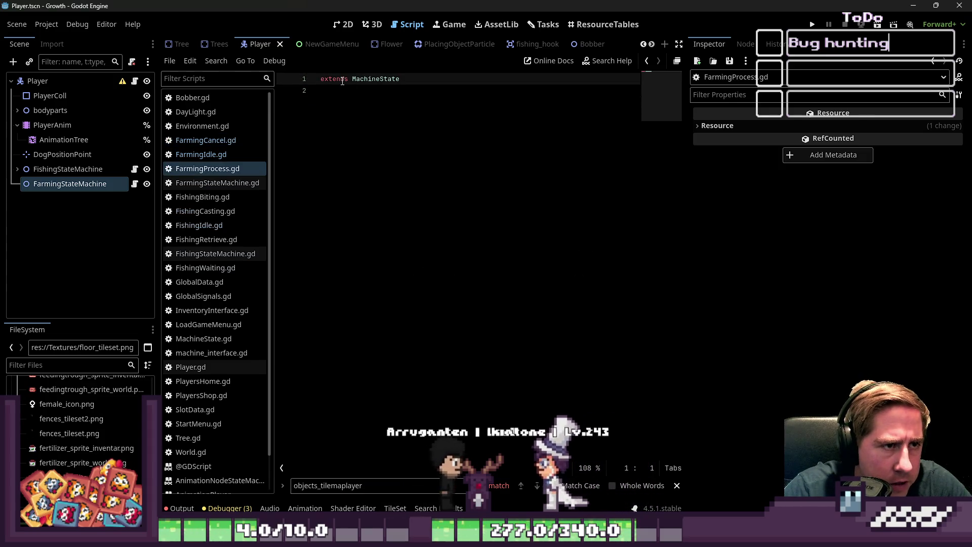
Change FarmingCancel.gd to 'extends MachineState' and save it
left_click(201, 154)
left_click(223, 141)
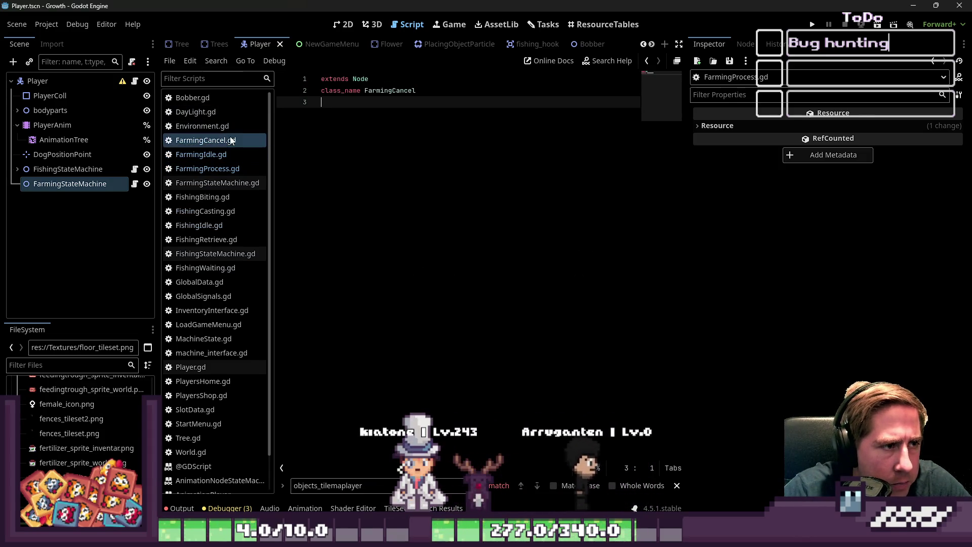
double_click(357, 79)
type("Machi")
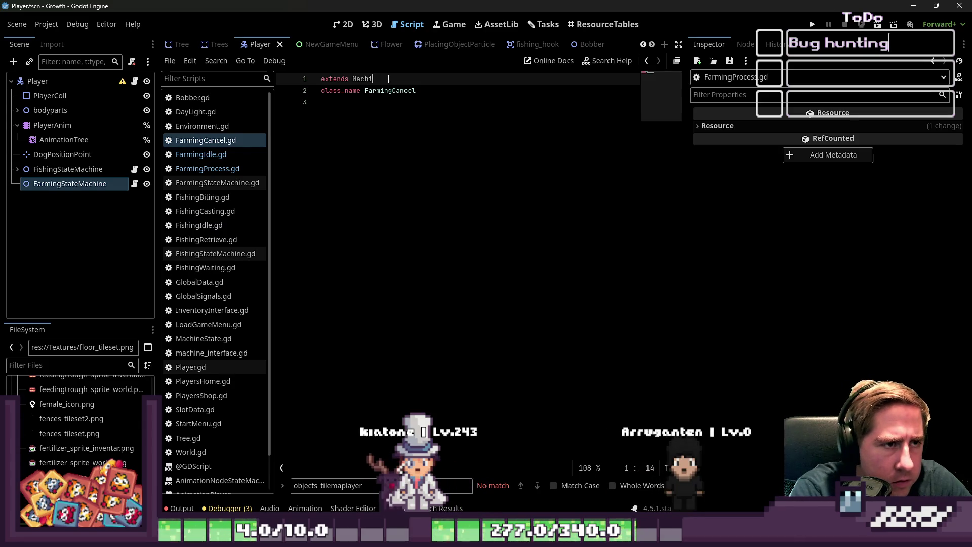
type("neState")
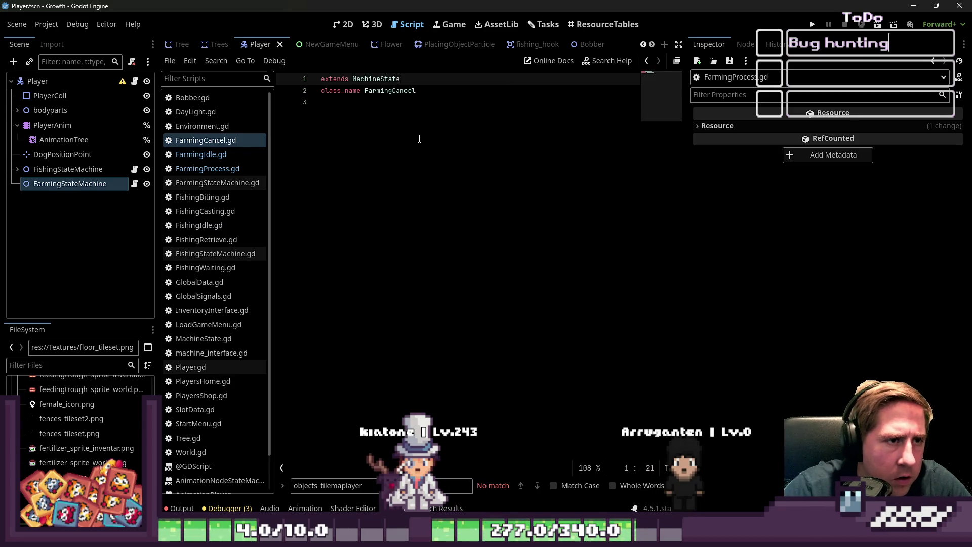
left_click(418, 139)
key("ctrl+s")
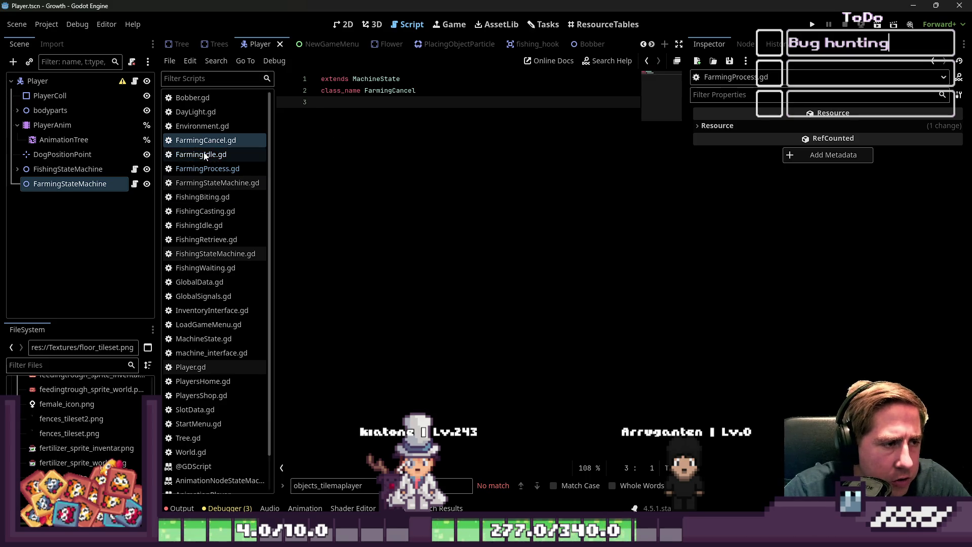
Filter the project files by 'Farming' and bring up the FarmingProcess script's options
right_click(221, 144)
left_click(90, 343)
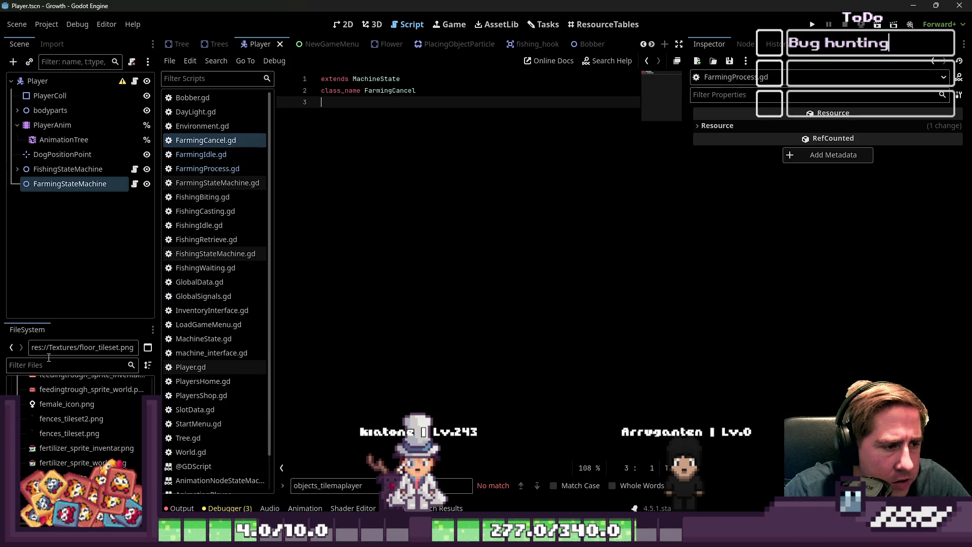
type("Far")
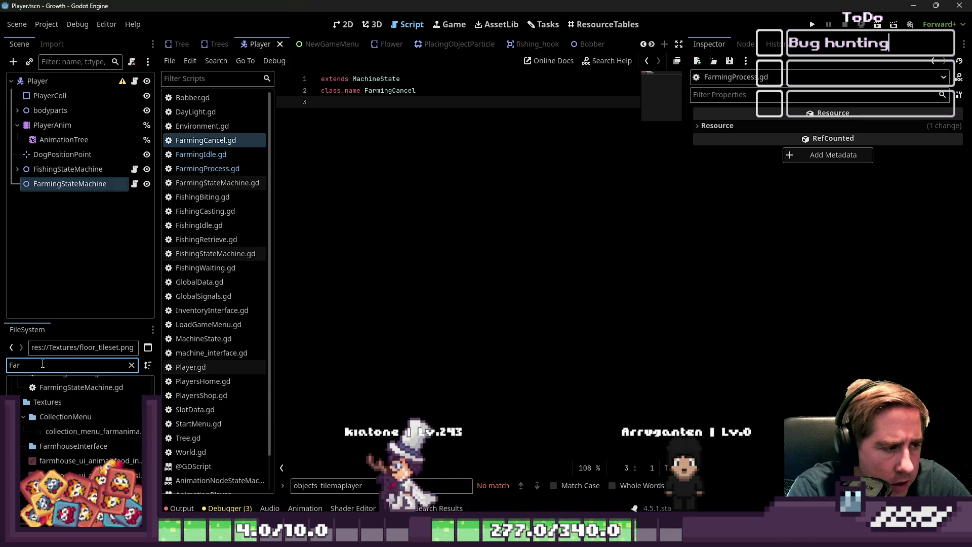
type("ming")
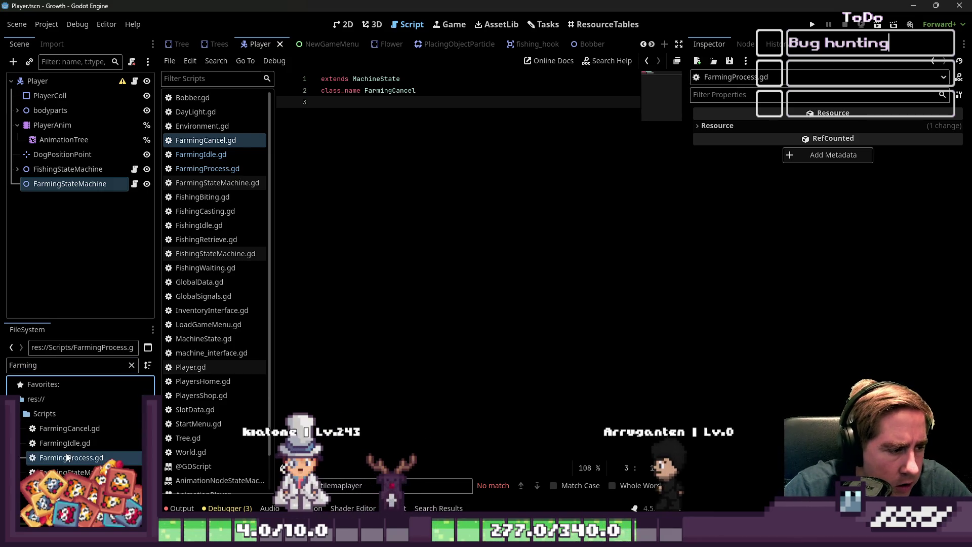
right_click(66, 458)
Begin a new FarmingProcess resource, then cancel the Create New Resource dialog
mouse_move(133, 336)
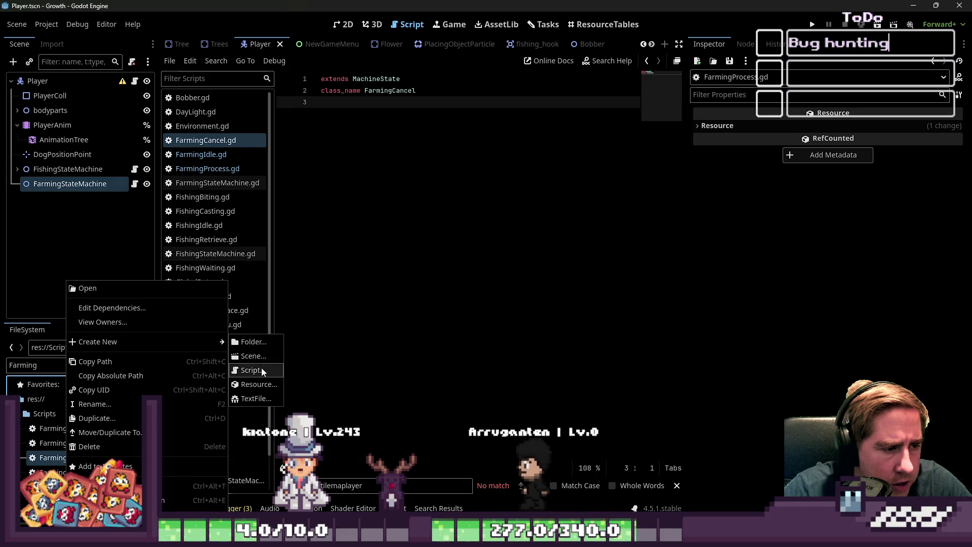
left_click(259, 384)
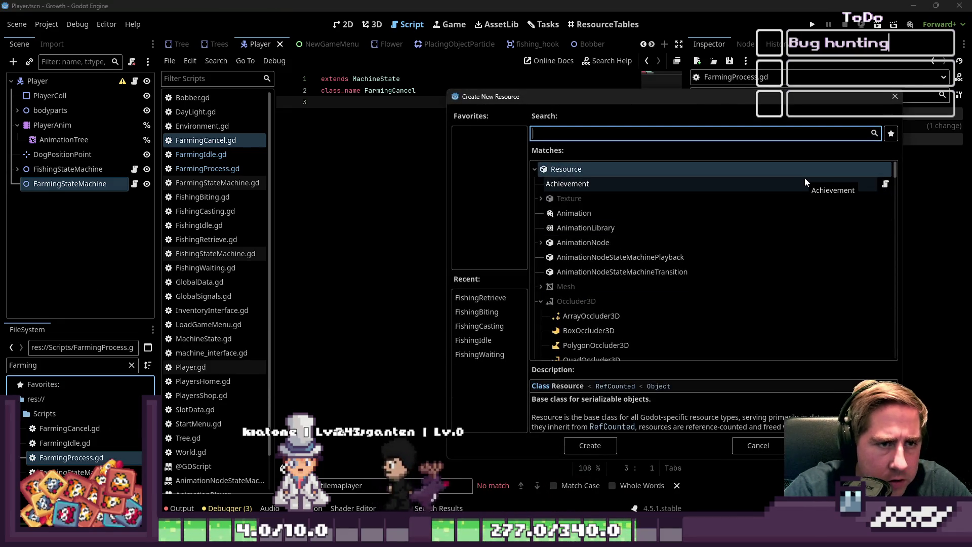
type("Farm")
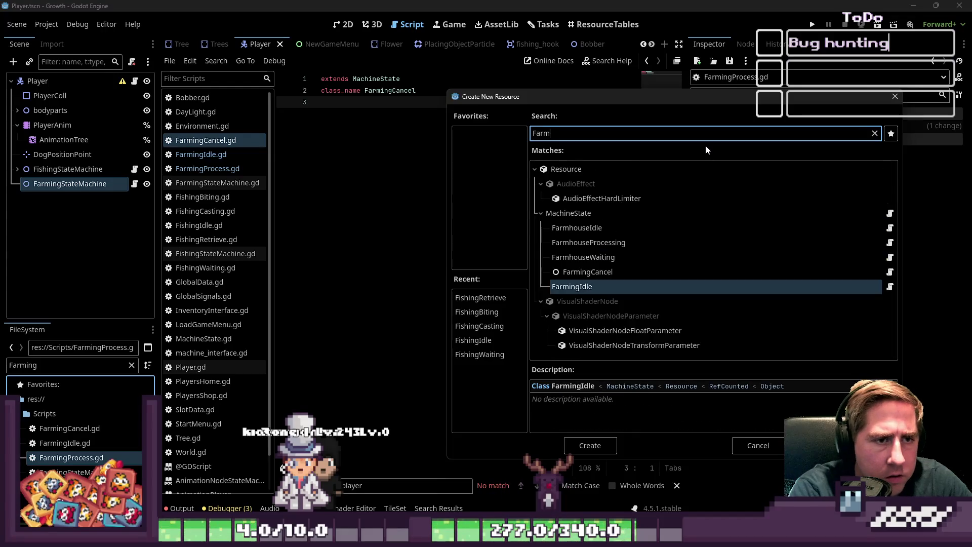
type("ingProcess")
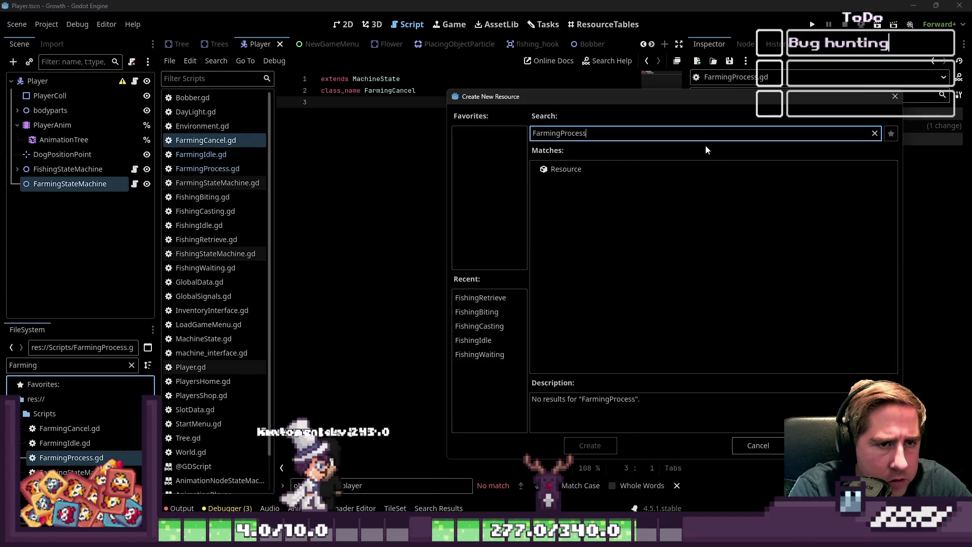
key("ctrl+a")
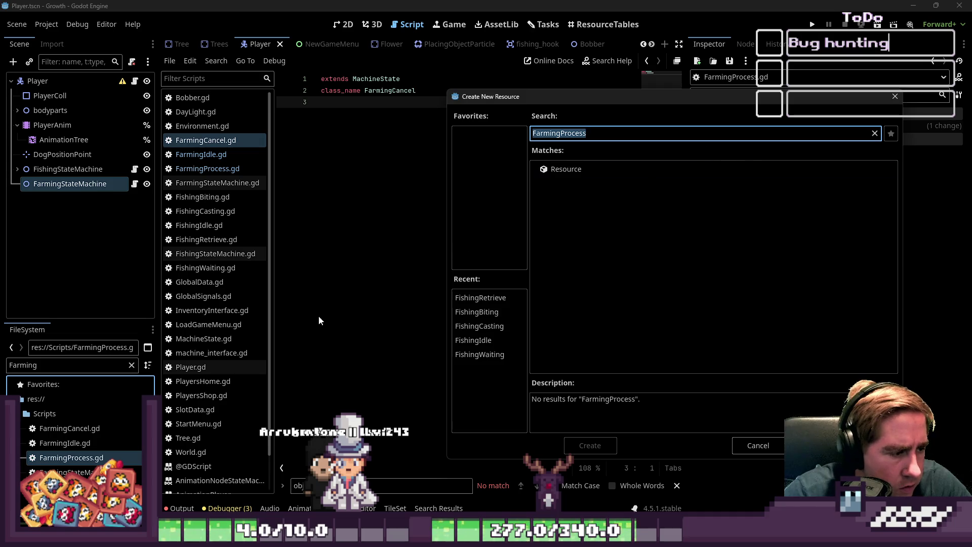
key("Return")
Add 'class_name FarmingProcess' on line 2 of FarmingProcess.gd and save
double_click(116, 457)
left_click(410, 144)
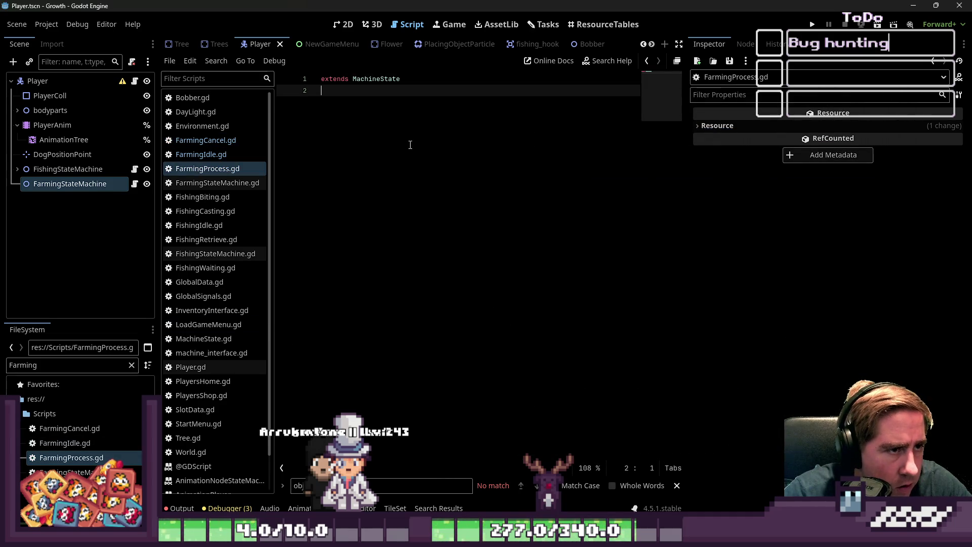
type("class_name FarmingProcess")
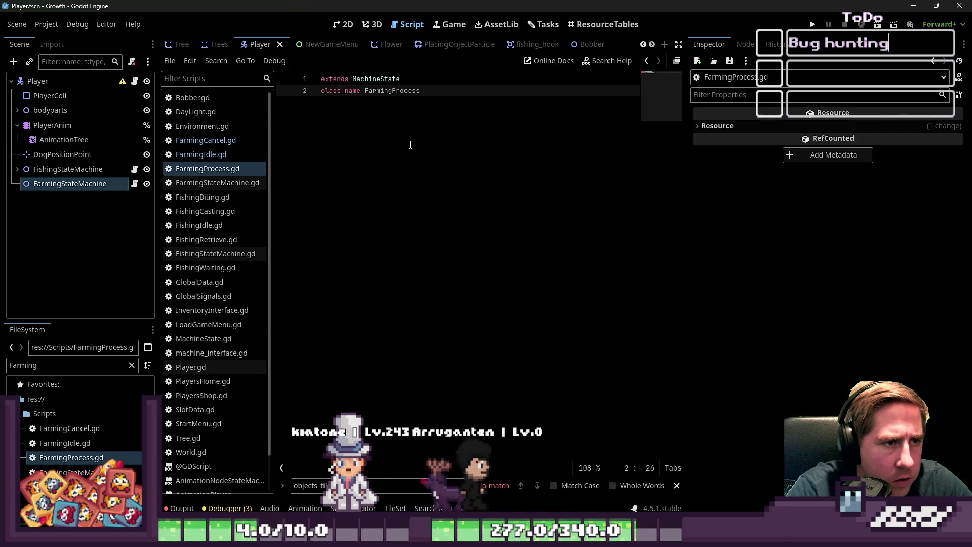
key("ctrl+s")
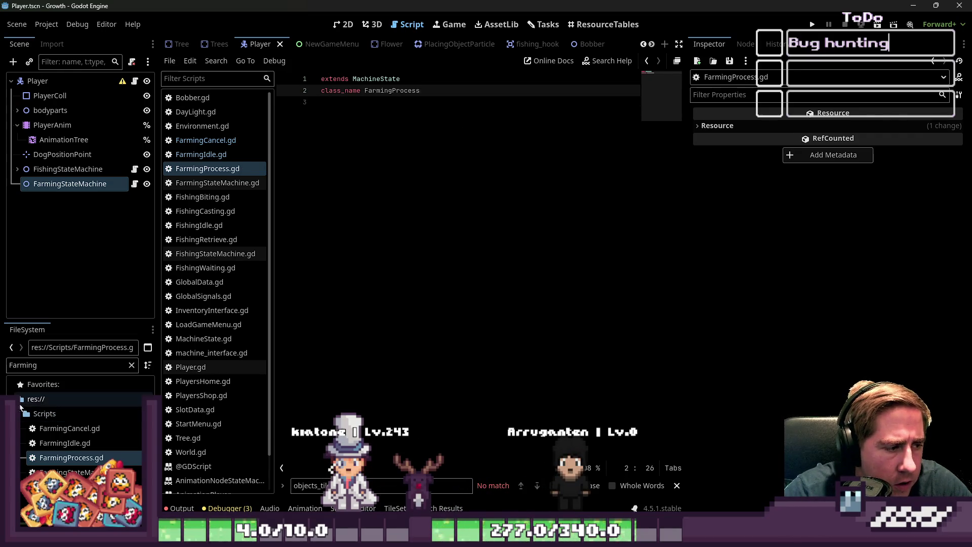
Create a FarmingStates folder inside res://Resources
type("Resource")
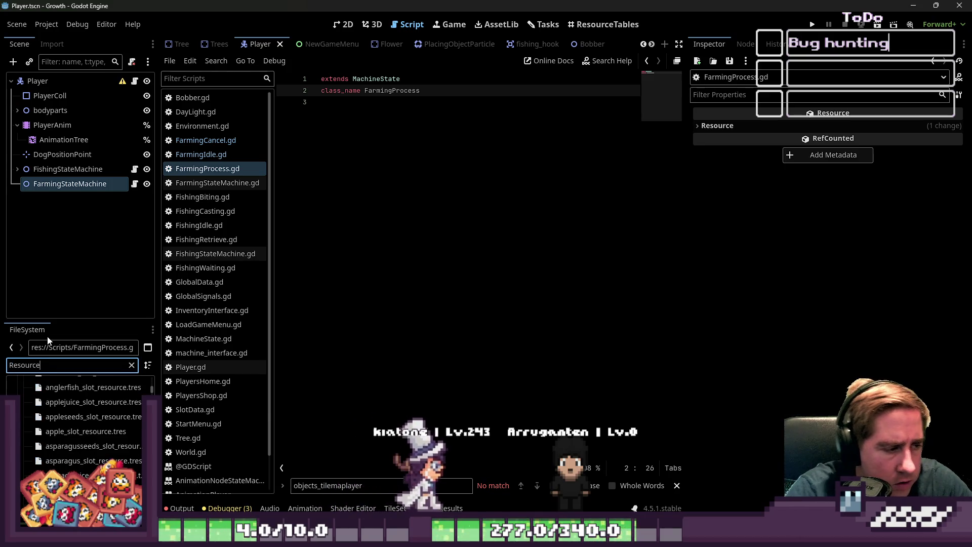
scroll(88, 470, "down", 8)
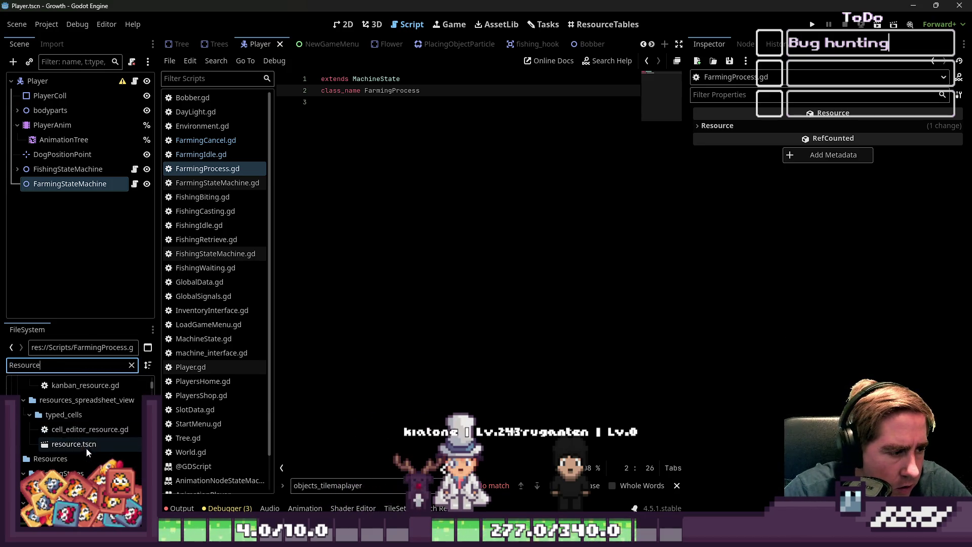
scroll(22, 479, "down", 2)
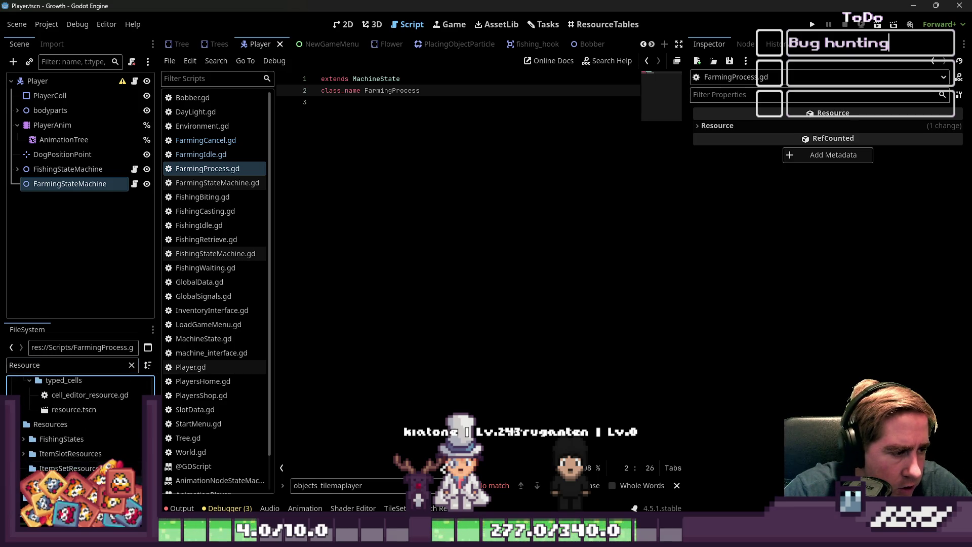
right_click(36, 423)
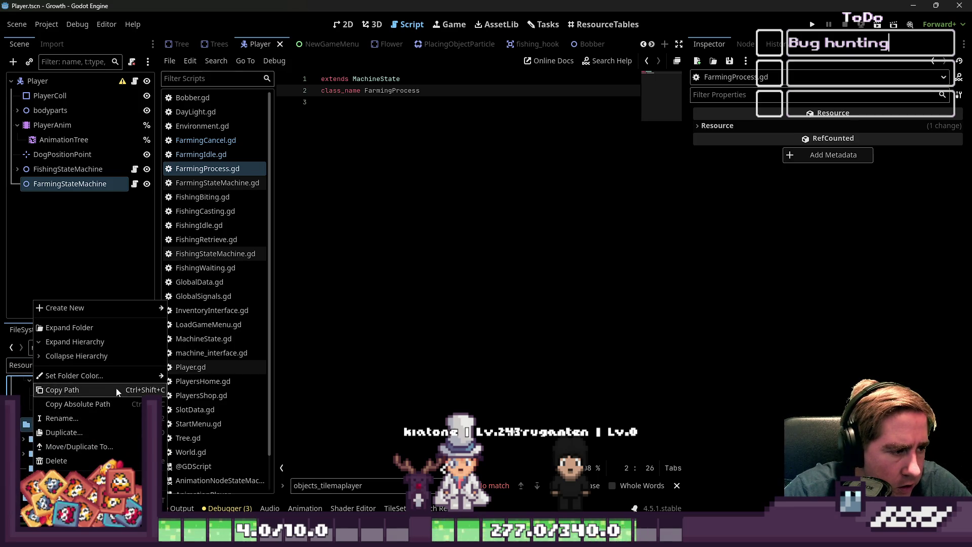
mouse_move(95, 309)
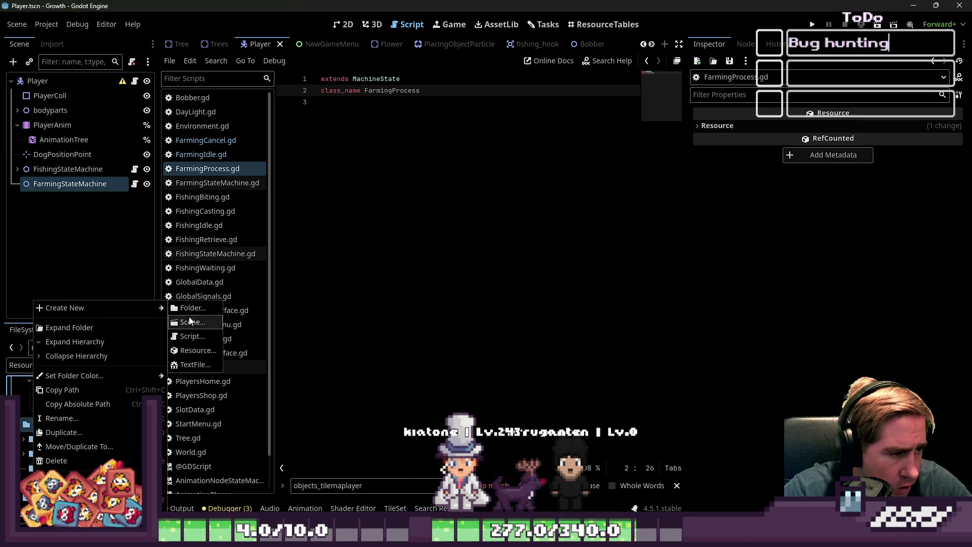
left_click(195, 311)
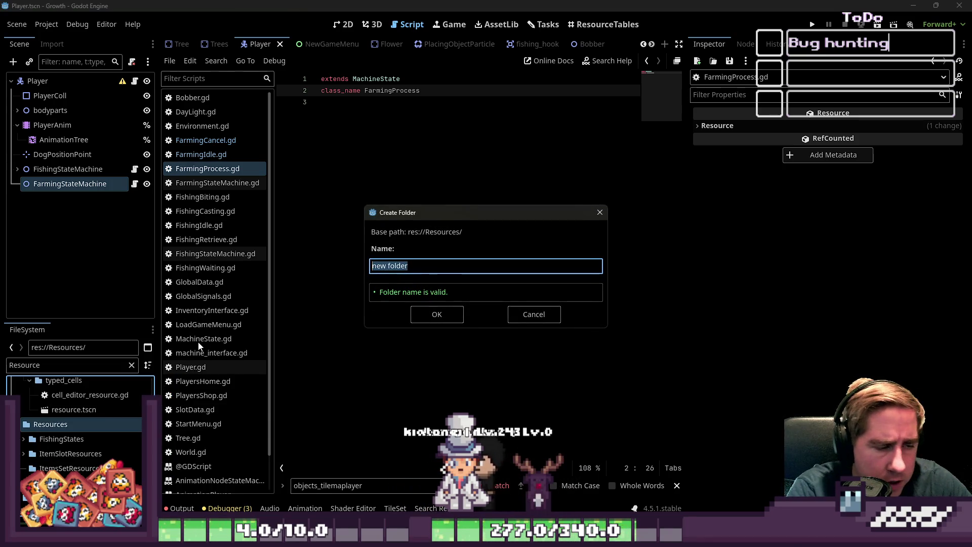
type("ates")
key("Return")
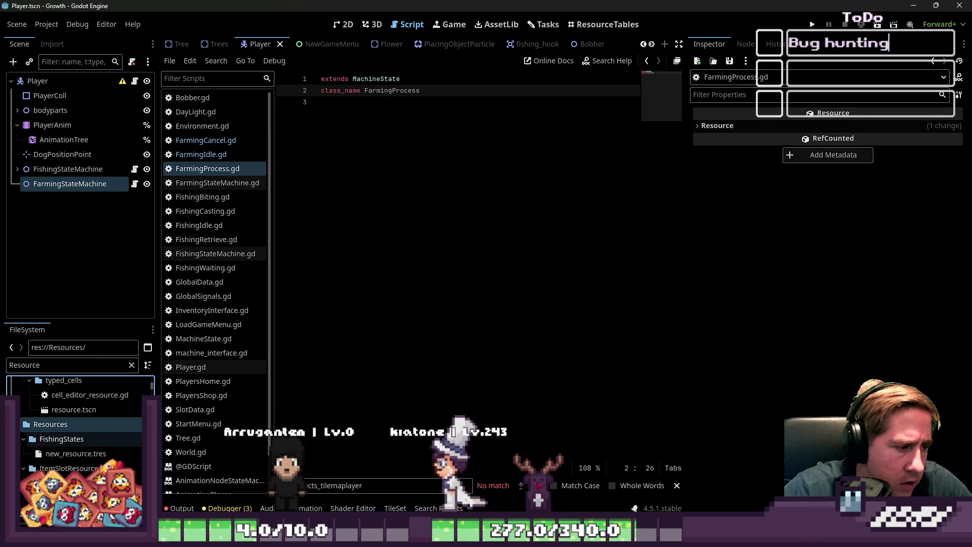
Collapse the ItemSlotResources and FishingStates folders and filter the files by 'Farmin'
scroll(48, 425, "down", 2)
left_click(24, 416)
scroll(26, 430, "up", 2)
left_click(24, 416)
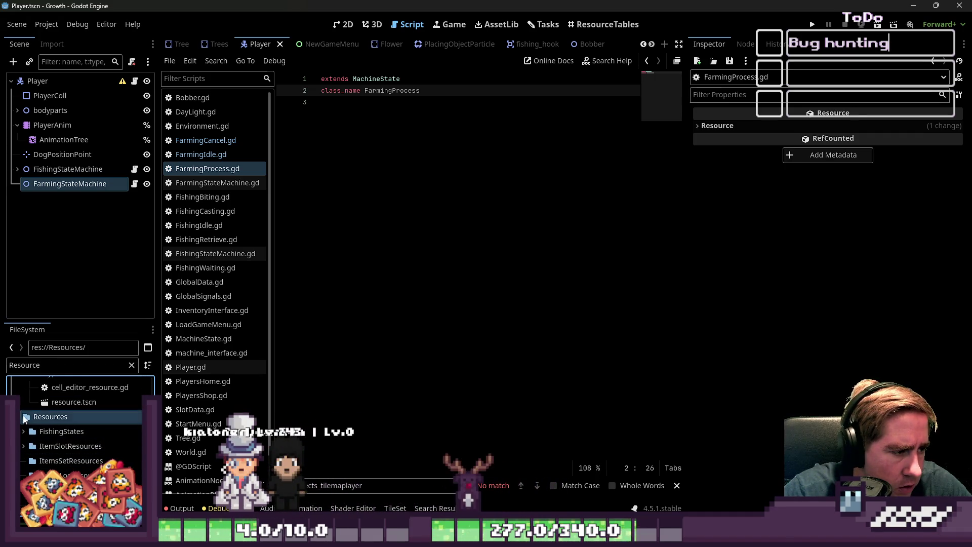
type("Farmin")
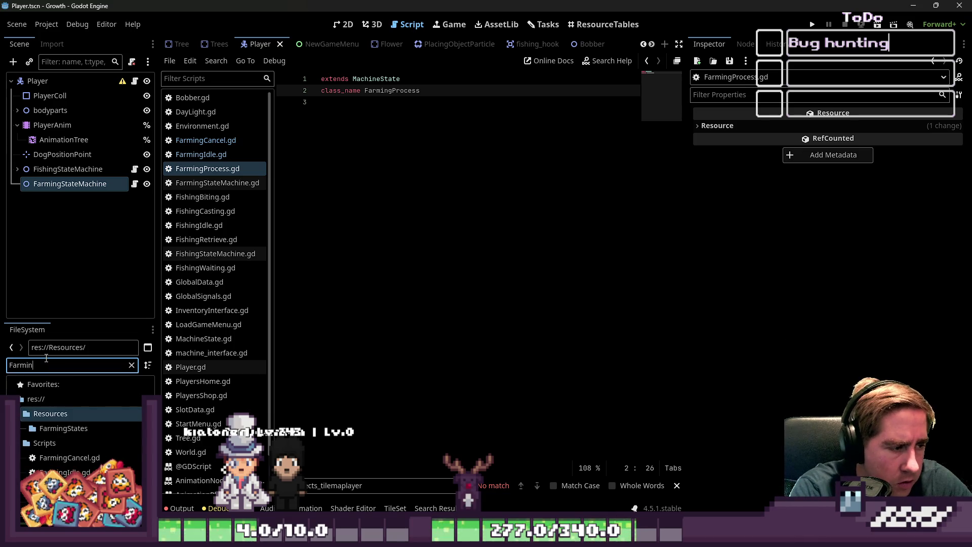
Create FarmingProcess.tres in FarmingStates using the FarmingProcess type
right_click(78, 429)
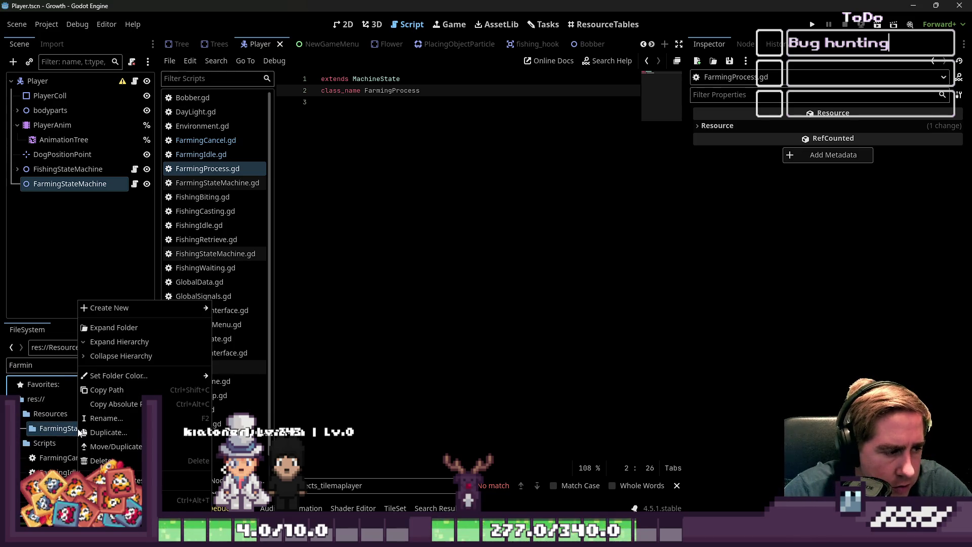
mouse_move(161, 306)
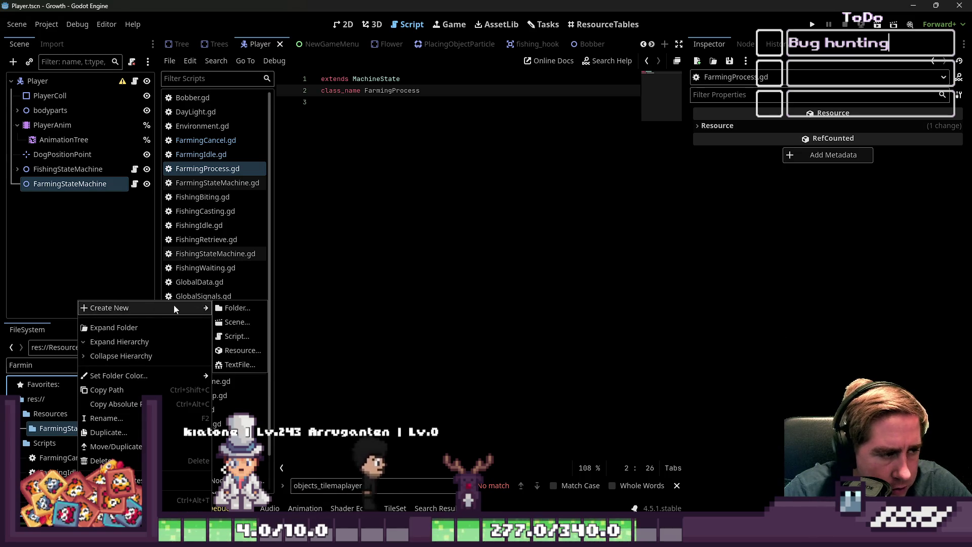
left_click(252, 355)
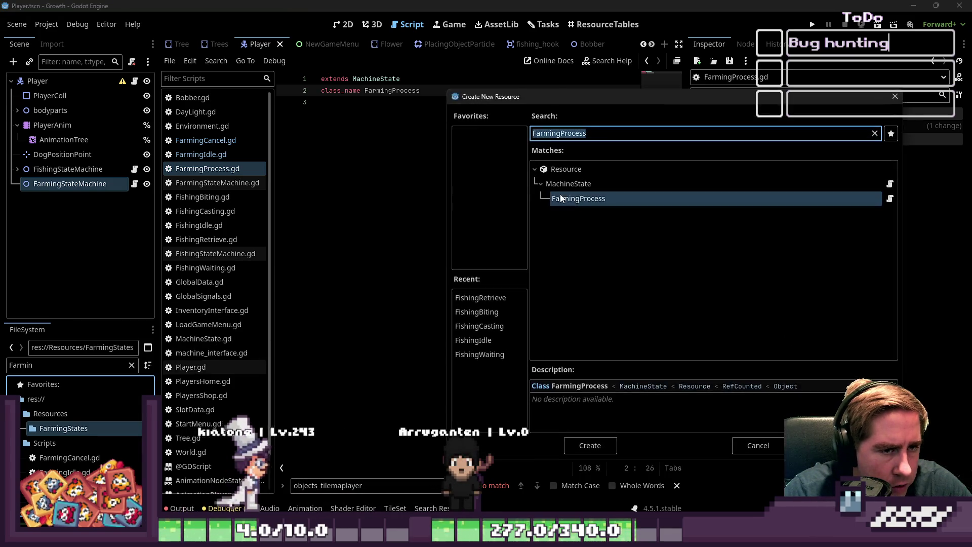
double_click(596, 203)
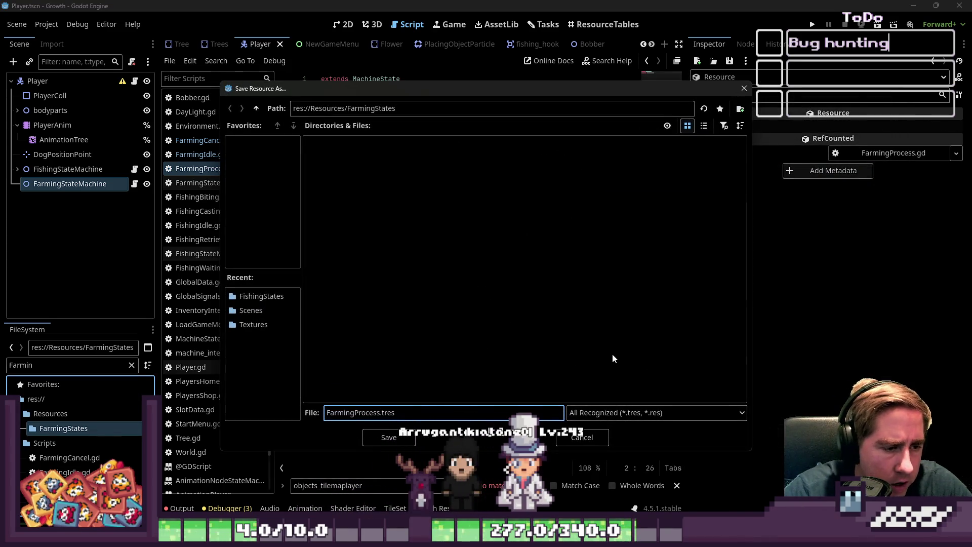
key("Return")
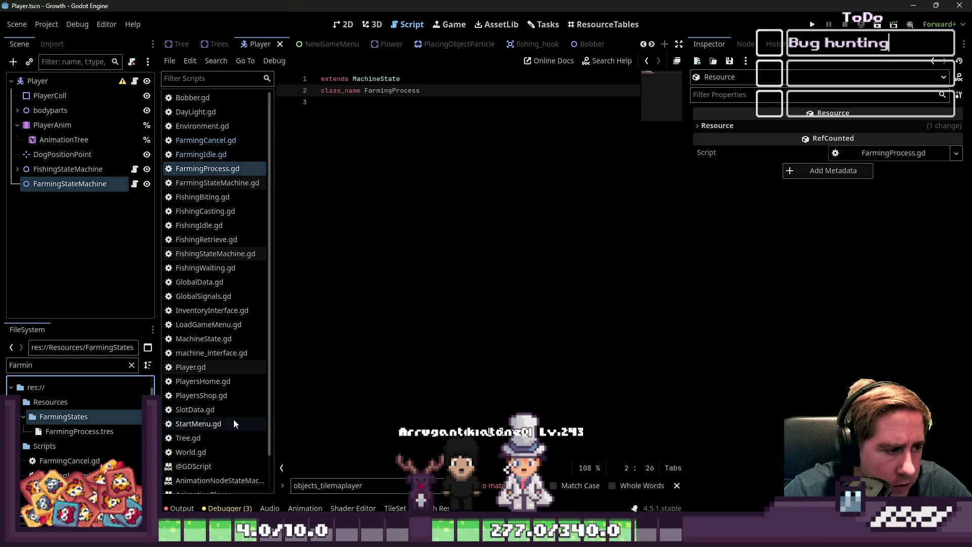
Create FarmingIdle.tres in FarmingStates using the FarmingIdle type
right_click(120, 415)
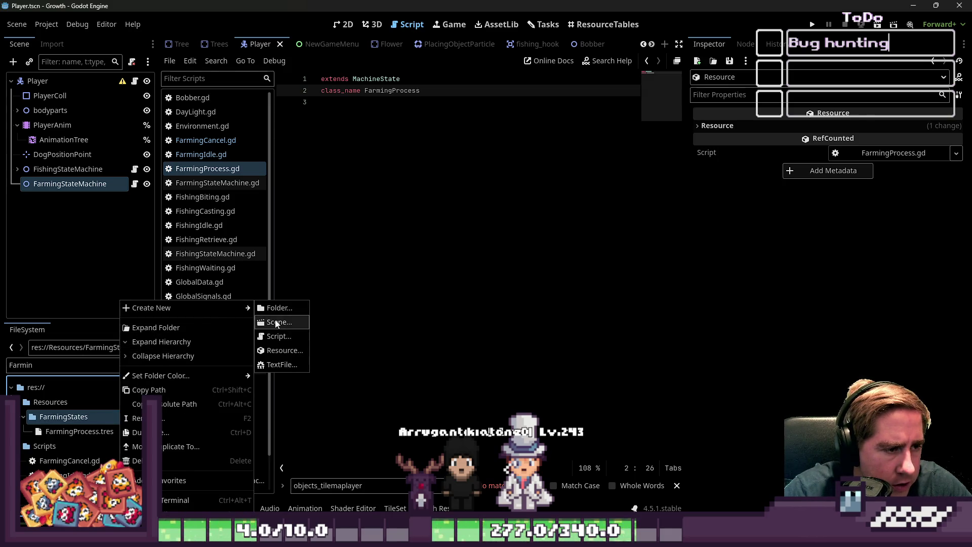
left_click(283, 350)
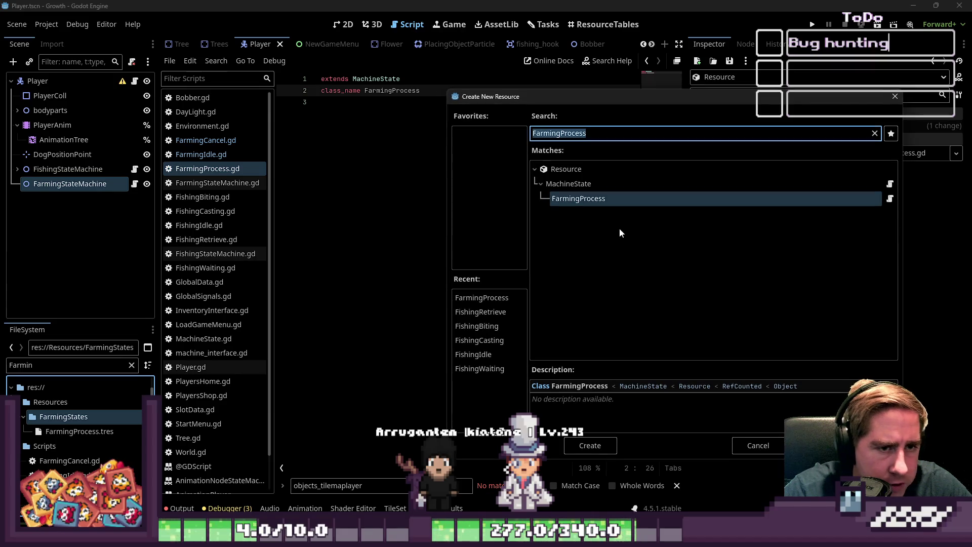
key("shift+Left")
key("shift+Left")
key("shift+Left")
type("D")
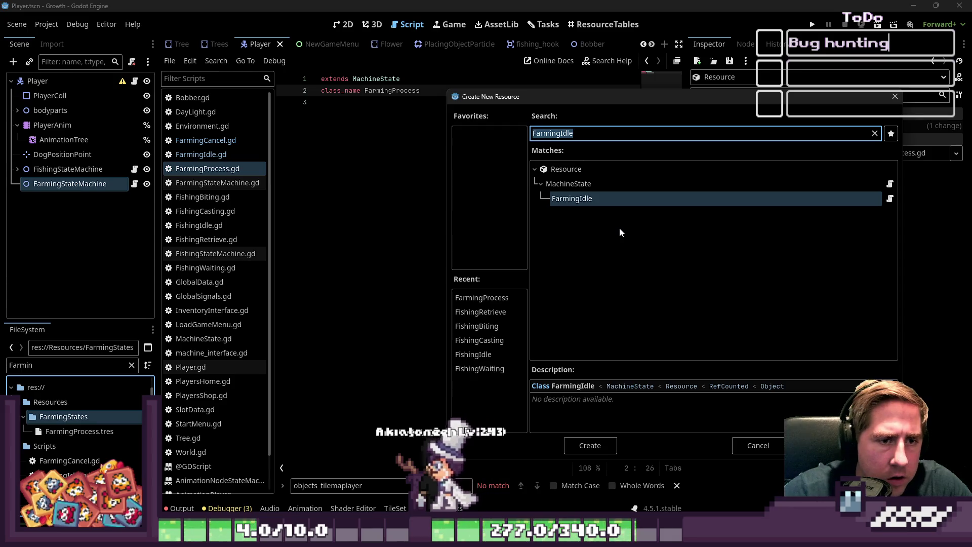
key("Return")
type("FarmingIdle.tres")
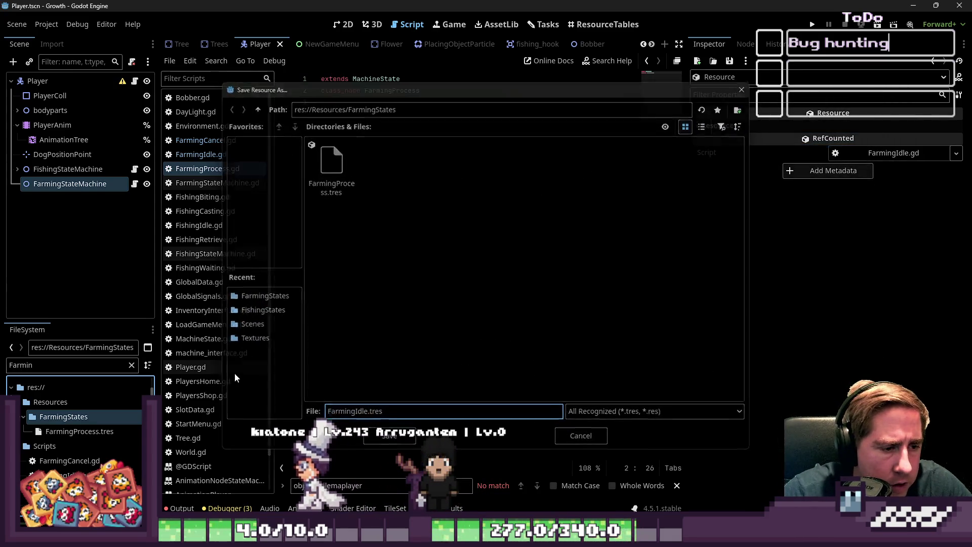
key("Return")
left_click(58, 370)
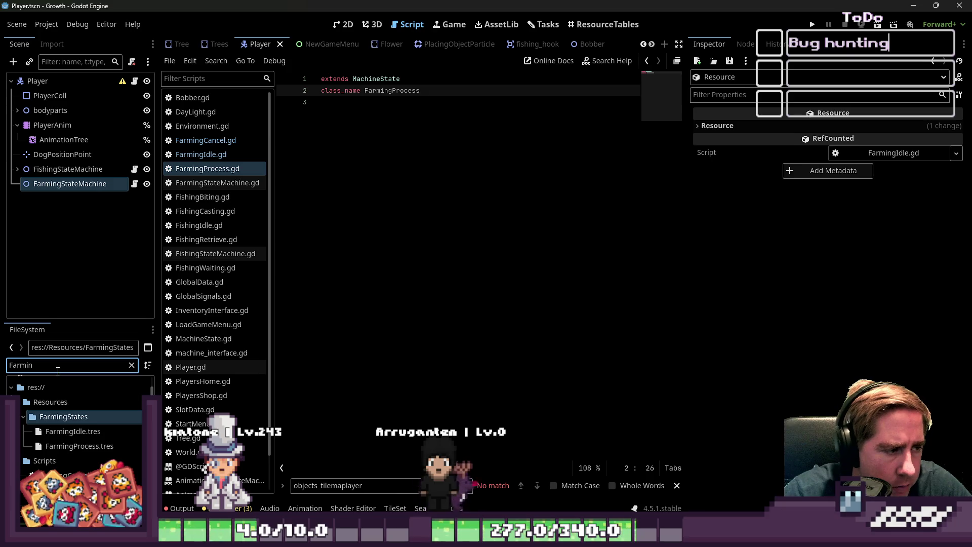
right_click(80, 405)
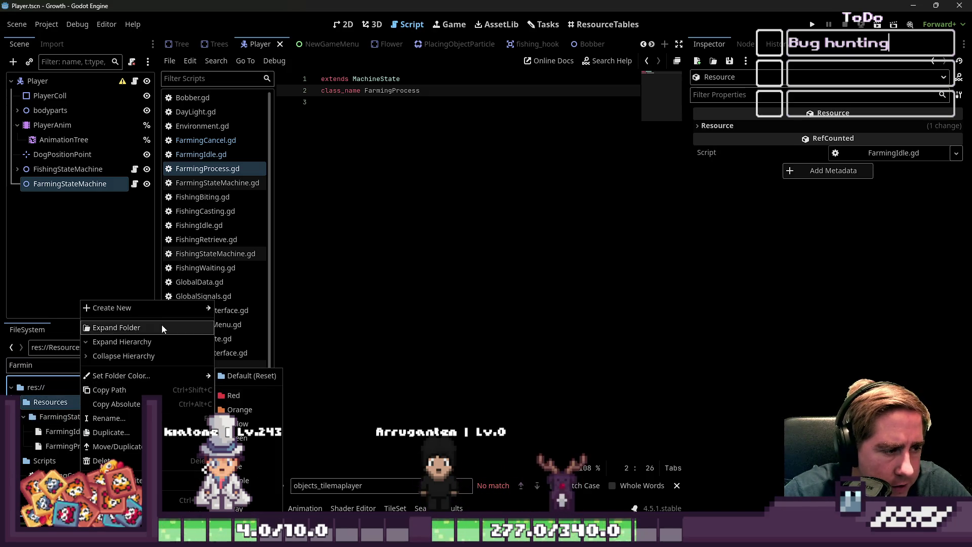
Create a FarmingCancel.tres resource of type FarmingCancel in the Resources folder
mouse_move(208, 313)
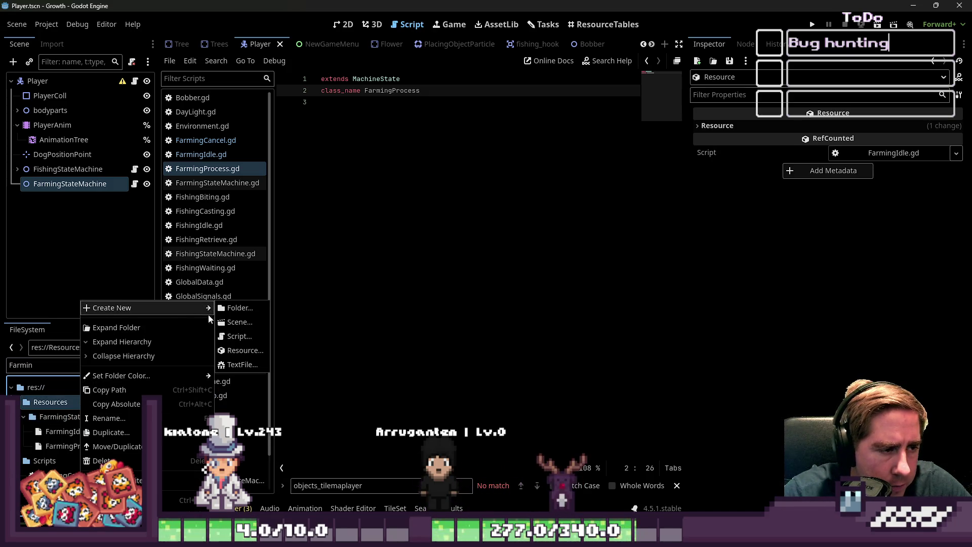
left_click(242, 336)
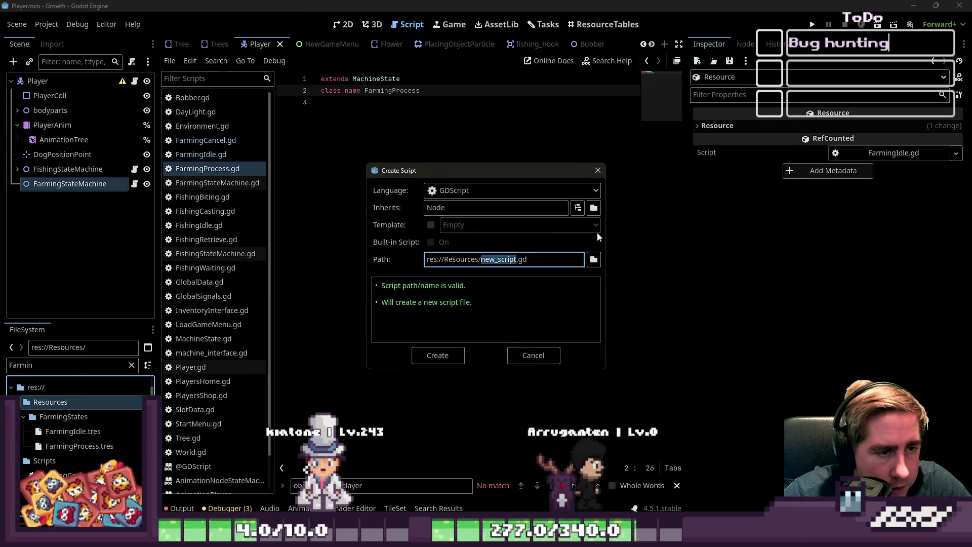
key("Escape")
right_click(72, 404)
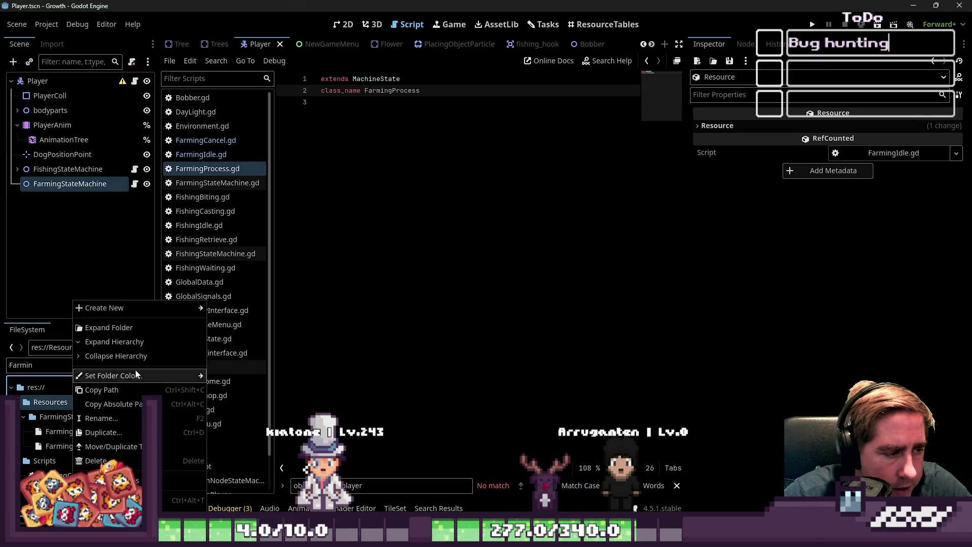
mouse_move(150, 310)
left_click(234, 350)
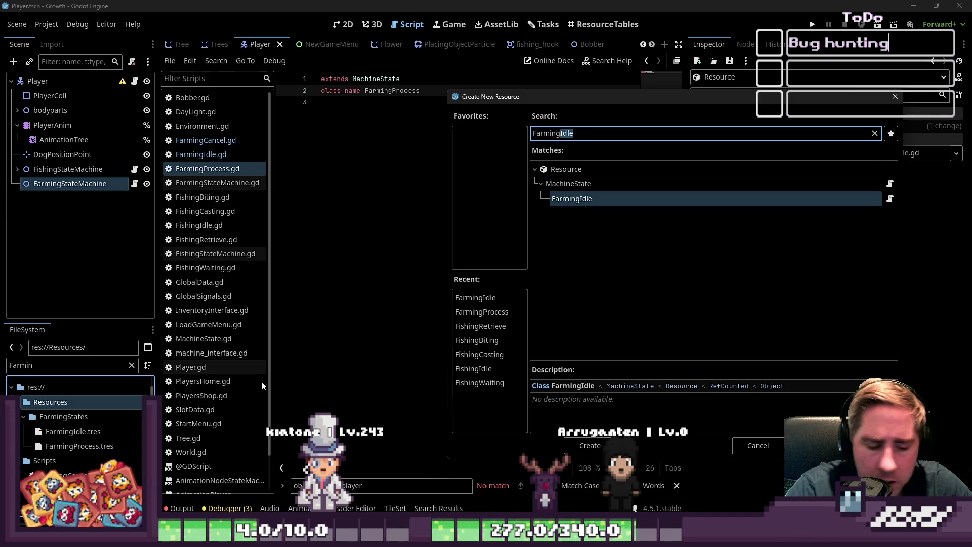
type("ocess")
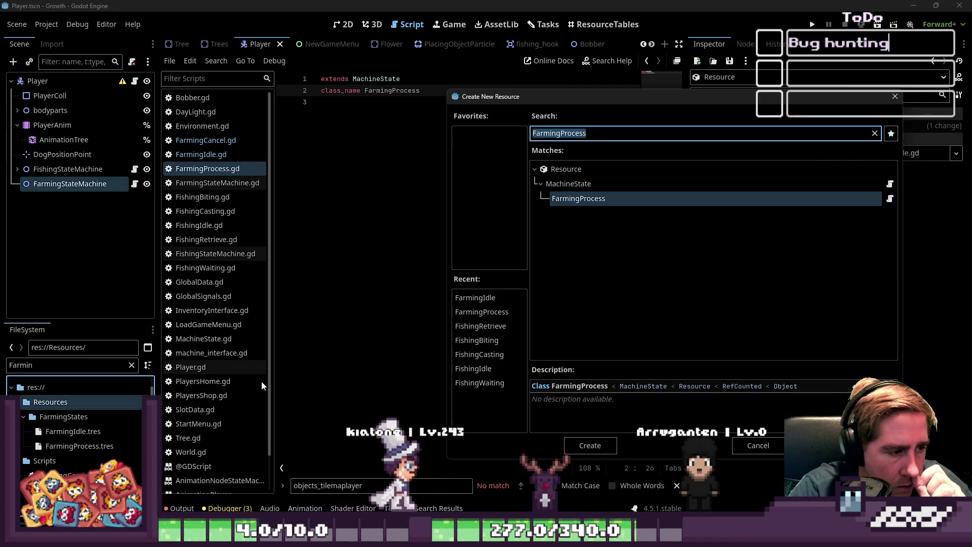
key("Right")
key("BackSpace")
key("BackSpace")
key("BackSpace")
type("Cancel")
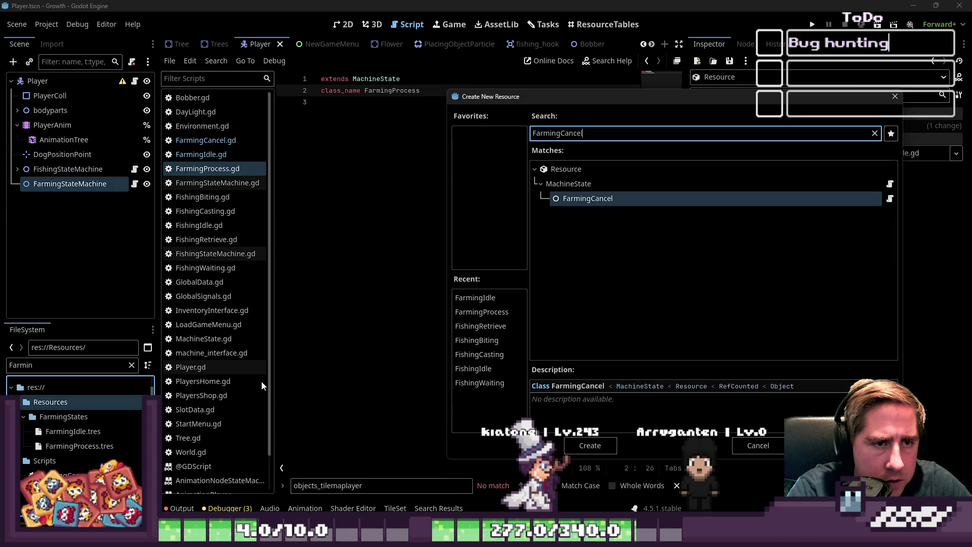
key("Return")
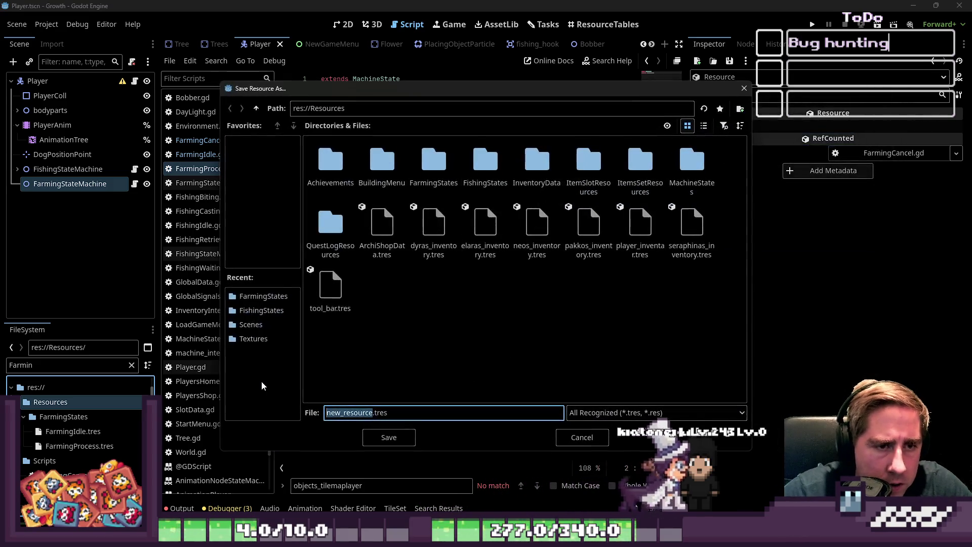
key("Return")
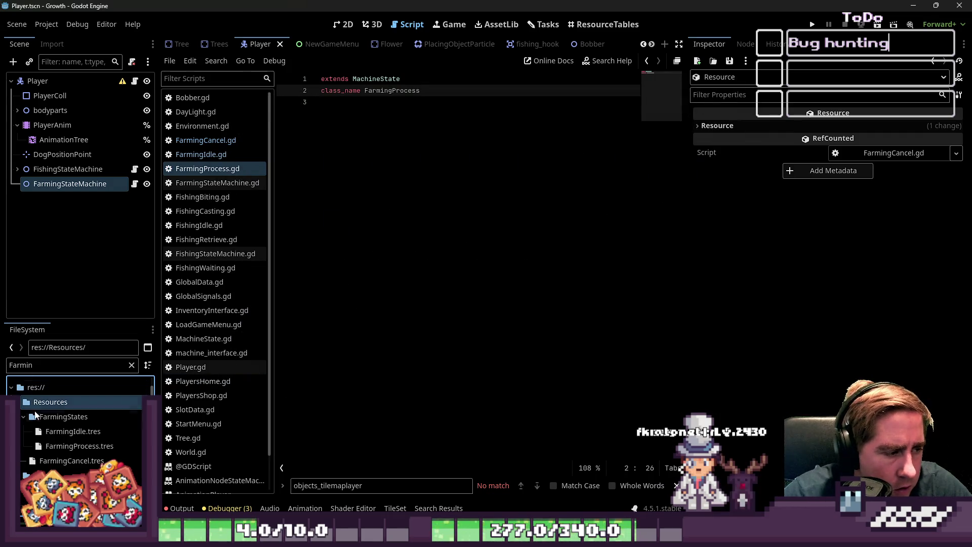
Move FarmingCancel.tres into the FarmingStates folder
left_click(62, 465)
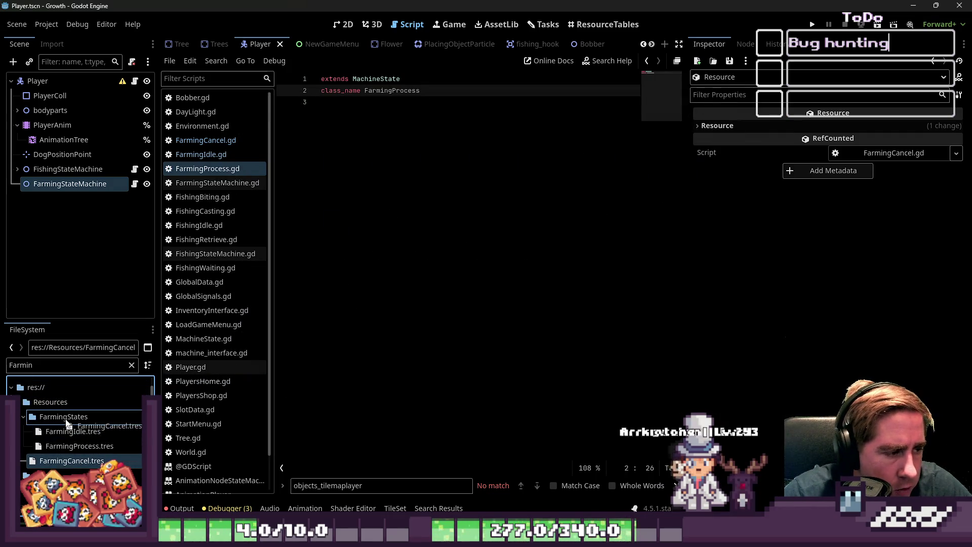
left_click_drag(66, 423, 67, 423)
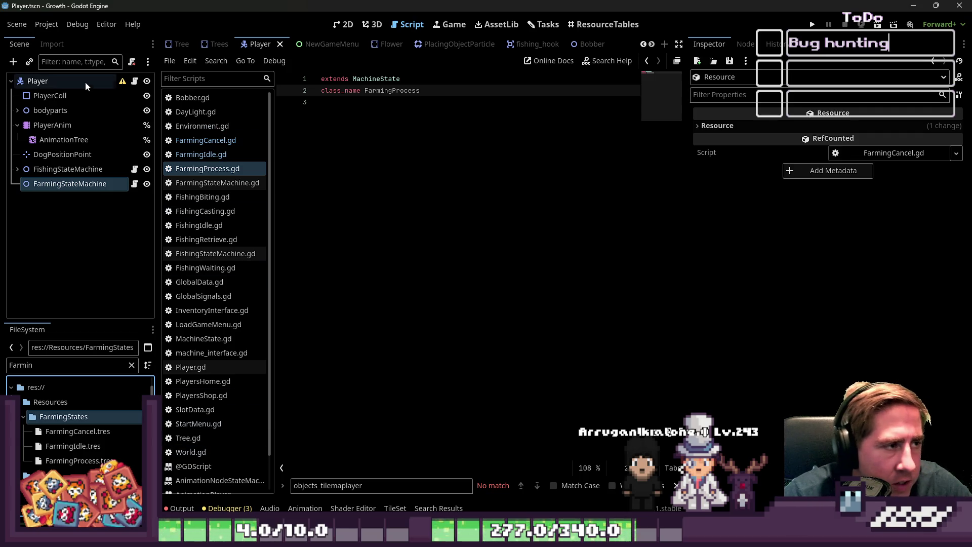
left_click(84, 183)
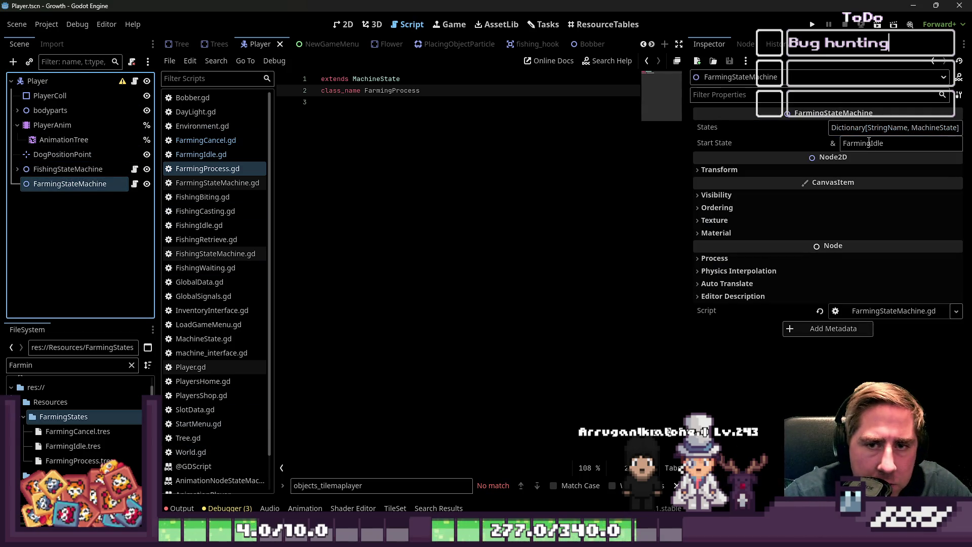
Add a FarmingIdle key mapped to FarmingIdle.tres in the States dictionary
left_click(862, 130)
left_click(835, 183)
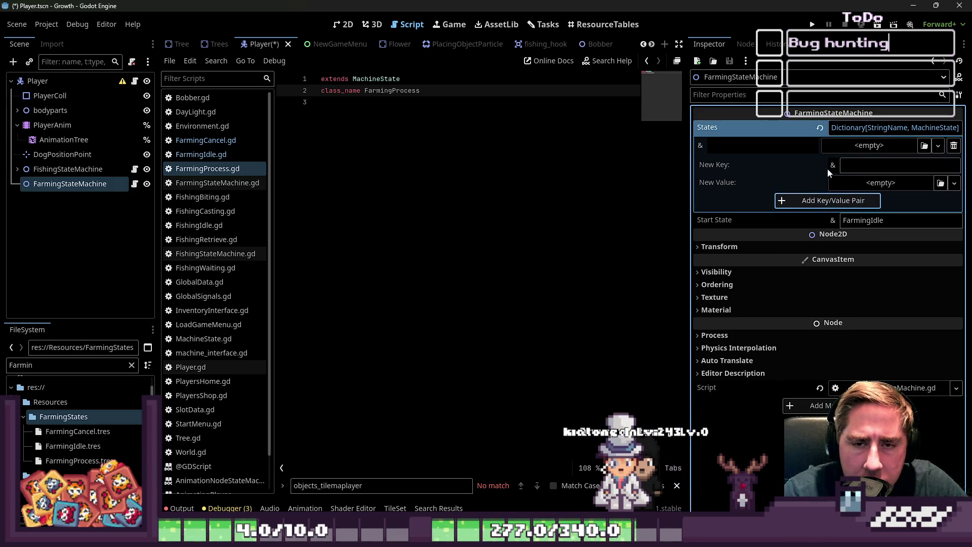
left_click(869, 167)
left_click(953, 146)
type("FarmingId")
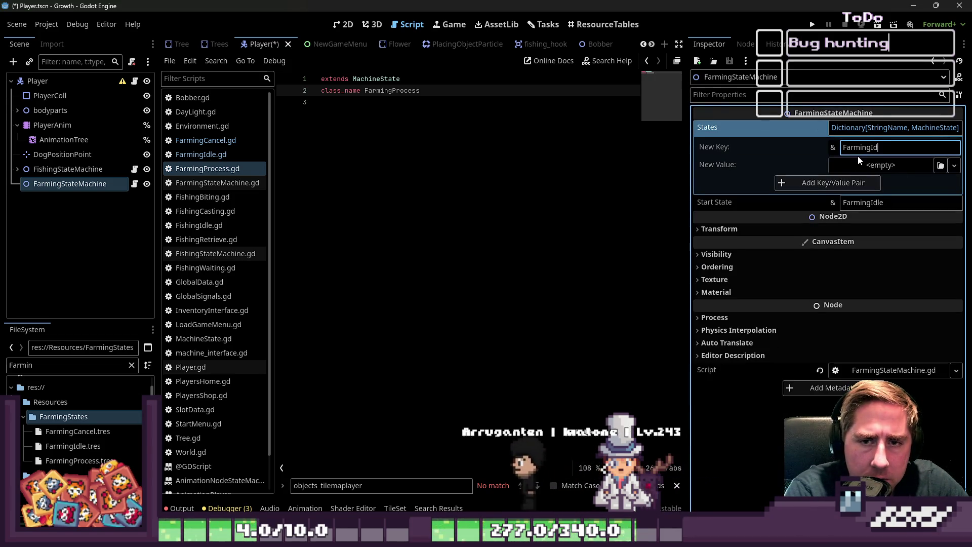
type("le")
mouse_move(73, 445)
left_mouse_down()
mouse_move(938, 205)
mouse_move(880, 165)
left_mouse_up()
left_click(826, 183)
Add a FarmingCancel key mapped to FarmingCancel.tres
left_click(859, 164)
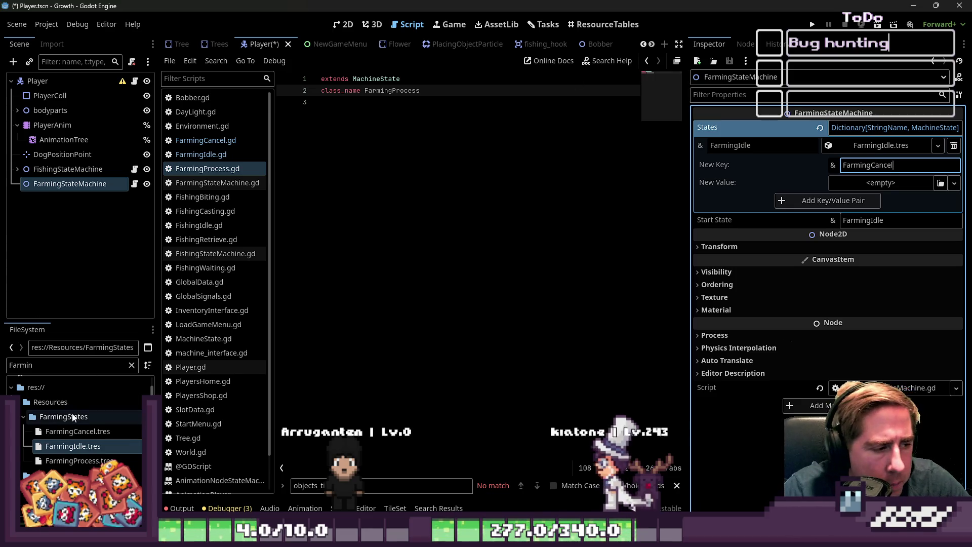
left_click(76, 431)
left_click_drag(76, 430, 881, 183)
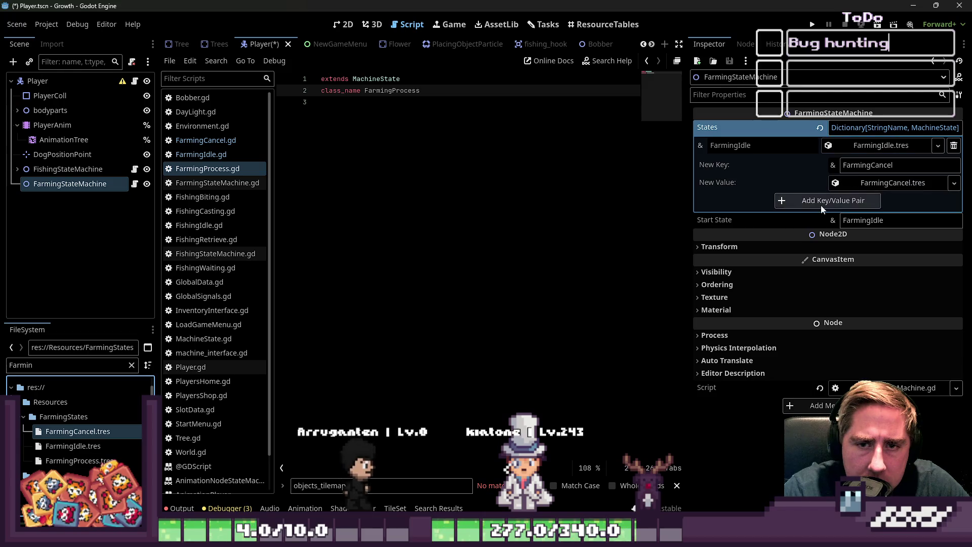
left_click(821, 204)
left_click(863, 163)
left_click(870, 168)
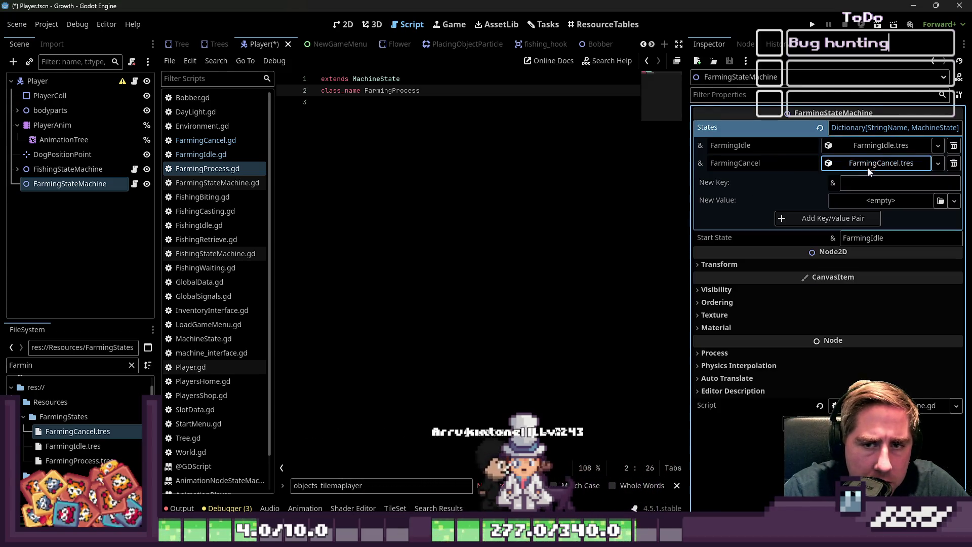
Add a FarmingProcess key mapped to FarmingProcess.tres and fold States back up
type("FarmingProcess")
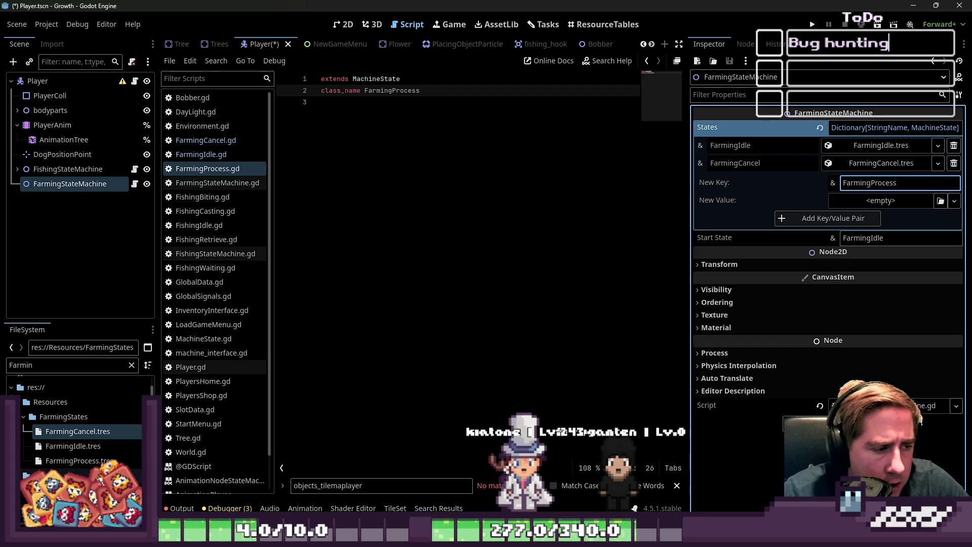
left_click(85, 464)
left_click_drag(64, 465, 911, 208)
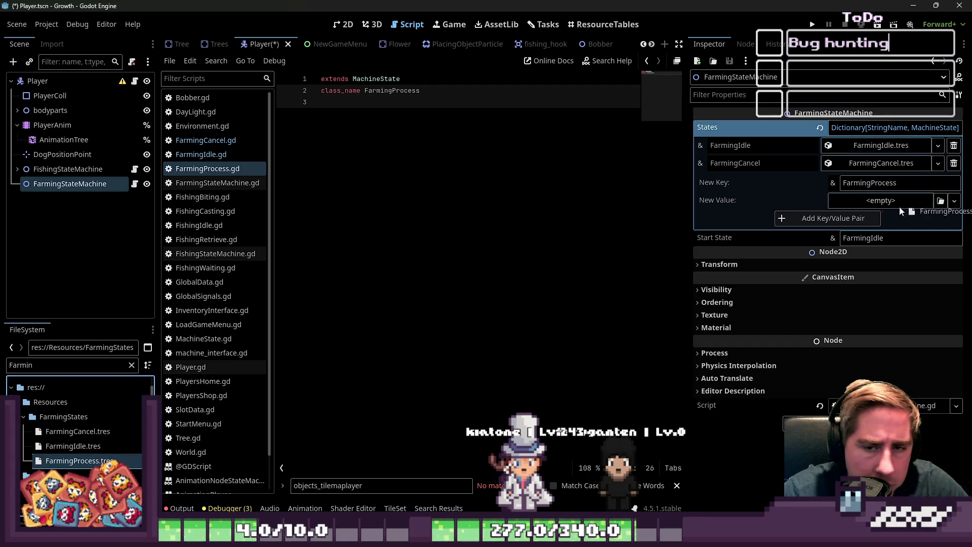
left_click(853, 223)
left_click(603, 197)
left_click(894, 127)
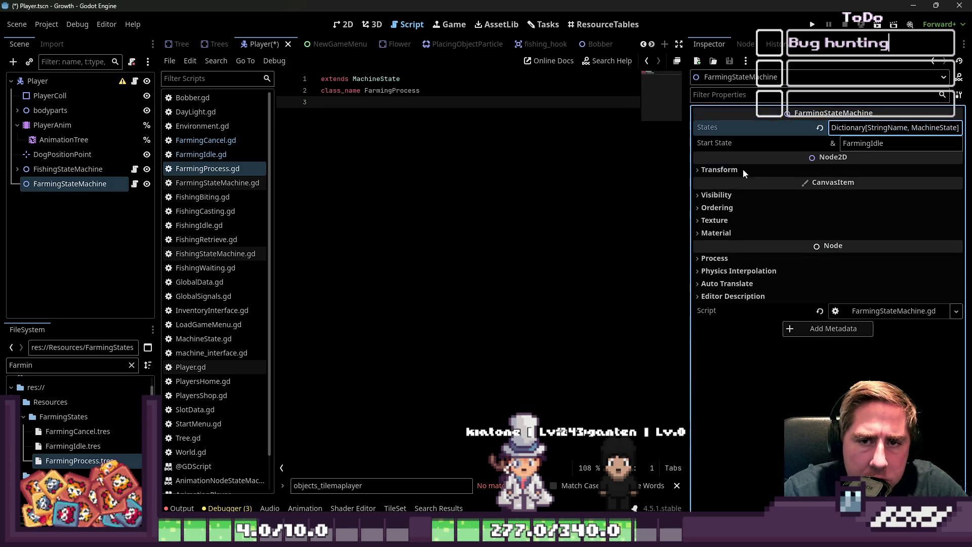
Save the Player scene and open FarmingIdle.gd in a wider code editor
key("ctrl+s")
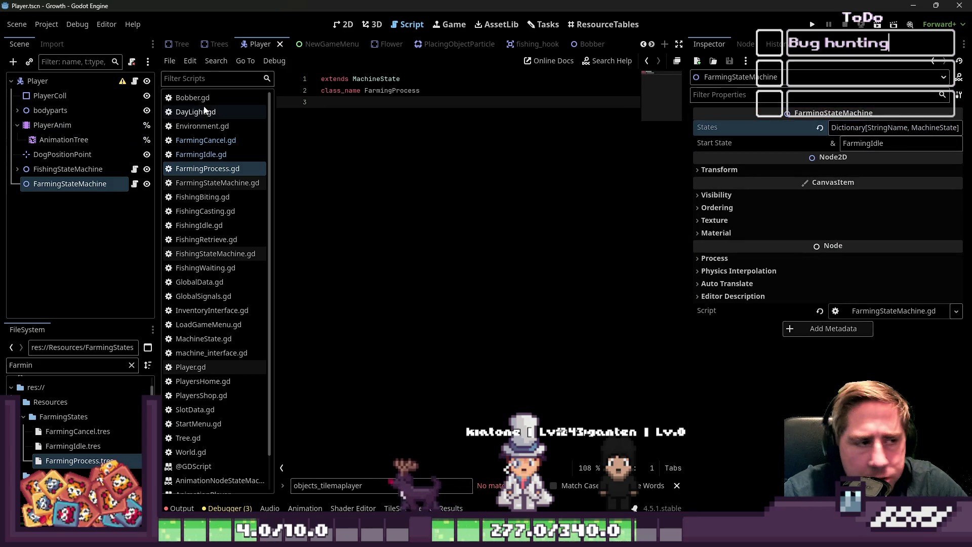
left_click(206, 156)
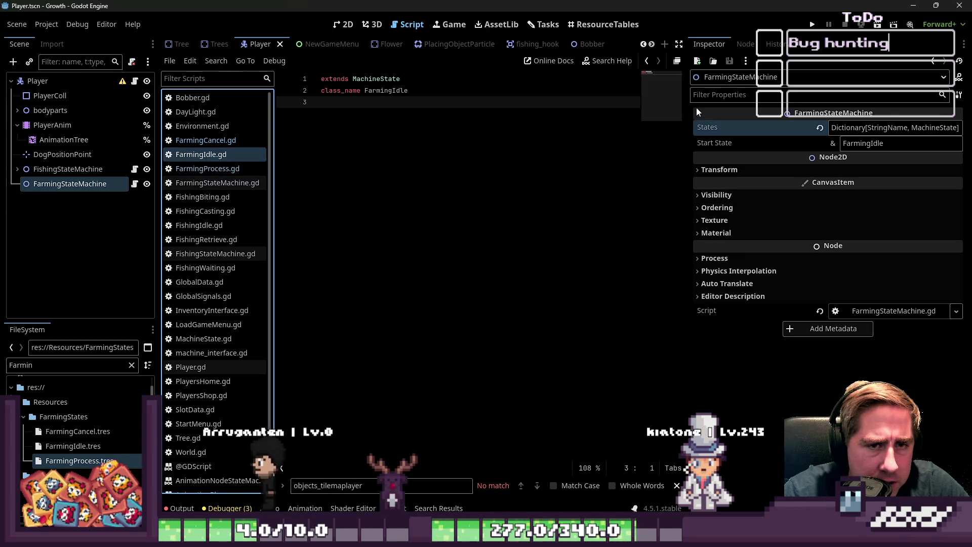
left_click_drag(687, 106, 825, 102)
left_click(631, 259)
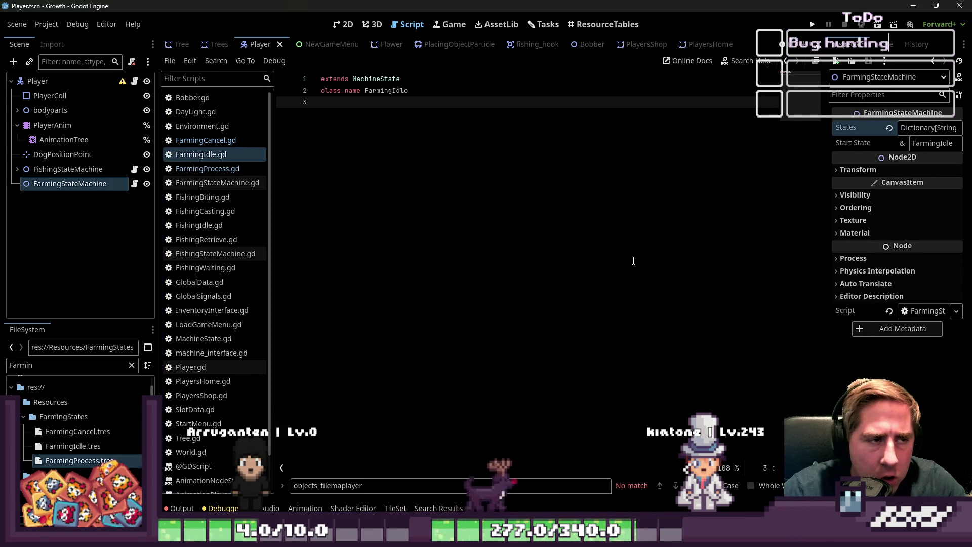
key("Return")
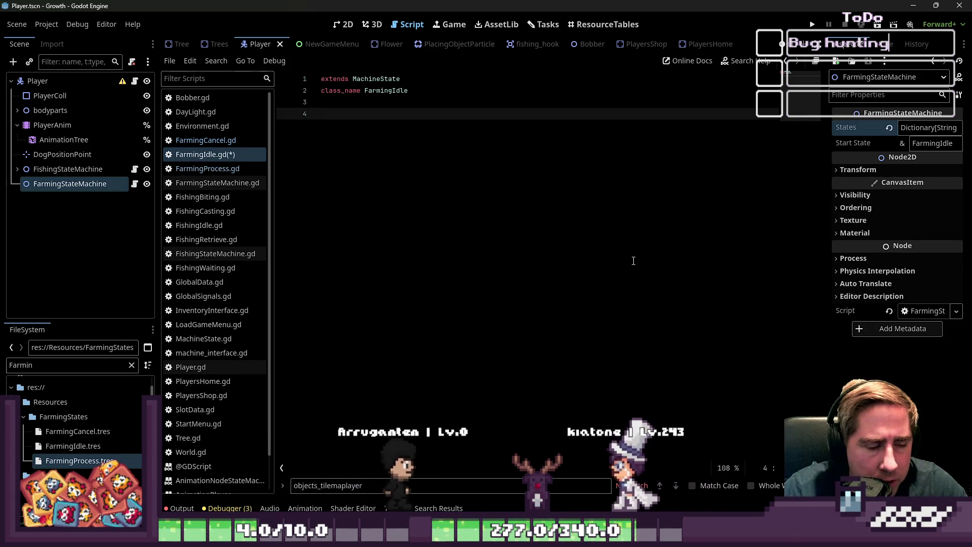
left_click(272, 147)
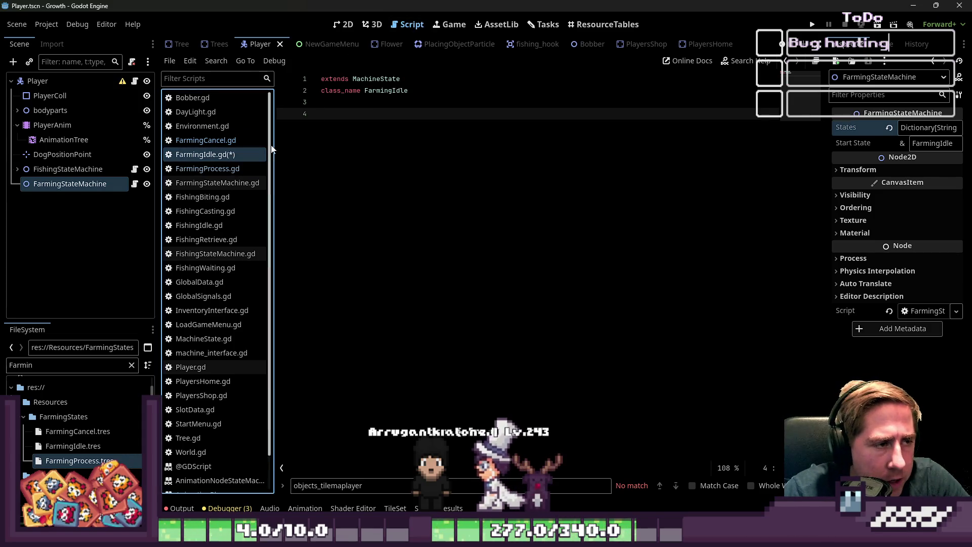
left_click(433, 169)
key("ctrl+z")
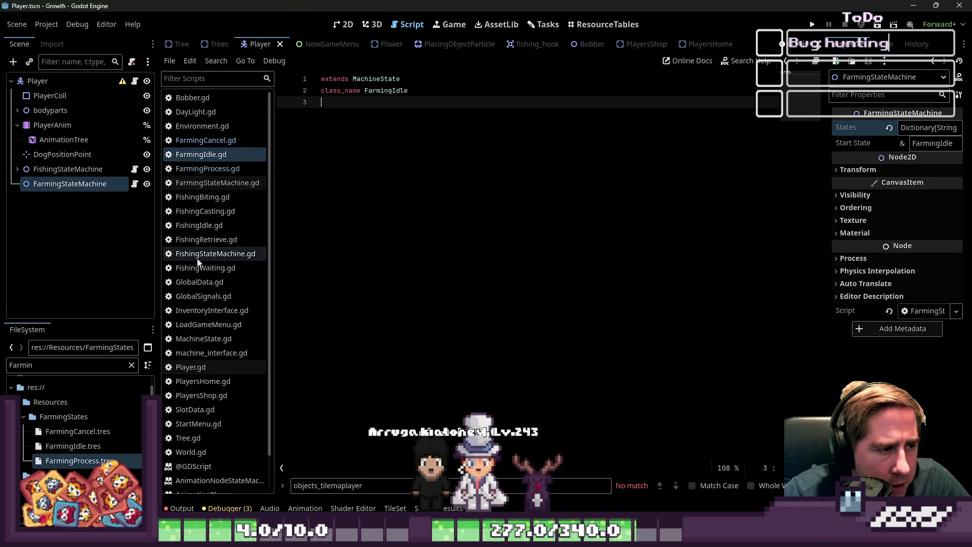
Copy lines 8–20 of FishingIdle.gd and paste them into FarmingIdle.gd at line 4
left_click(207, 226)
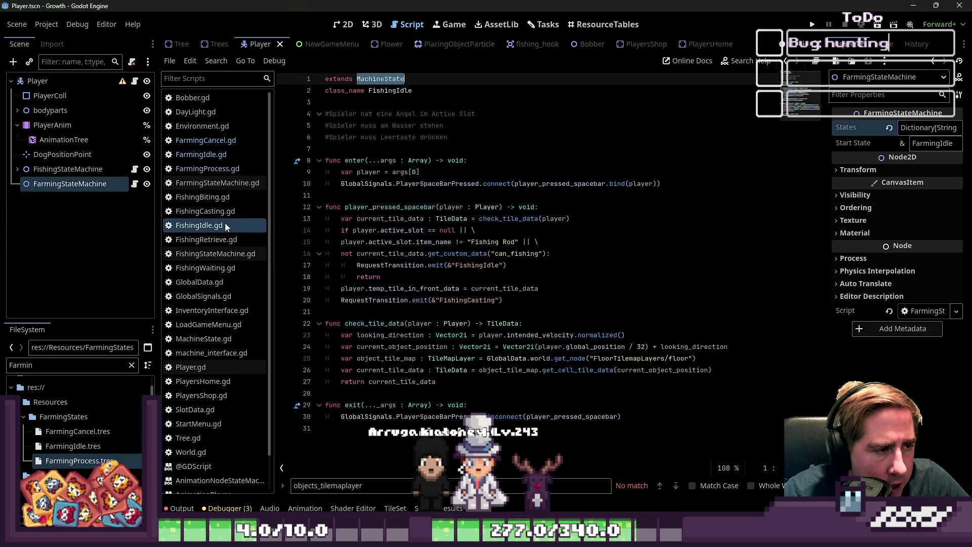
mouse_move(431, 251)
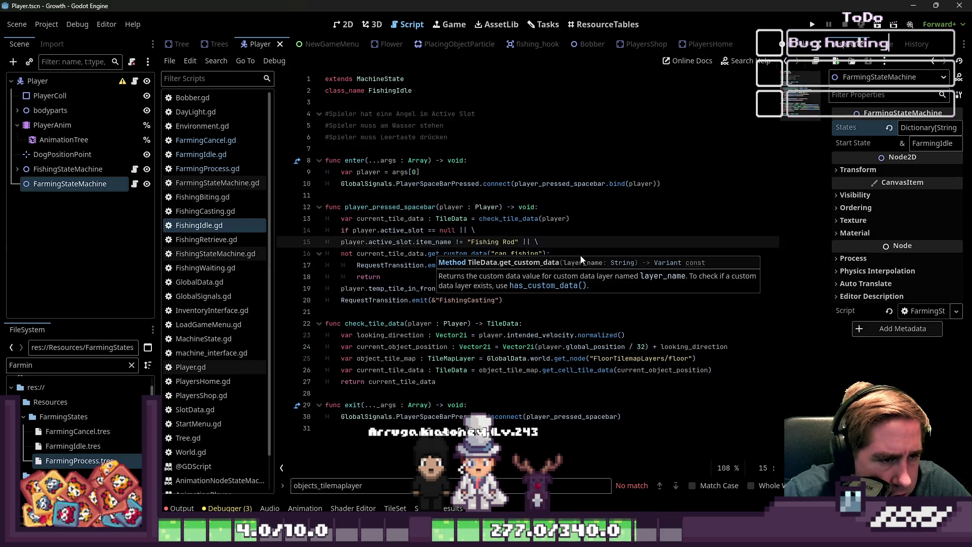
mouse_move(340, 218)
left_mouse_down()
mouse_move(508, 277)
mouse_move(513, 301)
mouse_move(354, 184)
mouse_move(306, 163)
left_mouse_up()
key("ctrl+c")
left_click(512, 302)
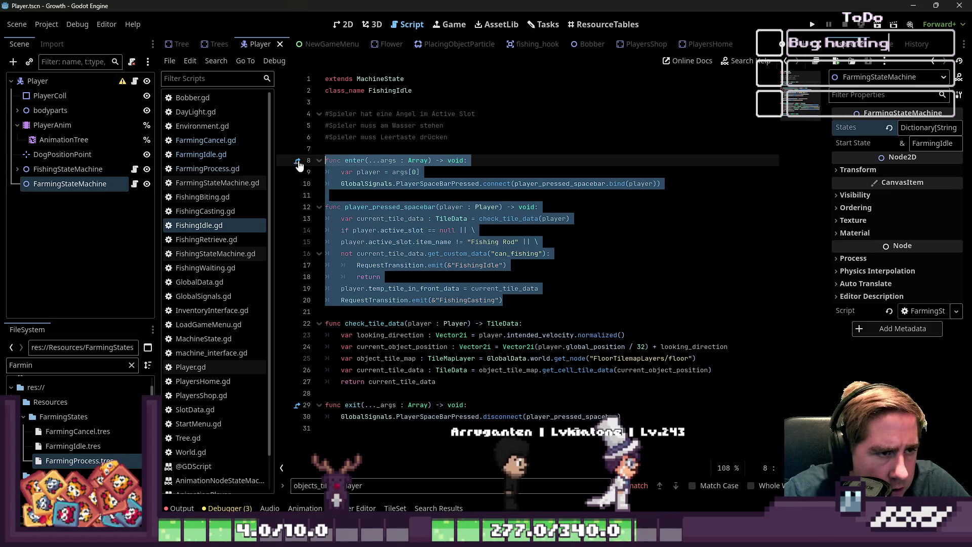
left_click(250, 156)
key("Return")
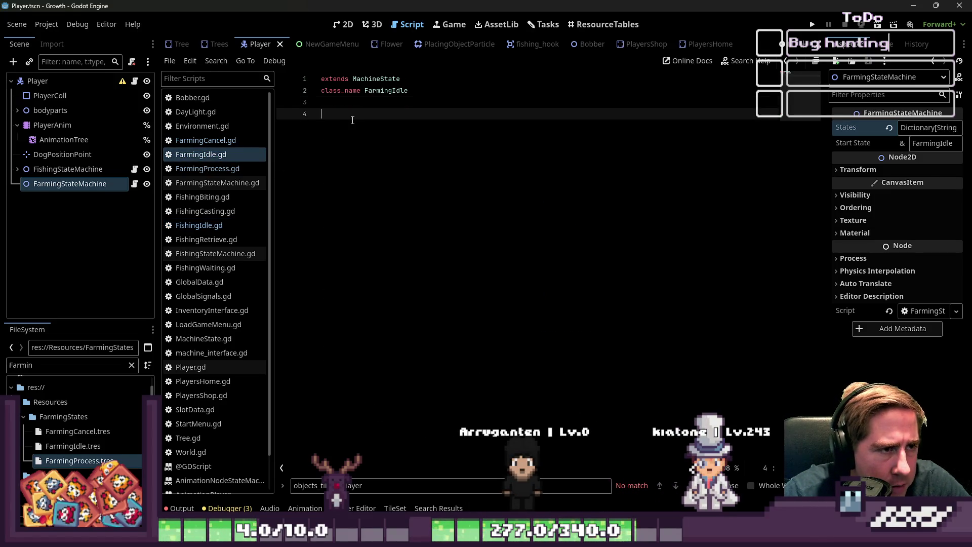
key("ctrl+v")
Review the pasted code and spot the missing check_tile_data call on line 9
left_click(430, 137)
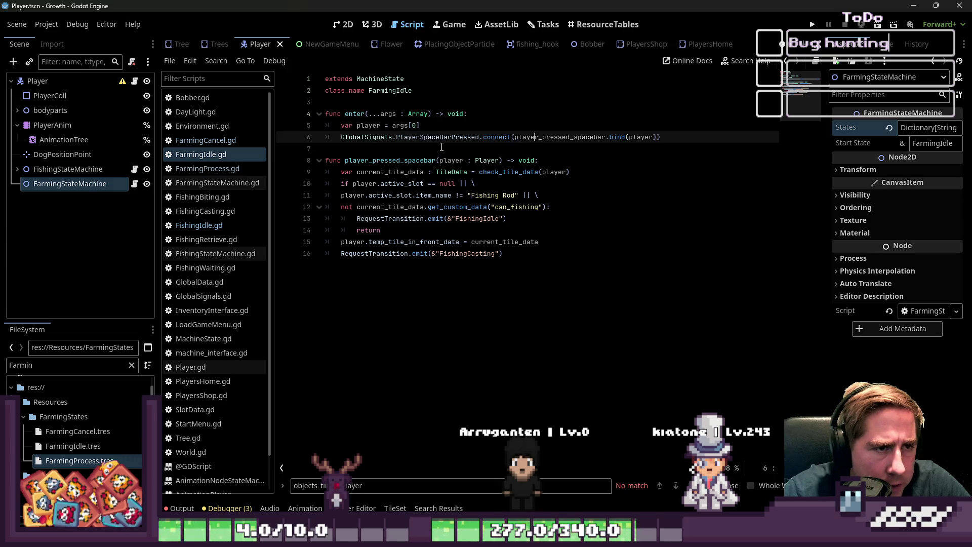
double_click(425, 137)
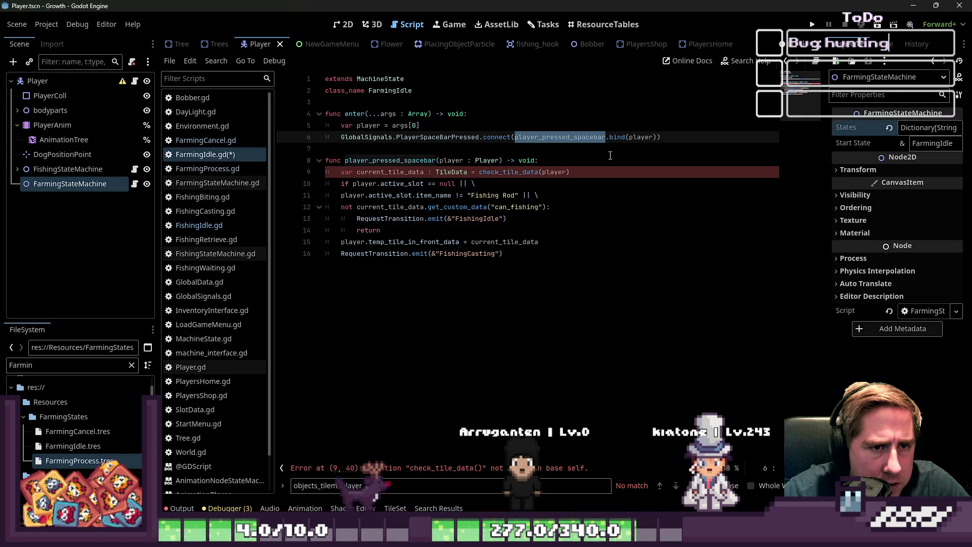
double_click(641, 137)
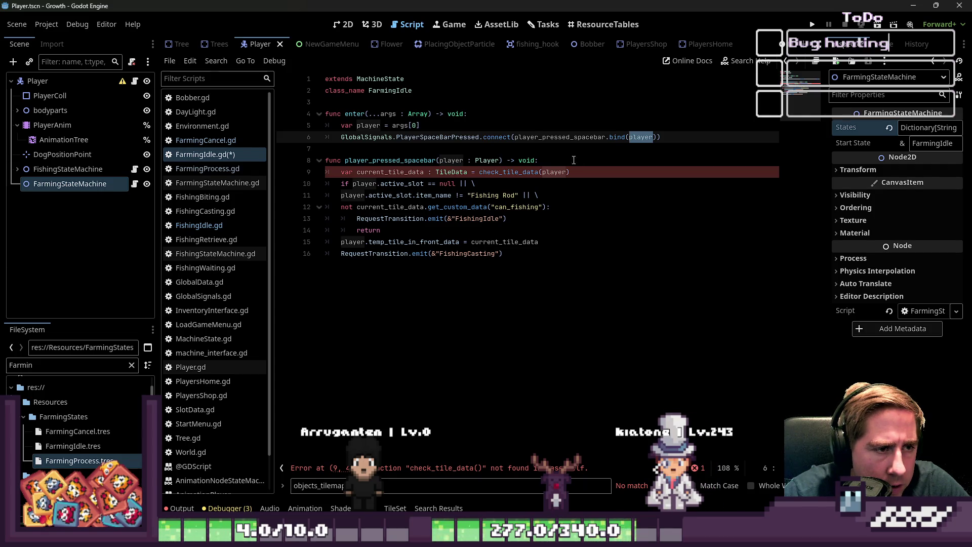
left_click(396, 172)
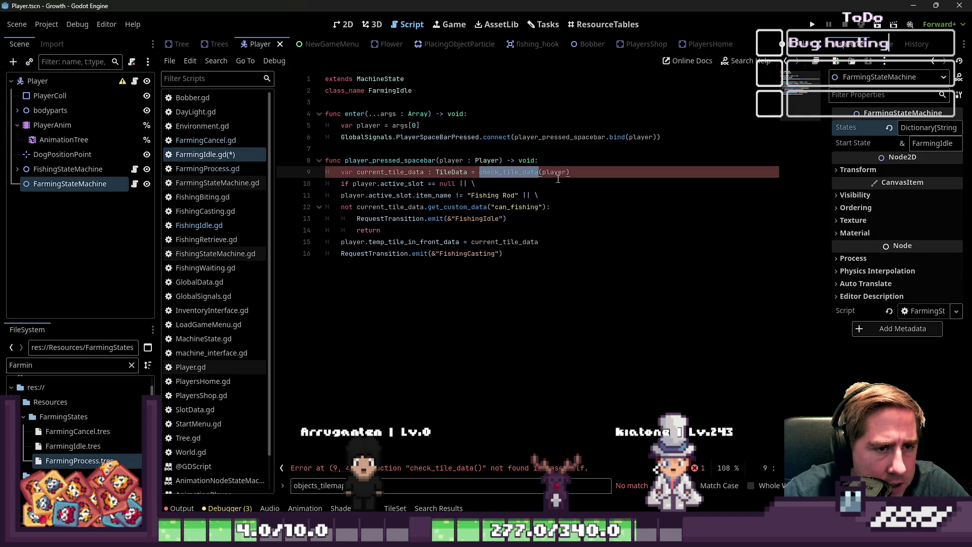
double_click(386, 171)
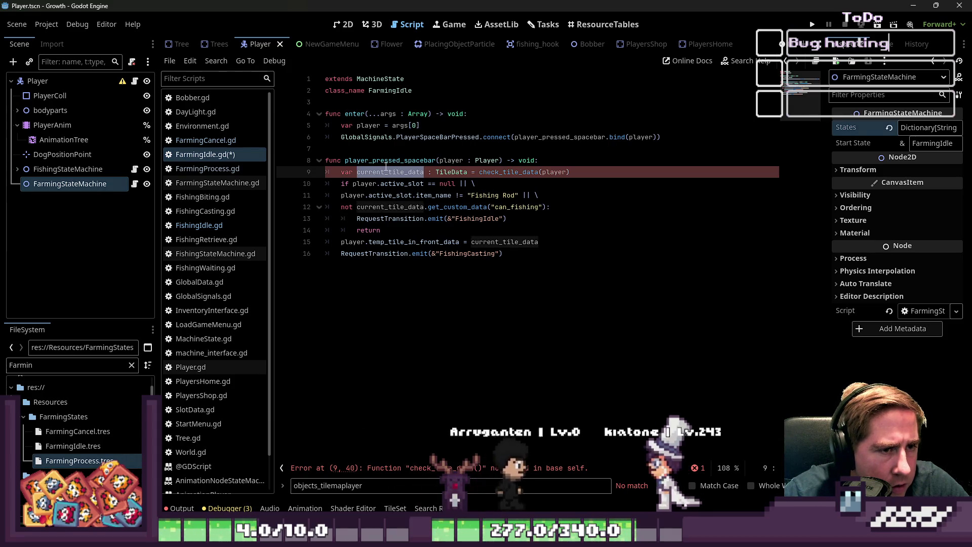
left_click(404, 155)
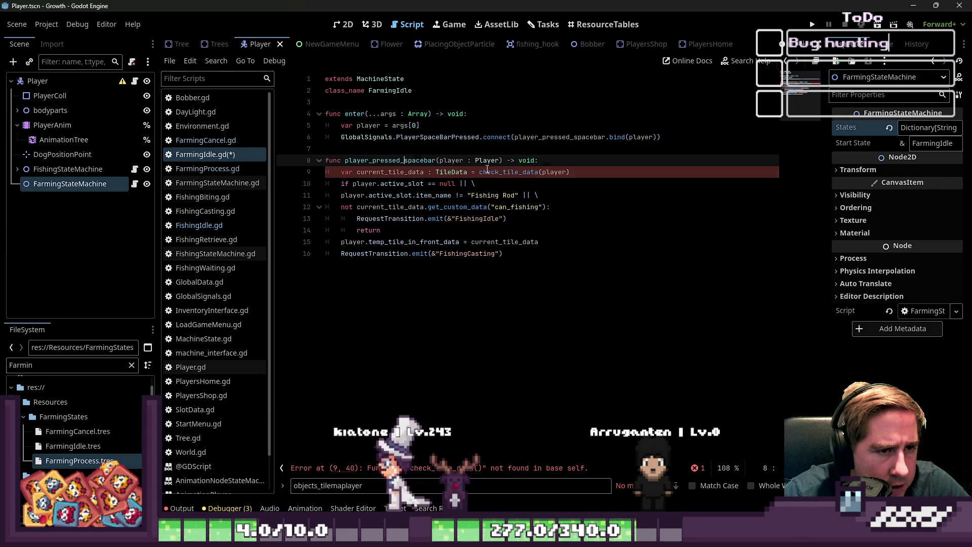
double_click(509, 172)
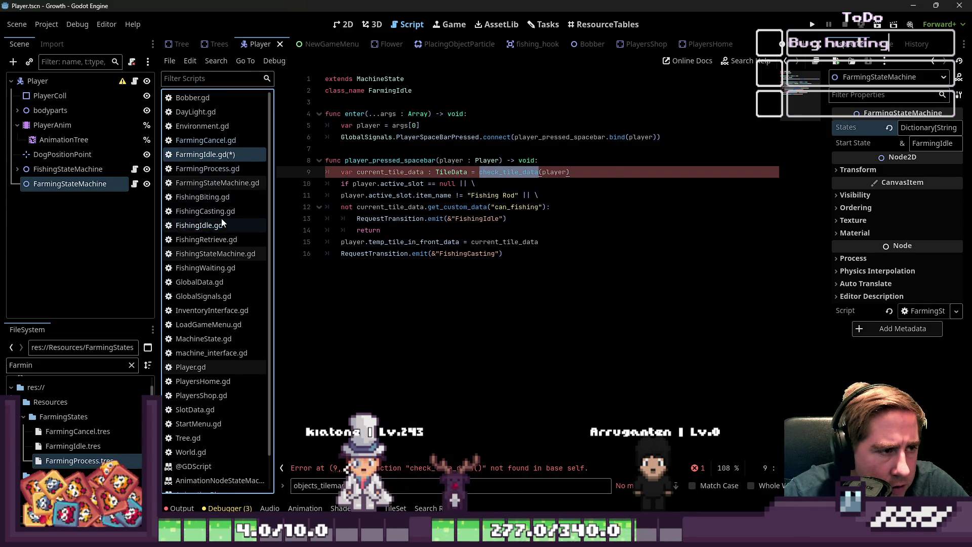
Copy check_tile_data from FishingIdle.gd and paste it at line 18 of FarmingIdle.gd
left_click(222, 225)
left_click_drag(444, 381, 304, 320)
key("ctrl+c")
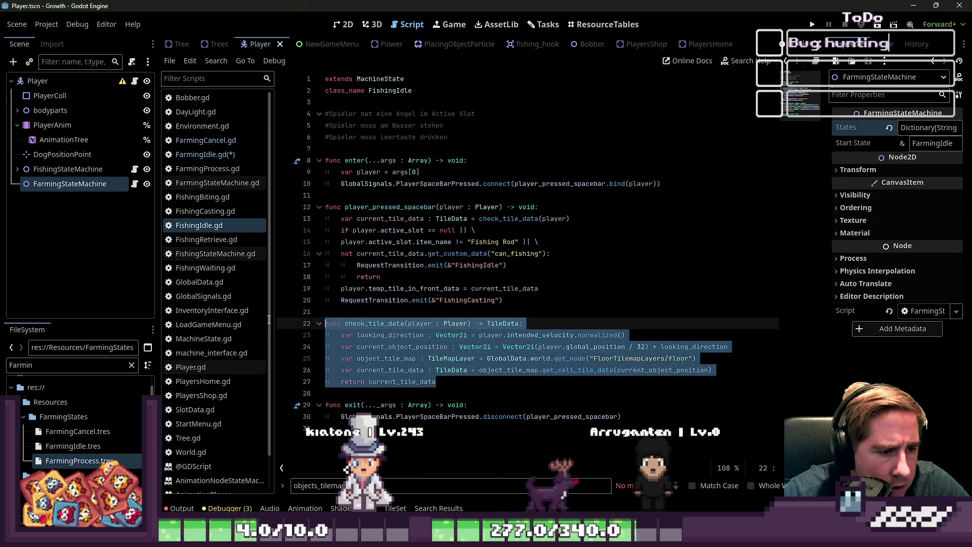
left_click(213, 157)
left_click(482, 336)
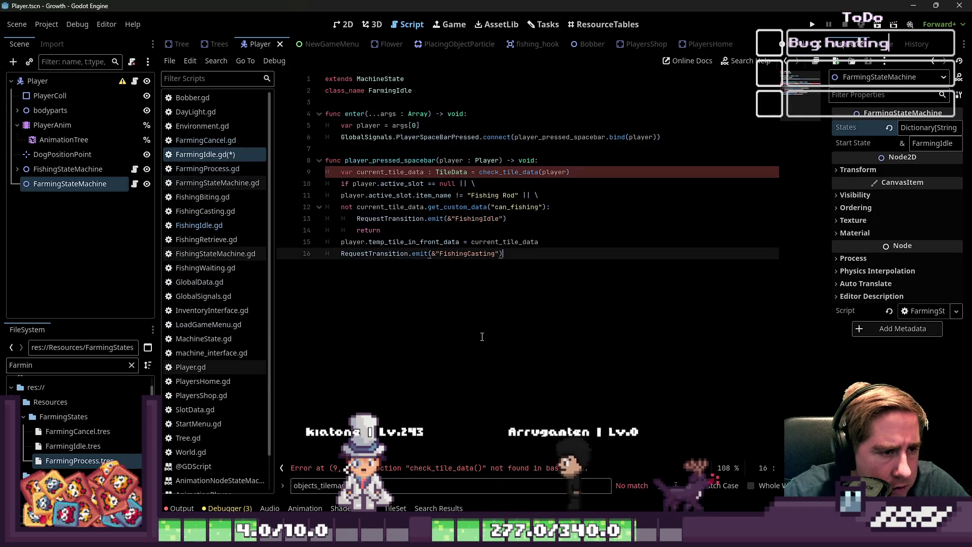
key("Return")
key("Return")
key("BackSpace")
key("Return")
key("ctrl+v")
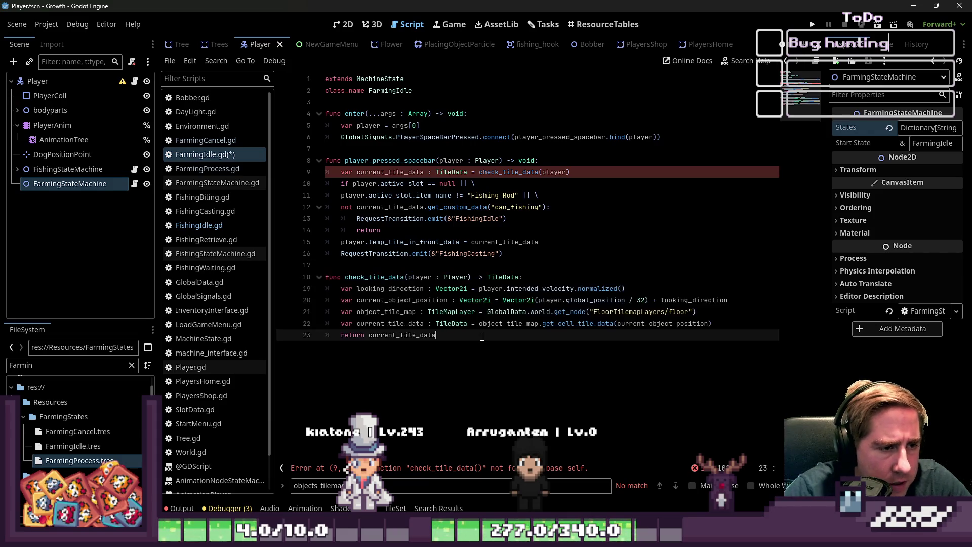
key("Up")
key("Up")
Check the tile map node path in check_tile_data and close the Player scene
left_click(489, 292)
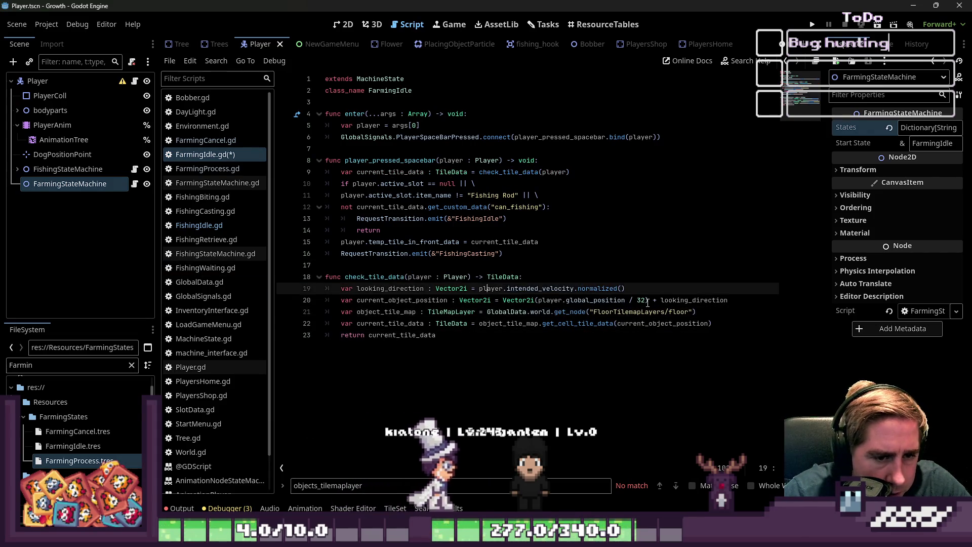
double_click(627, 311)
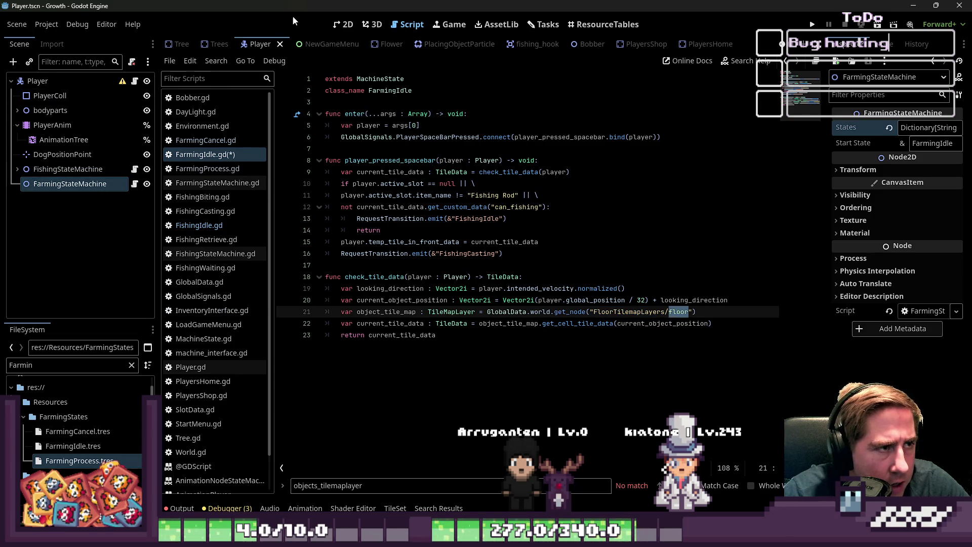
left_click(280, 44)
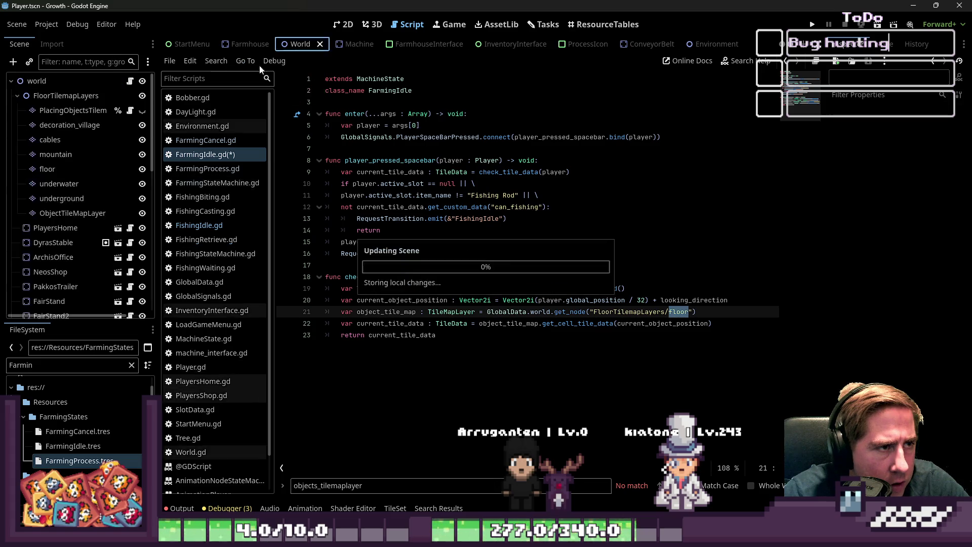
Point check_tile_data's get_node path at ObjectTileMapLayer in FarmingIdle.gd
left_click(53, 214)
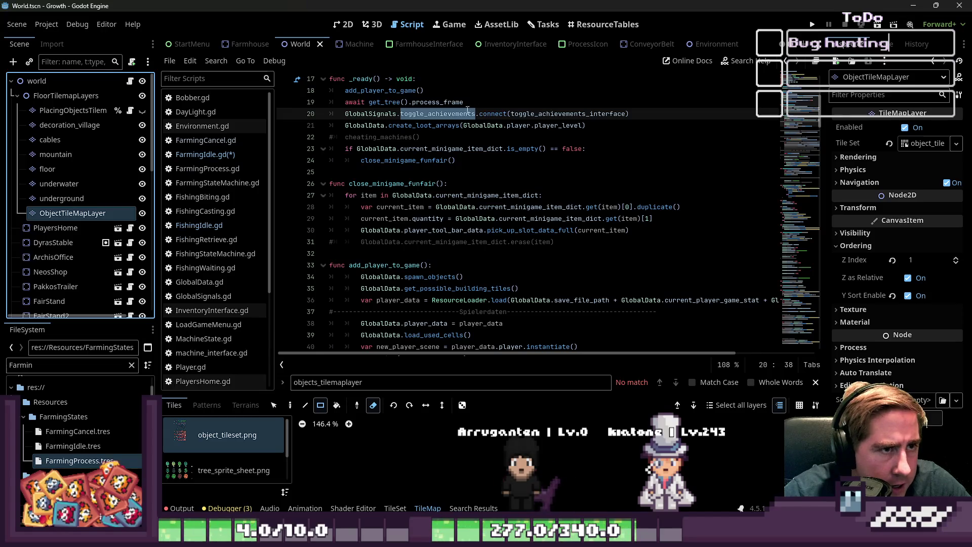
left_click(205, 154)
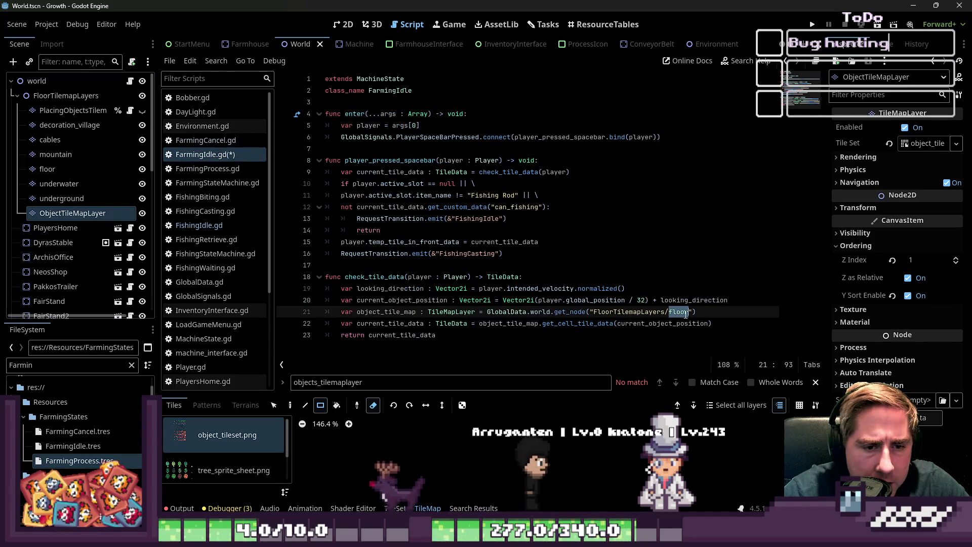
key("ctrl+v")
left_click(623, 323)
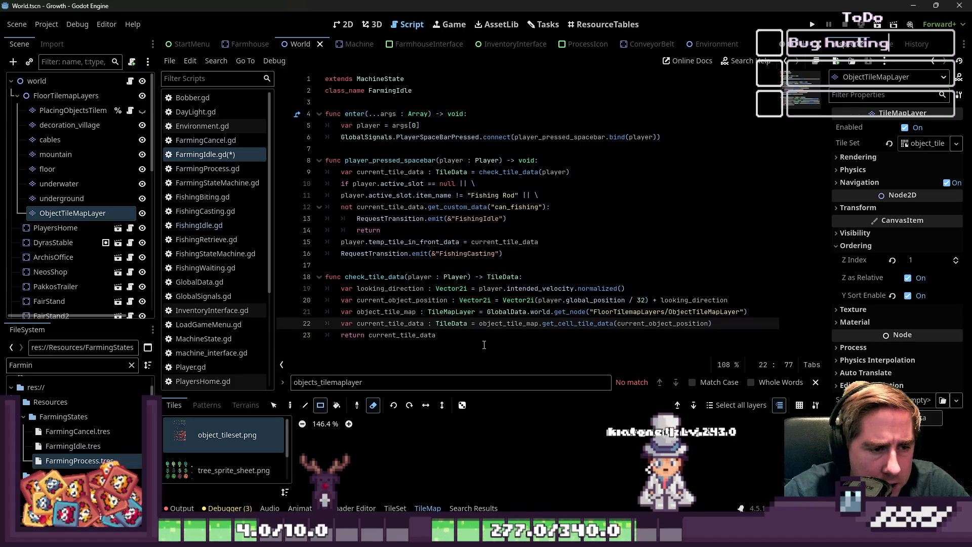
double_click(659, 324)
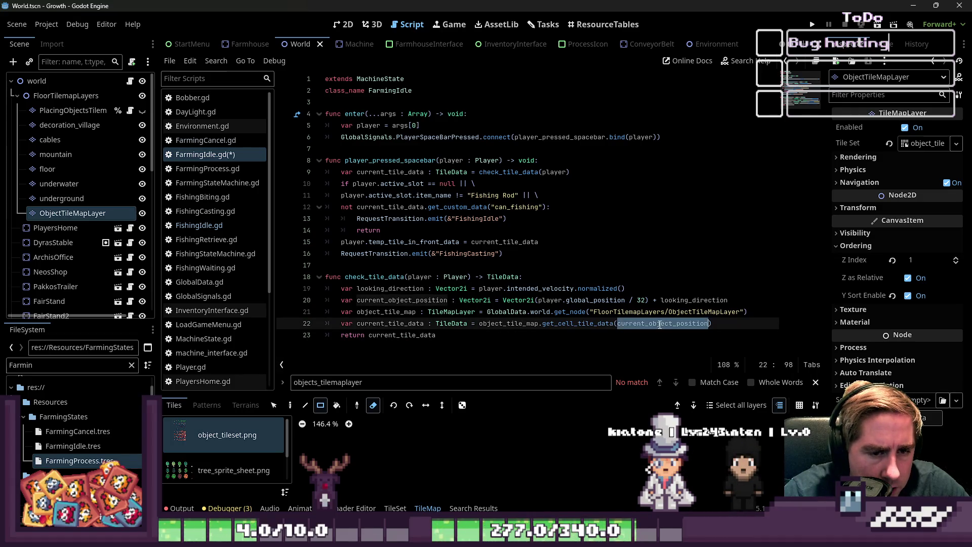
left_click(430, 335)
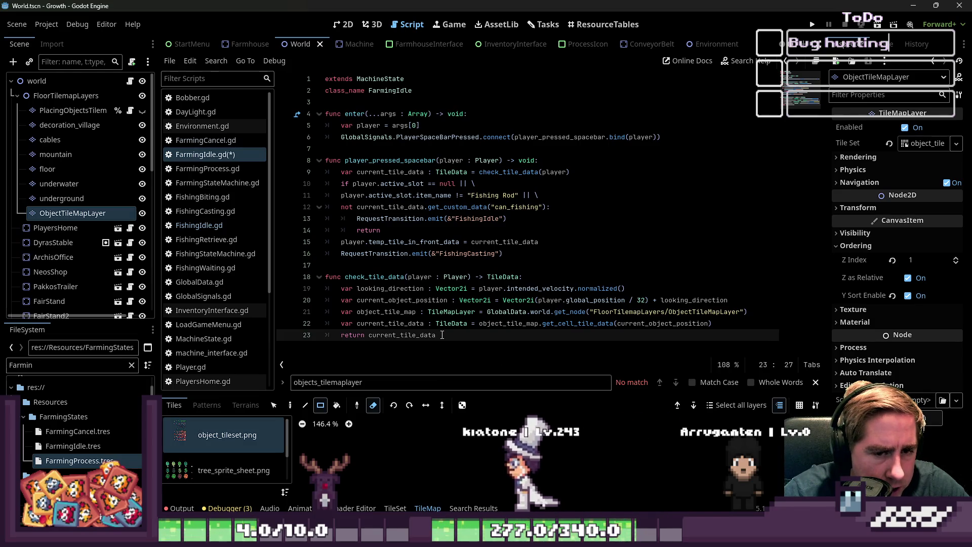
left_click(487, 302)
key("Down")
key("Down")
key("Down")
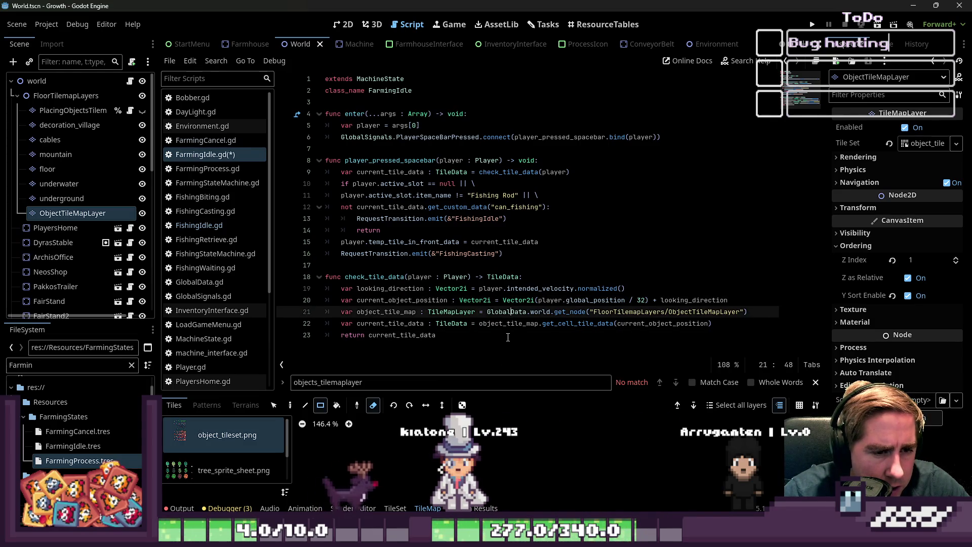
Replace "Fishing Rod" with "Axe" in the item name check on line 11
left_click(456, 210)
left_click(485, 197)
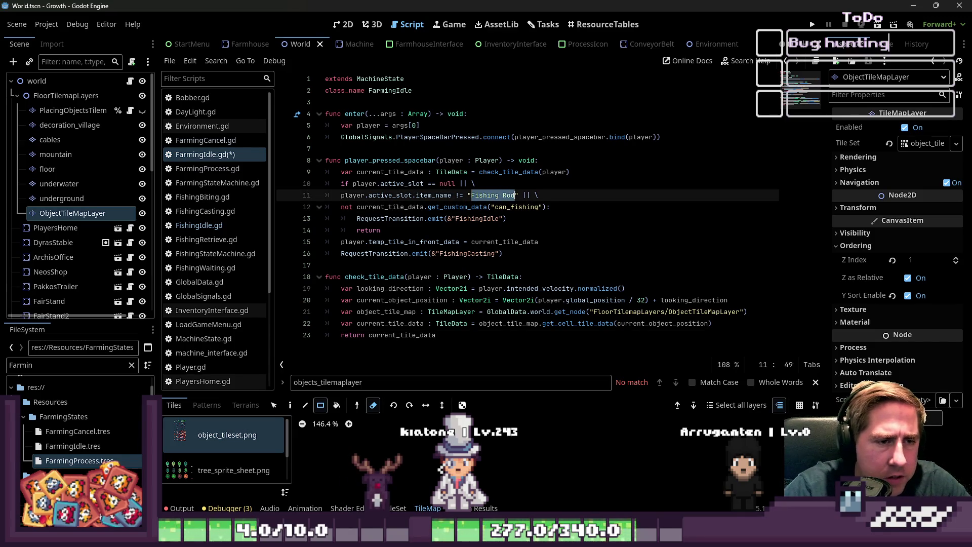
type("Axe")
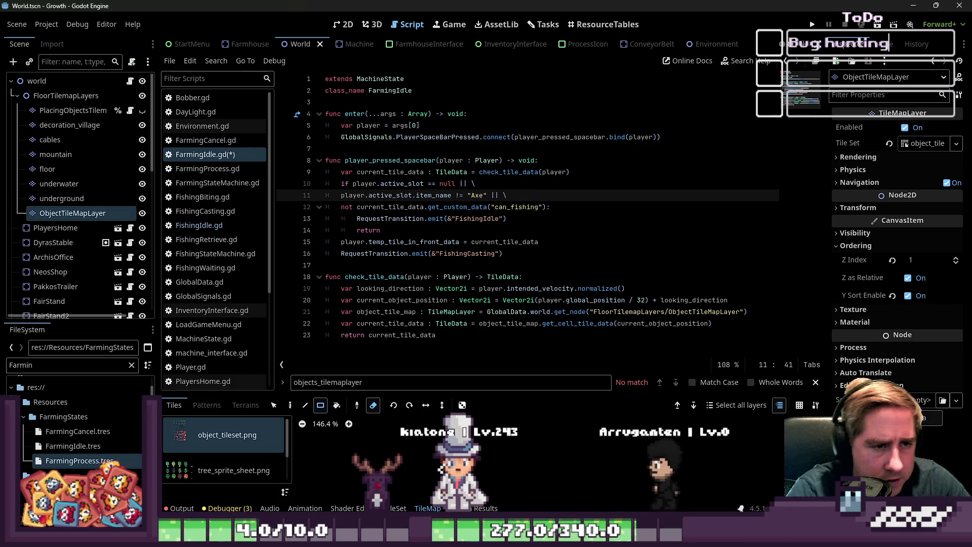
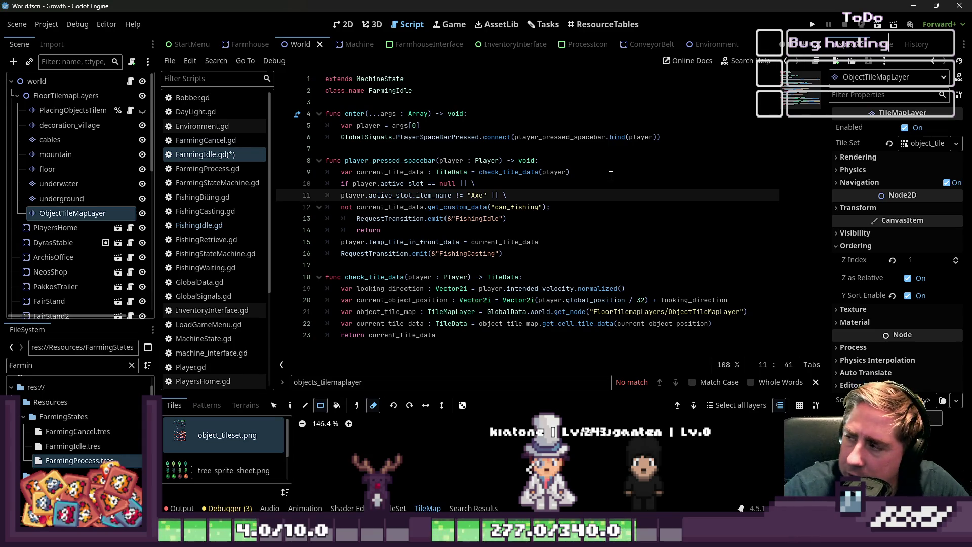
Move the caret to the end of line 10, adding and then removing a blank line after line 9
left_click(539, 206)
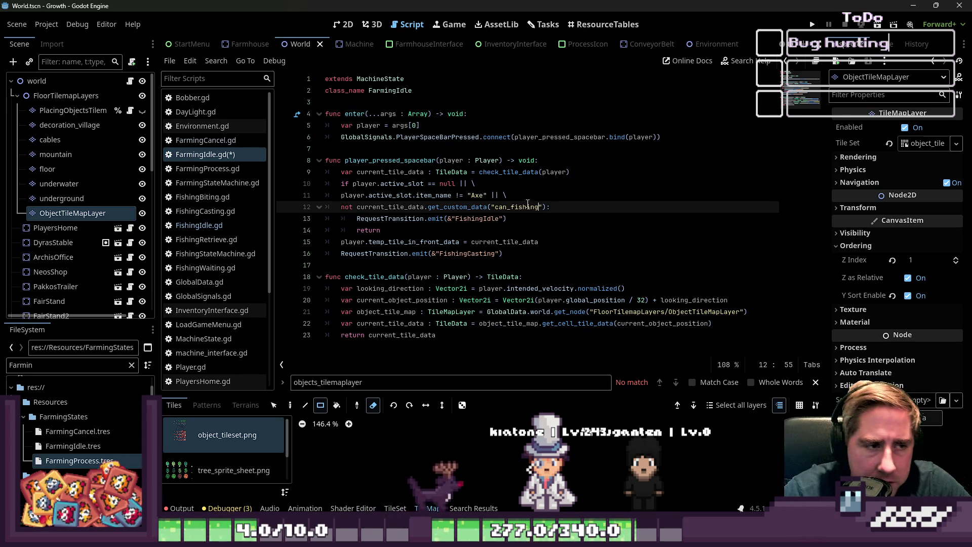
left_click(580, 165)
left_click(584, 171)
key("Return")
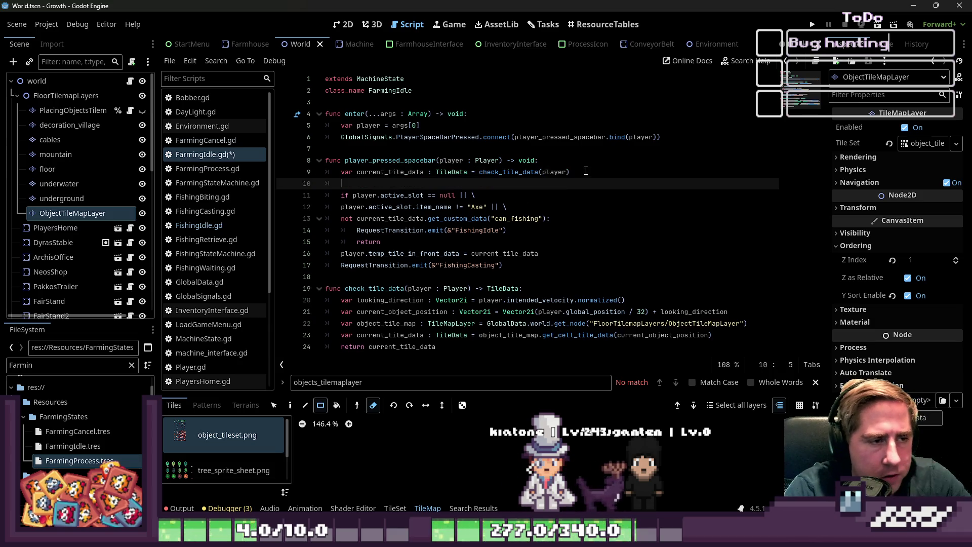
key("BackSpace")
key("BackSpace")
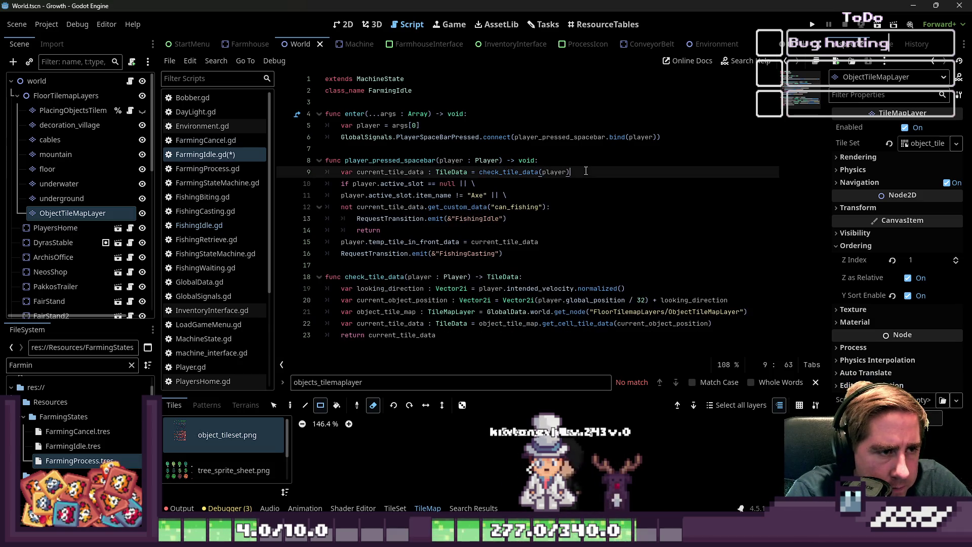
key("Right")
key("Down")
key("Up")
key("End")
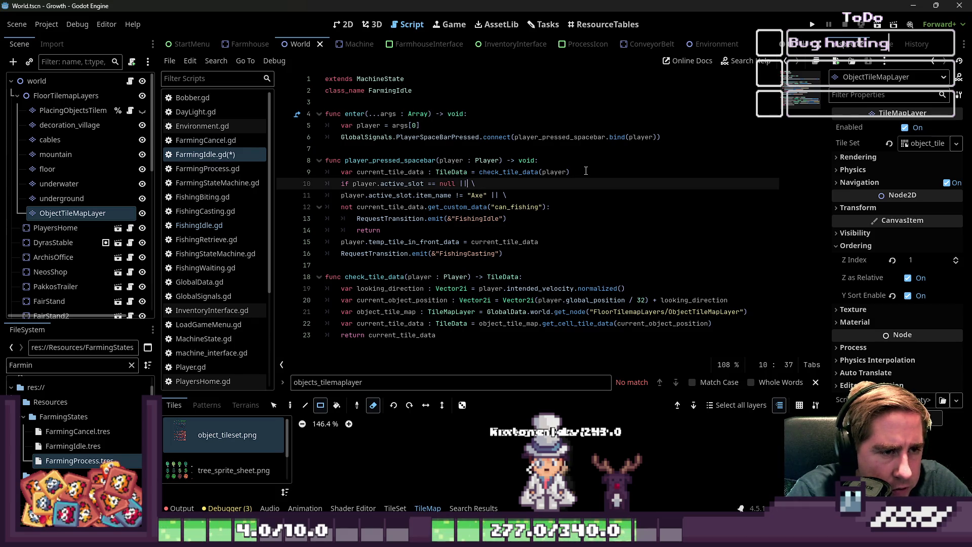
Step down through lines 11 and 12 and select the can_fishing key on line 12
key("Down")
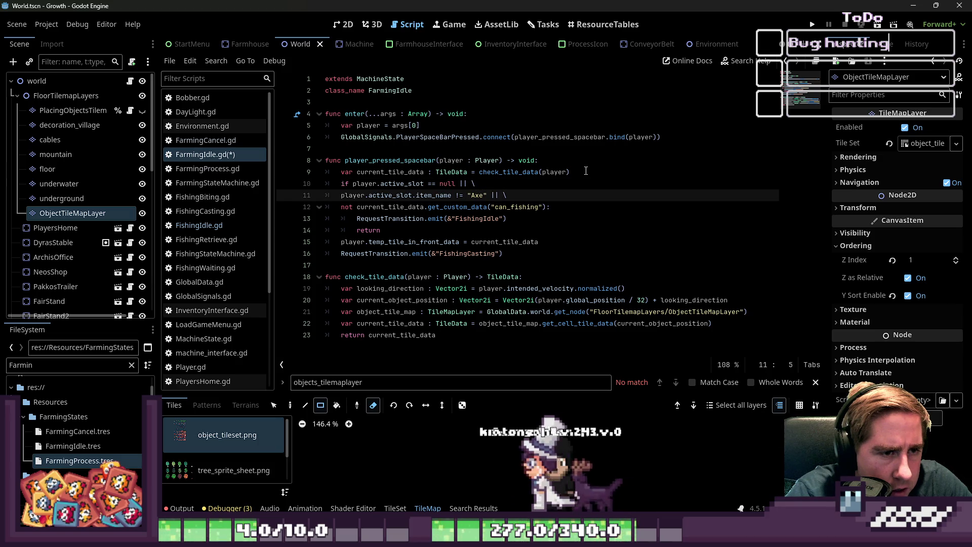
key("Right")
key("Right")
key("Right")
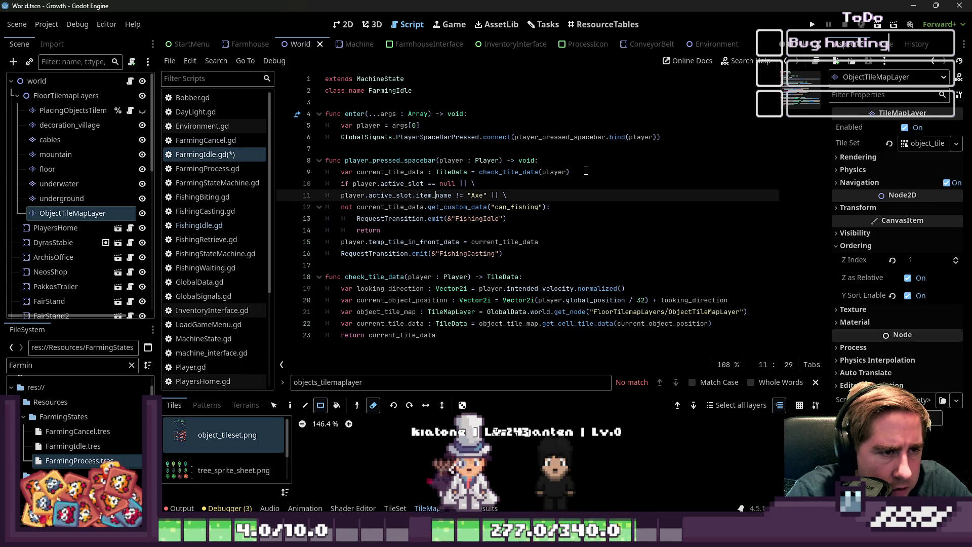
key("Up")
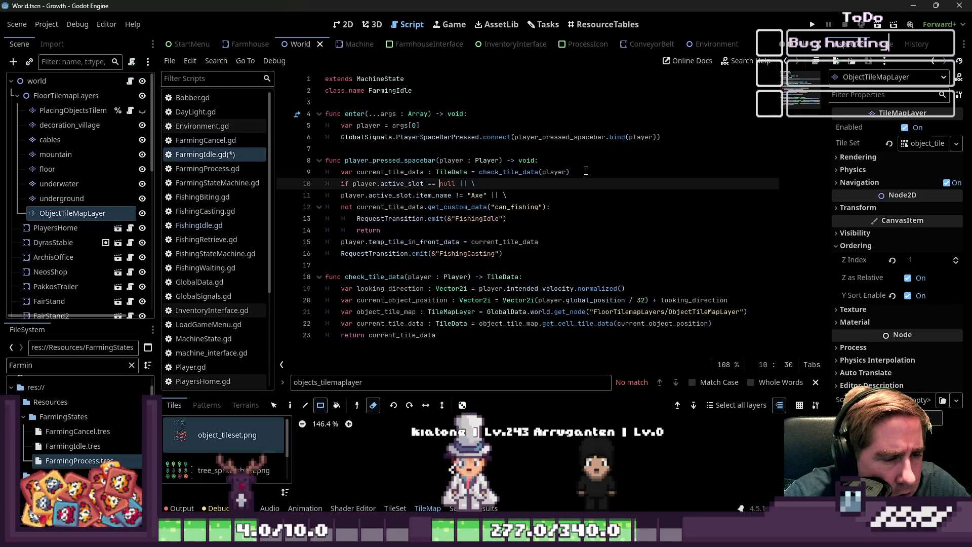
key("Down")
key("ctrl+Left")
key("ctrl+Left")
key("ctrl+Left")
key("Left")
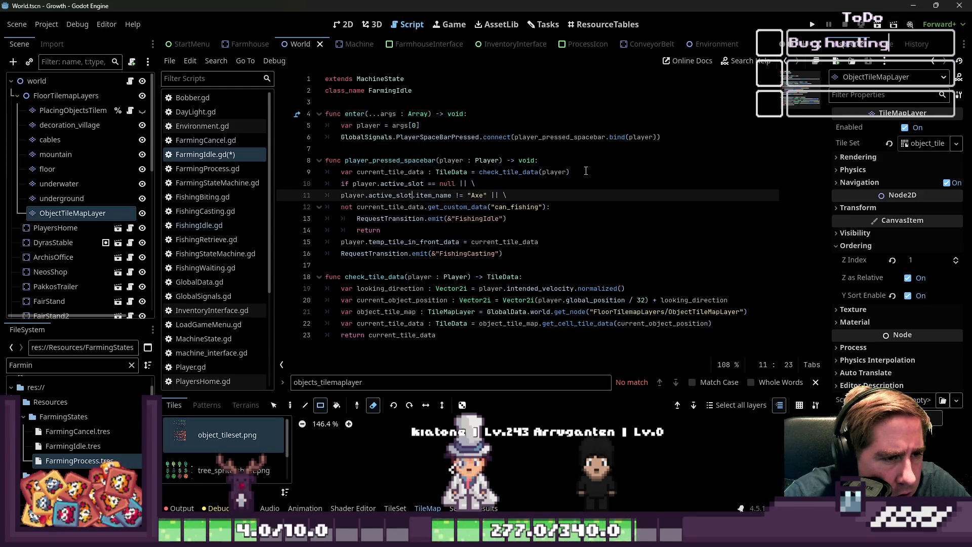
key("Right")
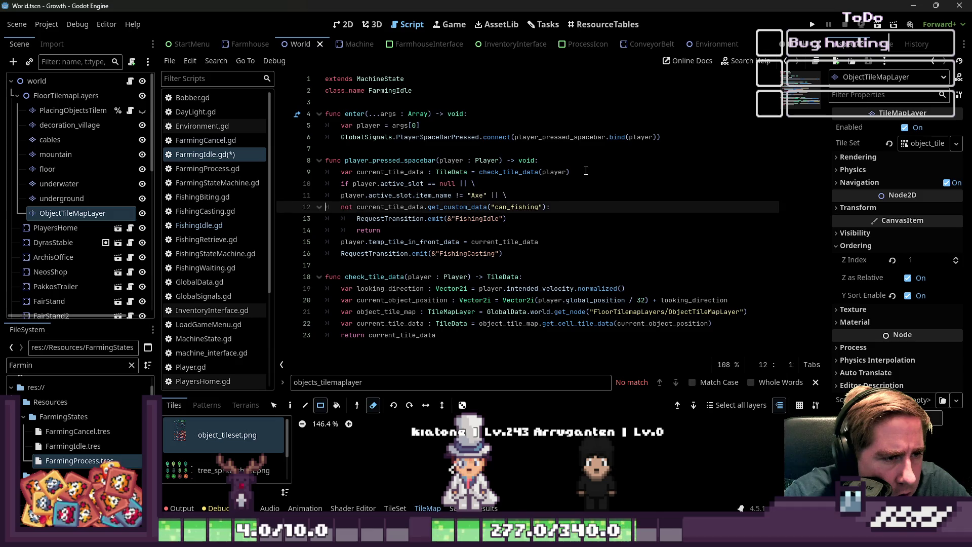
key("ctrl+Right")
key("ctrl+Right")
key("ctrl+Right")
key("ctrl+shift+Right")
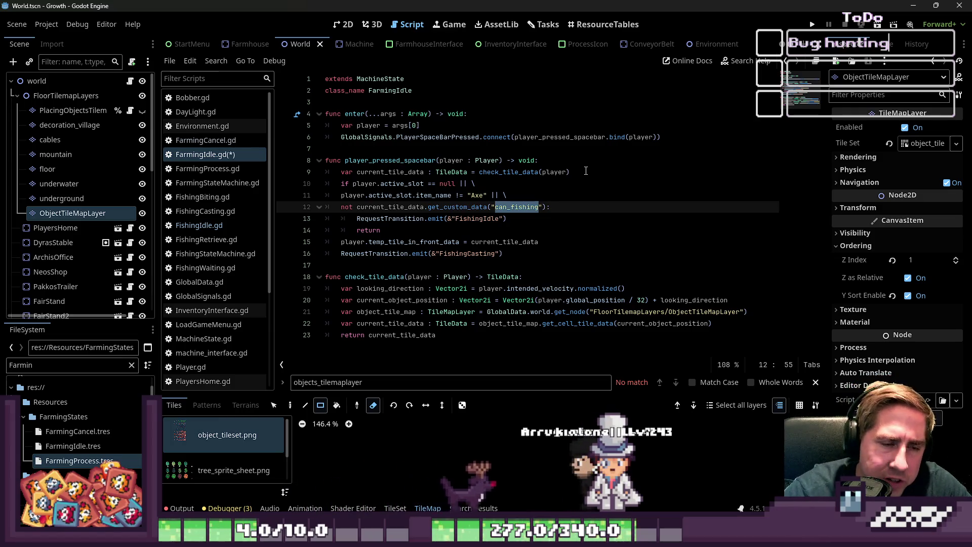
Show tree_sprite_sheet.png's tiles, pick a tree tile and expand the Tile Set's Custom Data Layers
left_click(234, 469)
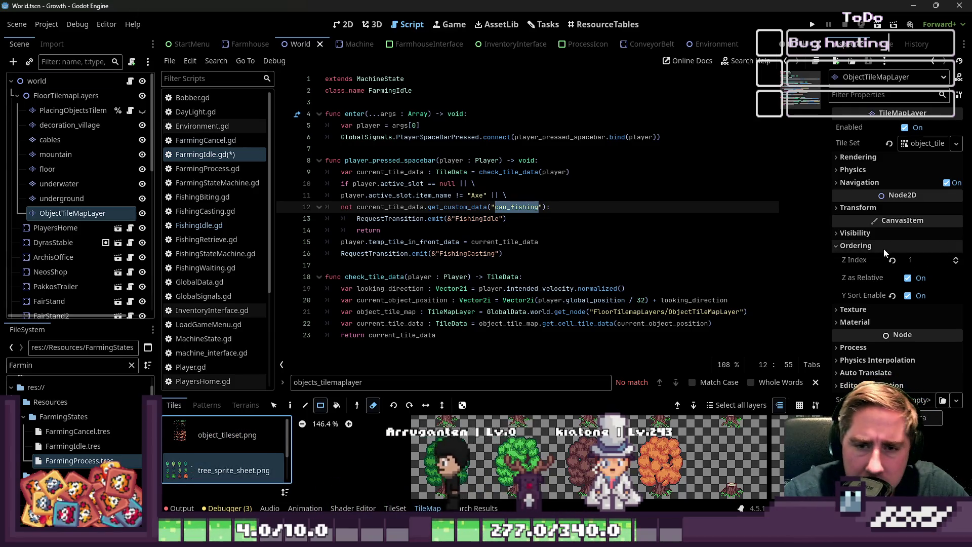
scroll(496, 460, "down", 4)
left_click(495, 483)
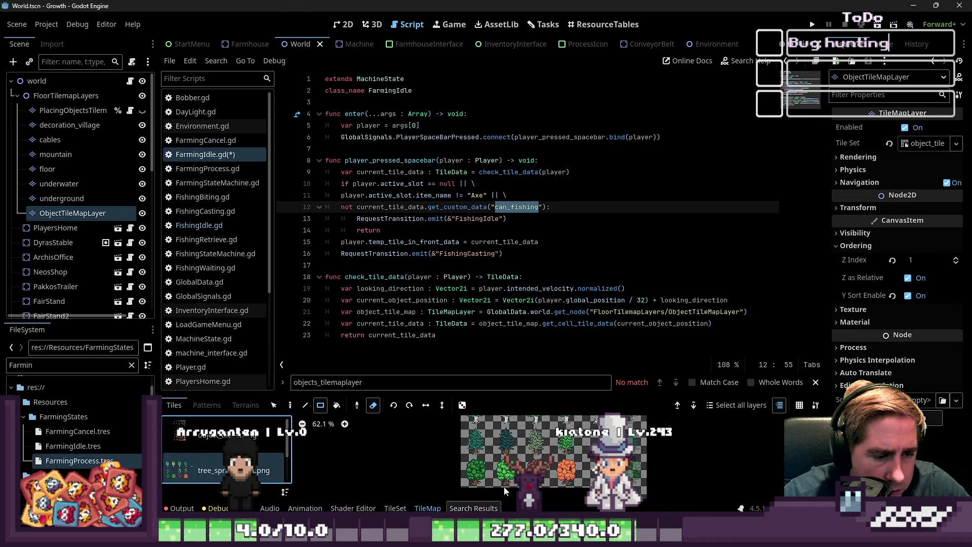
left_click(922, 143)
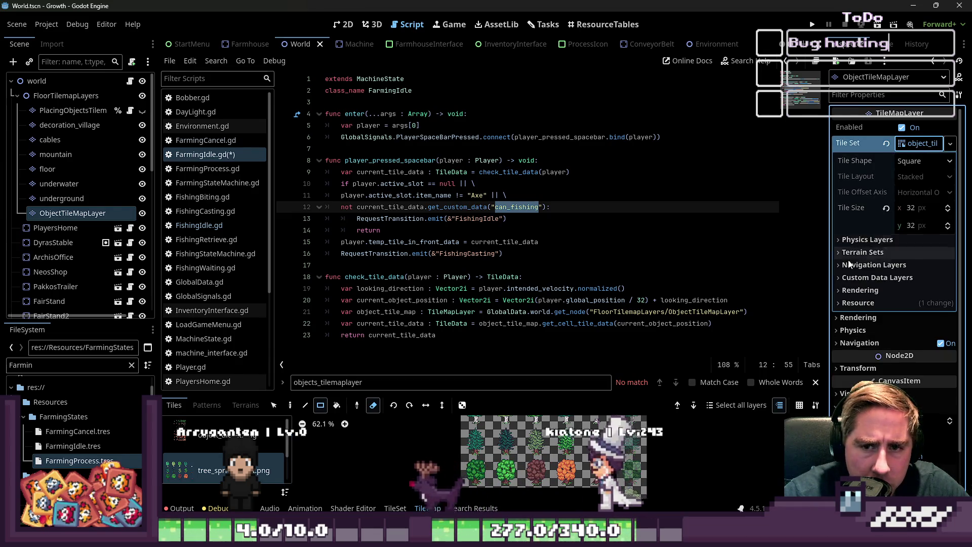
left_click(860, 277)
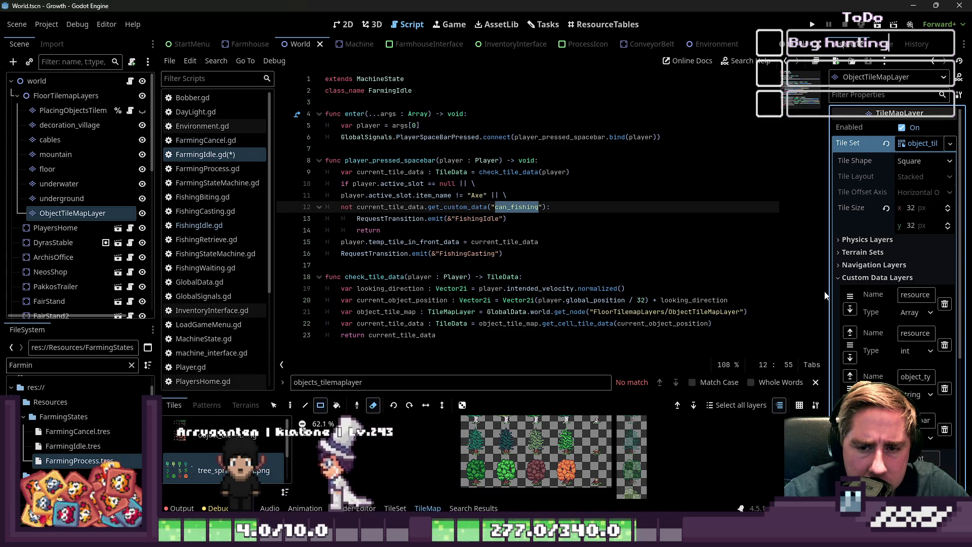
left_click_drag(825, 290, 667, 290)
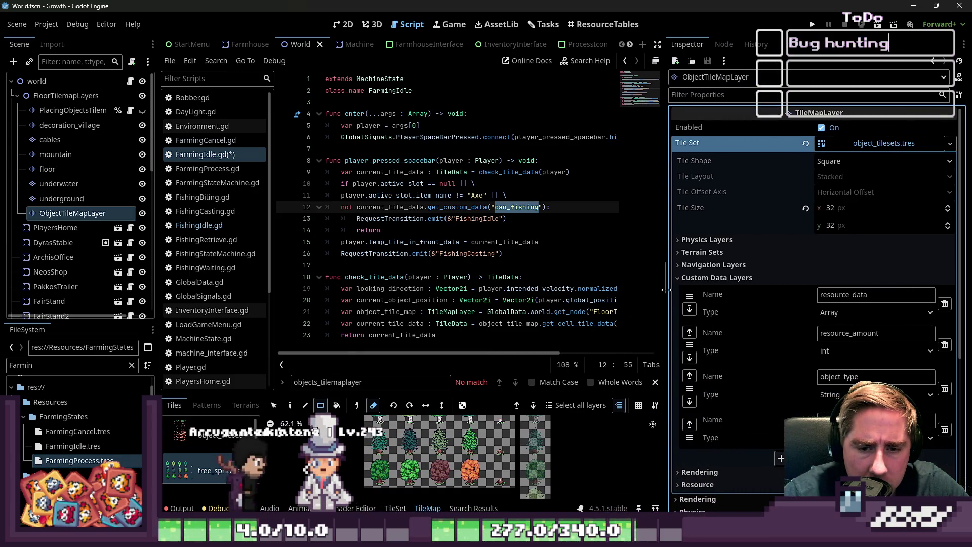
Confirm the object_type layer is a String, restore the code editor width, and switch to the TileSet tab
left_click(830, 395)
left_click(831, 395)
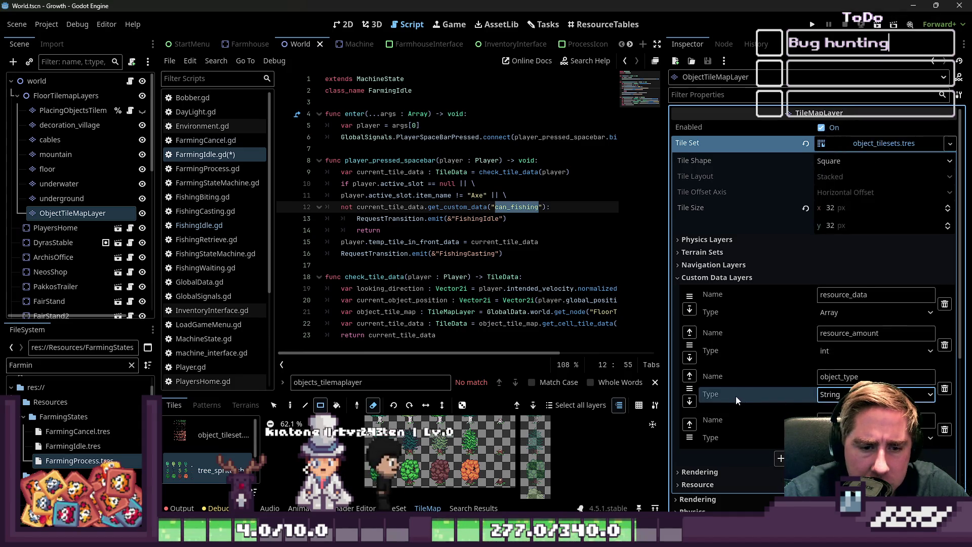
scroll(832, 395, "down", 2)
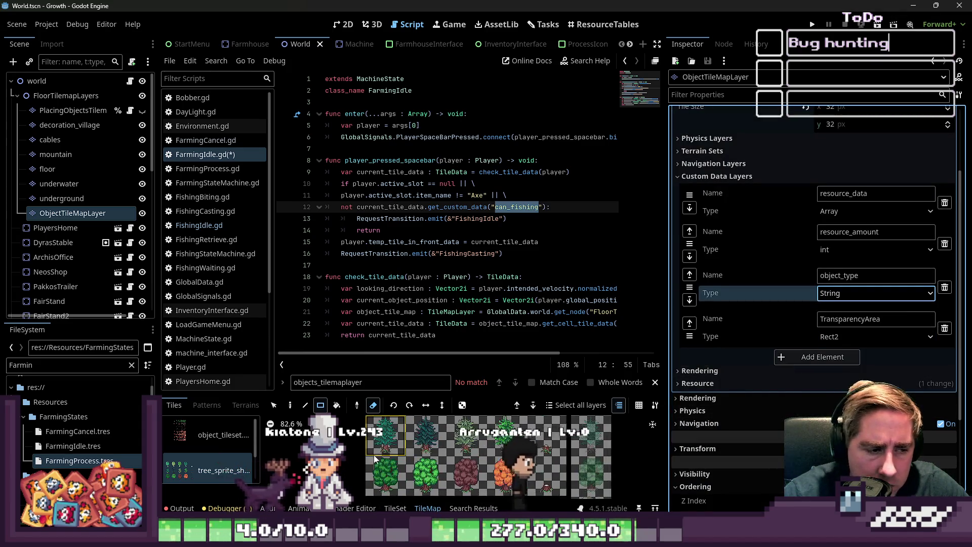
scroll(441, 486, "down", 5)
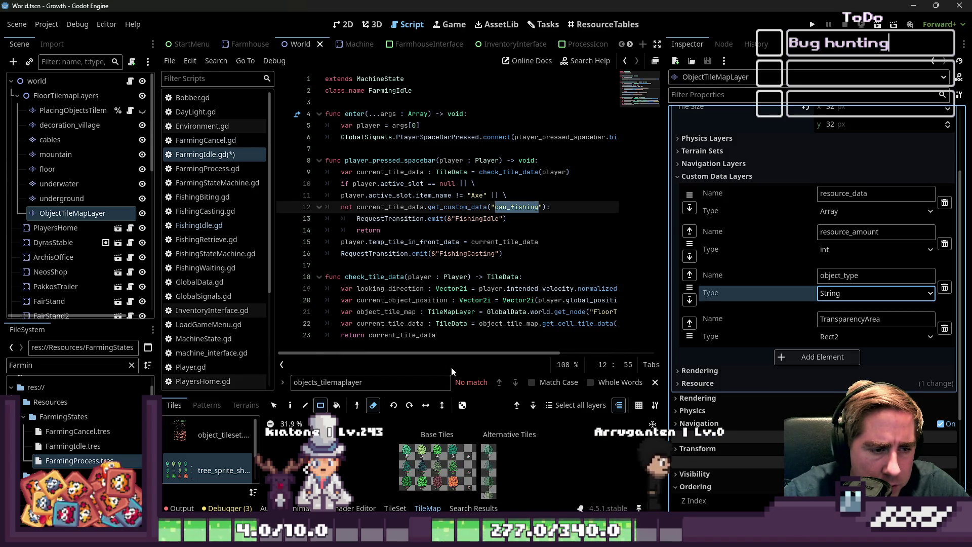
left_click_drag(665, 284, 822, 284)
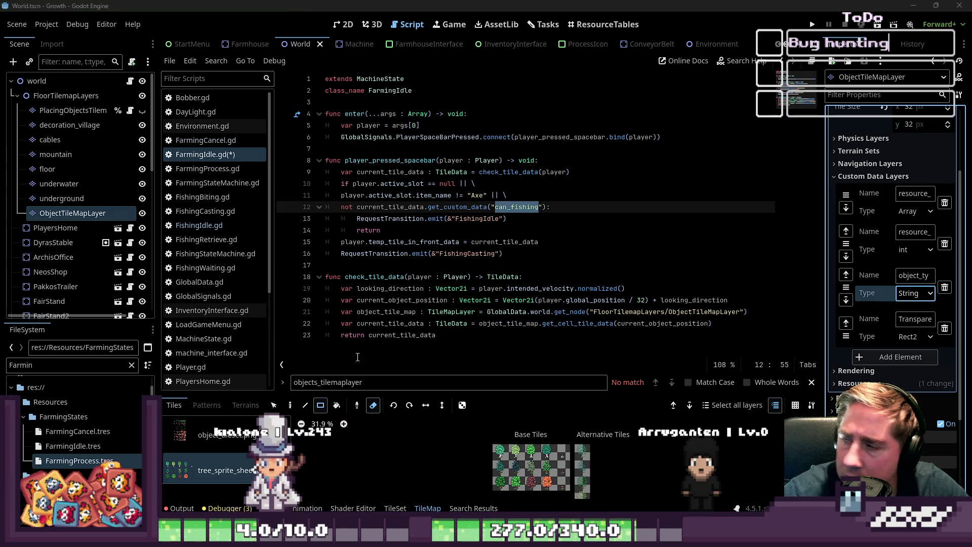
scroll(423, 433, "up", 5)
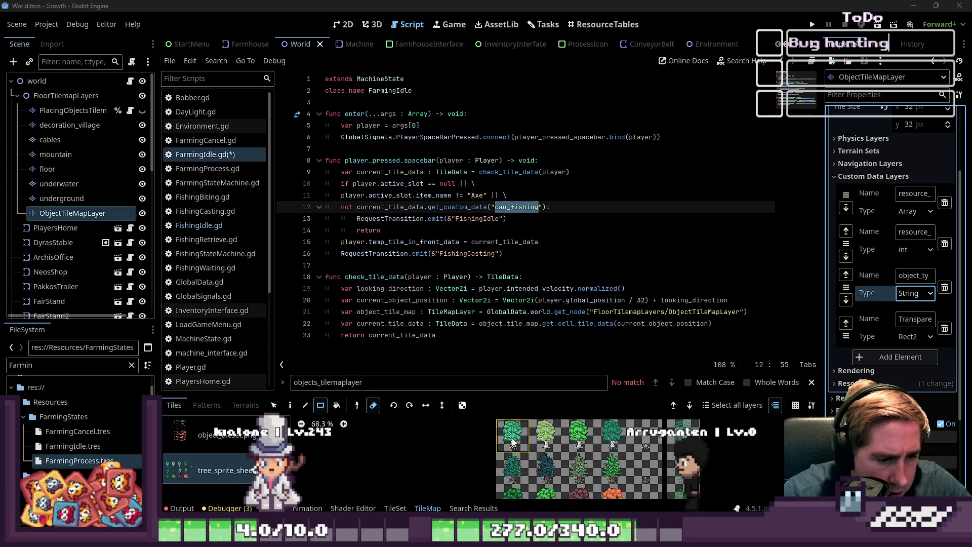
left_click(395, 507)
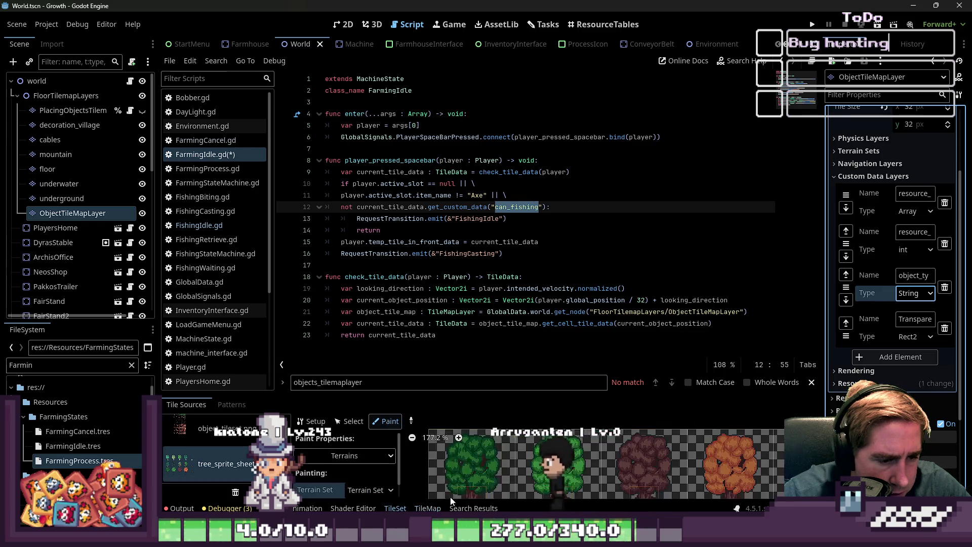
Enlarge the tile atlas and paint object_type, showing every tree tile labelled 'tree'
scroll(441, 438, "down", 3)
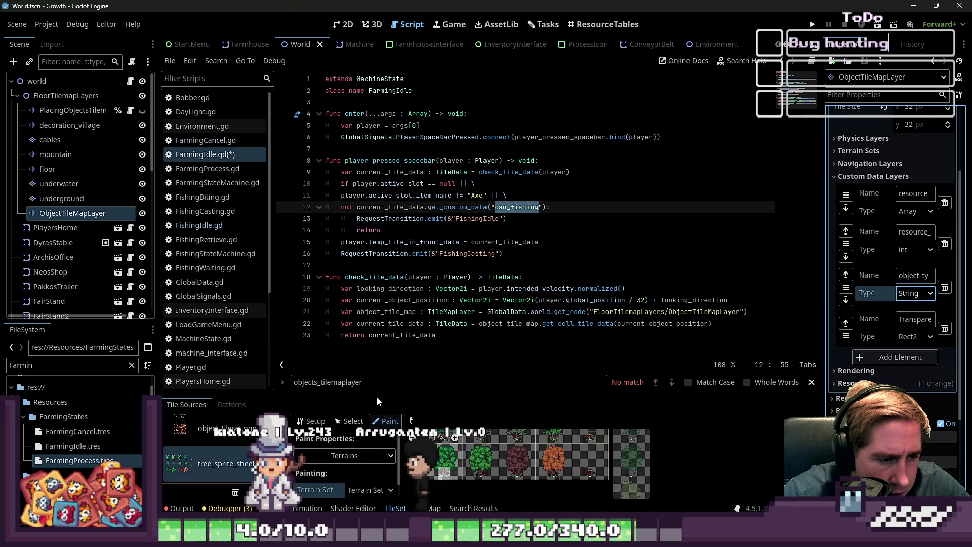
left_click_drag(381, 393, 440, 205)
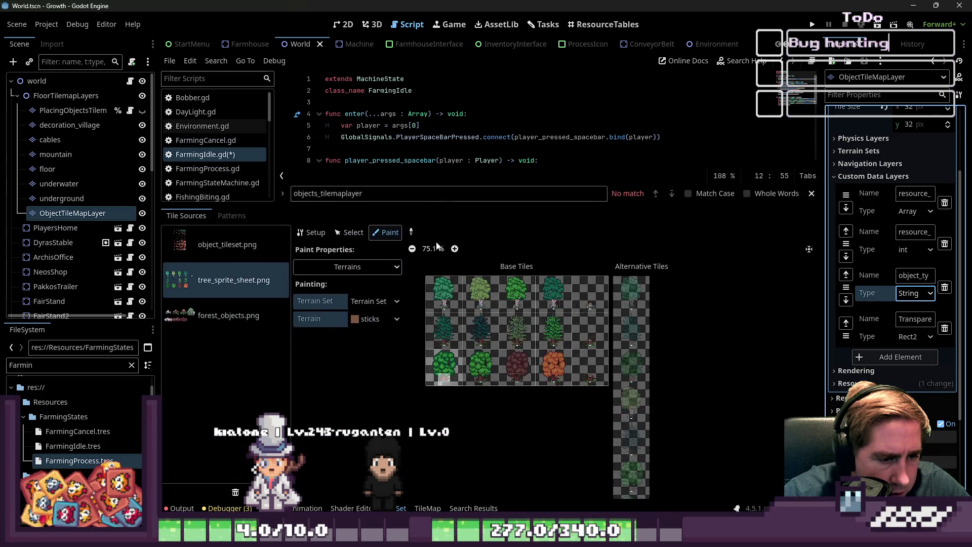
left_click(358, 273)
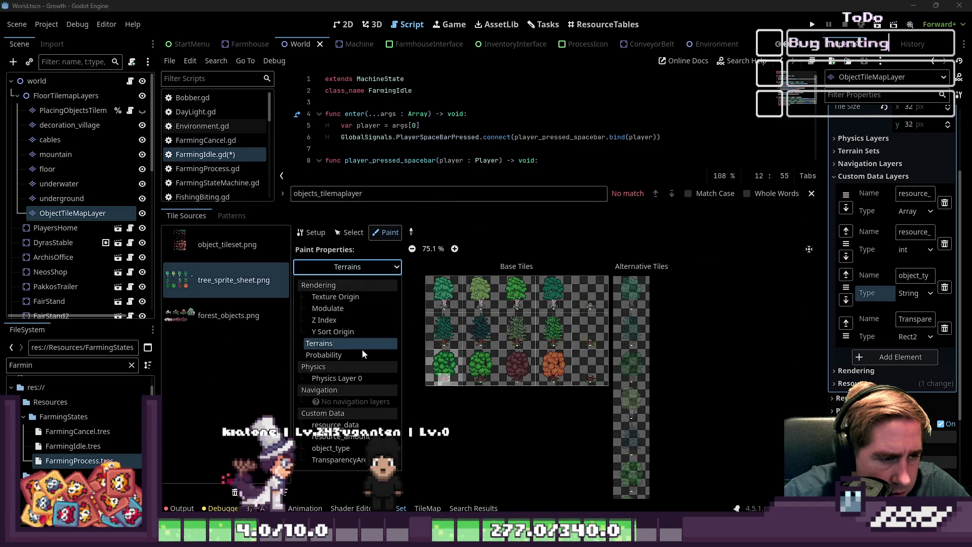
left_click(329, 453)
scroll(476, 299, "up", 1)
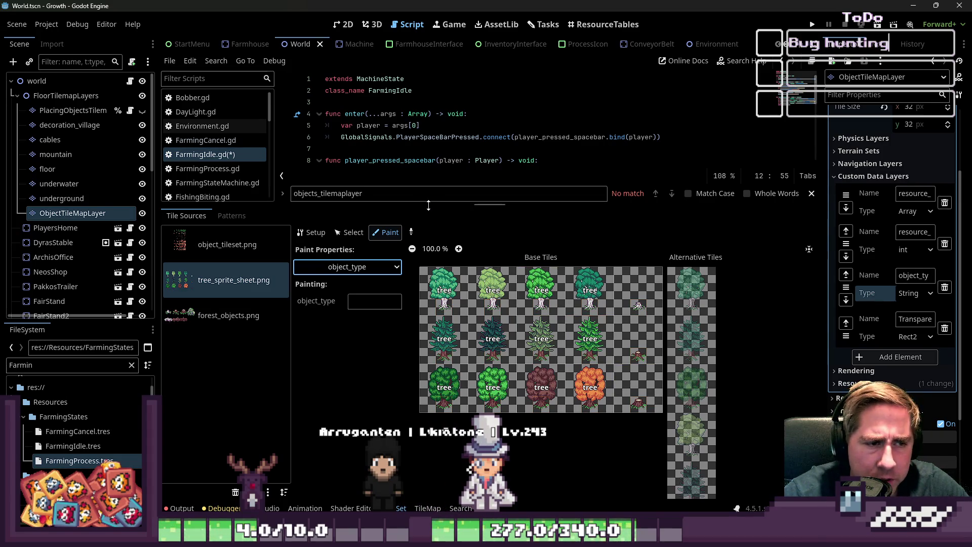
Shrink the tile area back and select the can_fishing key on line 12
left_click_drag(428, 205, 436, 357)
left_click(476, 208)
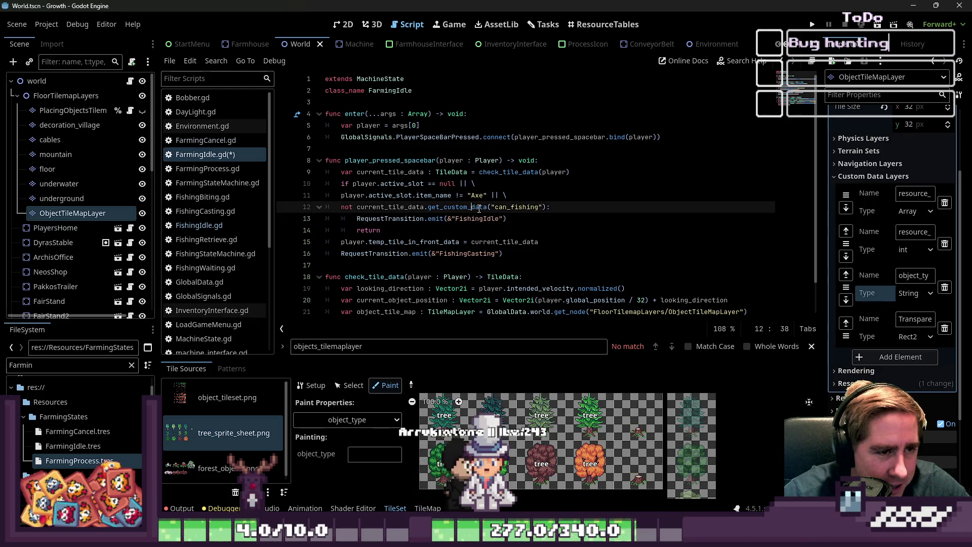
left_click_drag(495, 208, 539, 206)
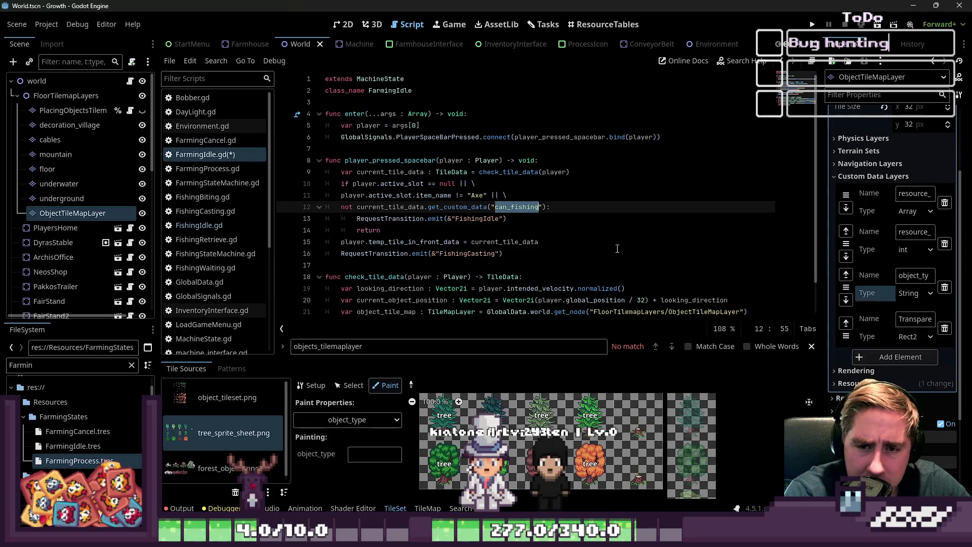
type("object_ty")
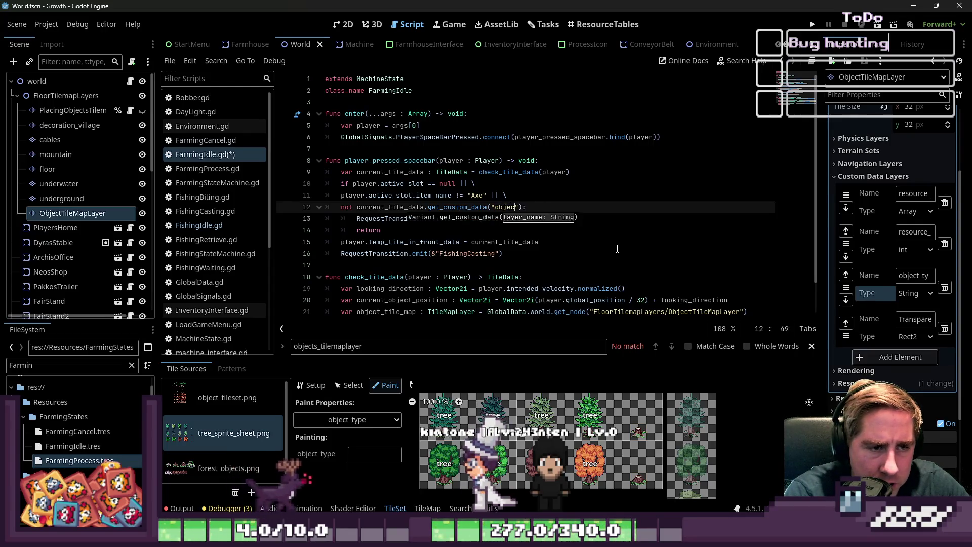
type("pe\") = =")
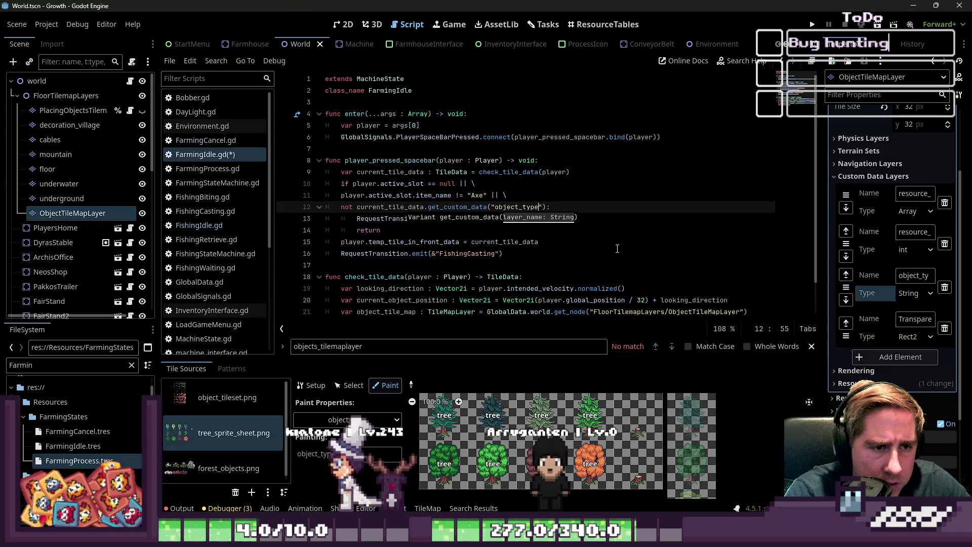
type("tree")
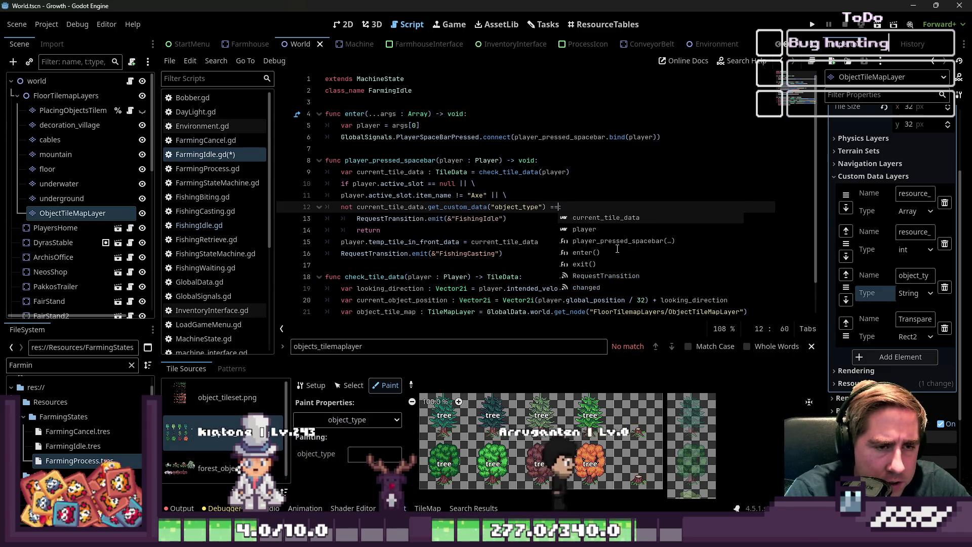
key("BackSpace")
key("BackSpace")
key("BackSpace")
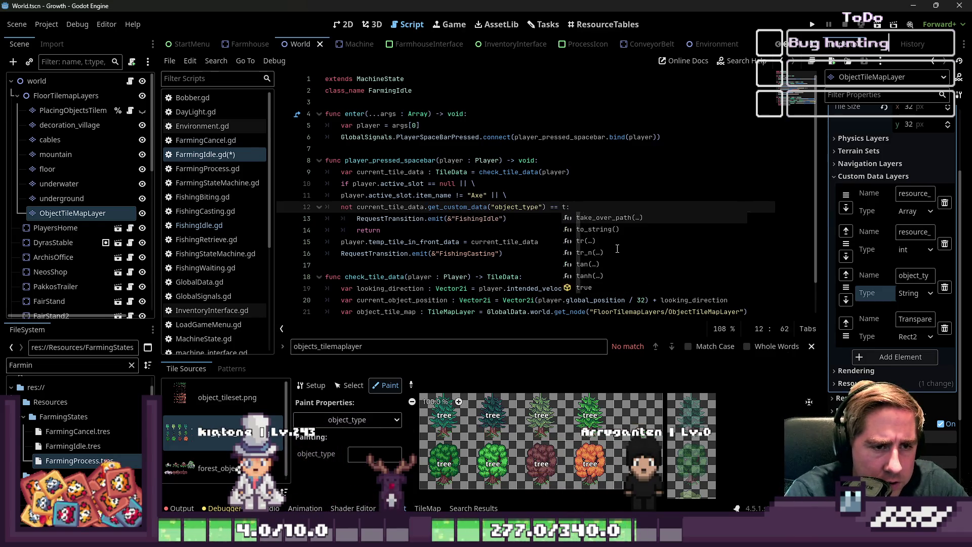
type("tree")
key("Escape")
key("Escape")
key("Down")
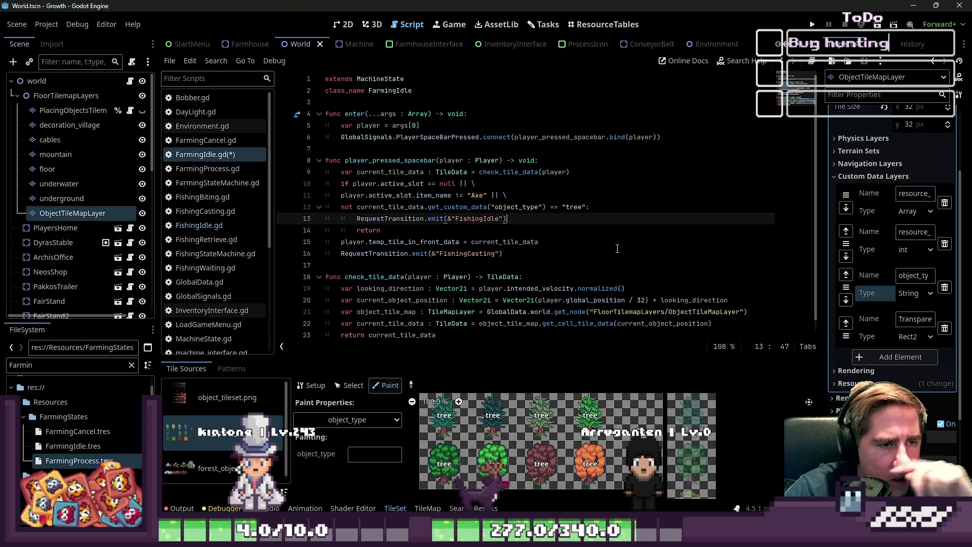
key("Up")
key("Up")
key("Up")
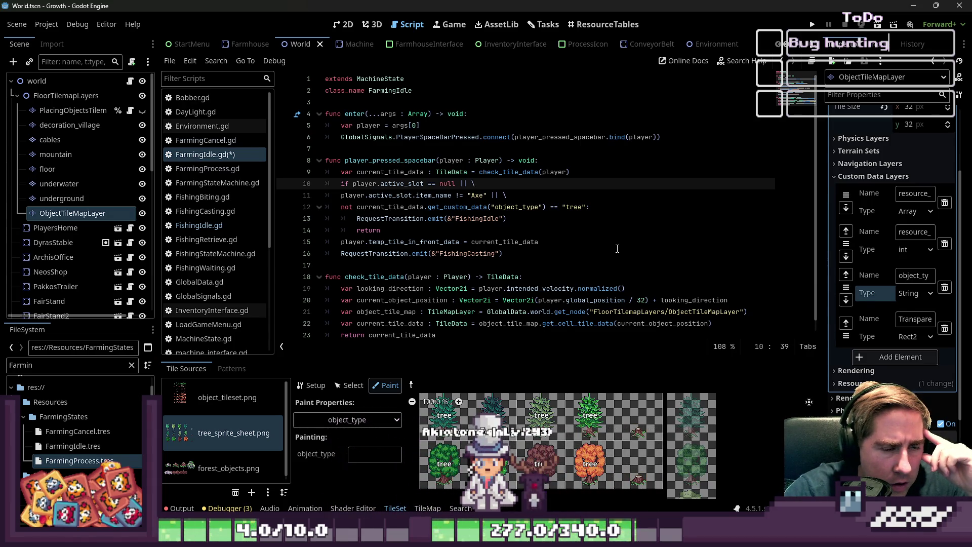
double_click(459, 196)
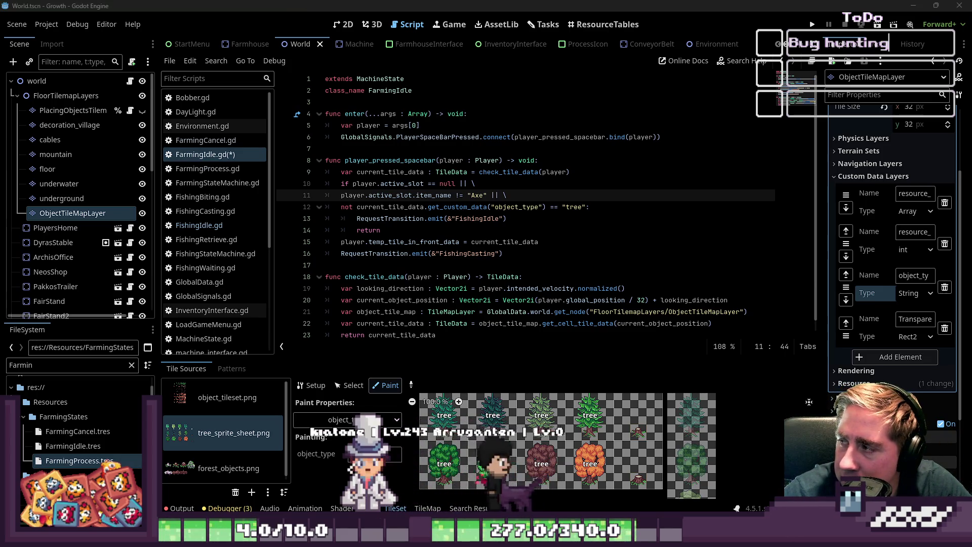
left_click(375, 231)
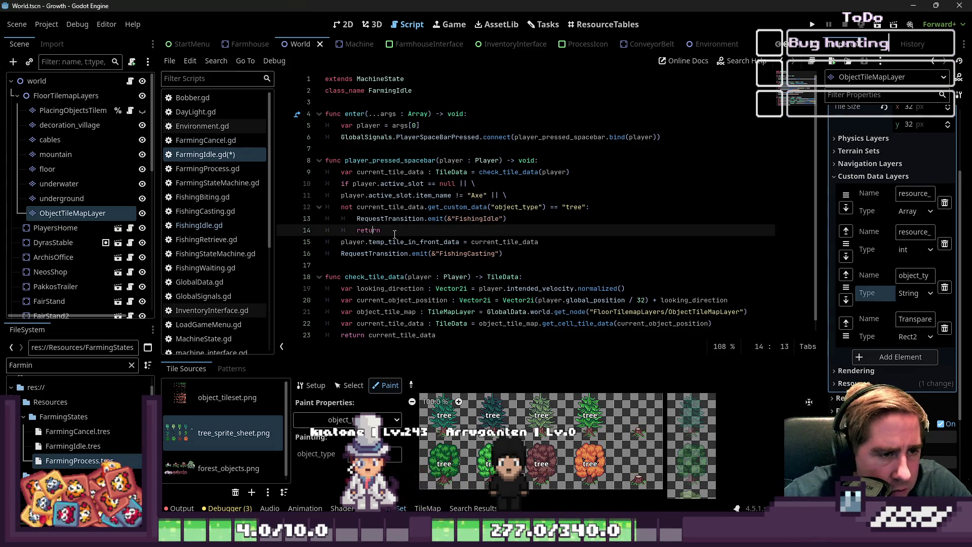
Replace FishingIdle with FarmingIdle on line 13 of FarmingIdle.gd
double_click(463, 219)
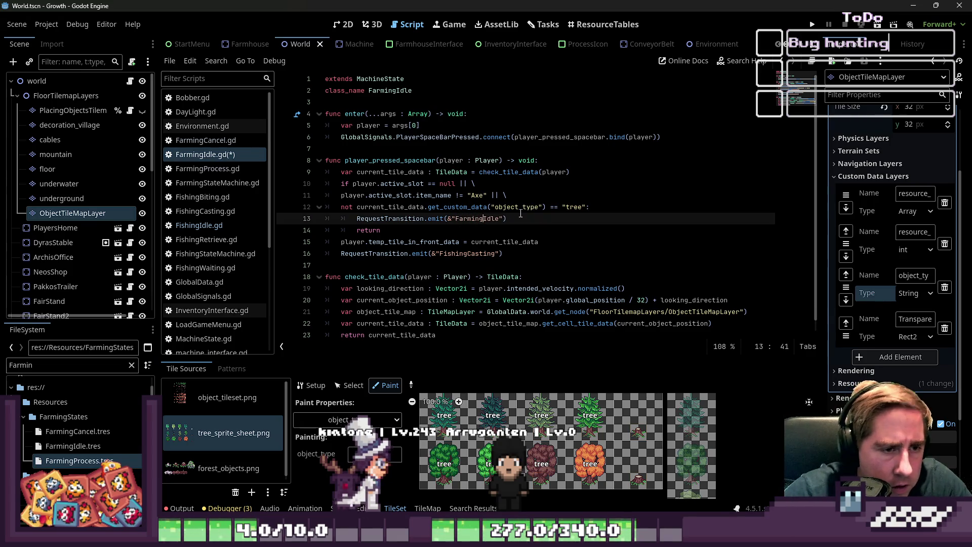
double_click(482, 218)
left_click(395, 240)
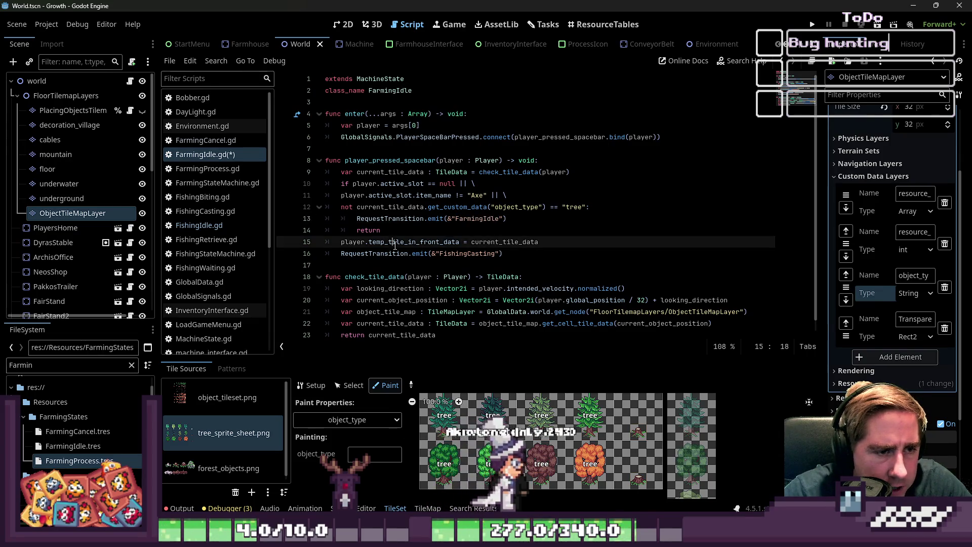
left_click(511, 252)
Review line 15's temp_tile_in_front_data assignment and the check_tile_data get_cell_tile_data line
left_click(420, 241)
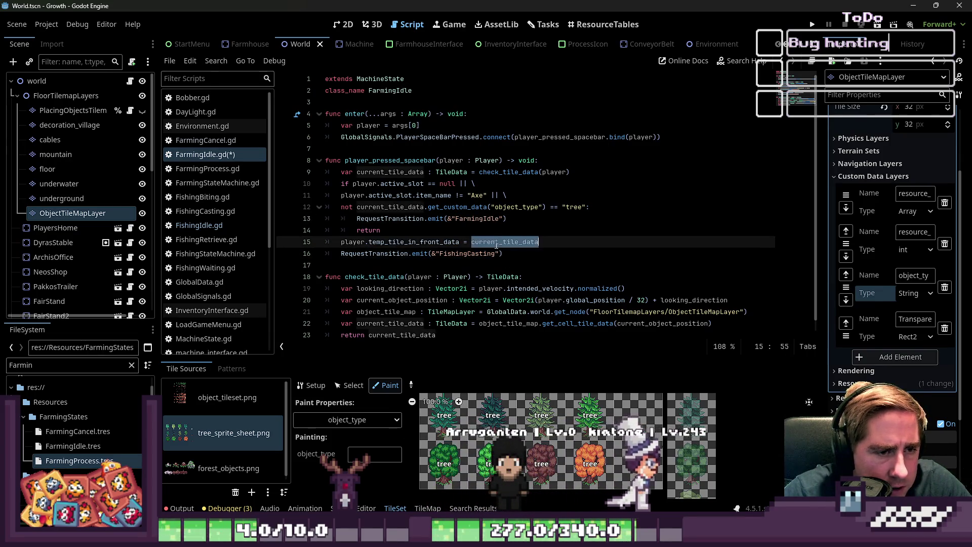
left_click(384, 241)
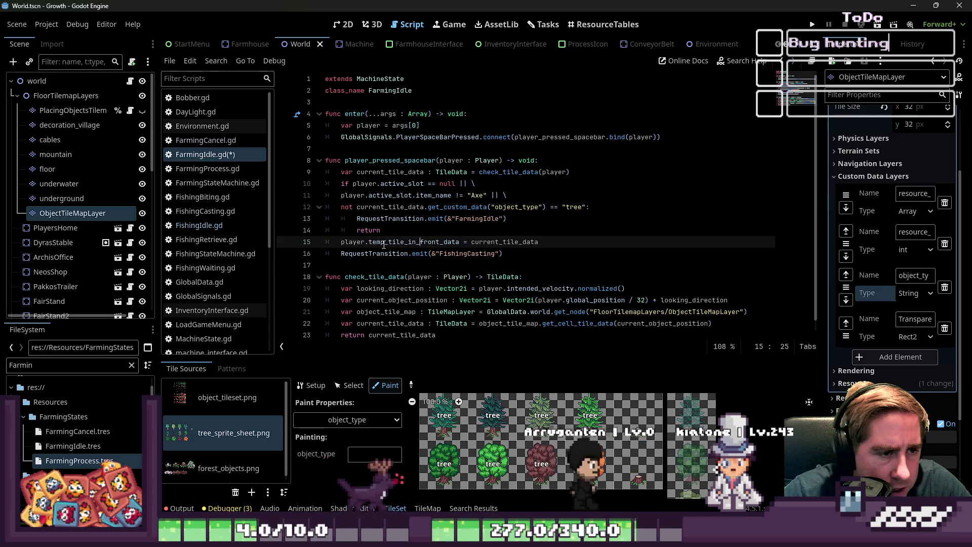
scroll(414, 244, "down", 1)
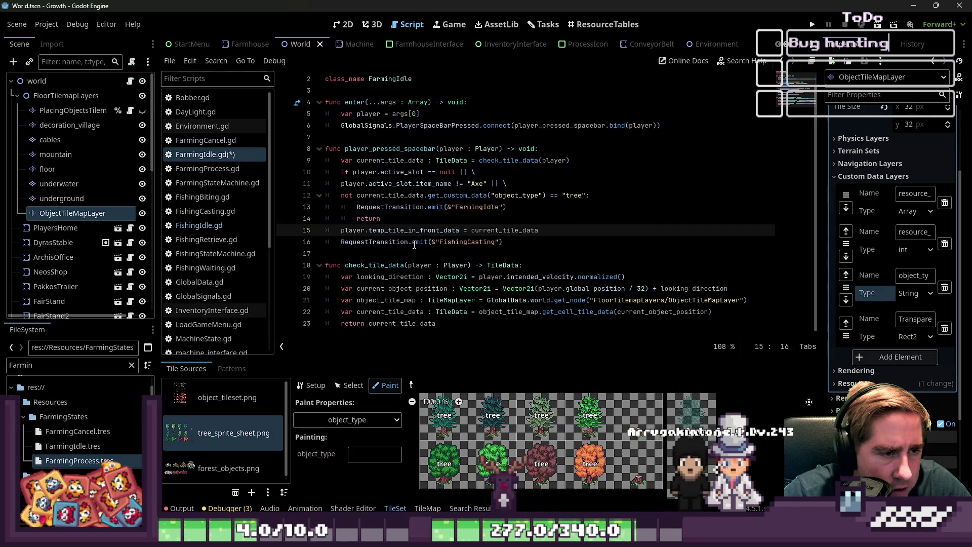
double_click(493, 230)
scroll(514, 259, "up", 1)
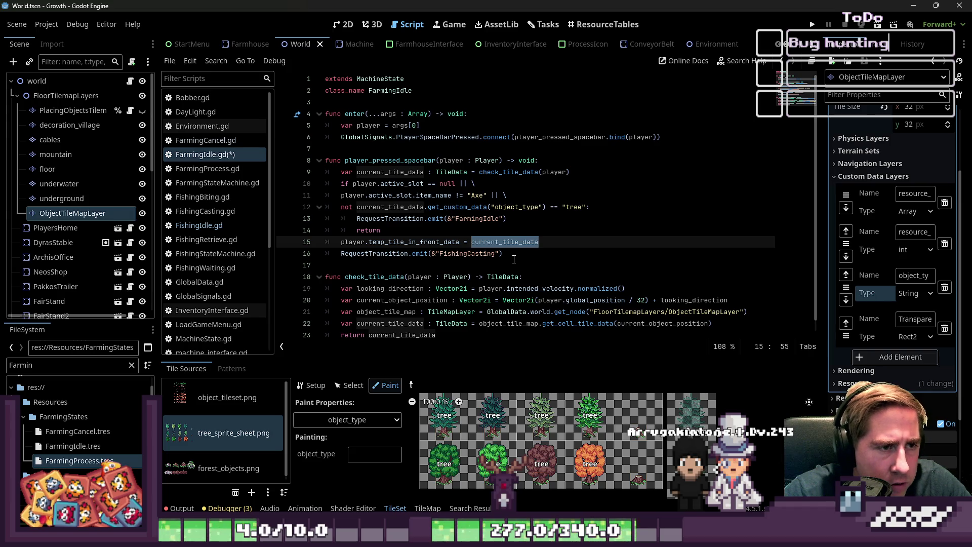
double_click(414, 241)
scroll(479, 271, "down", 1)
left_click(501, 160, "ctrl")
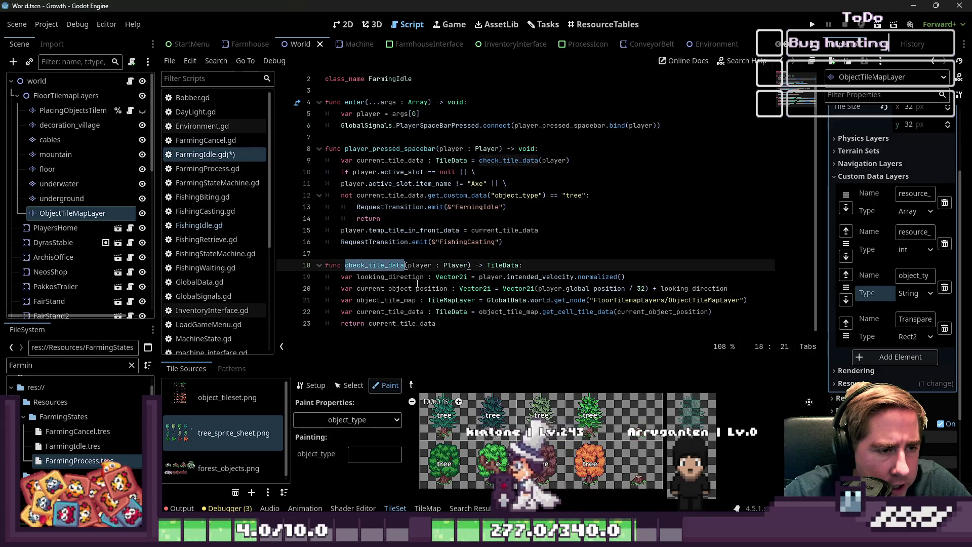
left_click(483, 311)
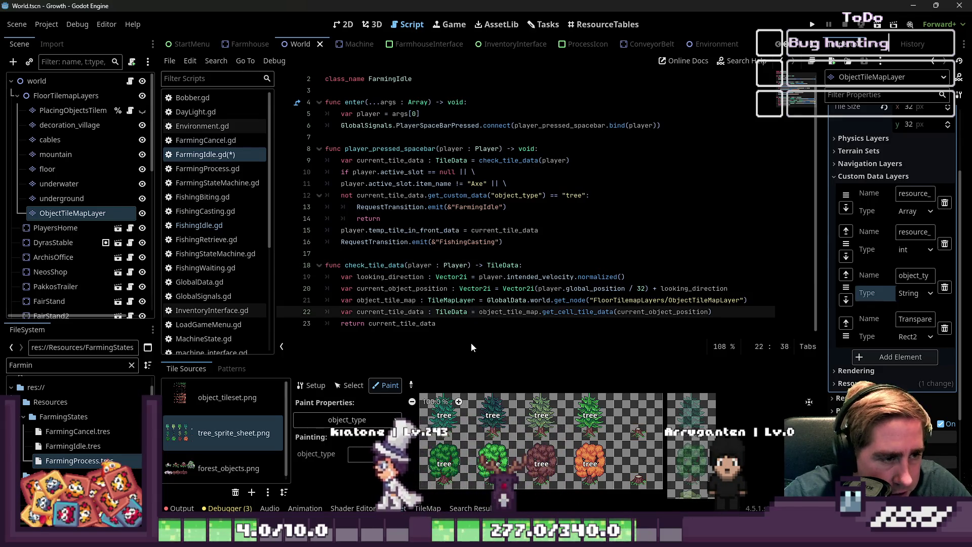
Change line 16's transition target from FishingCasting to FarmingProcess and save FarmingIdle.gd
left_click(470, 252)
double_click(468, 242)
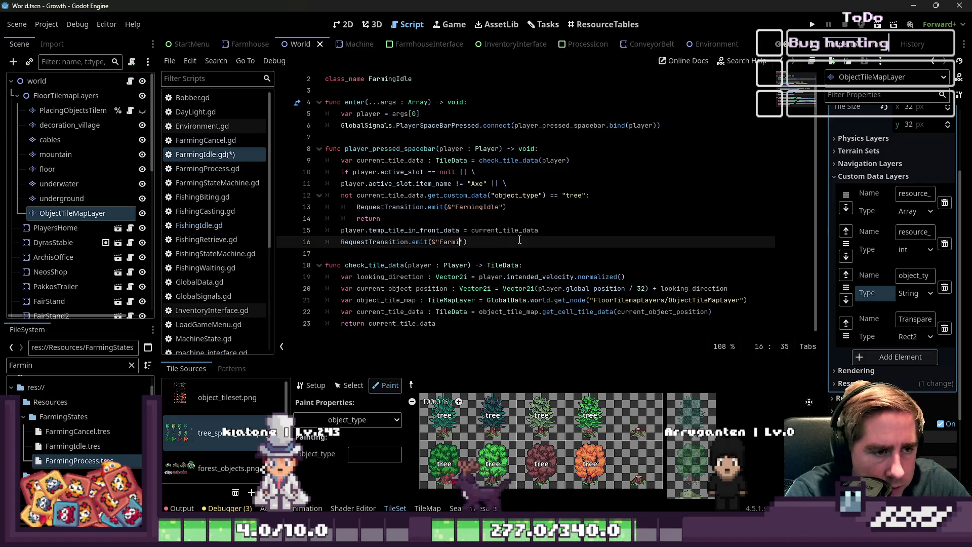
type("ngProc")
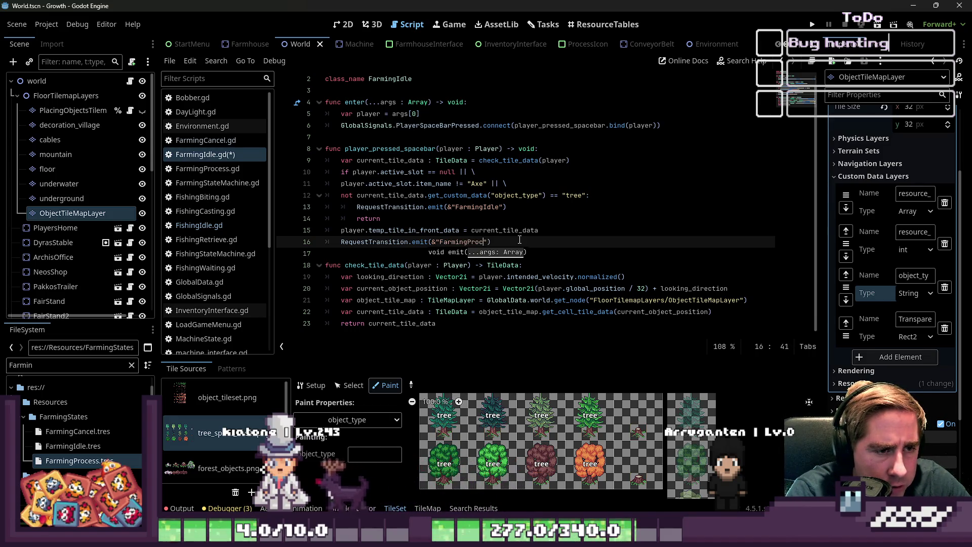
key("End")
key("ctrl+s")
Copy FarmingIdle's enter function into FarmingProcess.gd, replacing the unfinished func line
left_click(202, 169)
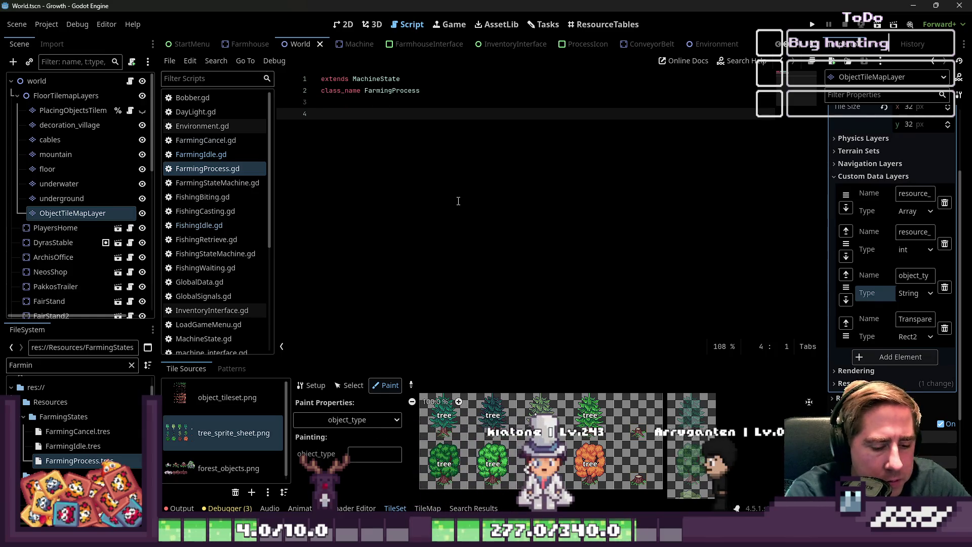
type("func _")
key("Escape")
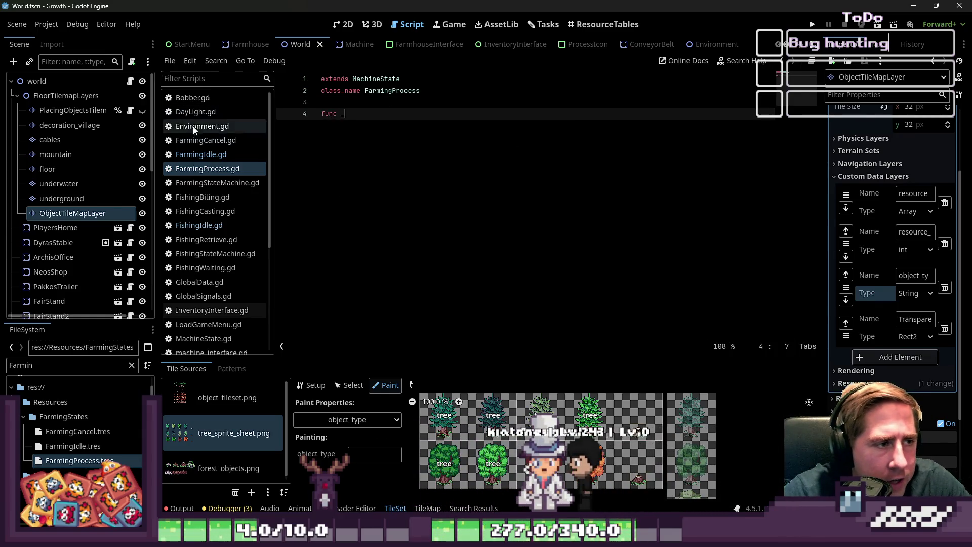
left_click(201, 154)
left_click(400, 125)
mouse_move(570, 161)
left_mouse_down()
mouse_move(334, 126)
mouse_move(329, 137)
left_mouse_up()
scroll(476, 148, "up", 1)
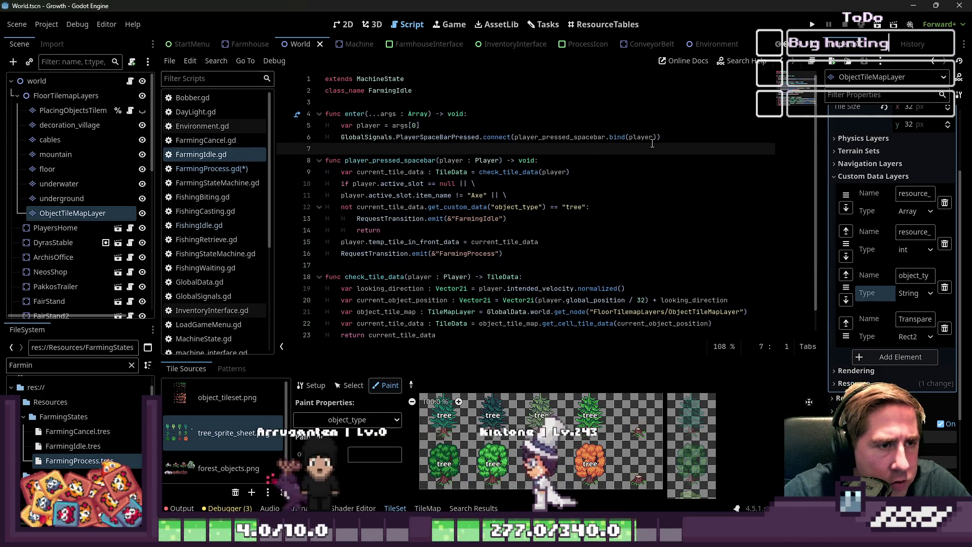
left_click_drag(420, 125, 251, 114)
left_click(225, 170)
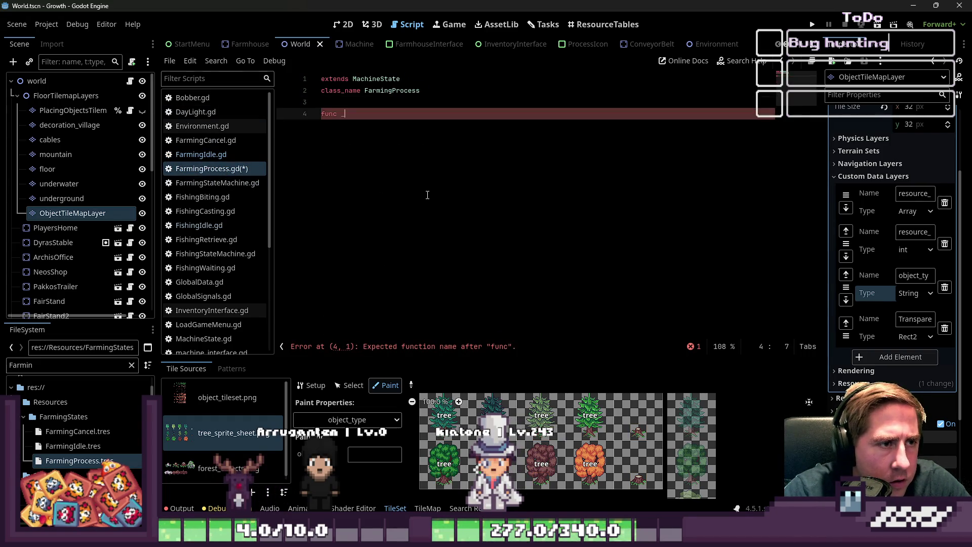
type("func enter(...args : Array) -> void: \tvar player = args[0]")
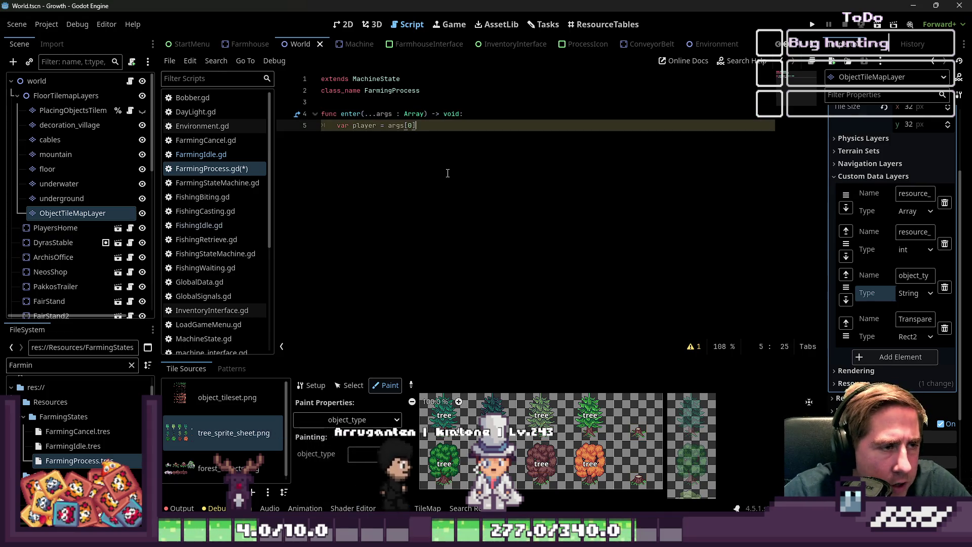
Duplicate the enter function at the end of FarmingIdle.gd and rename the copy to exit
left_click(201, 153)
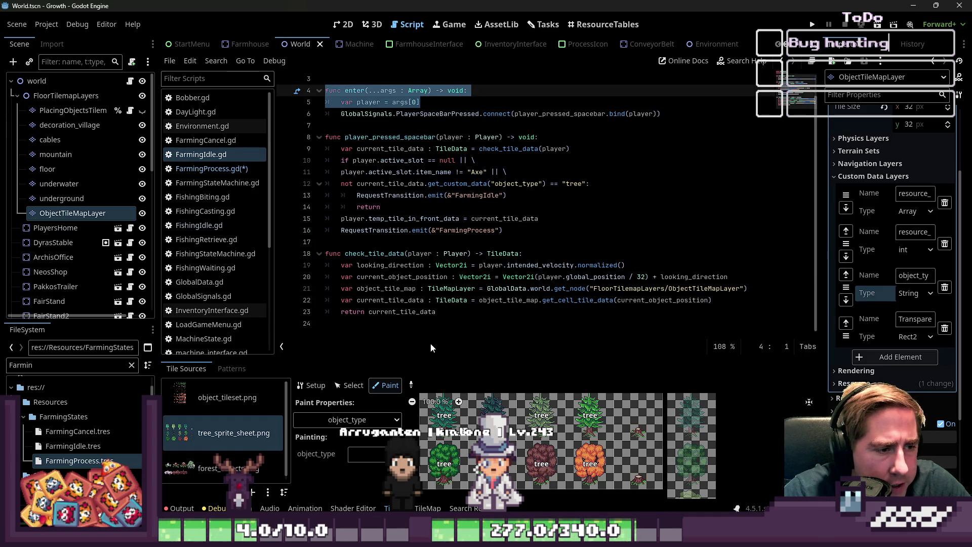
left_click(478, 327)
mouse_move(658, 107)
left_mouse_down()
mouse_move(547, 137)
mouse_move(310, 93)
left_mouse_up()
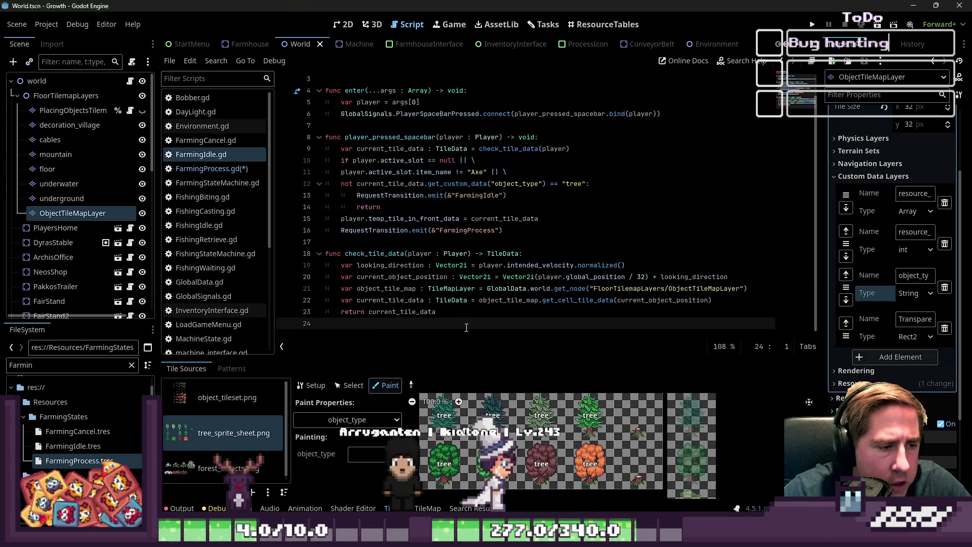
type("func enter(...args : Array) -> void: \tvar player = args[0] \tGlobalSignals.PlayerSpaceBarPressed.connect(player_pressed_spacebar.bind(player))")
key("Up")
key("Up")
key("Home")
key("Right")
key("Right")
key("Right")
key("shift+Right")
key("shift+Right")
key("shift+Right")
type("xit")
Change connect to disconnect in exit and delete the .bind(player) call
double_click(466, 326)
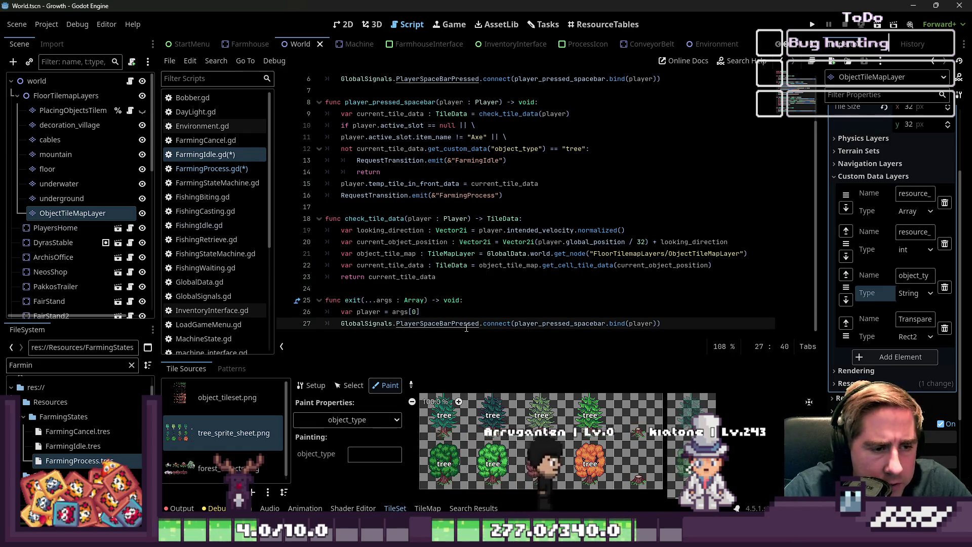
key("Right")
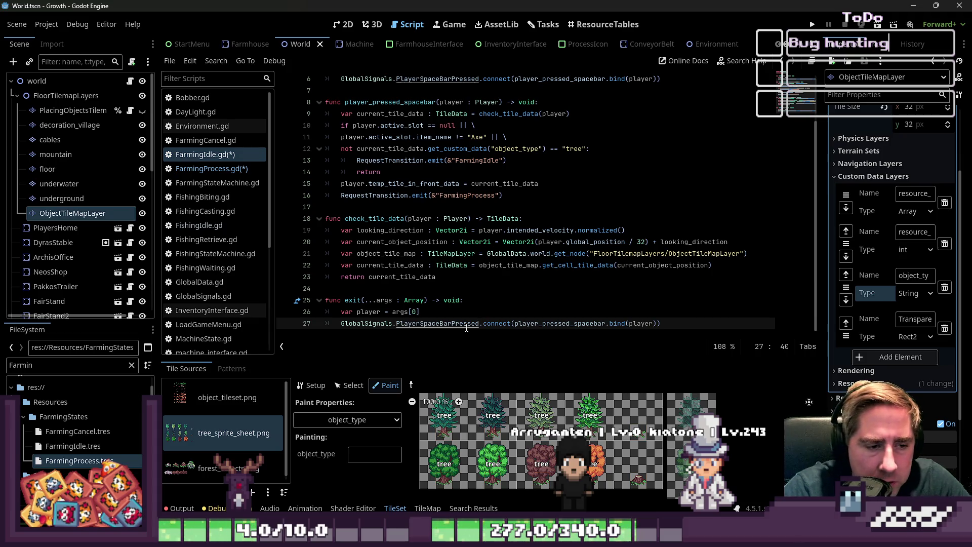
key("BackSpace")
type("disc")
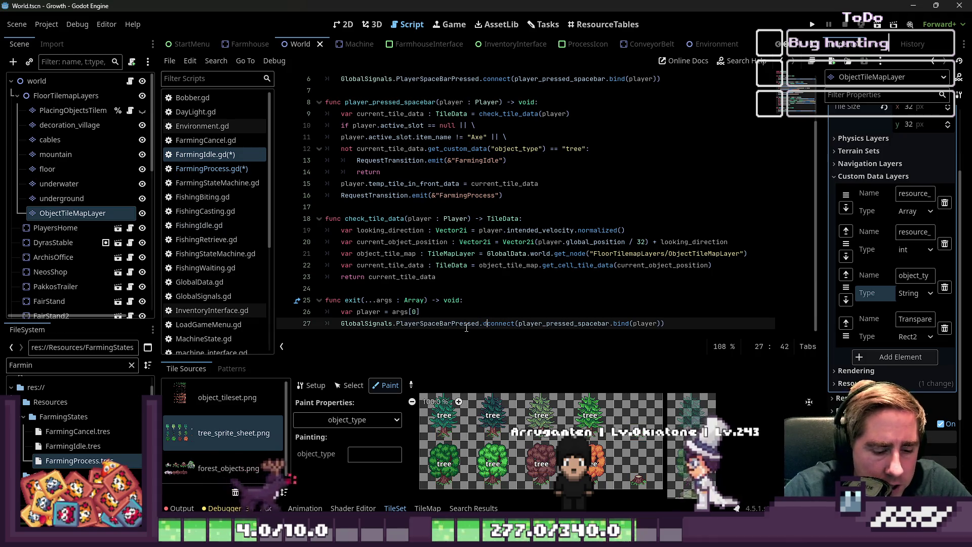
key("Return")
key("ctrl+Right")
key("ctrl+shift+Right")
key("ctrl+shift+Right")
key("ctrl+shift+Right")
key("BackSpace")
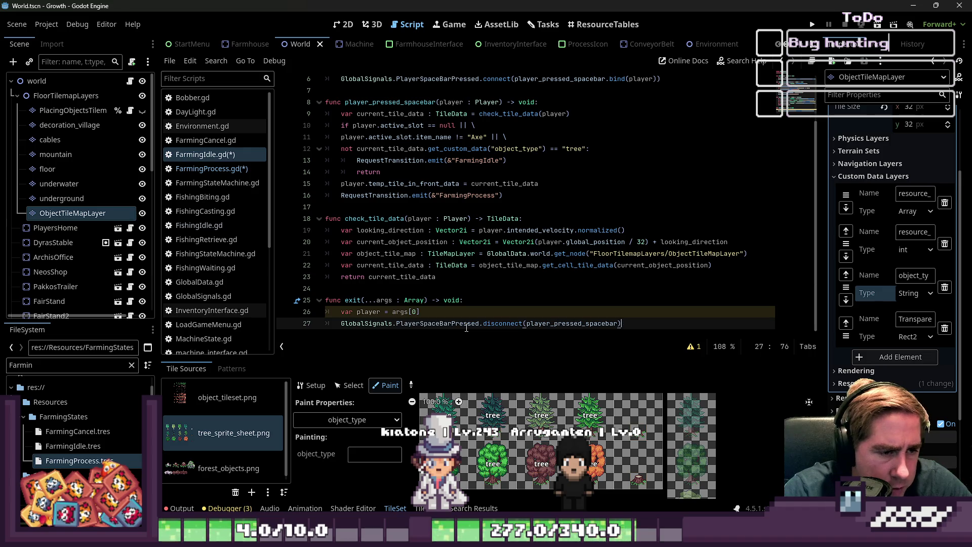
Delete exit's unused player line, rename args to _args, and save the scripts
key("Up")
key("shift+Home")
key("BackSpace")
key("BackSpace")
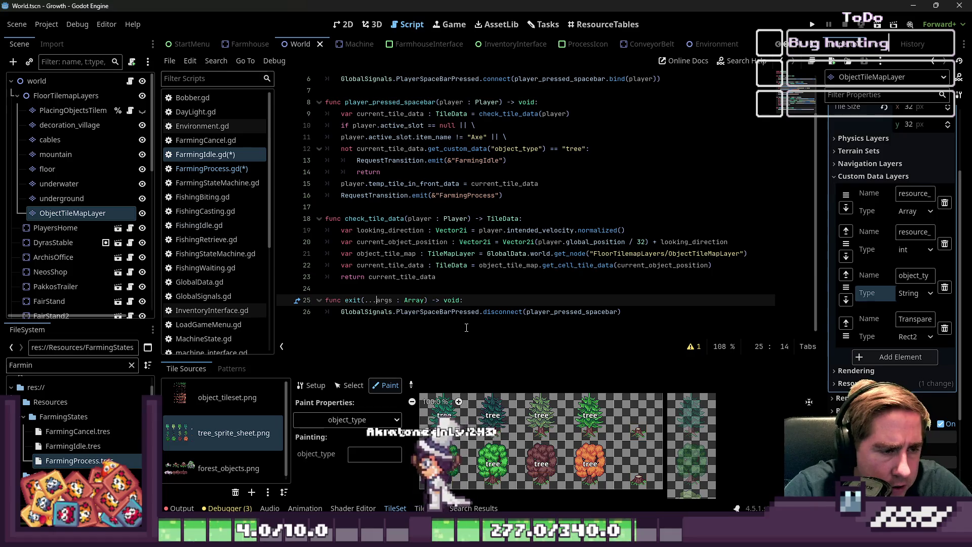
key("ctrl+Left")
key("ctrl+Left")
key("ctrl+Left")
type("_")
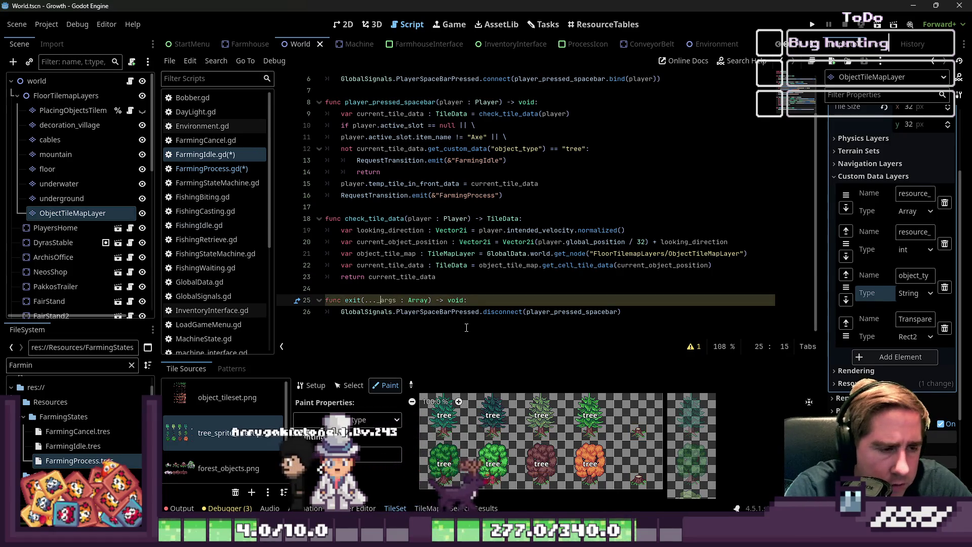
key("Down")
key("End")
key("ctrl+s")
left_click(479, 278)
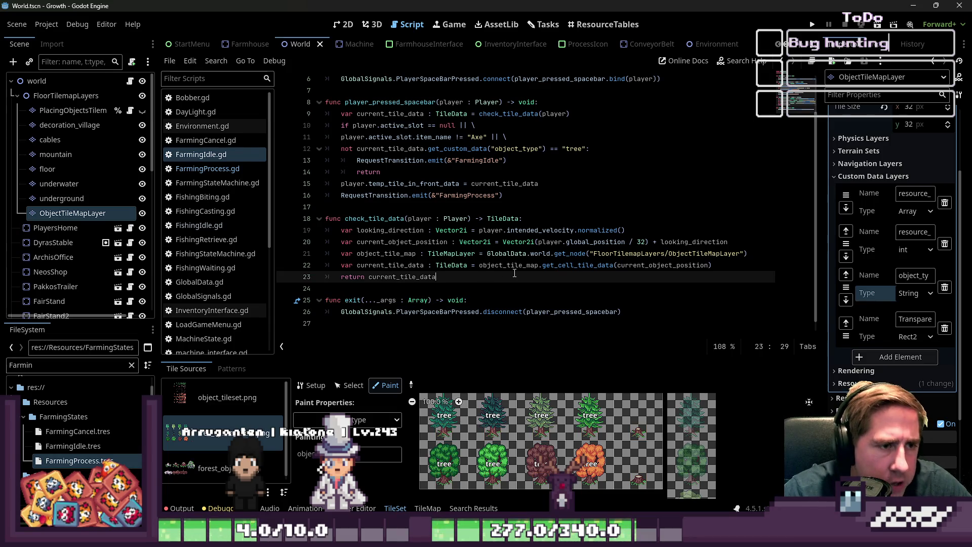
left_click(211, 171)
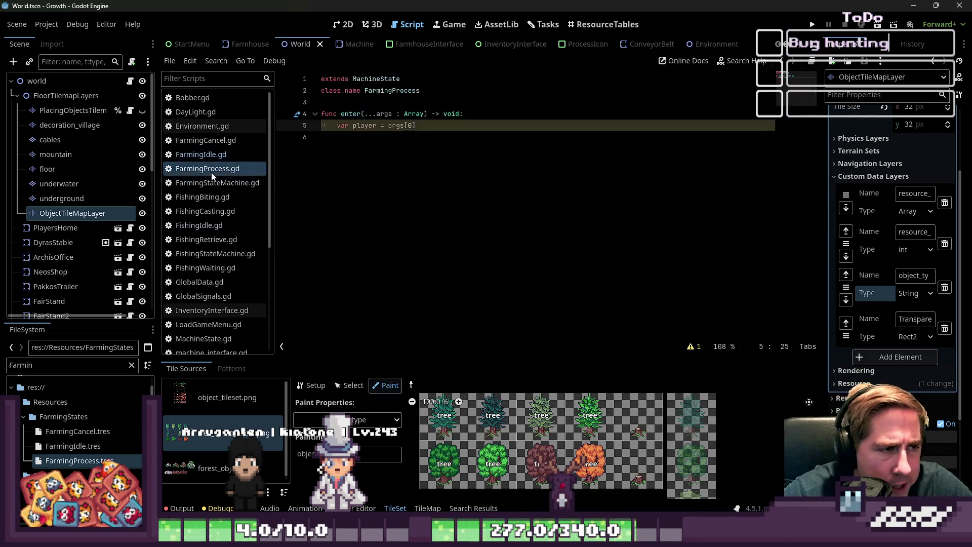
Select FloorTilemapLayers to view its properties, then switch to the Player scene tab
left_click(448, 192)
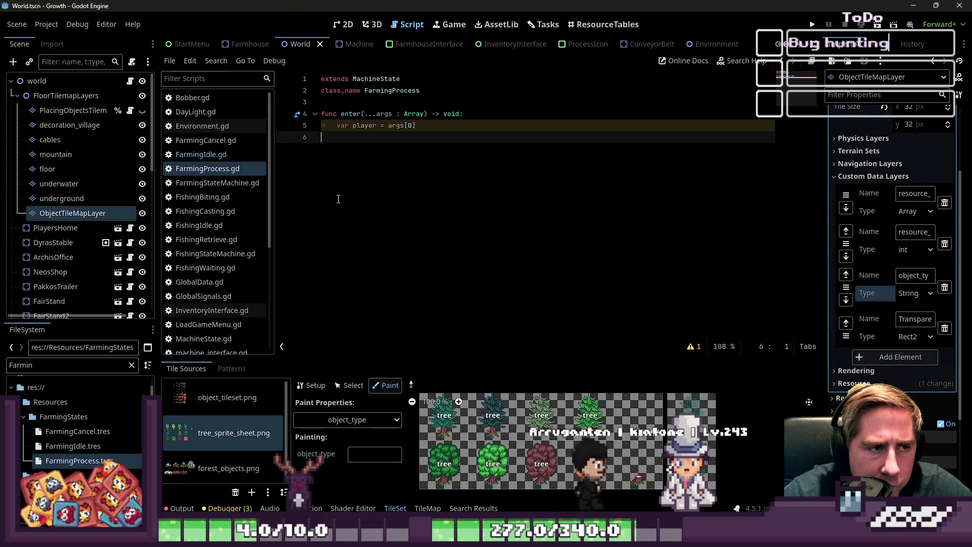
left_click(21, 95)
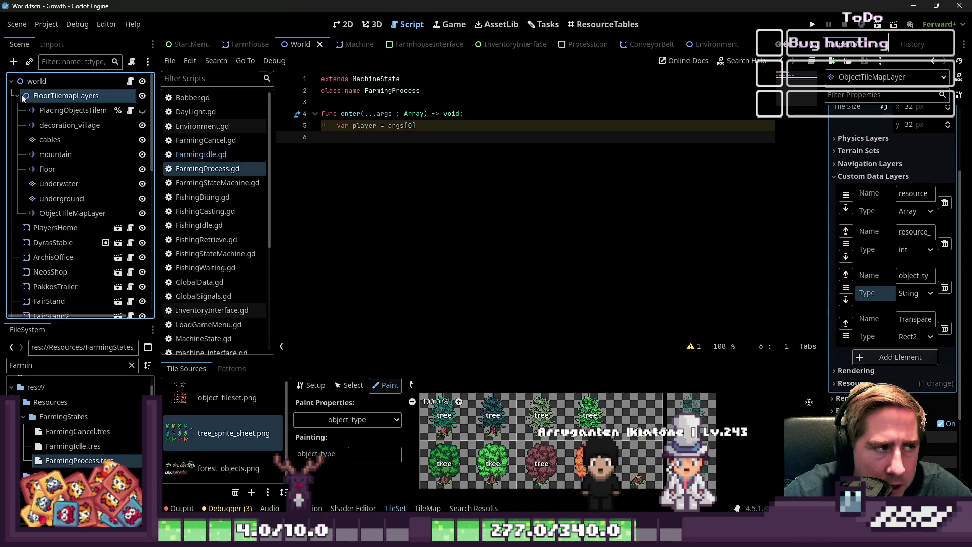
scroll(311, 45, "down", 5)
scroll(329, 45, "up", 3)
scroll(344, 46, "down", 4)
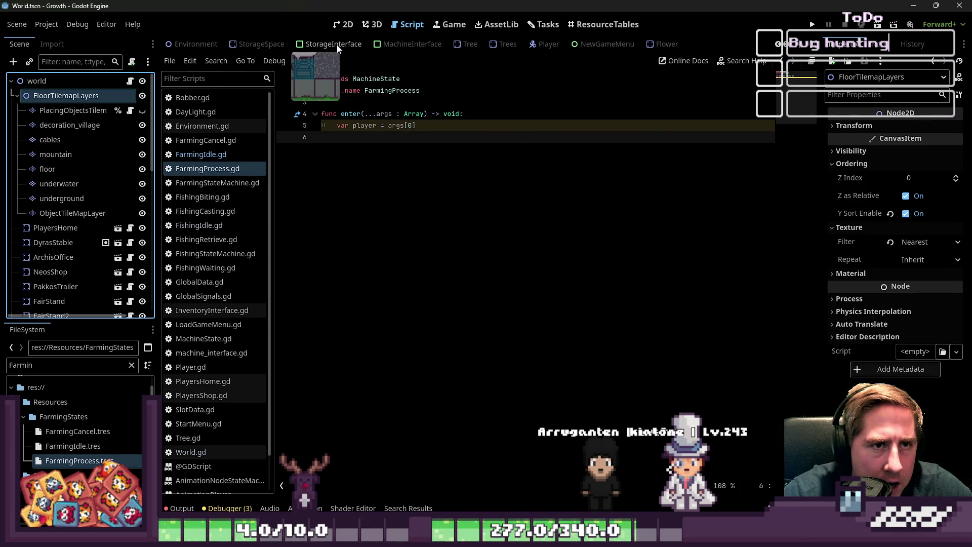
left_click(540, 50)
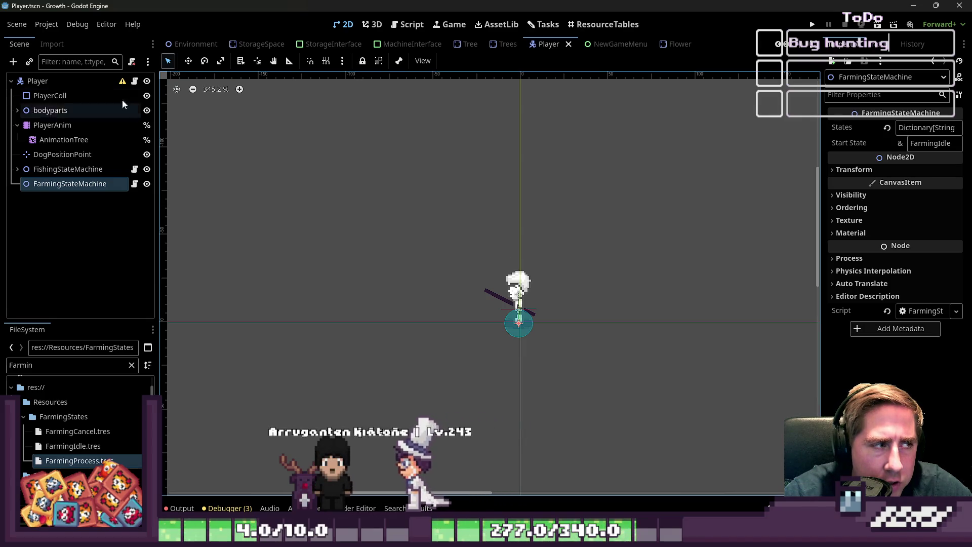
Open Player.gd from the Player node and find the PlayerMovement.FARMING animation conditions
left_click(77, 81)
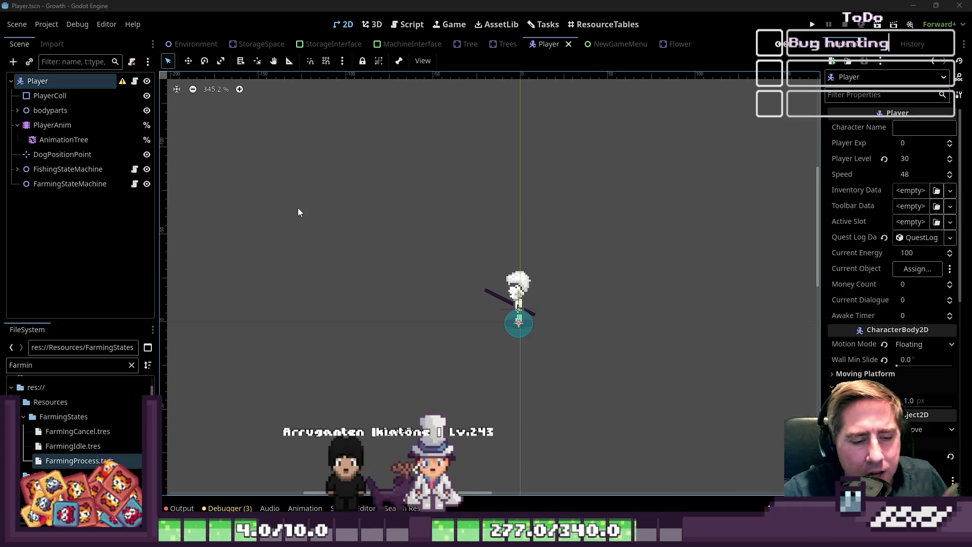
left_click(135, 81)
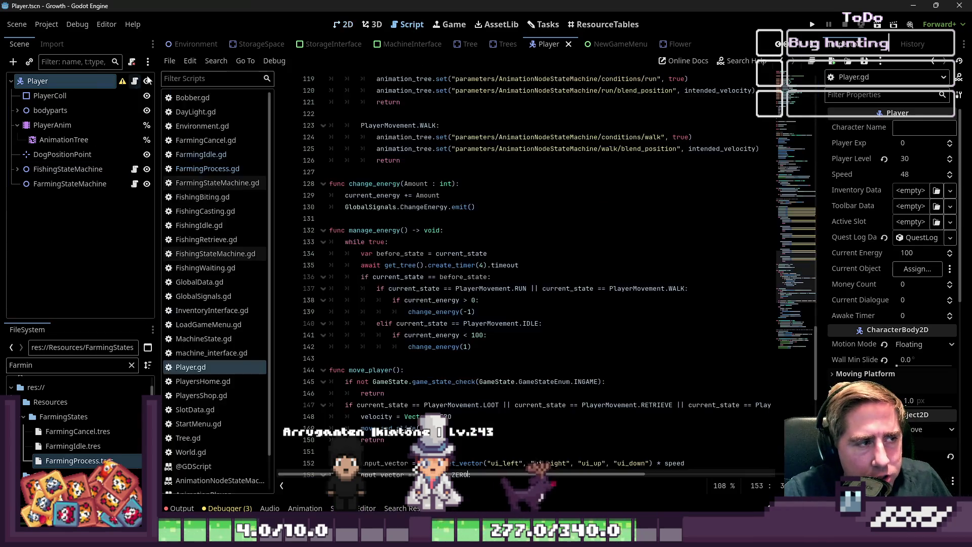
left_click(332, 26)
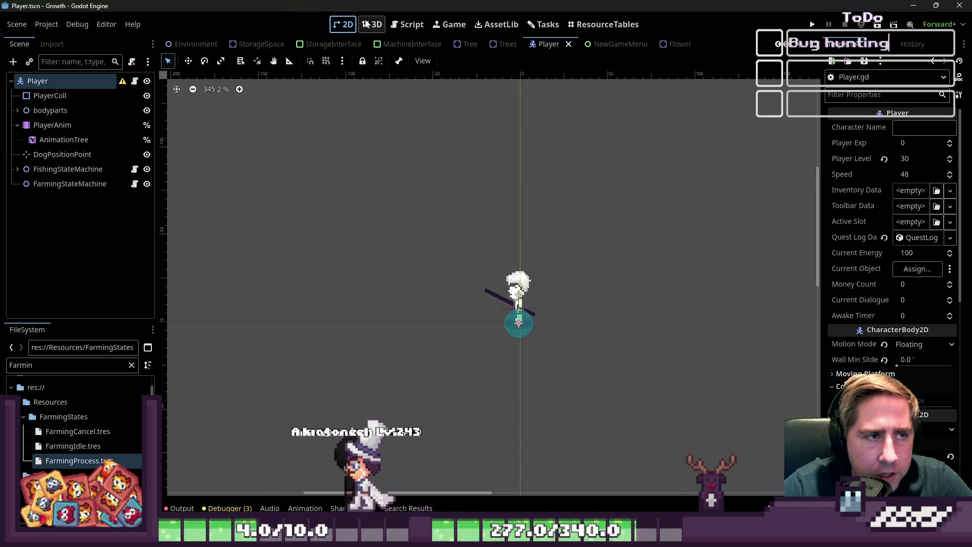
left_click(400, 24)
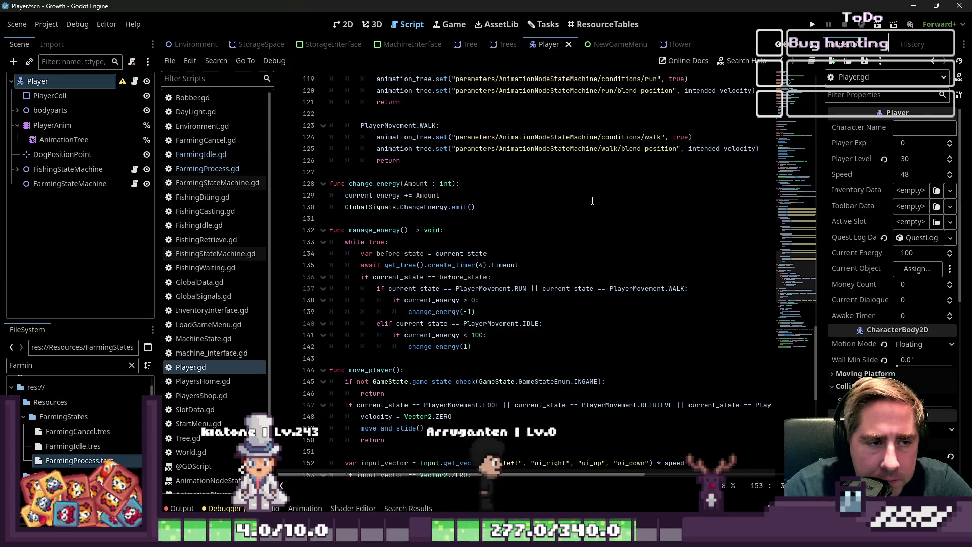
scroll(566, 206, "down", 3)
scroll(506, 212, "up", 8)
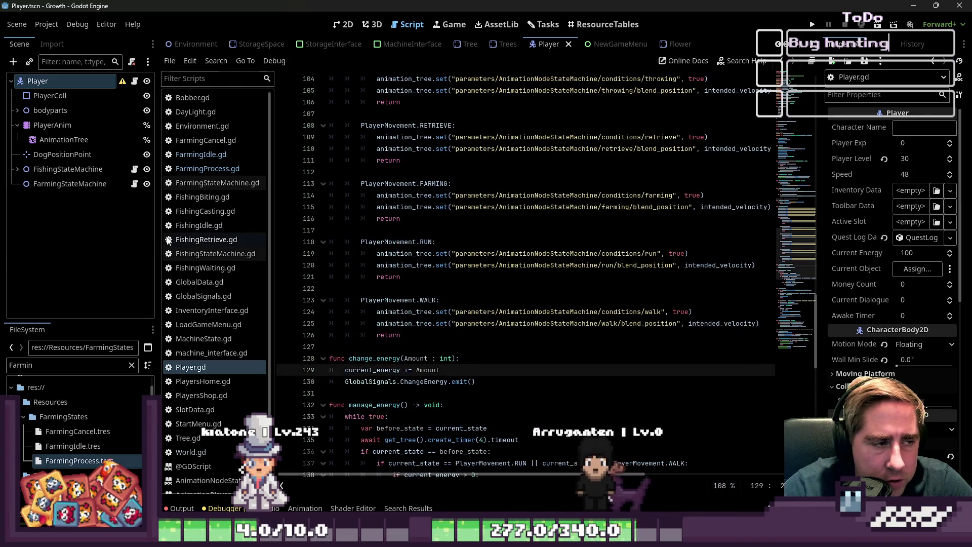
left_click_drag(158, 232, 120, 232)
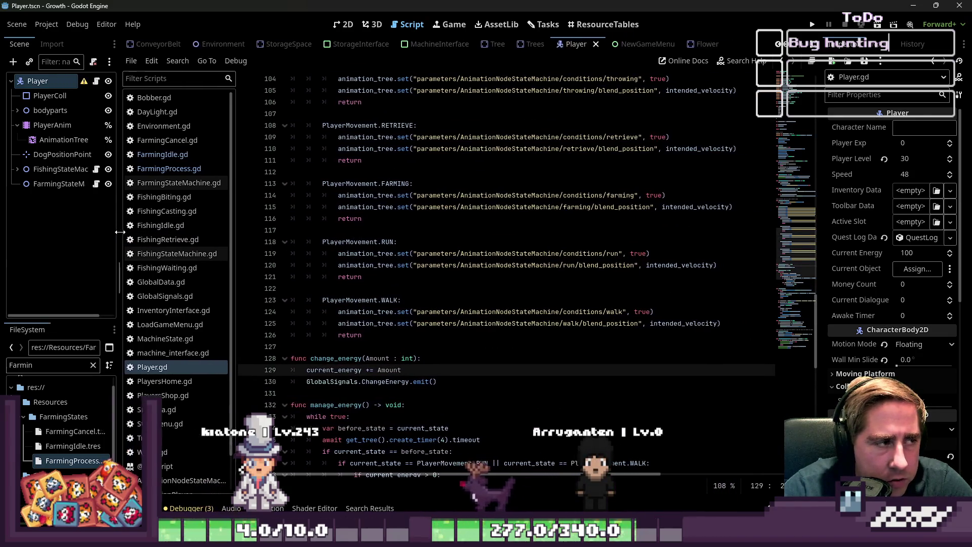
Select PlayerAnim, load farming_down and set its loop mode to ping-pong
left_click(64, 124)
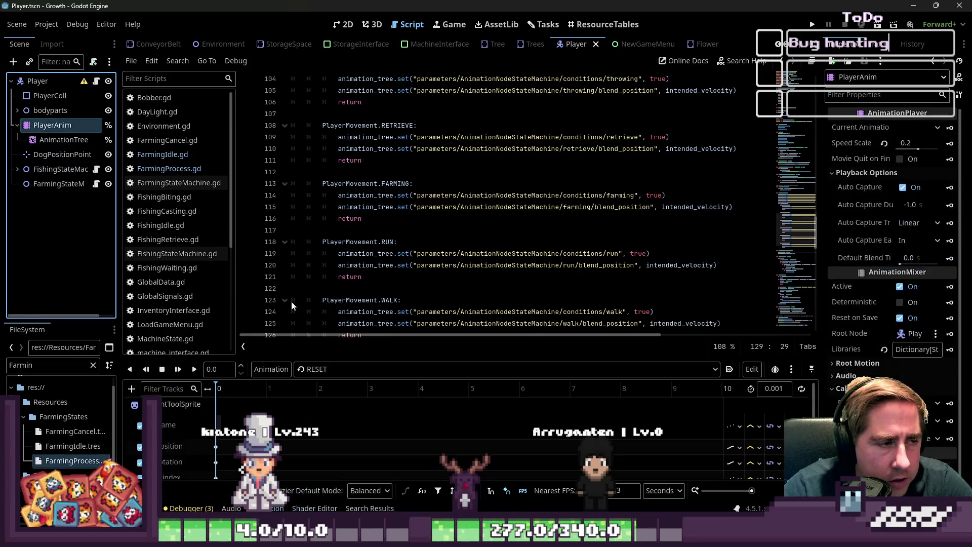
left_click_drag(323, 357, 324, 195)
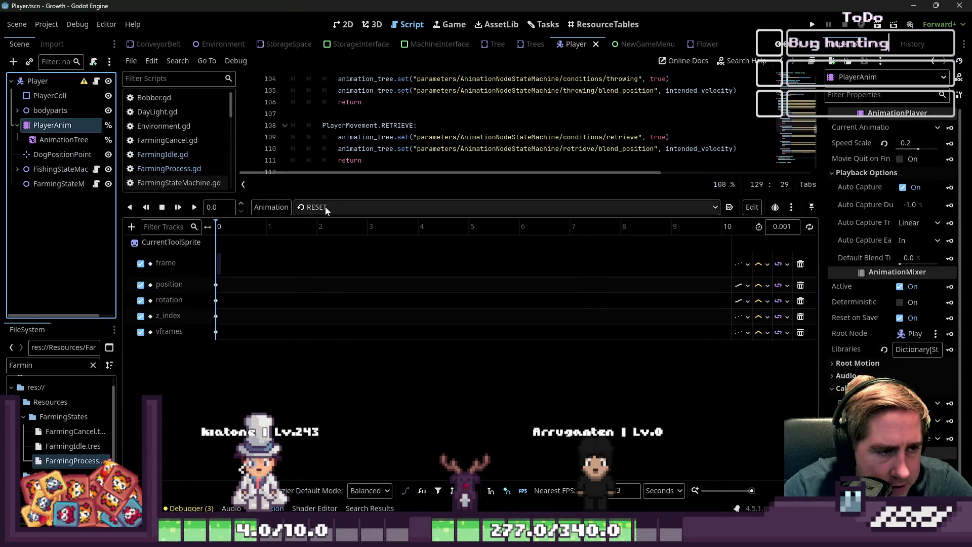
left_click(364, 207)
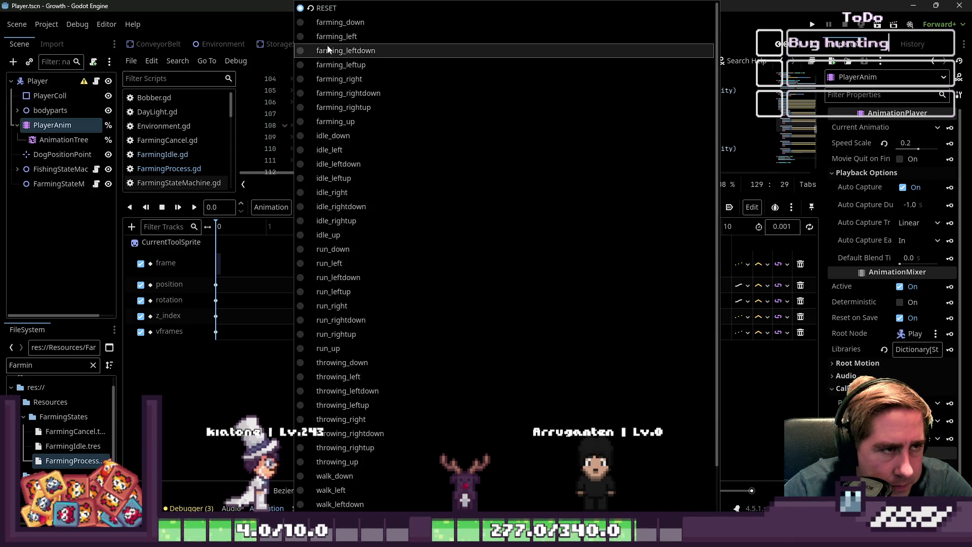
left_click(340, 22)
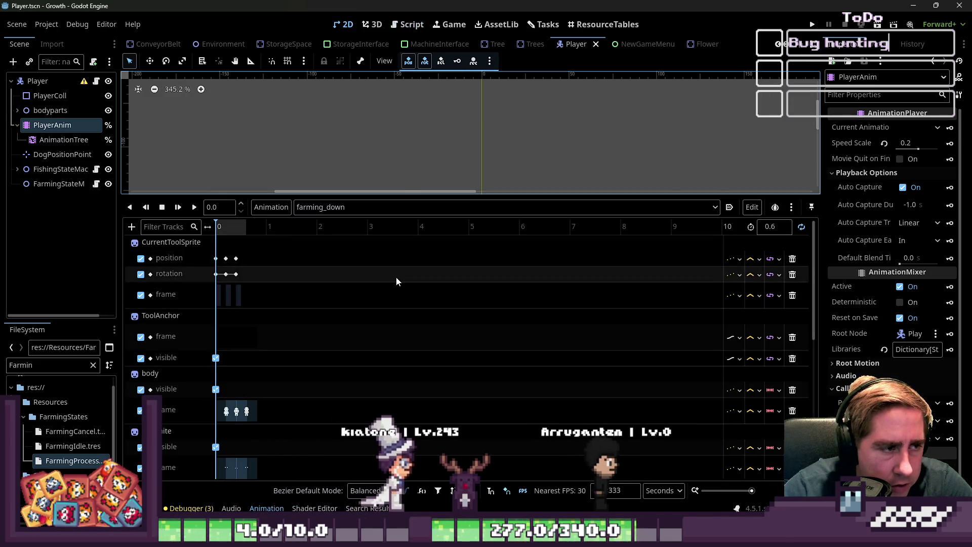
left_click(801, 228)
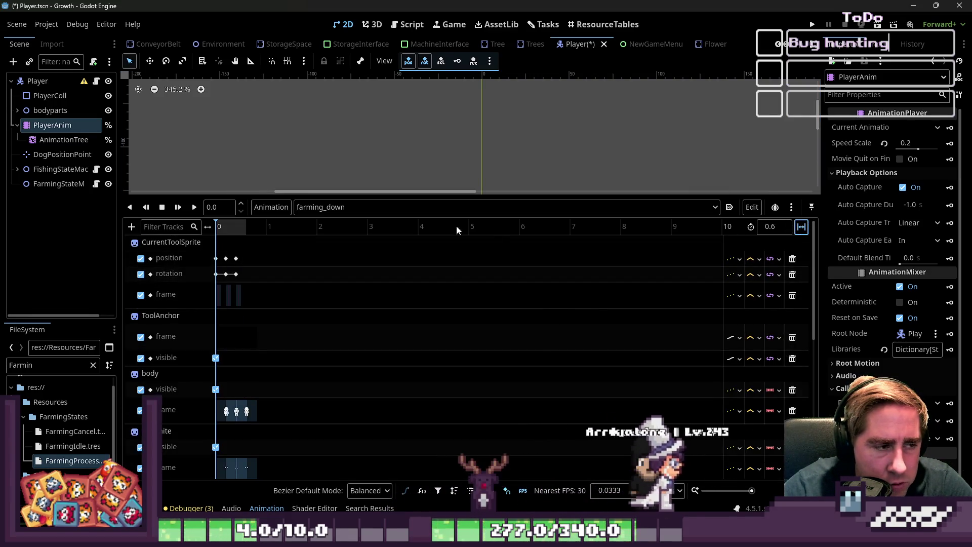
Enlarge the 2D view and play farming_down to preview it on the character
left_click(412, 25)
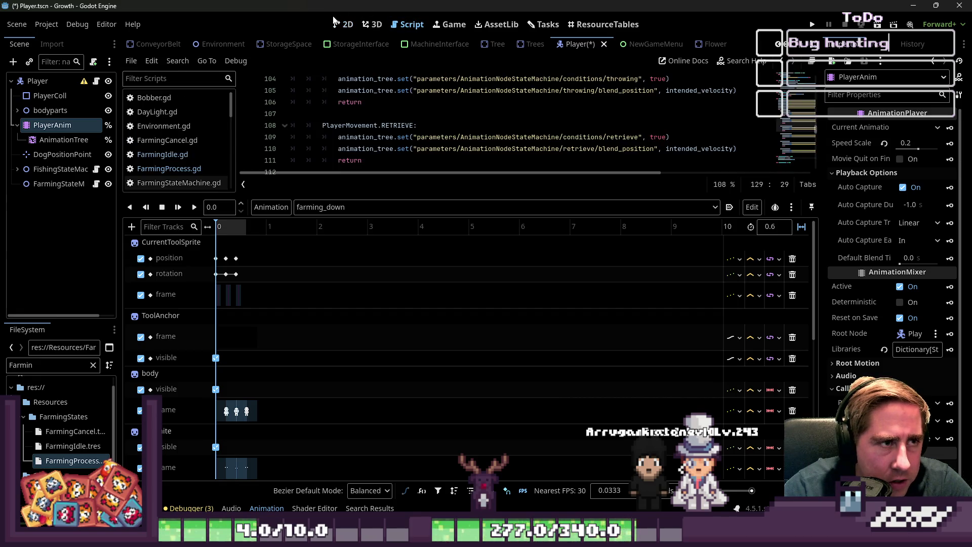
left_click(340, 24)
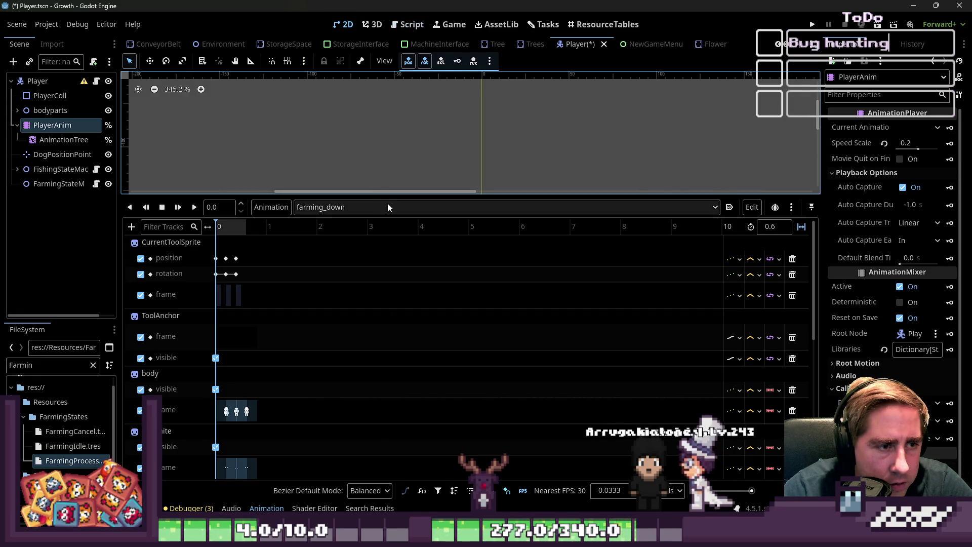
left_click_drag(382, 195, 382, 451)
scroll(515, 300, "down", 2)
left_click(194, 391)
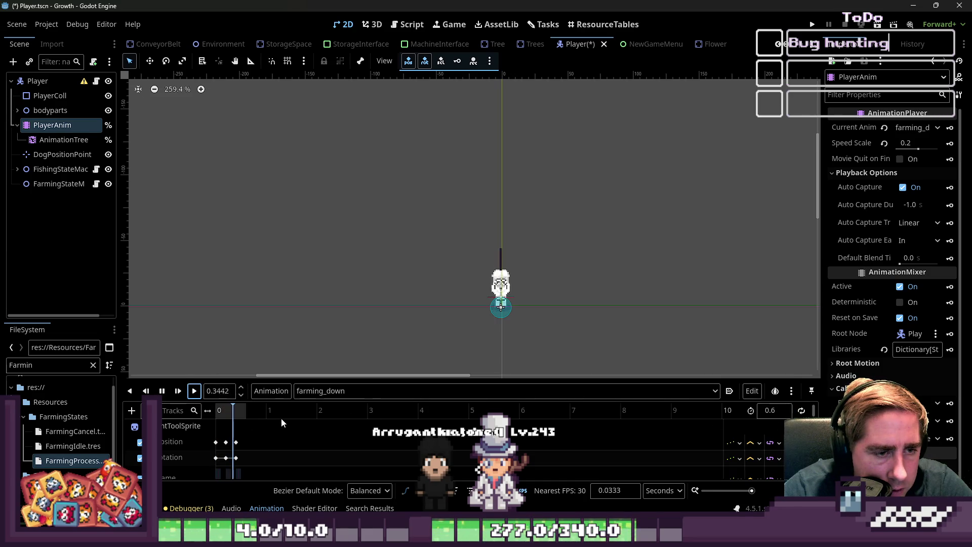
left_click(309, 397)
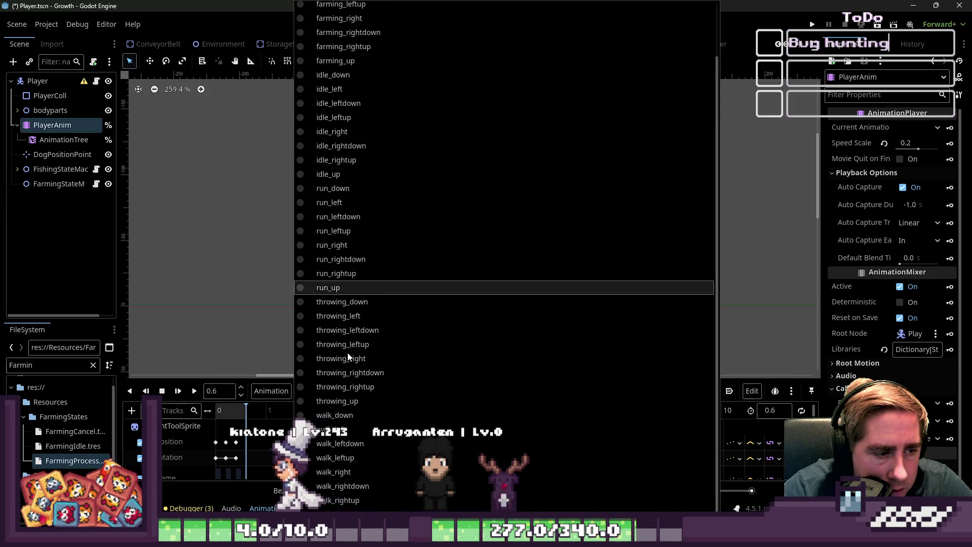
Replay farming_down, then switch through throwing_down to farming_left and play it
left_click(249, 340)
scroll(549, 310, "up", 2)
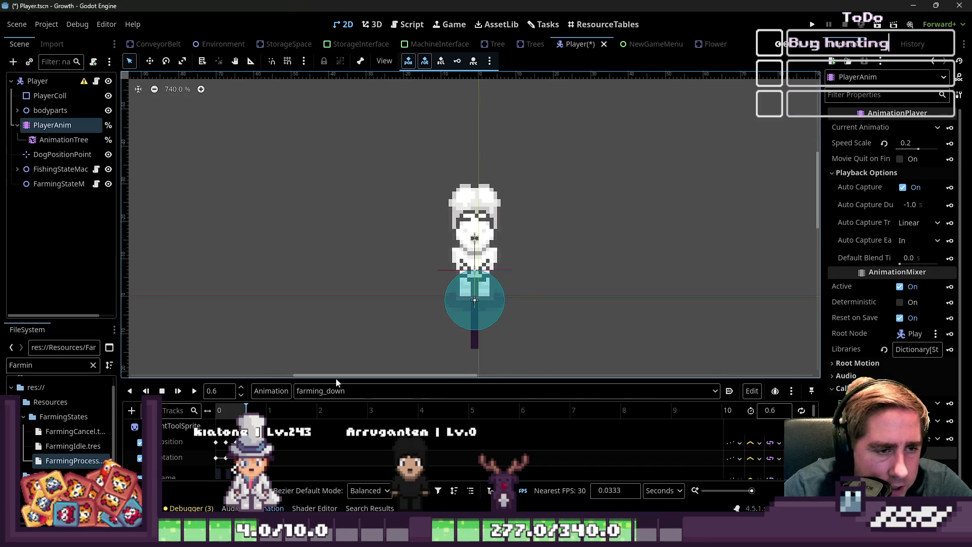
left_click(195, 392)
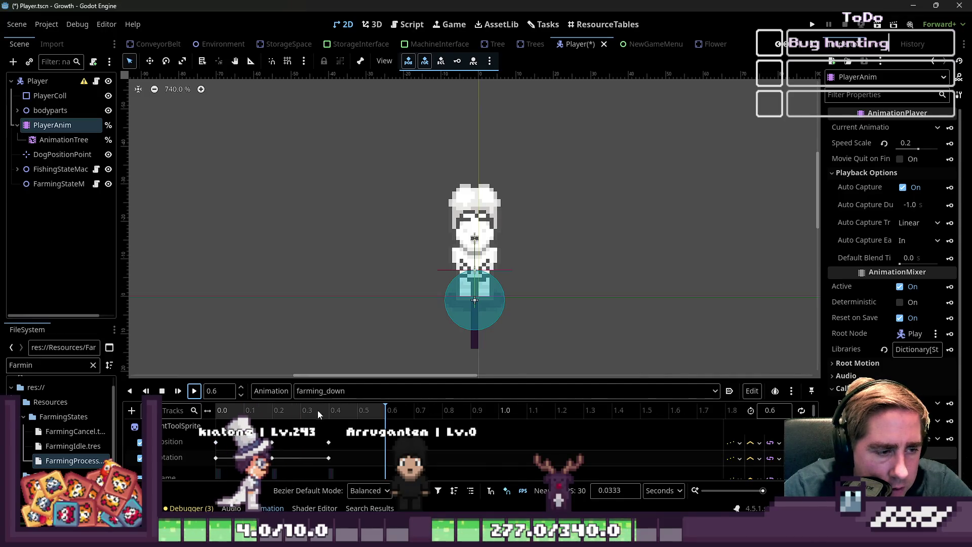
left_click(341, 393)
left_click(342, 363)
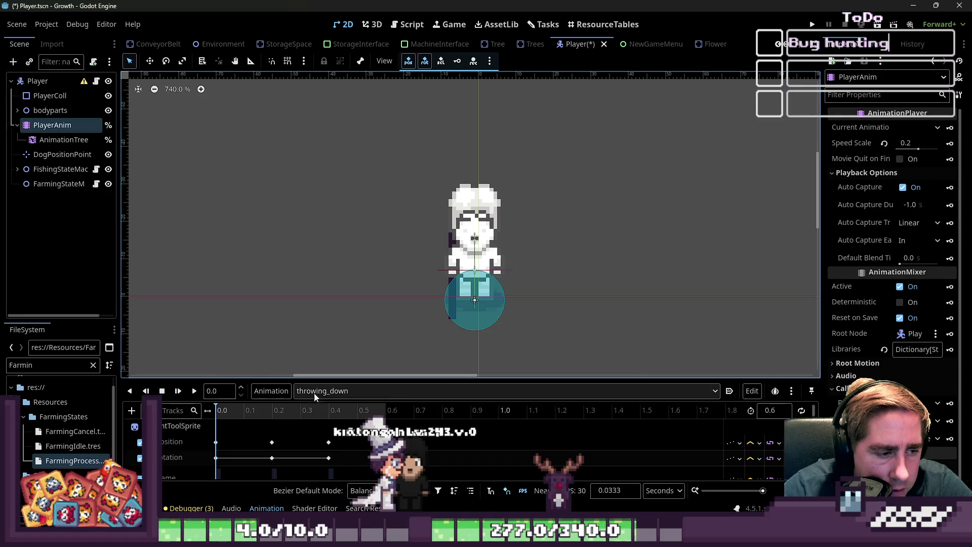
left_click(319, 390)
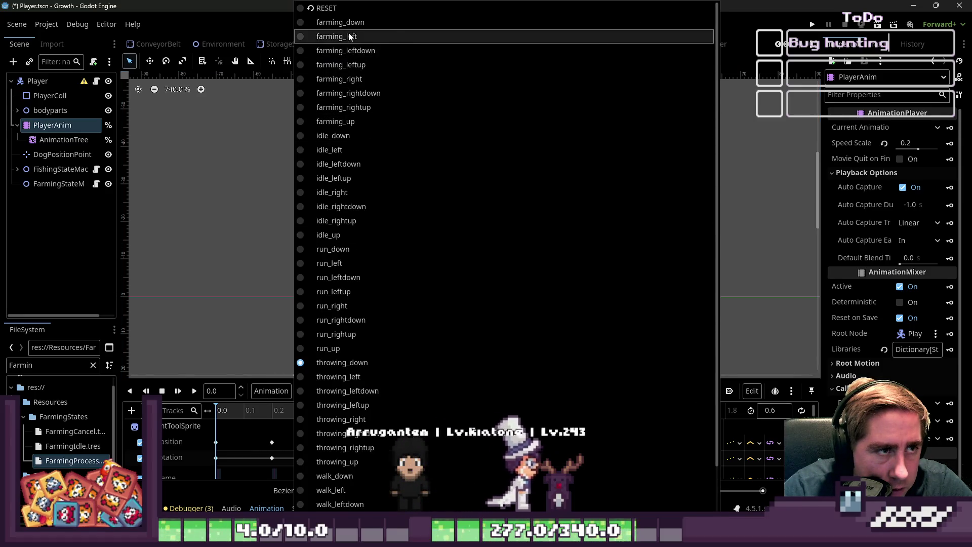
left_click(351, 38)
left_click(194, 390)
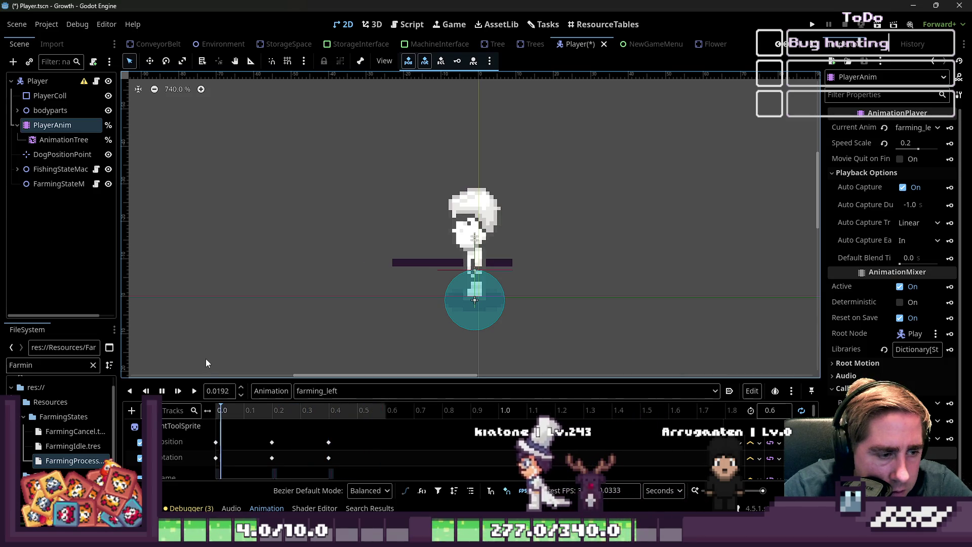
Resize the animation panel to show more tracks with the character visible, then restart and pause farming_left
scroll(463, 162, "down", 5)
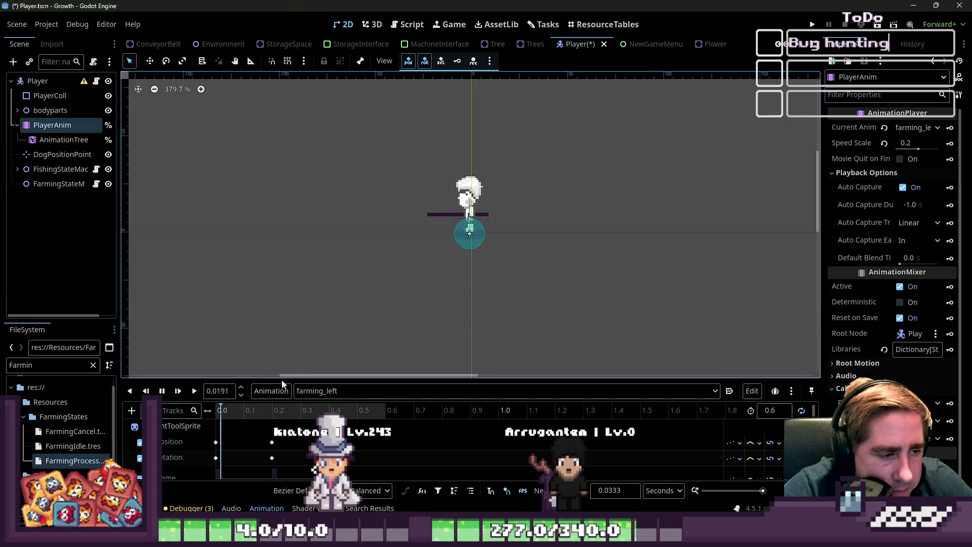
left_click_drag(284, 382, 355, 92)
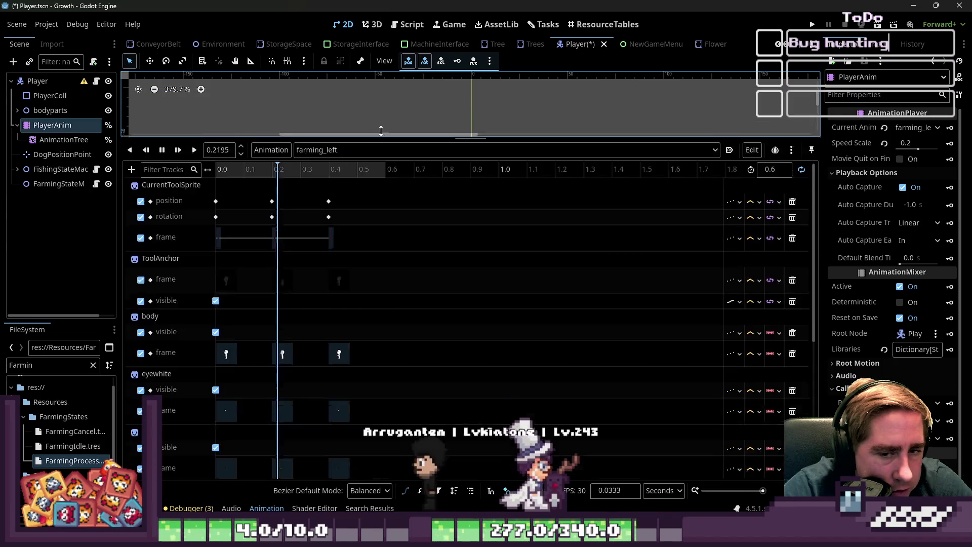
scroll(427, 255, "down", 3)
scroll(428, 263, "up", 3)
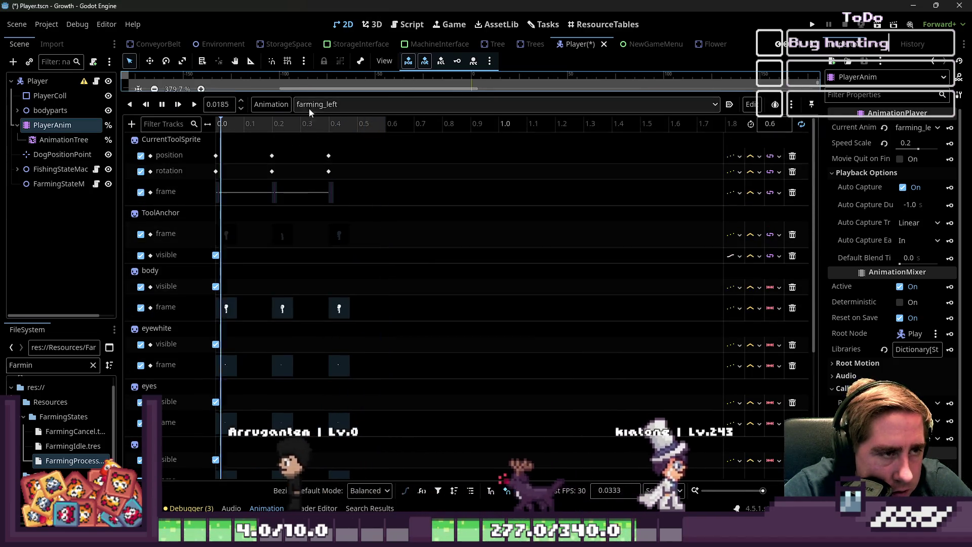
left_click_drag(323, 95, 322, 381)
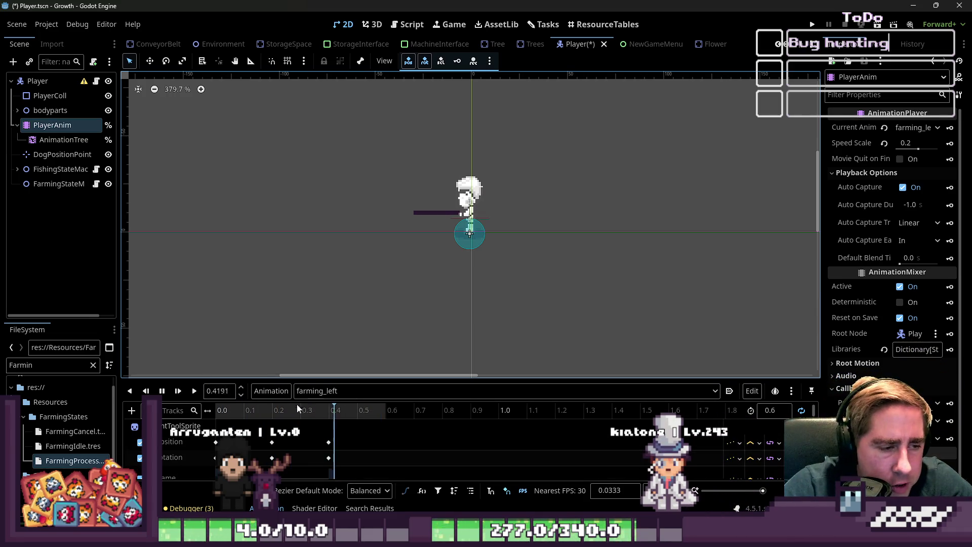
left_click_drag(308, 380, 317, 295)
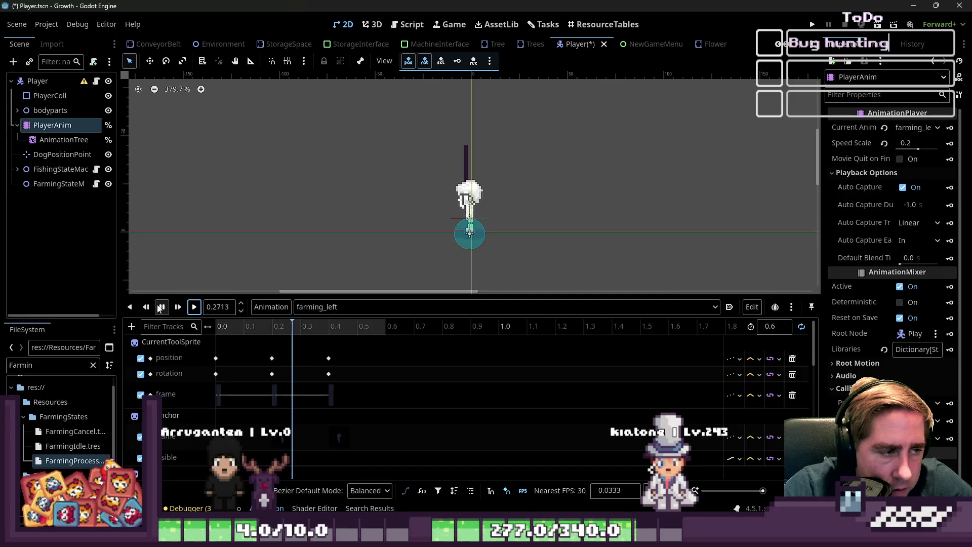
left_click(194, 306)
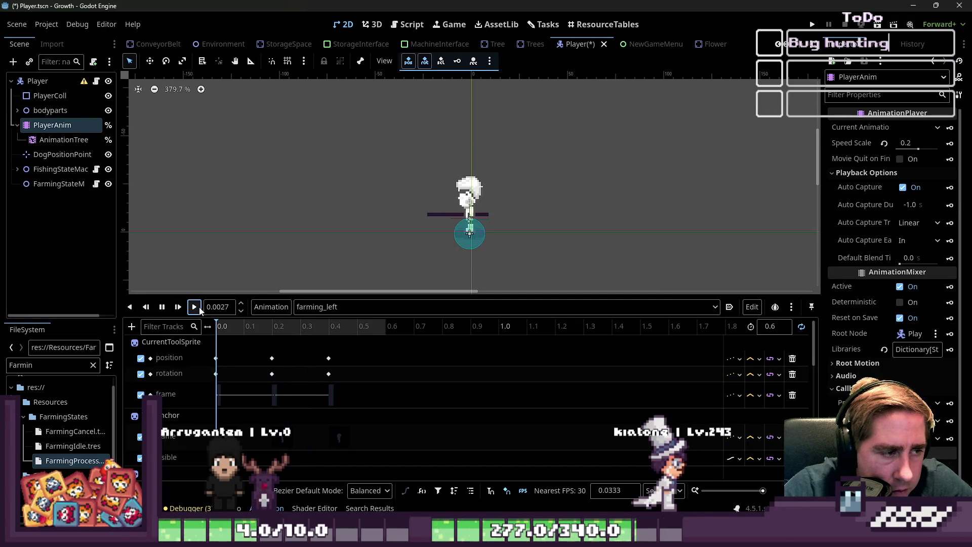
left_click(162, 307)
Inspect the first rotation keyframe and scrub farming_left between about 0.14 and 0.42 seconds
left_click(216, 374)
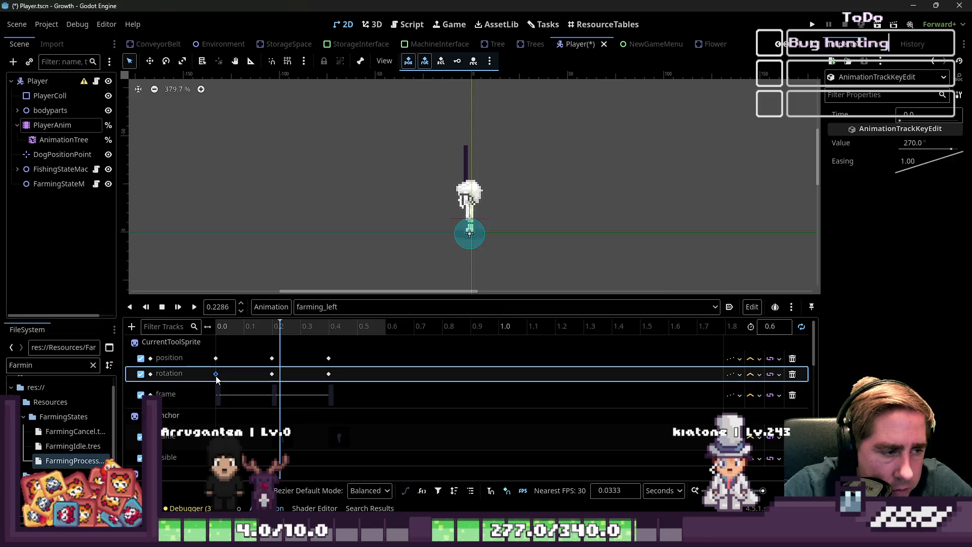
left_click(217, 328)
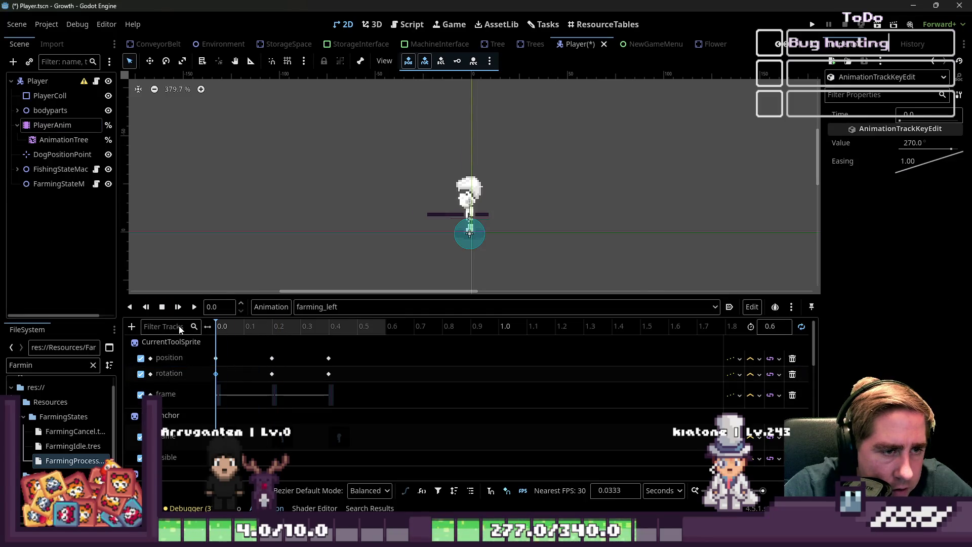
left_click_drag(217, 324, 320, 316)
mouse_move(379, 315)
left_mouse_down()
mouse_move(432, 317)
mouse_move(274, 309)
mouse_move(292, 313)
left_mouse_up()
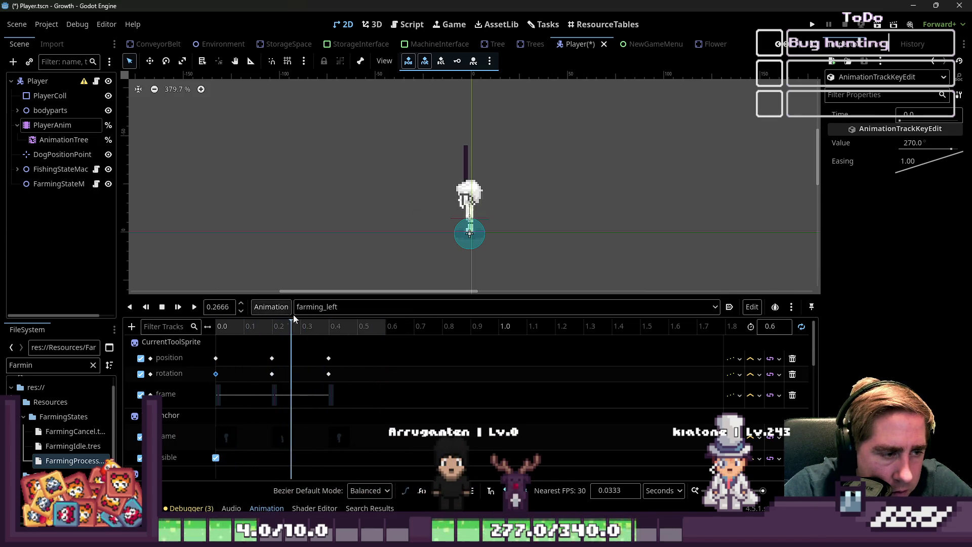
mouse_move(303, 346)
left_mouse_down()
mouse_move(262, 359)
mouse_move(347, 357)
mouse_move(215, 360)
mouse_move(336, 342)
mouse_move(194, 348)
left_mouse_up()
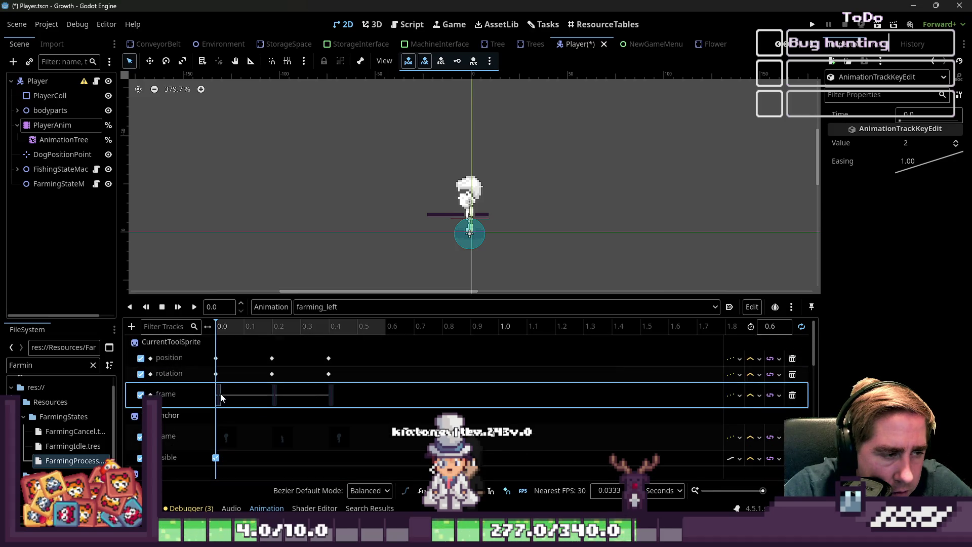
Enlarge the Animation panel to show more of farming_left's tracks
right_click(221, 398)
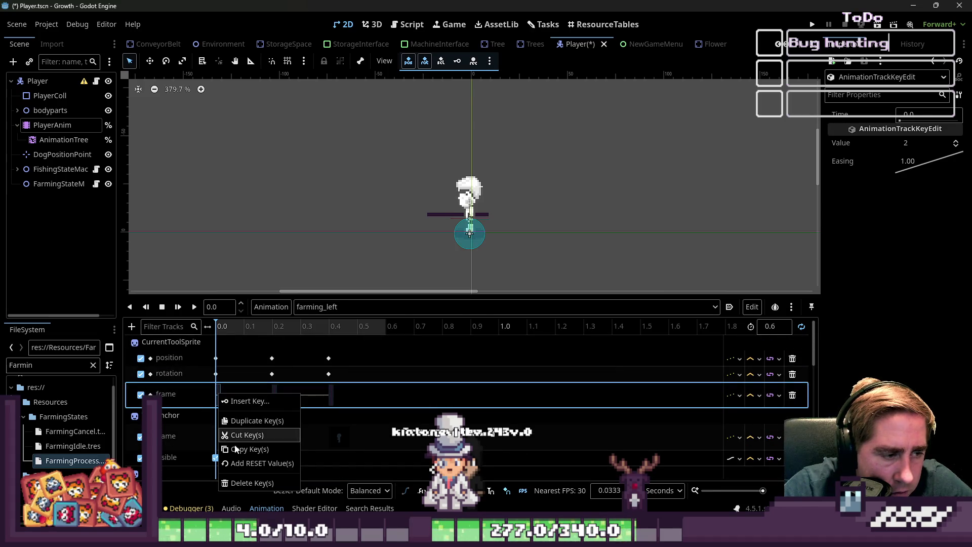
left_click(309, 418)
scroll(379, 421, "down", 3)
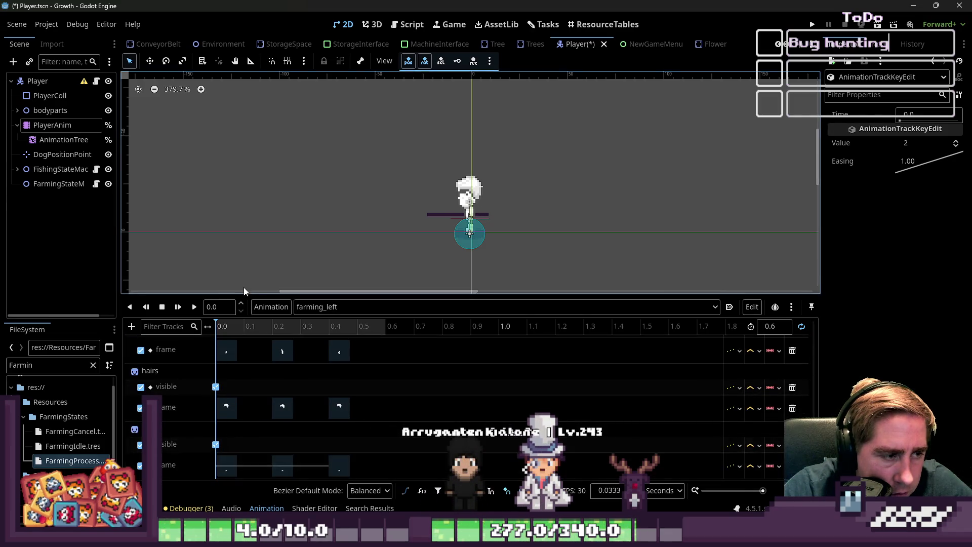
left_click_drag(456, 295, 440, 92)
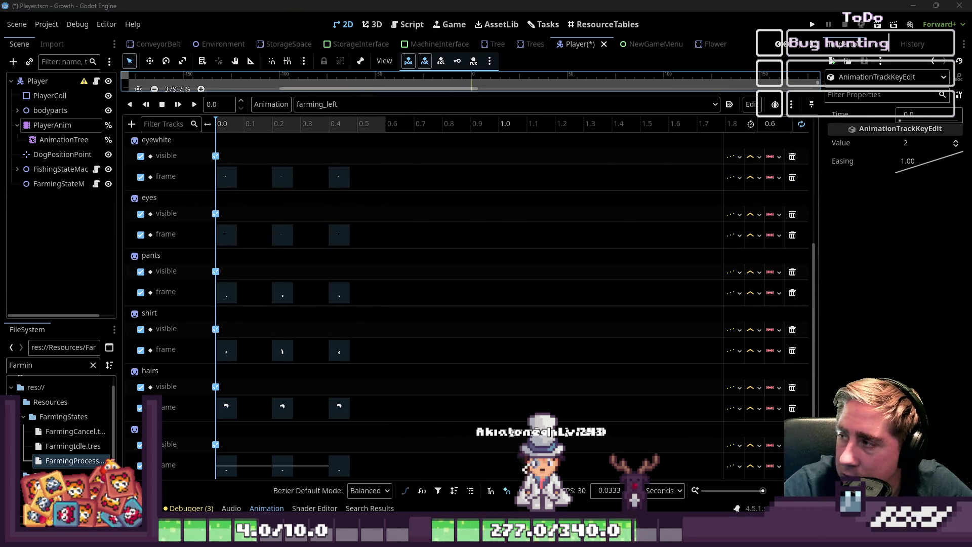
scroll(506, 301, "up", 2)
scroll(501, 296, "up", 1)
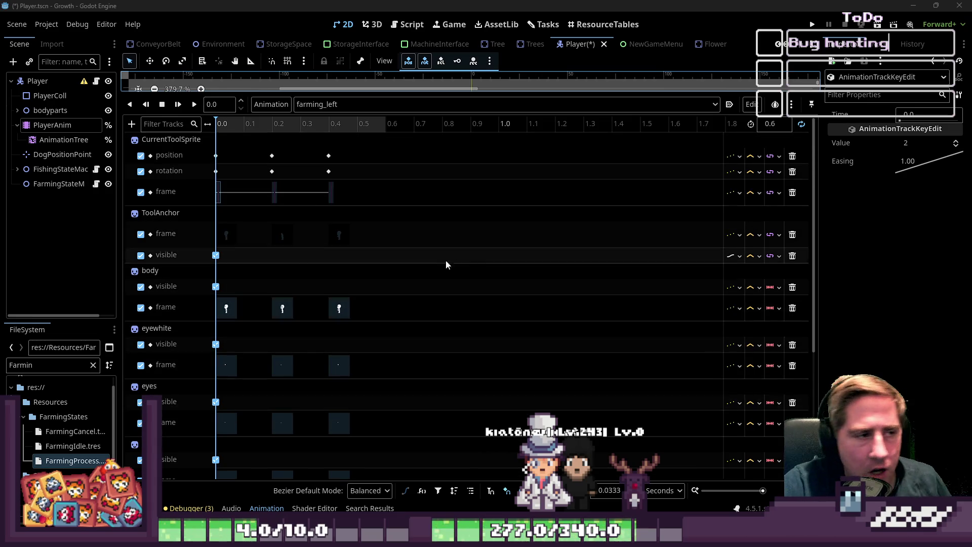
scroll(238, 354, "down", 2)
scroll(274, 354, "down", 6)
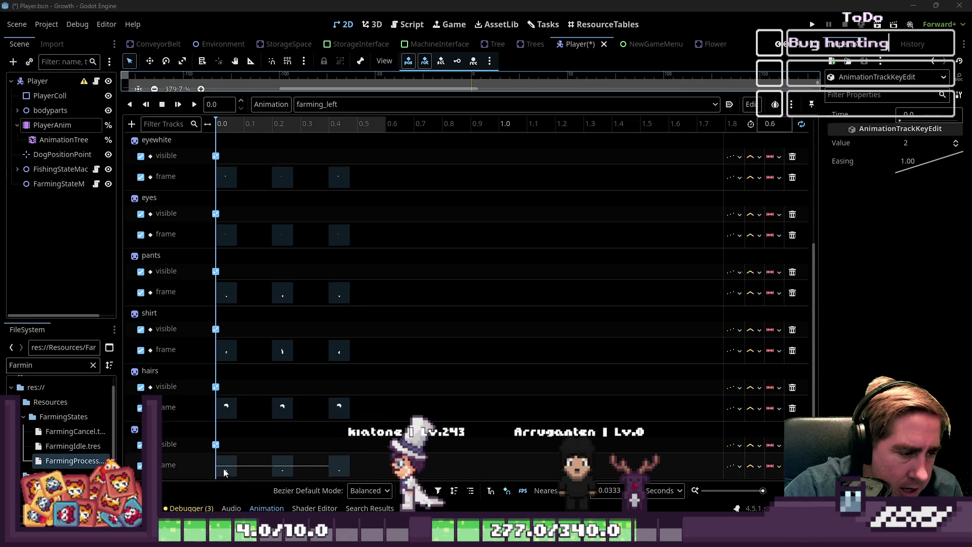
Delete the 0.0 s frame keys on the hairs, shirt, pants and eyes tracks
right_click(225, 472)
left_click(227, 407)
right_click(227, 409)
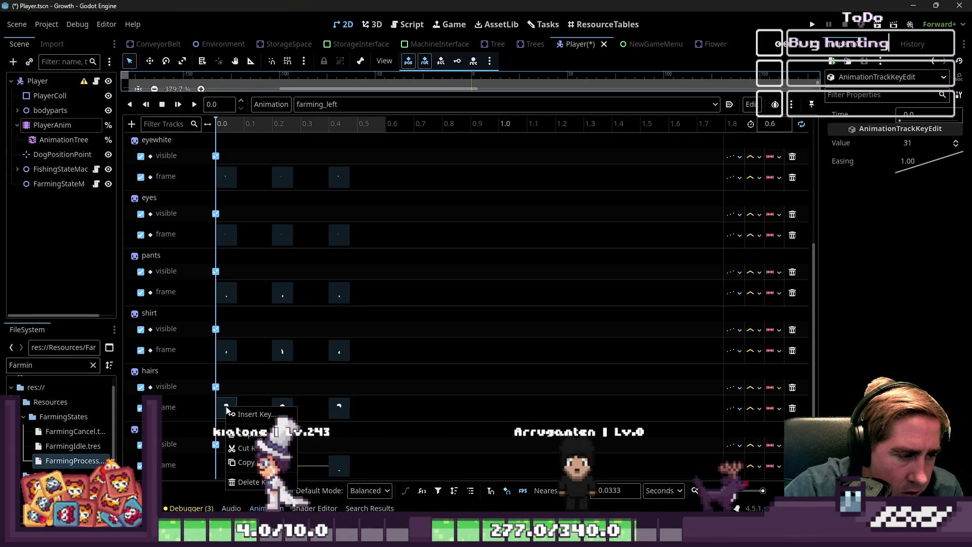
left_click(227, 350)
right_click(223, 352)
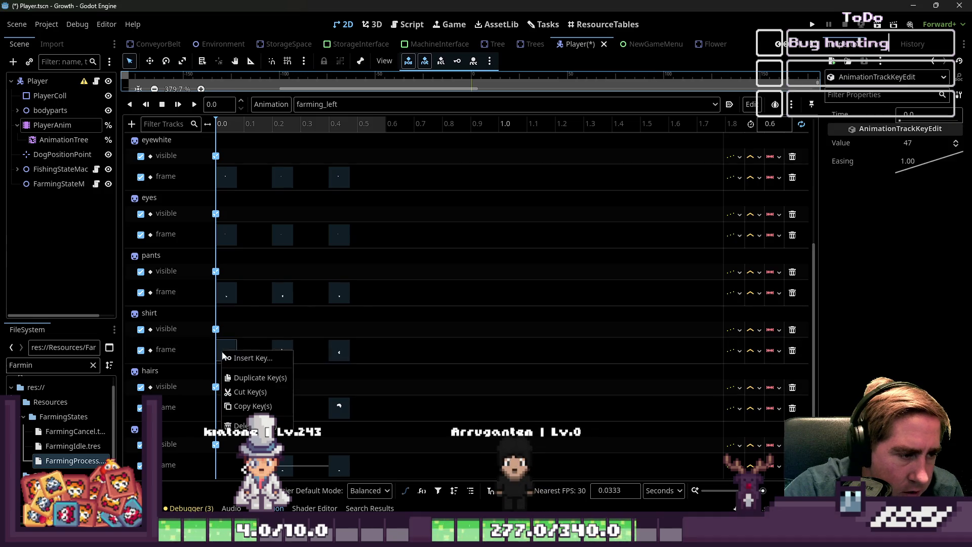
left_click(248, 425)
right_click(231, 293)
left_click(258, 371)
right_click(238, 247)
left_click(231, 235)
right_click(230, 233)
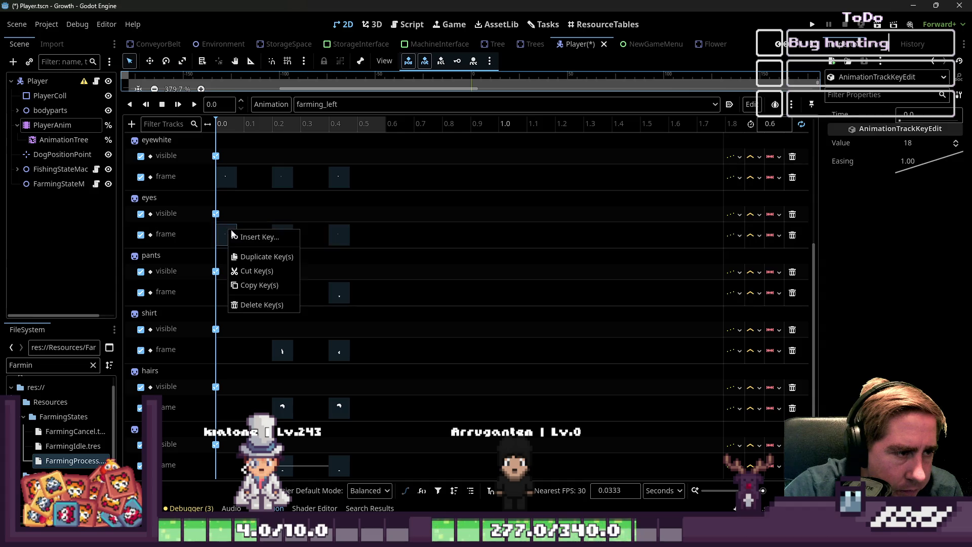
left_click(245, 298)
Delete the 0.0 s frame keys on the eyewhite and body tracks
scroll(245, 298, "up", 5)
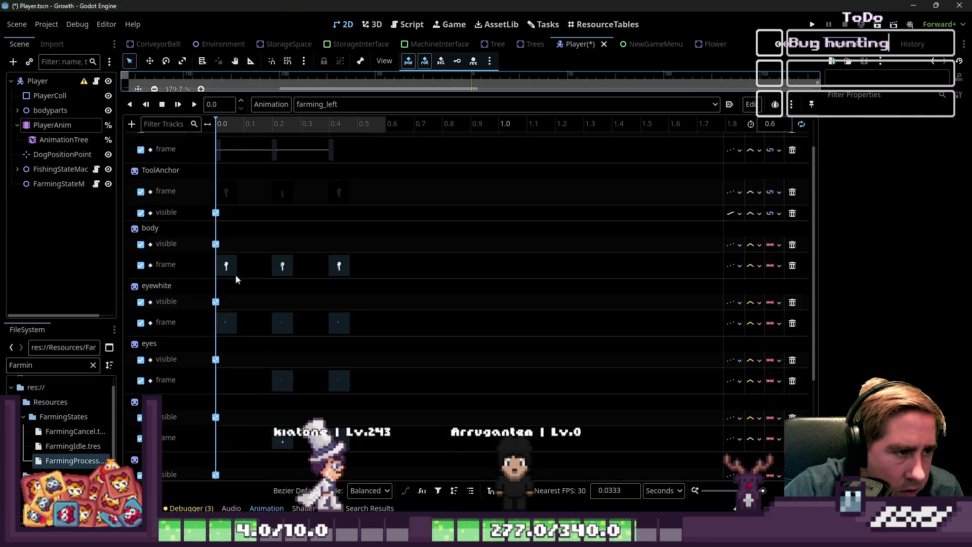
right_click(228, 338)
left_click(249, 420)
left_click(226, 281)
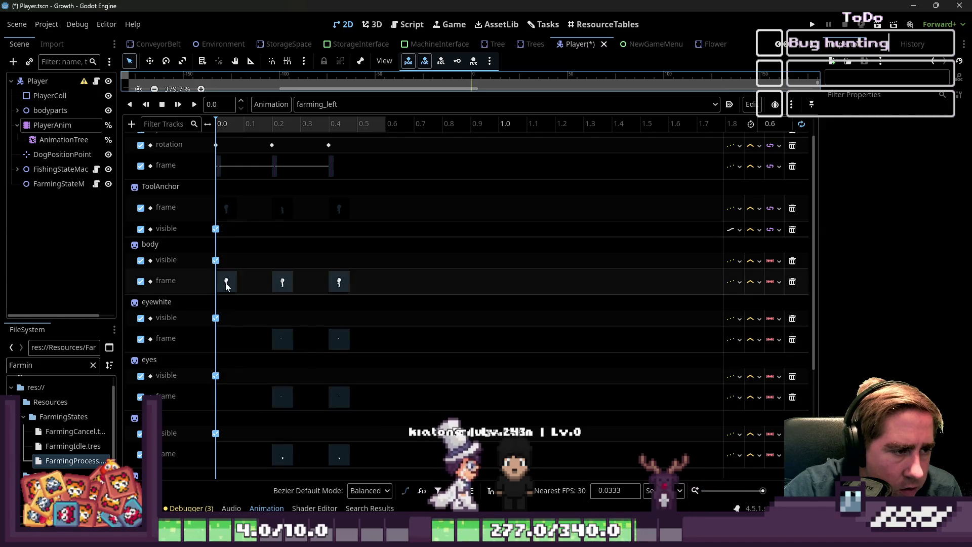
right_click(230, 287)
left_click(243, 372)
scroll(243, 372, "up", 1)
Delete the 0.0 s ToolAnchor frame key and CurrentToolSprite frame, rotation and position keys
right_click(226, 234)
left_click(240, 310)
left_click(219, 191)
right_click(219, 191)
left_click(254, 264)
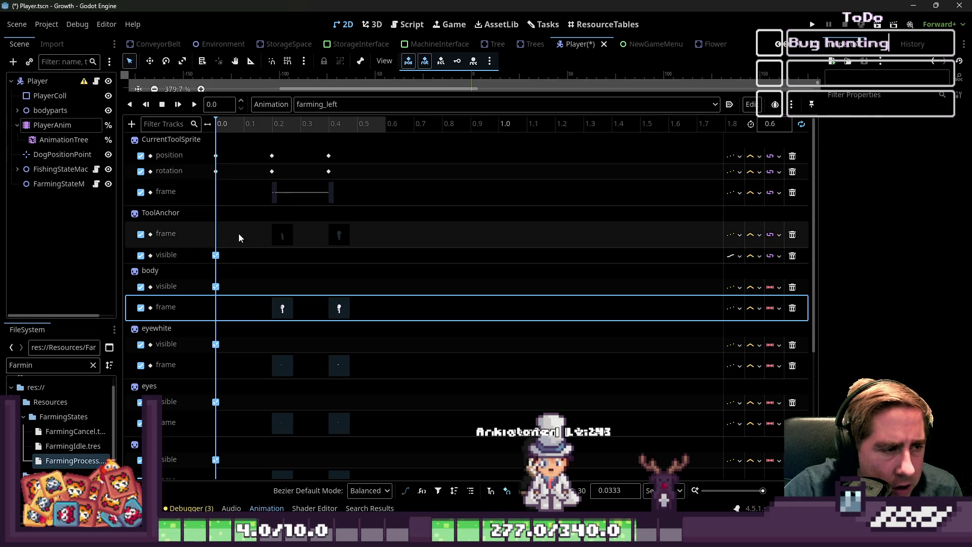
right_click(216, 172)
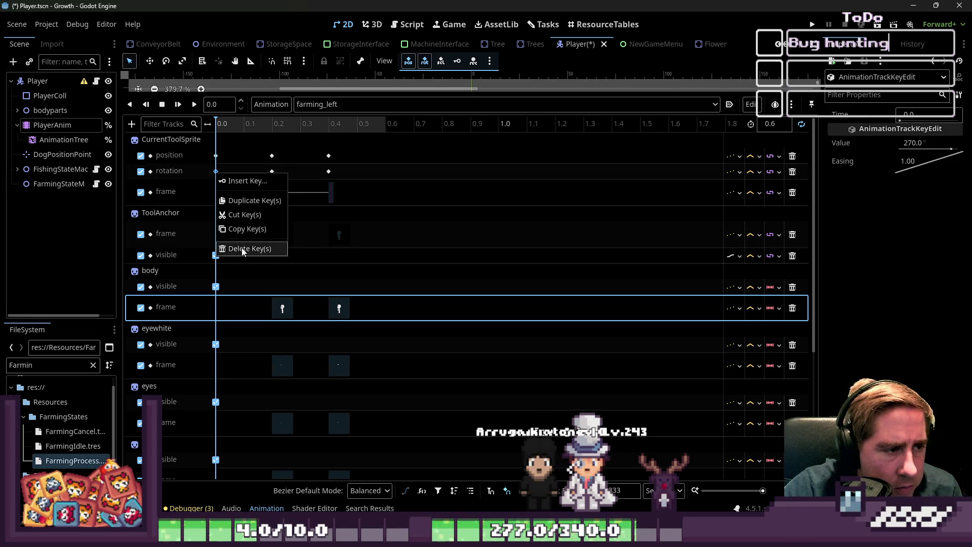
left_click(243, 249)
right_click(217, 159)
left_click(244, 233)
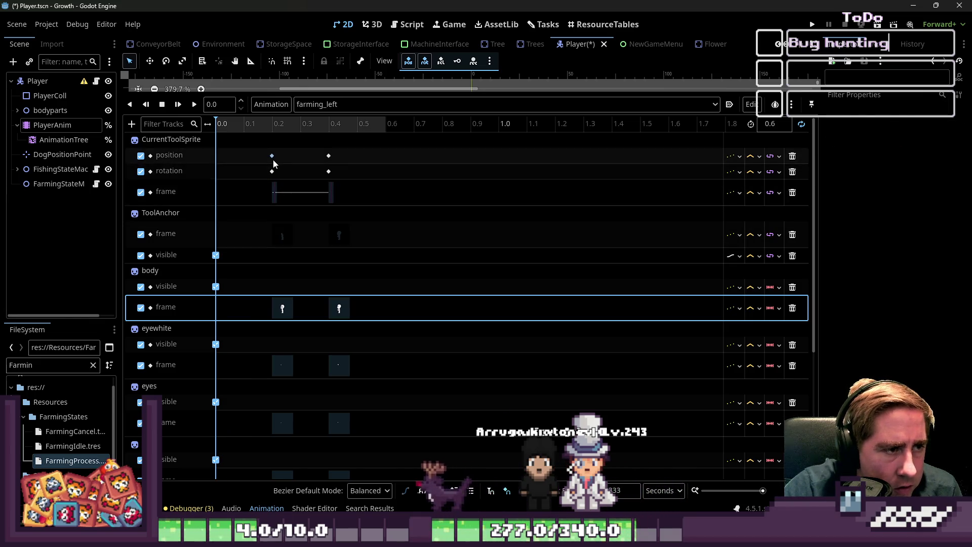
Move the CurrentToolSprite position, rotation and frame keys from 0.2 s to 0.0 s
left_click_drag(272, 159, 216, 158)
left_click_drag(273, 171, 205, 178)
left_click_drag(273, 193, 229, 198)
Box-select the 0.4 s keys on all tracks and shift them to 0.1 s
mouse_move(309, 149)
left_mouse_down()
mouse_move(343, 202)
mouse_move(356, 449)
mouse_move(354, 333)
left_mouse_up()
mouse_move(247, 221)
left_mouse_down()
mouse_move(261, 239)
mouse_move(289, 393)
mouse_move(303, 383)
mouse_move(282, 364)
mouse_move(274, 425)
mouse_move(220, 406)
left_mouse_up()
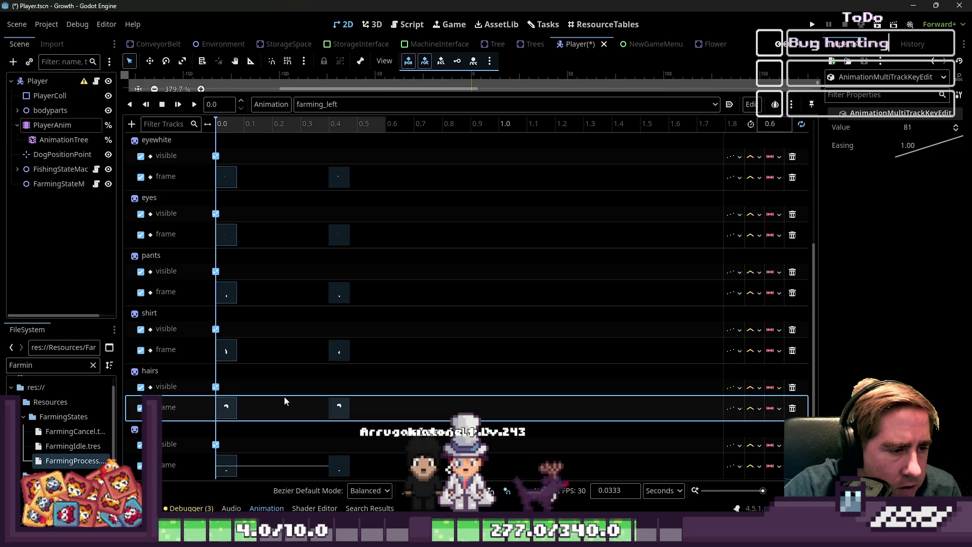
scroll(288, 394, "up", 5)
mouse_move(314, 155)
left_mouse_down()
mouse_move(364, 341)
mouse_move(434, 343)
mouse_move(391, 493)
left_mouse_up()
scroll(329, 189, "up", 5)
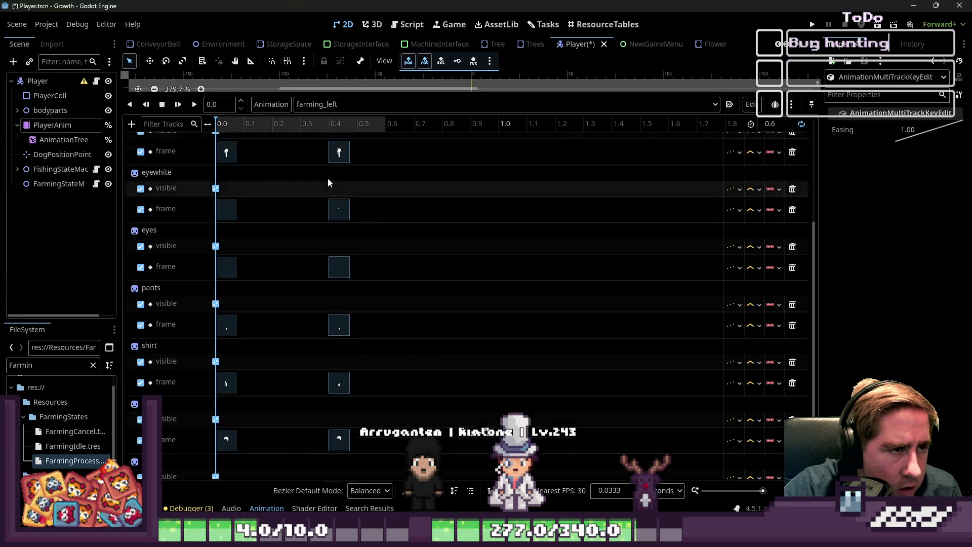
left_click(333, 193)
left_click_drag(333, 193, 244, 191)
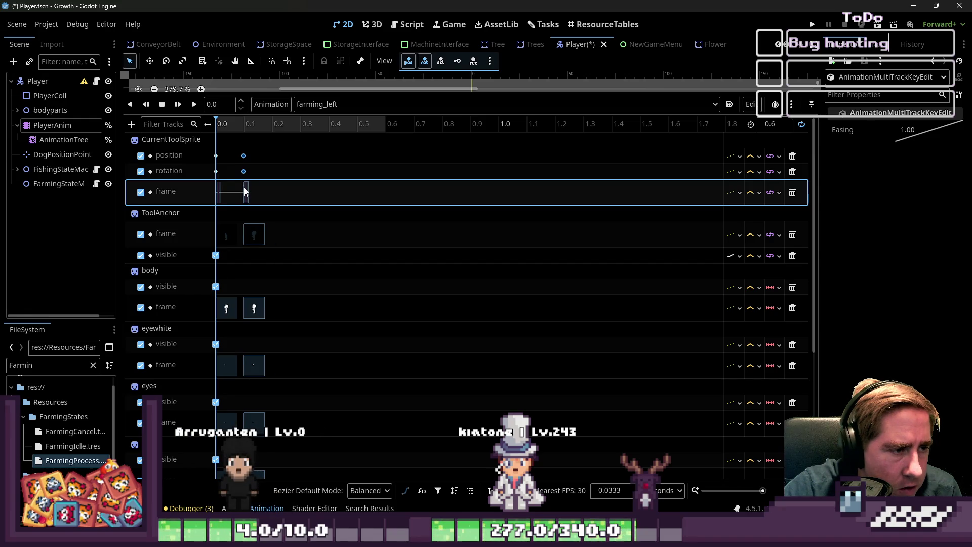
Select the two-key cycle across all tracks and place the playhead at 0.2 s
mouse_move(280, 150)
left_mouse_down()
mouse_move(187, 333)
mouse_move(201, 358)
mouse_move(202, 412)
left_mouse_up()
scroll(271, 375, "up", 5)
left_click(256, 161)
left_click(276, 124)
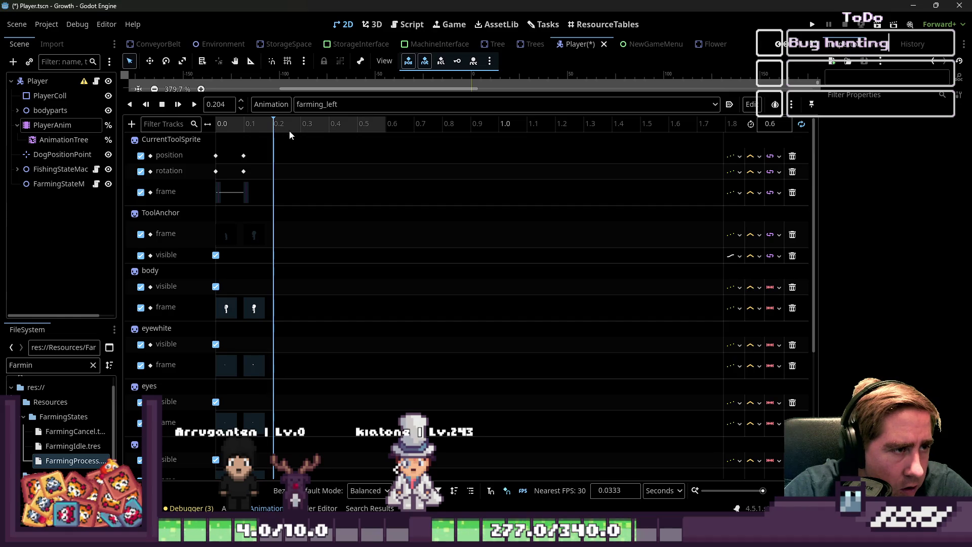
Paste the two-pose key cycle at 0.2 s and 0.4 s, aligning each copy
key("ctrl+v")
left_click_drag(281, 174, 269, 176)
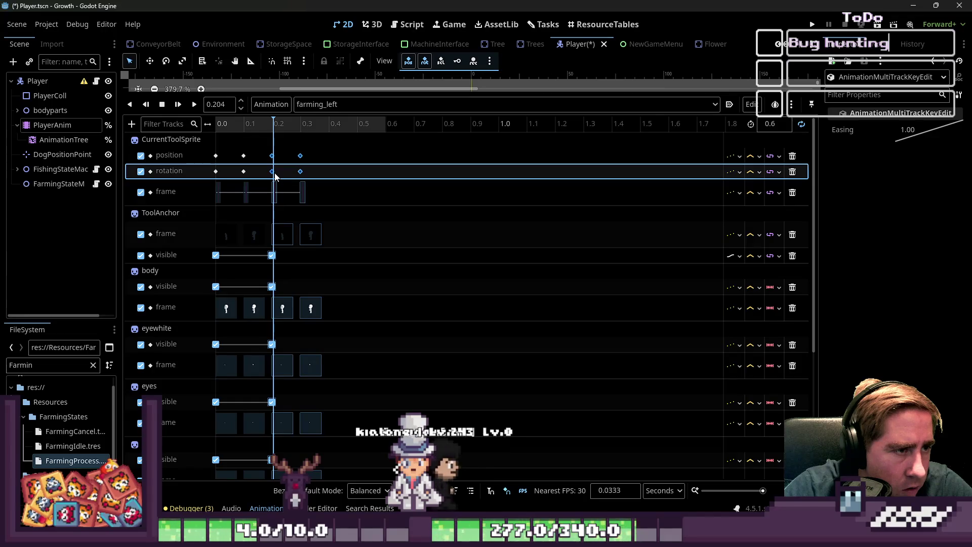
left_click(331, 127)
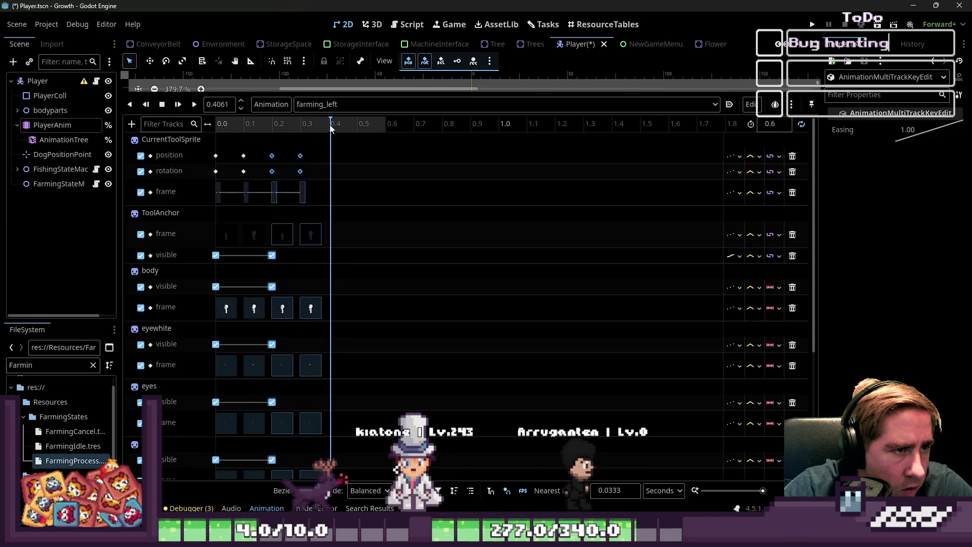
key("ctrl+v")
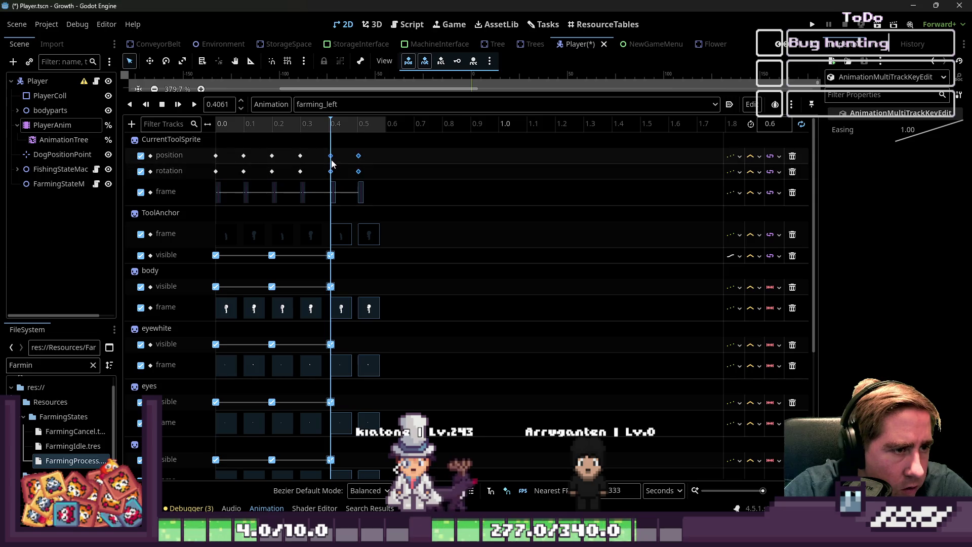
left_click_drag(332, 161, 329, 161)
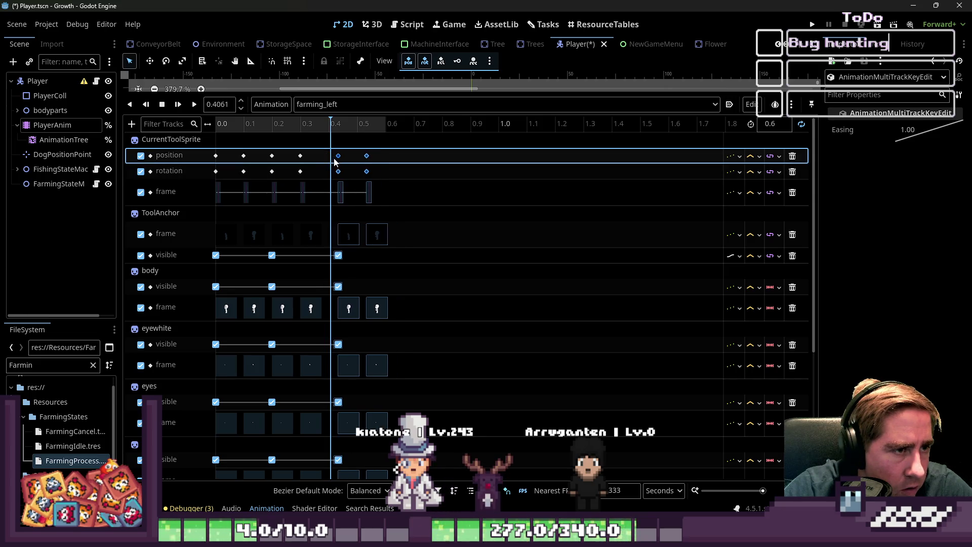
Set the animation length to 1.0 s and paste the cycle again at 0.6 s
left_click(779, 125)
type("1")
key("Return")
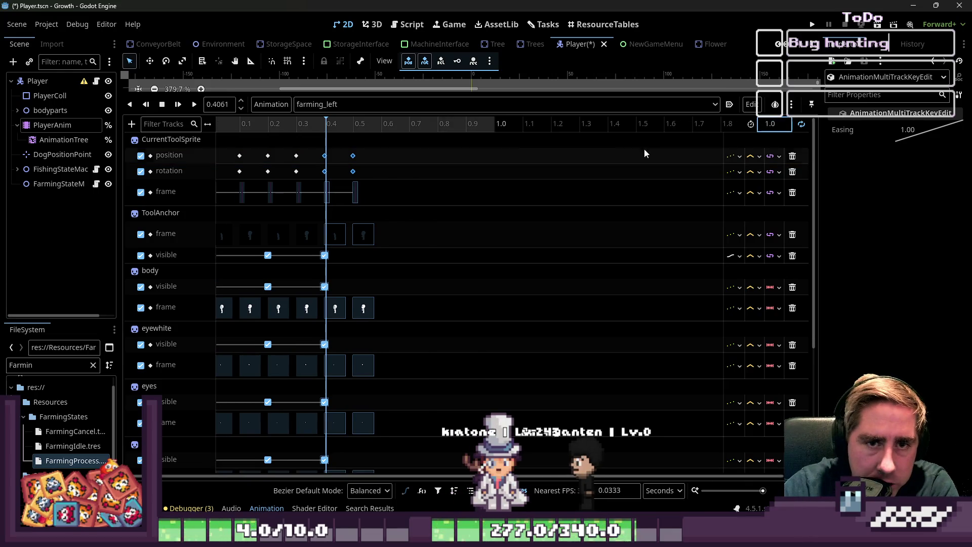
left_click(404, 166)
left_click(345, 124)
left_click(383, 125)
key("ctrl+v")
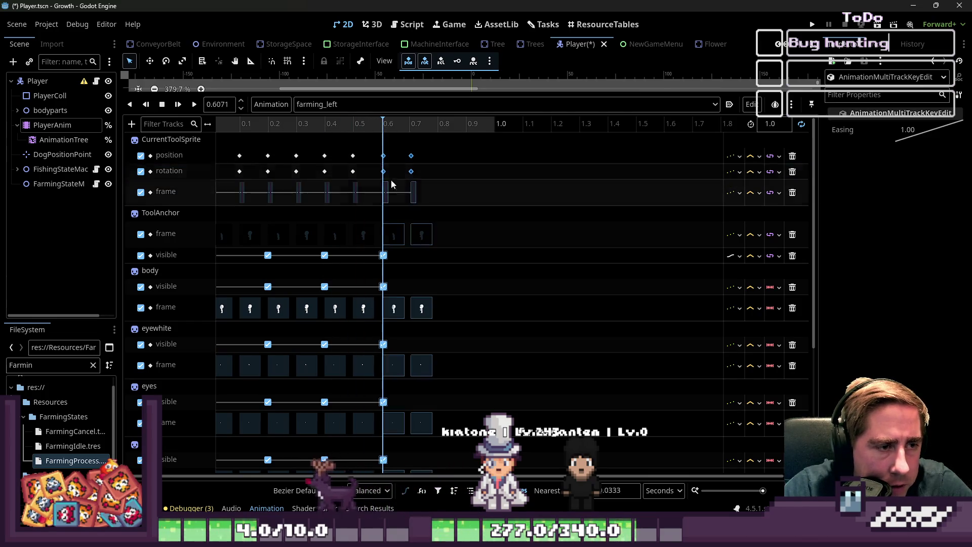
left_click_drag(391, 158, 382, 159)
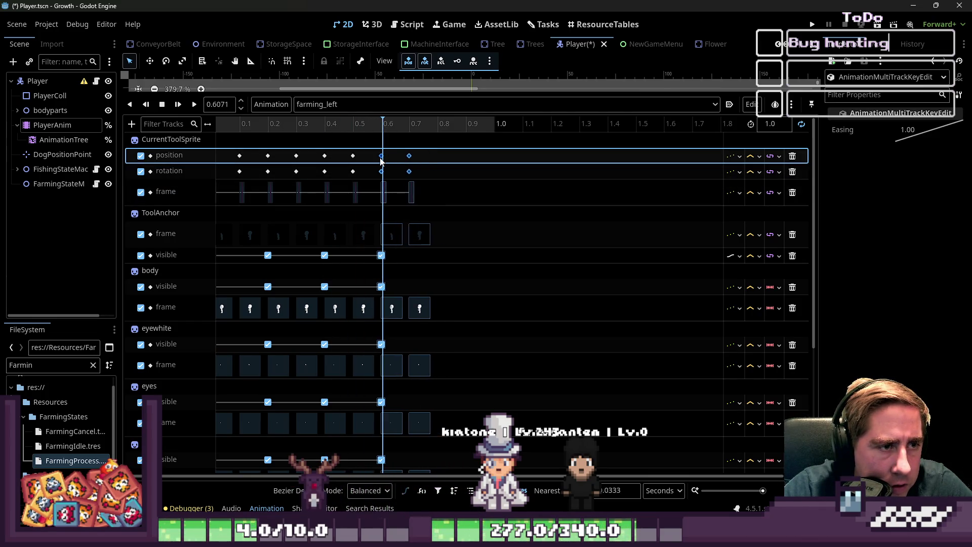
Paste the final cycle copy at 0.8 s, deselect it, and shrink the Animation panel
left_click(438, 124)
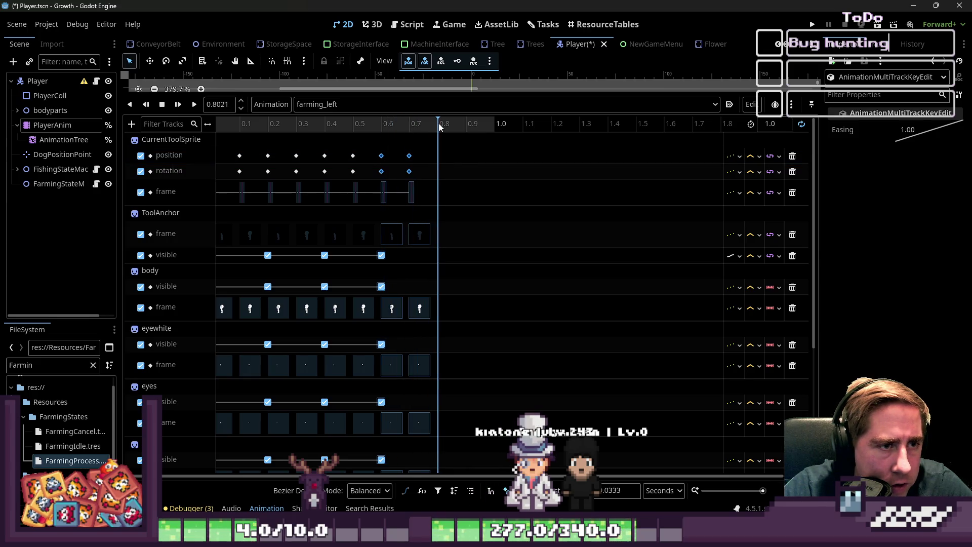
key("ctrl+v")
left_click_drag(440, 160, 438, 160)
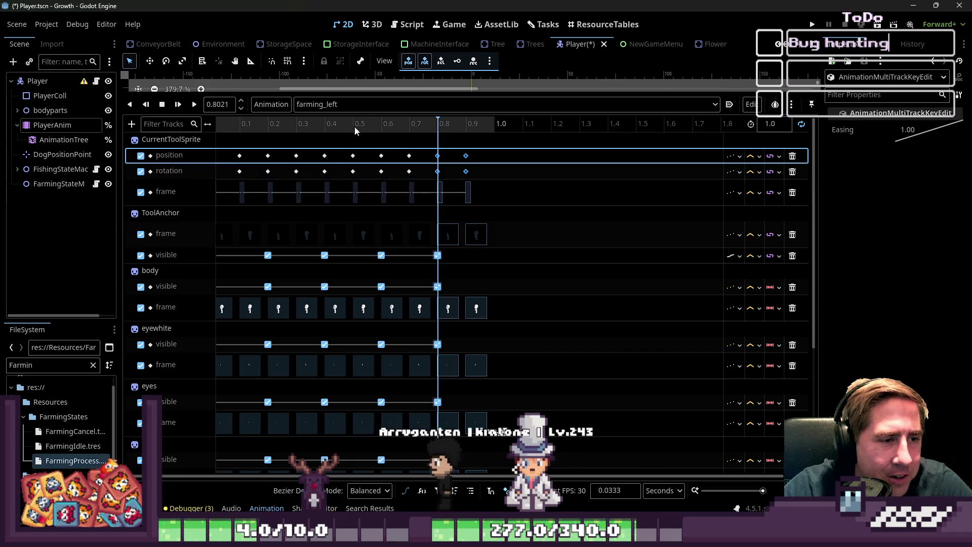
left_click(453, 146)
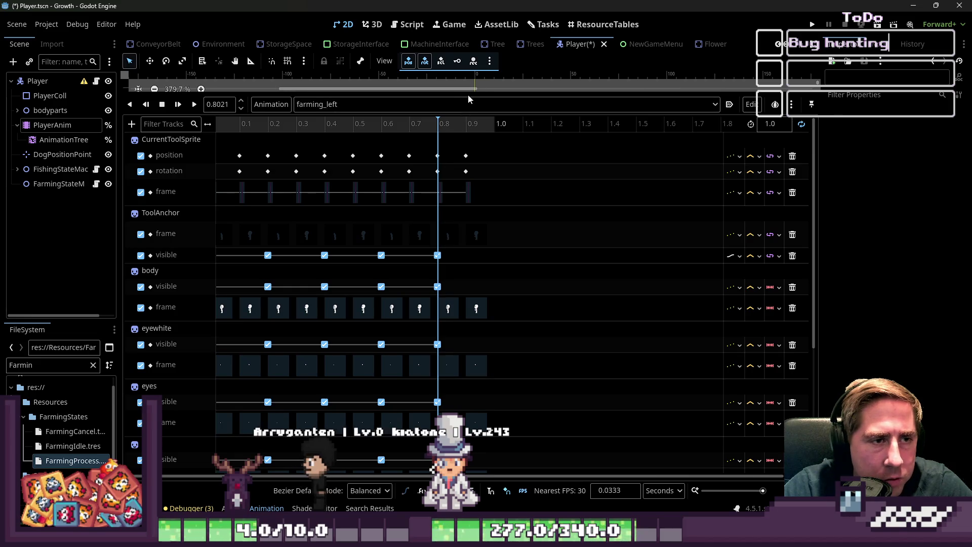
left_click_drag(469, 91, 453, 372)
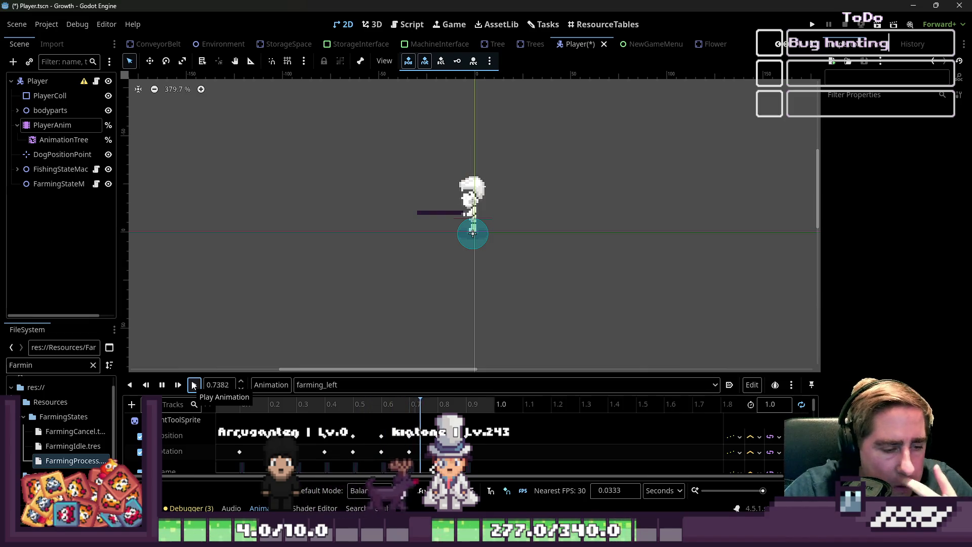
Replay farming_left from the start, zoom in on the player sprite, and expand bodyparts
left_click(194, 384)
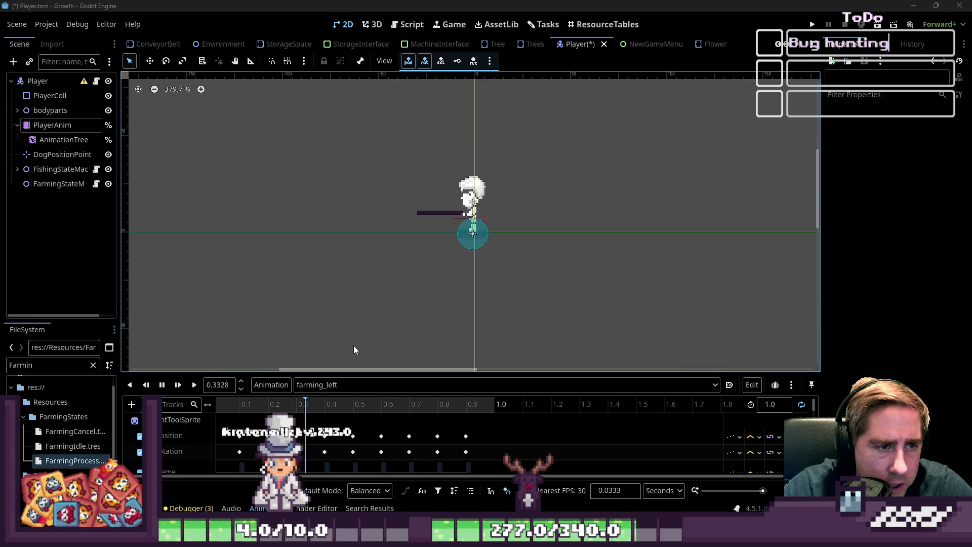
scroll(533, 171, "up", 5)
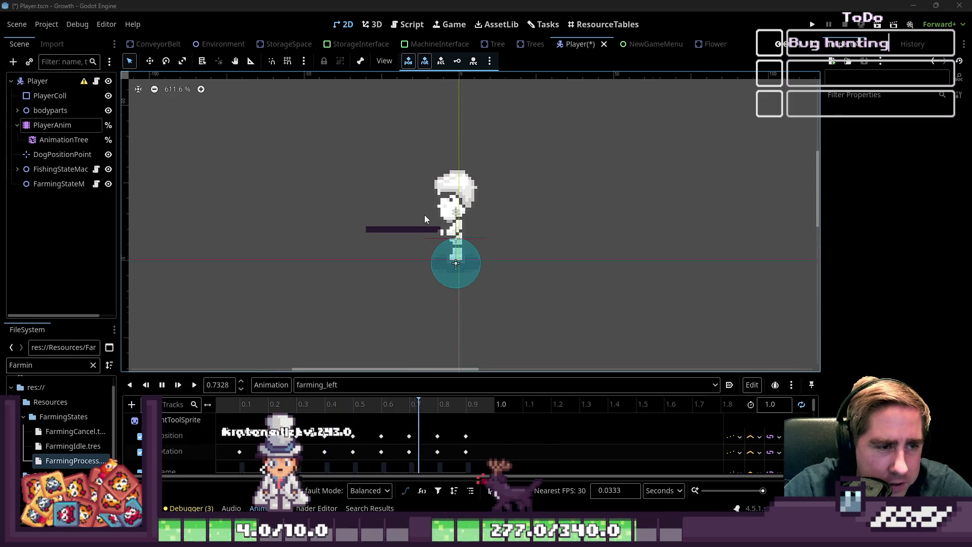
scroll(425, 218, "up", 3)
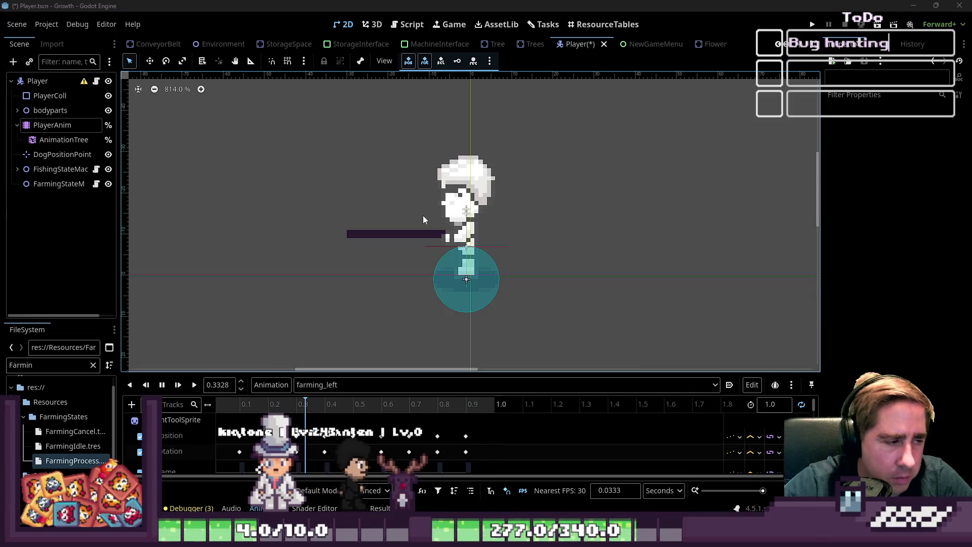
left_click(17, 110)
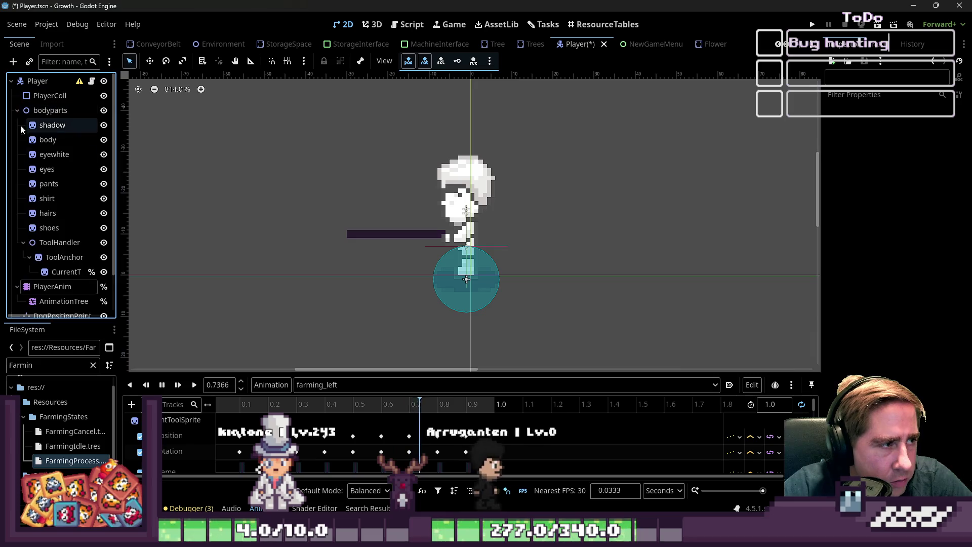
Search the FileSystem for 'picka' and assign pickaxe_sprite as CurrentToolSprite's texture
scroll(56, 203, "down", 2)
left_click(66, 229)
double_click(39, 364)
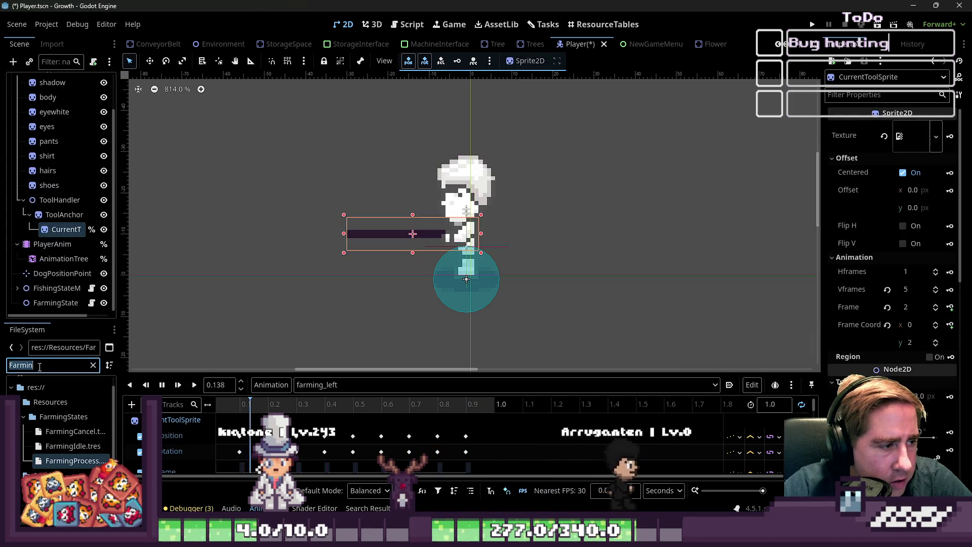
type("pick")
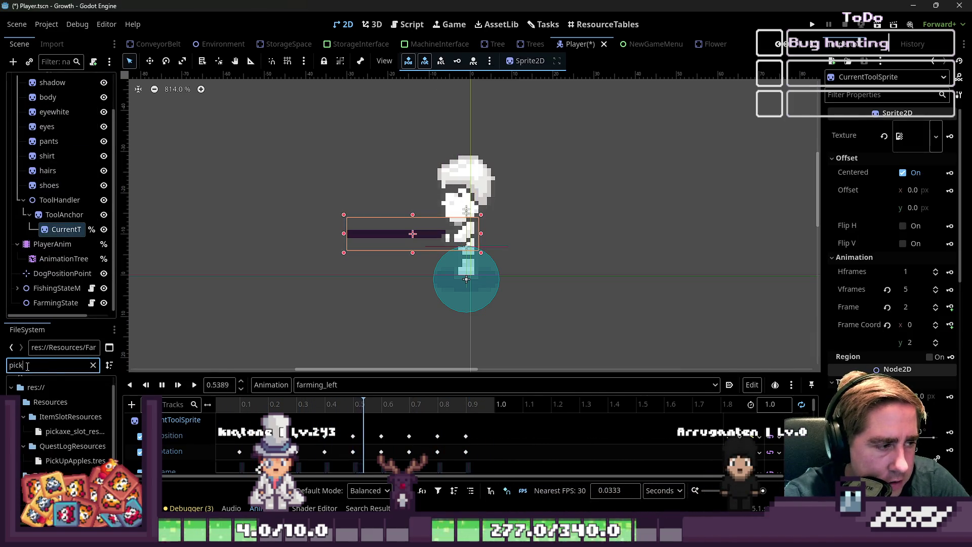
type("a")
mouse_move(66, 472)
left_mouse_down()
mouse_move(76, 277)
mouse_move(64, 229)
left_mouse_up()
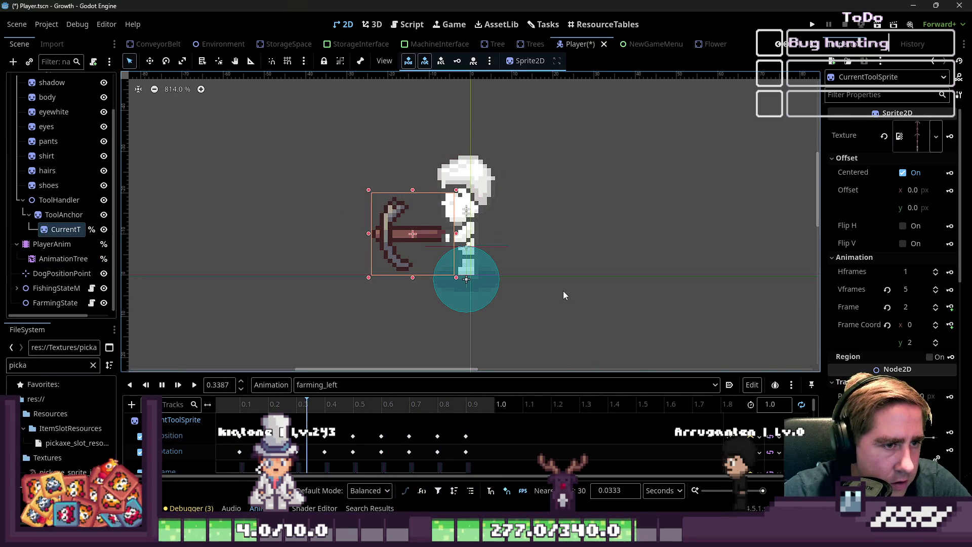
Zoom the canvas, jump the farming_left preview to mid-swing, and enlarge the Animation panel
scroll(435, 243, "down", 3)
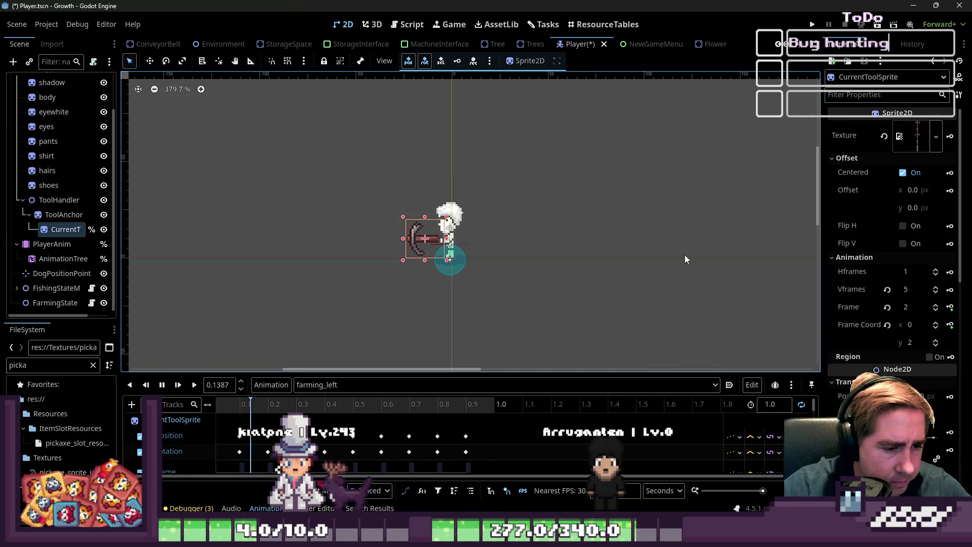
scroll(461, 194, "up", 5)
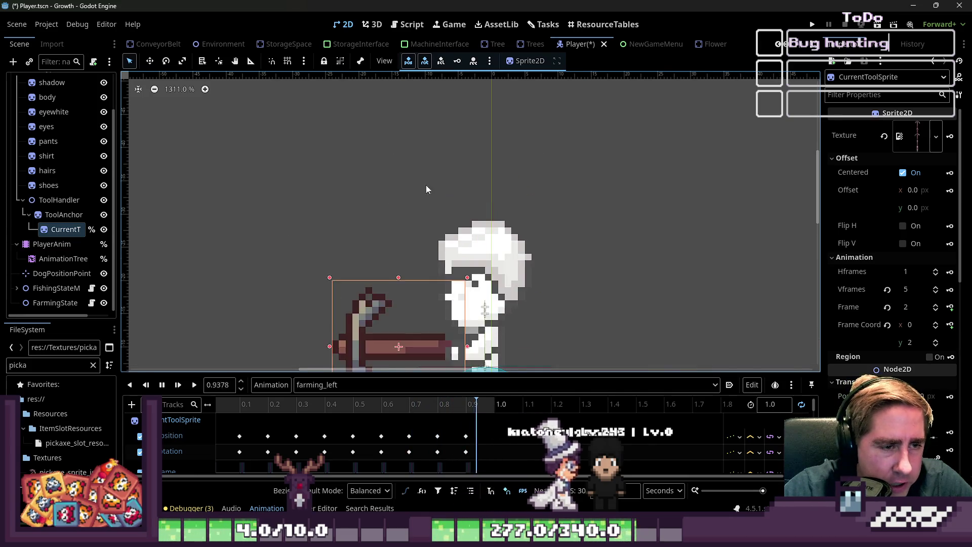
scroll(521, 178, "down", 3)
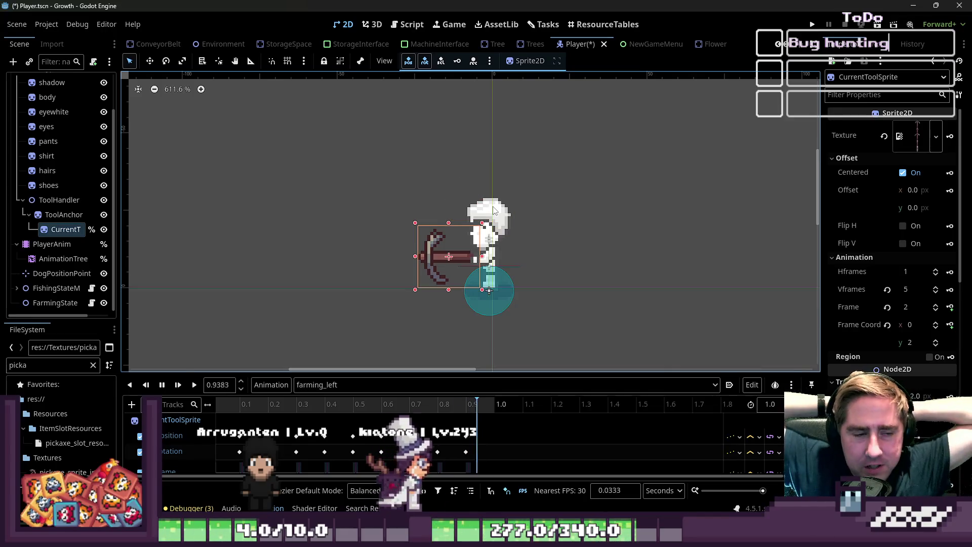
left_click(341, 403)
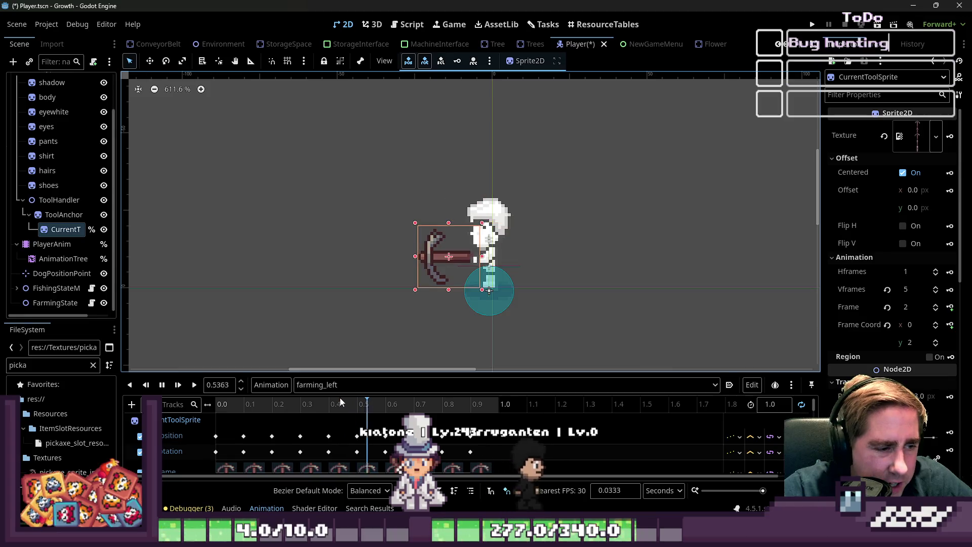
mouse_move(384, 374)
left_mouse_down()
mouse_move(395, 221)
mouse_move(354, 358)
mouse_move(336, 377)
mouse_move(340, 310)
left_mouse_up()
Load PlayerAnim's farming_down animation from the animation list and play it
left_click(340, 320)
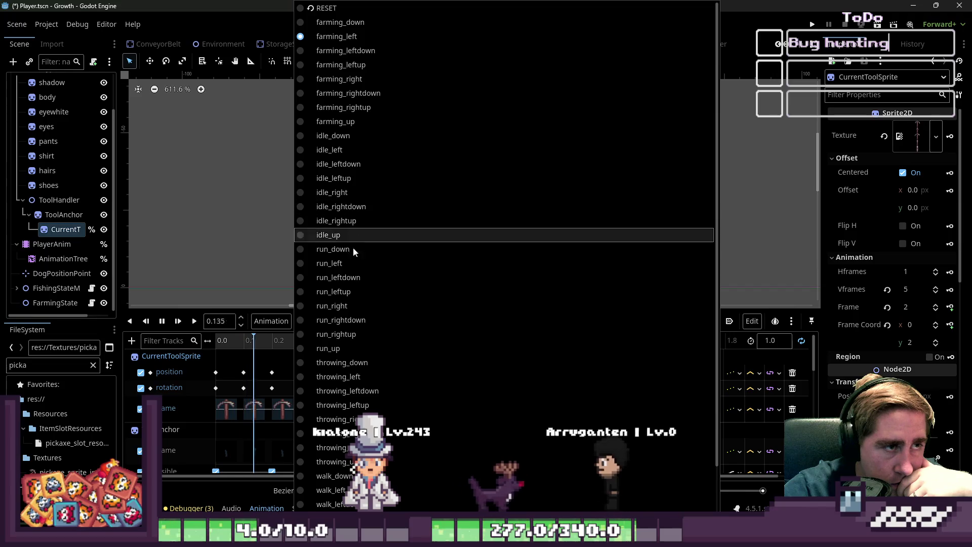
left_click(737, 329)
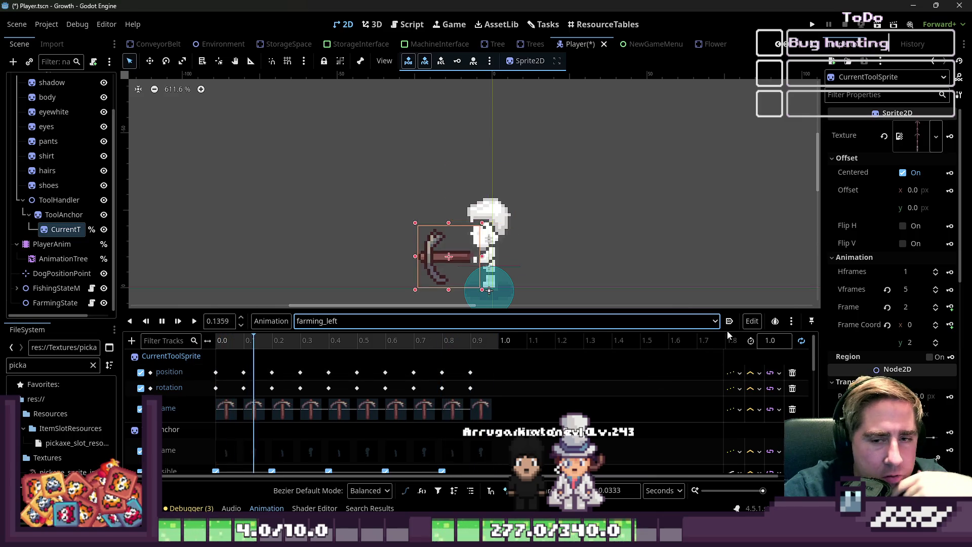
left_click(375, 323)
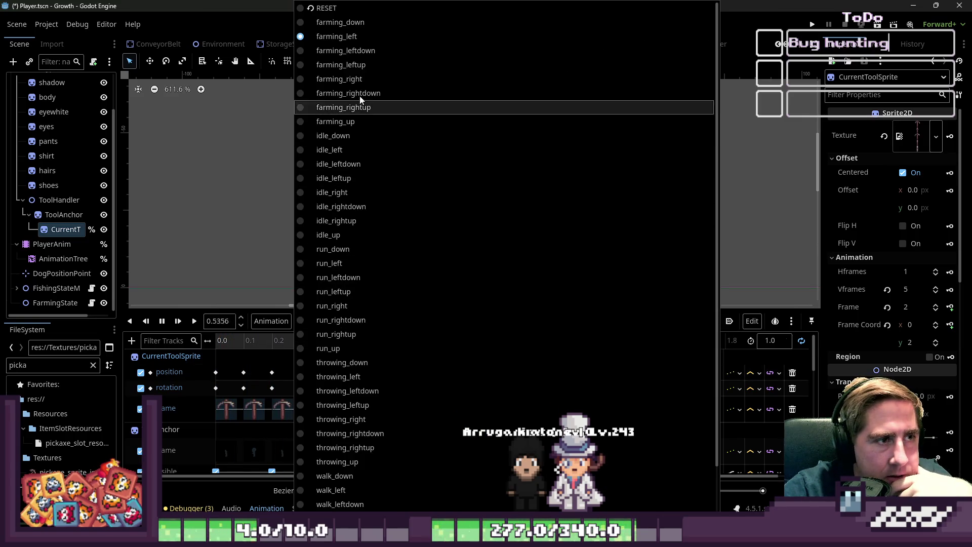
left_click(349, 35)
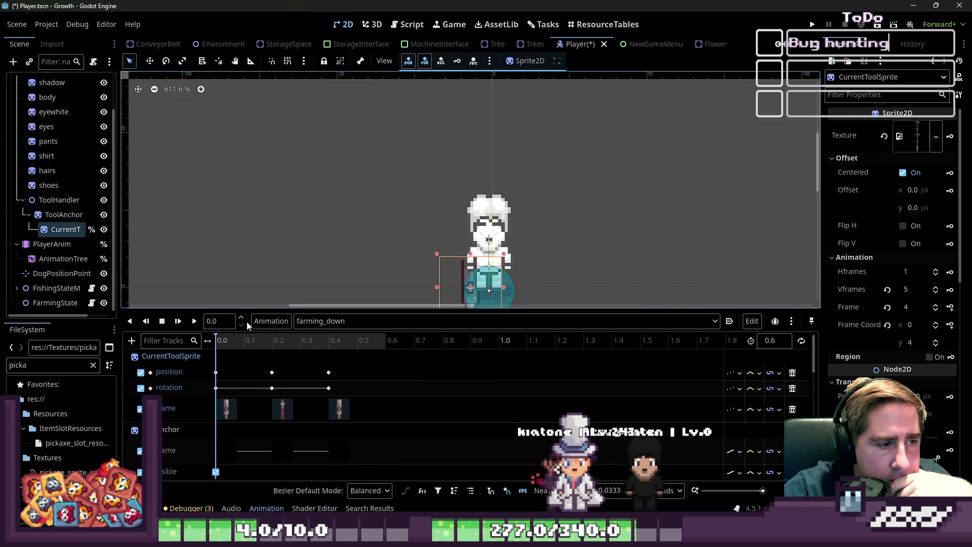
left_click(194, 322)
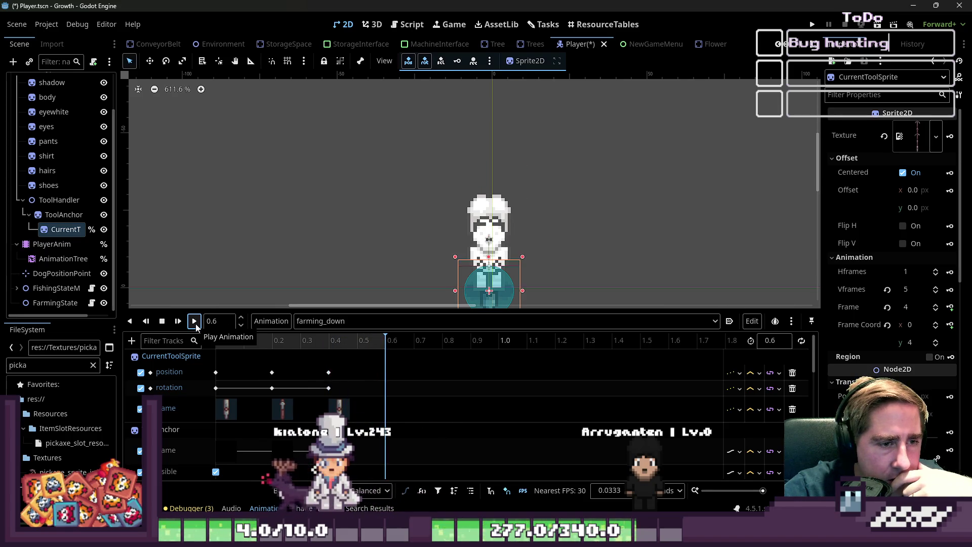
Try deleting the keys at the start of farming_down, then undo the deletion
scroll(427, 226, "up", 6)
scroll(434, 202, "down", 3)
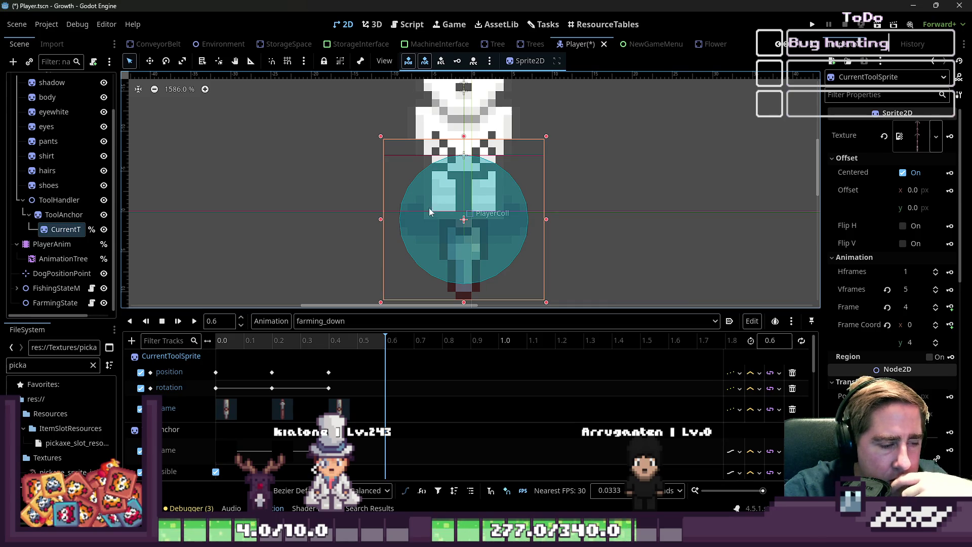
mouse_move(210, 415)
left_mouse_down()
mouse_move(232, 432)
mouse_move(224, 447)
left_mouse_up()
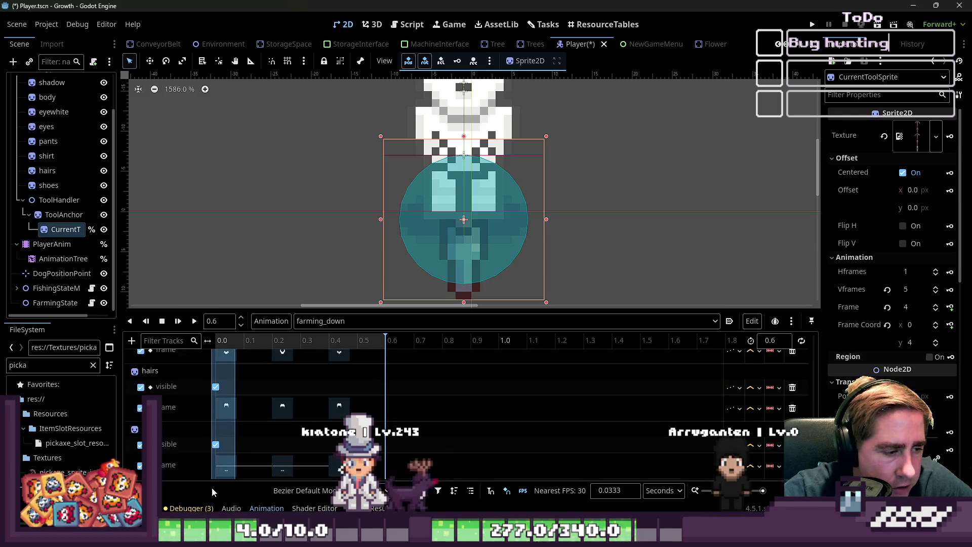
key("Delete")
key("ctrl+z")
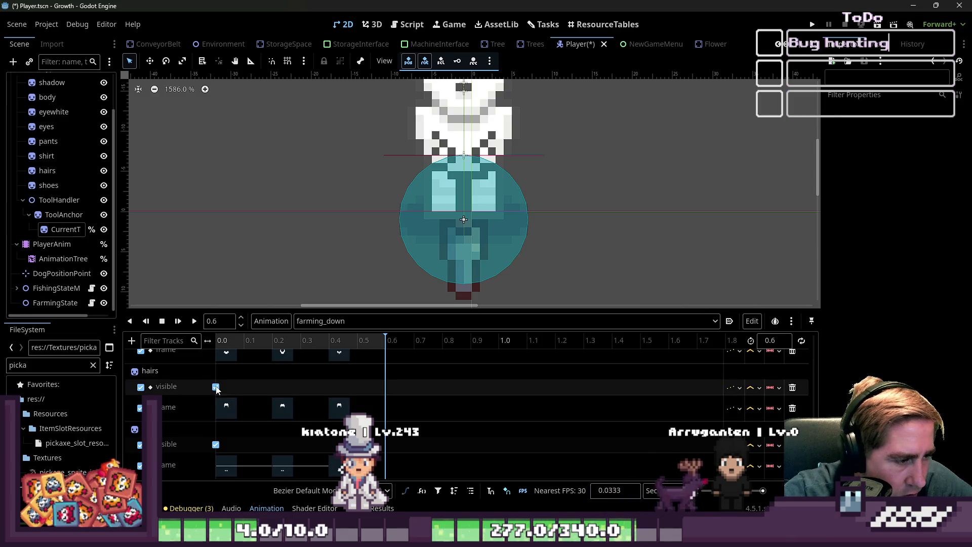
Delete the CurrentToolSprite frame, position and rotation keys at 0.0 s
scroll(218, 395, "up", 8)
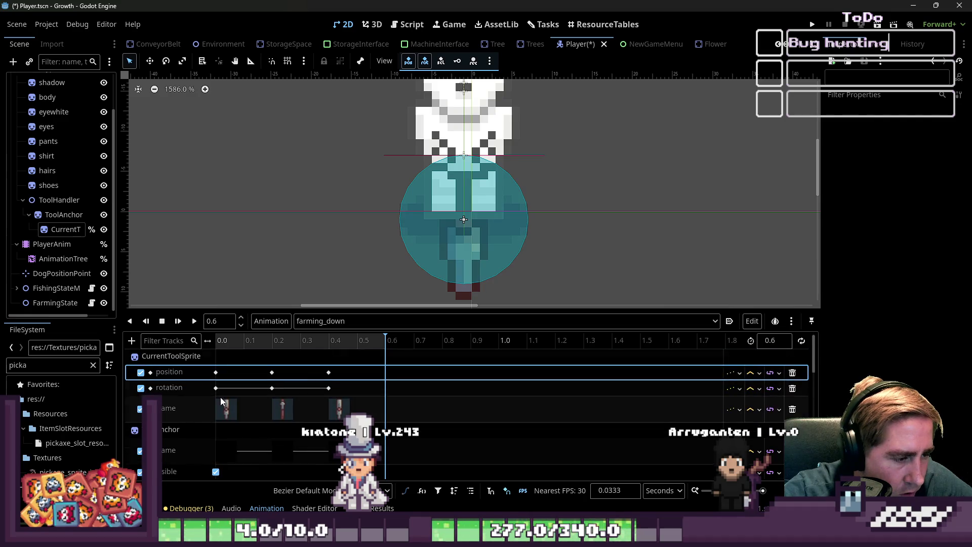
scroll(220, 396, "down", 2)
scroll(220, 397, "down", 2)
scroll(220, 397, "down", 5)
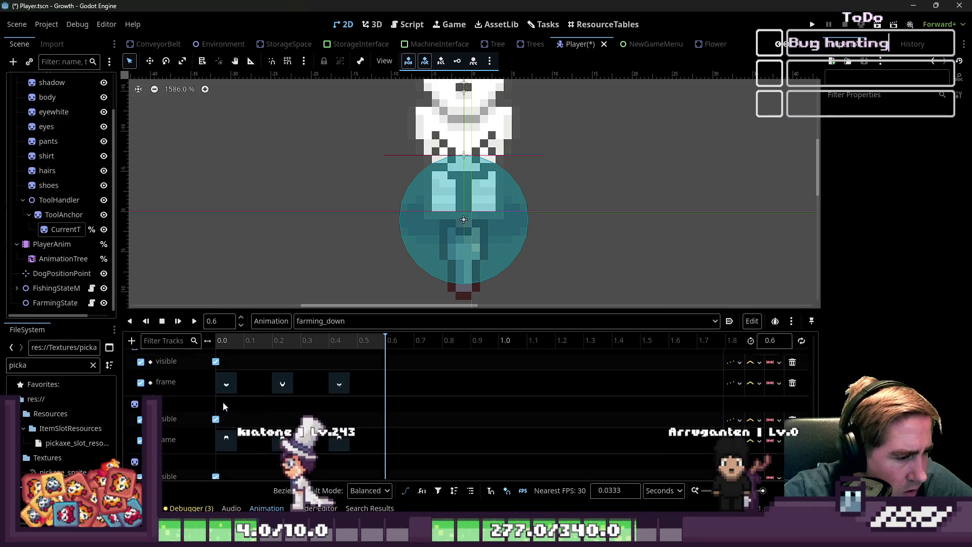
scroll(238, 401, "up", 5)
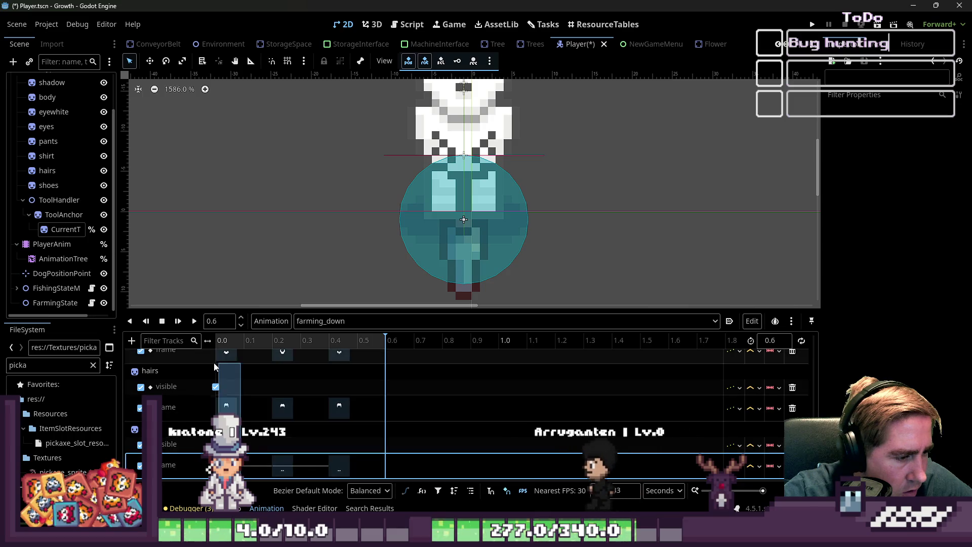
scroll(238, 402, "up", 4)
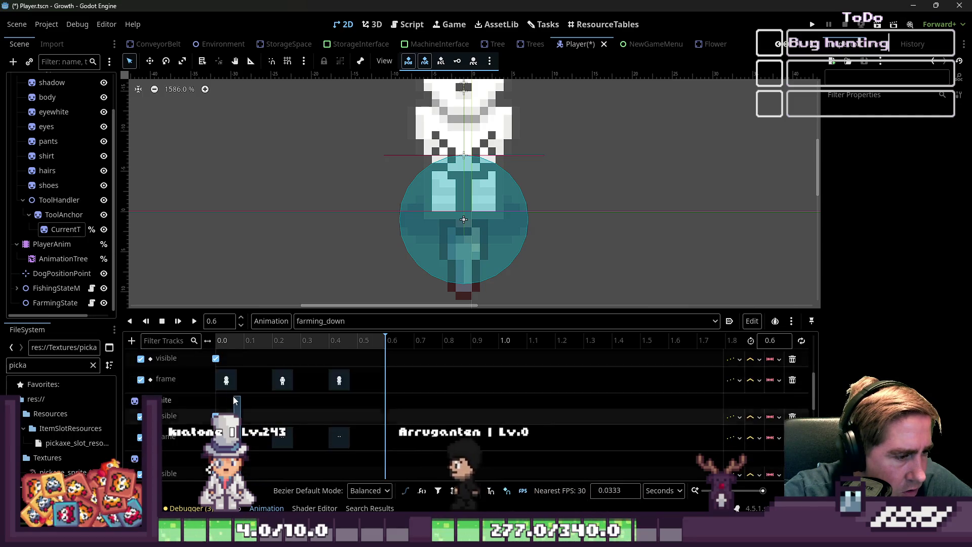
scroll(232, 397, "up", 3)
left_click(232, 408)
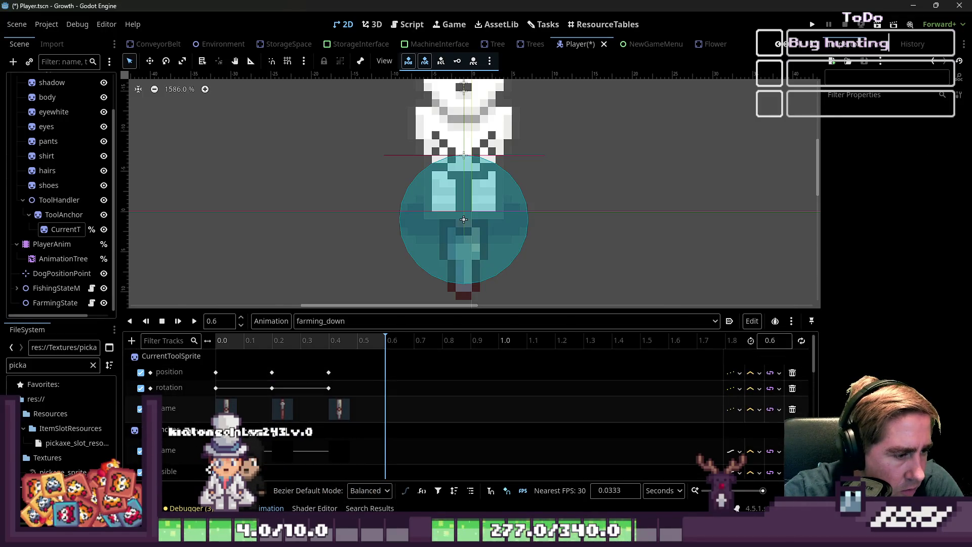
key("Delete")
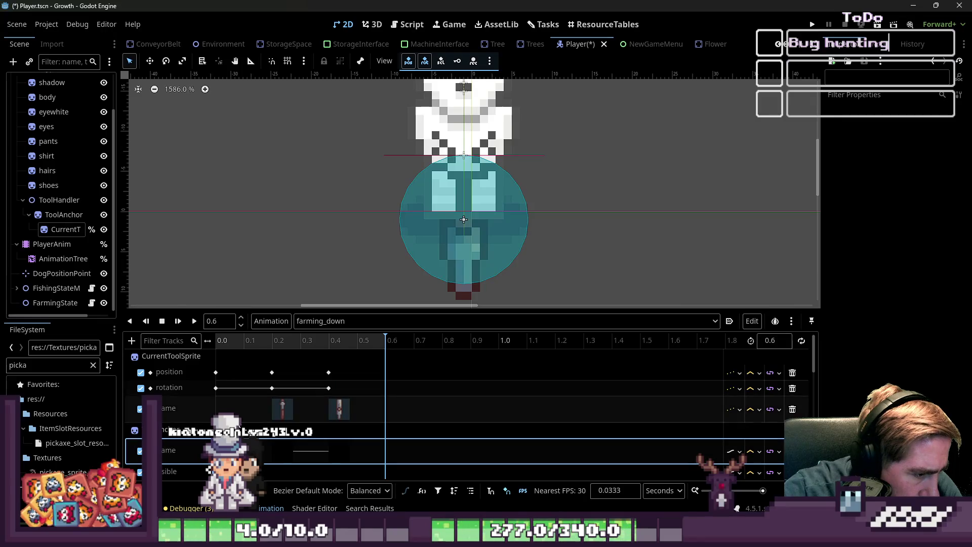
left_click_drag(222, 374, 208, 394)
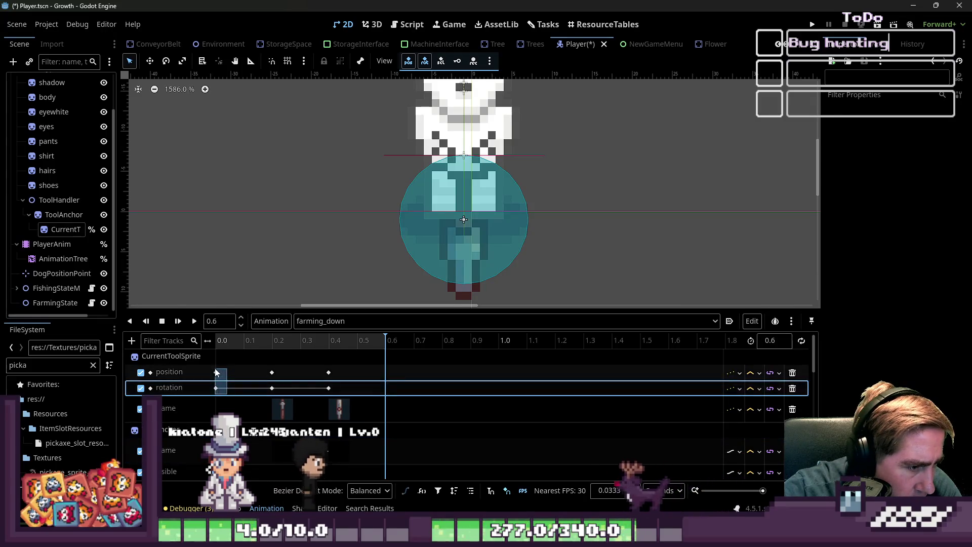
key("Delete")
Box-select the remaining keys from 0.1 to 0.4 s and drag them earlier toward 0.0
mouse_move(252, 373)
left_mouse_down()
mouse_move(293, 428)
mouse_move(332, 431)
mouse_move(381, 464)
mouse_move(374, 479)
left_mouse_up()
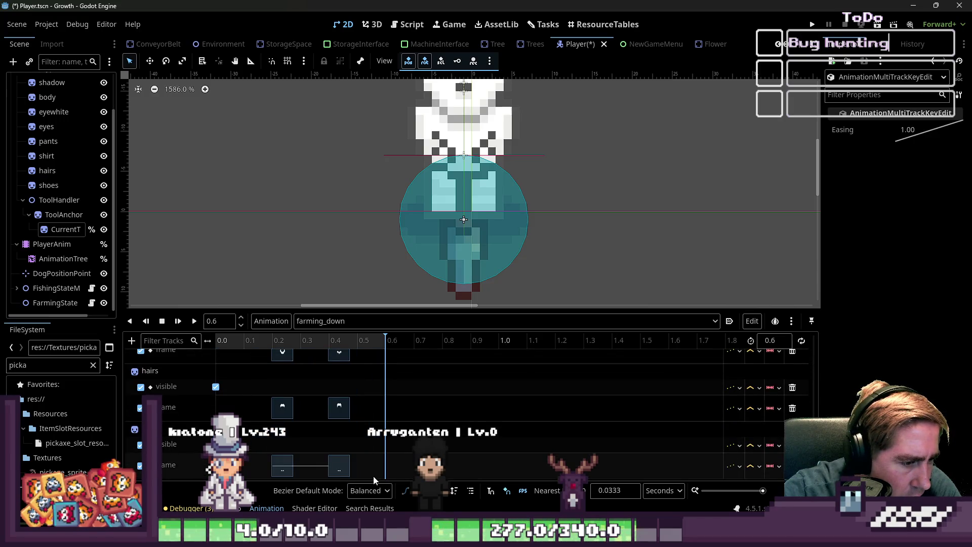
left_click_drag(276, 461, 256, 462)
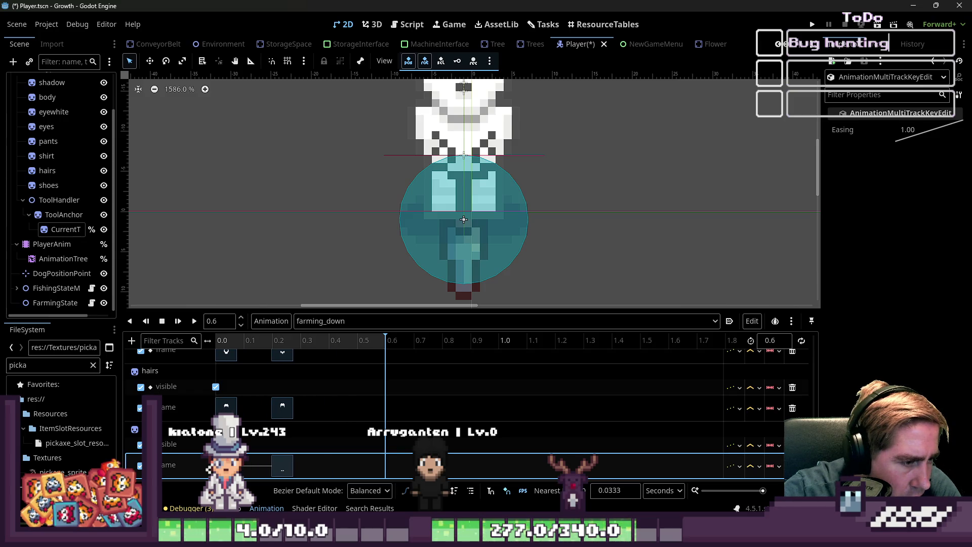
mouse_move(336, 429)
left_mouse_down()
mouse_move(281, 364)
mouse_move(289, 375)
mouse_move(245, 375)
left_mouse_up()
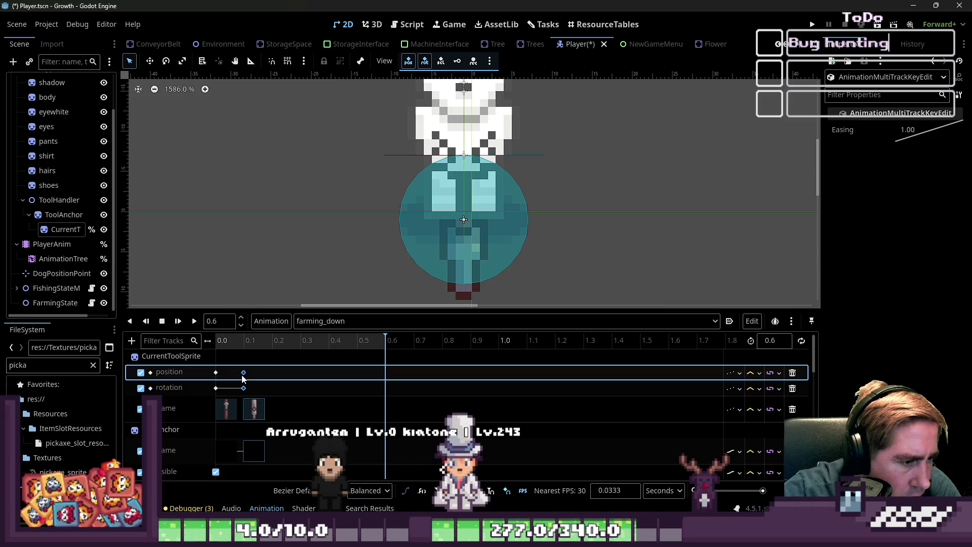
key("ctrl+a")
key("Escape")
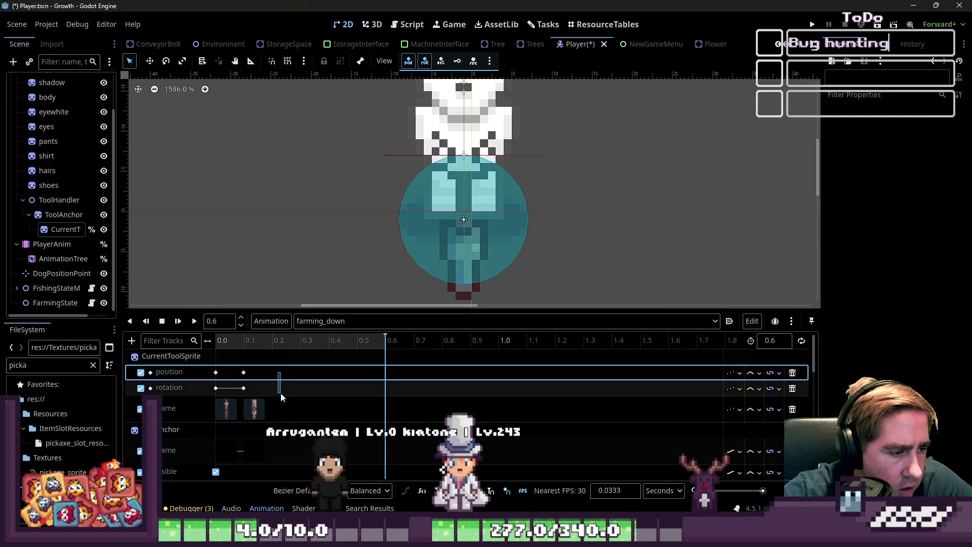
mouse_move(283, 373)
left_mouse_down()
mouse_move(238, 405)
mouse_move(201, 509)
mouse_move(210, 506)
left_mouse_up()
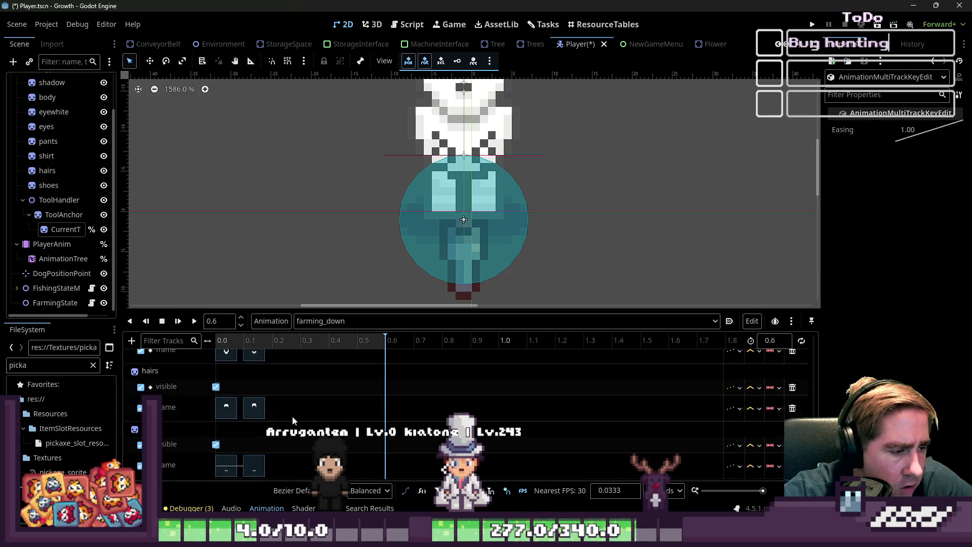
Duplicate the selected keys, then delete and restore the shirt visible key at 0.2 s
scroll(274, 354, "up", 2)
key("ctrl+d")
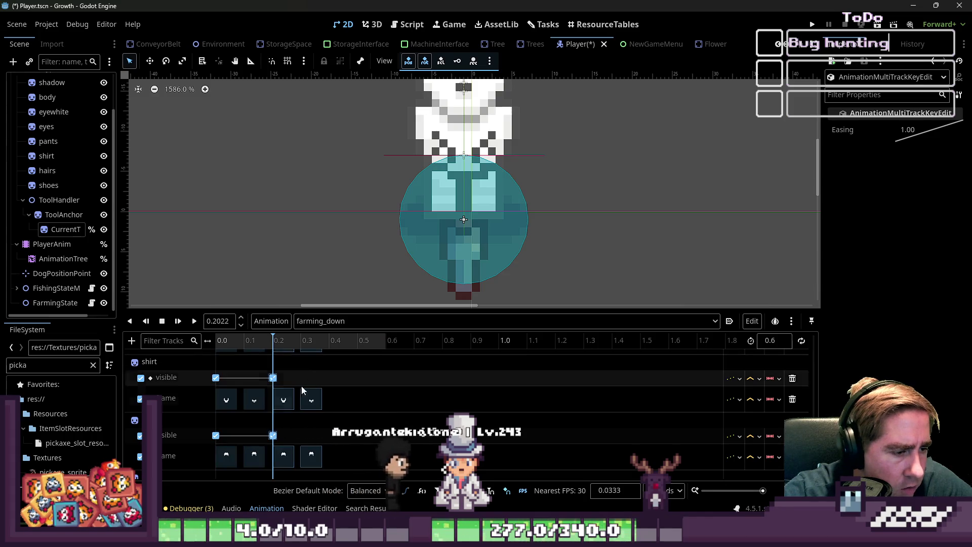
scroll(287, 401, "up", 1)
left_click(273, 452)
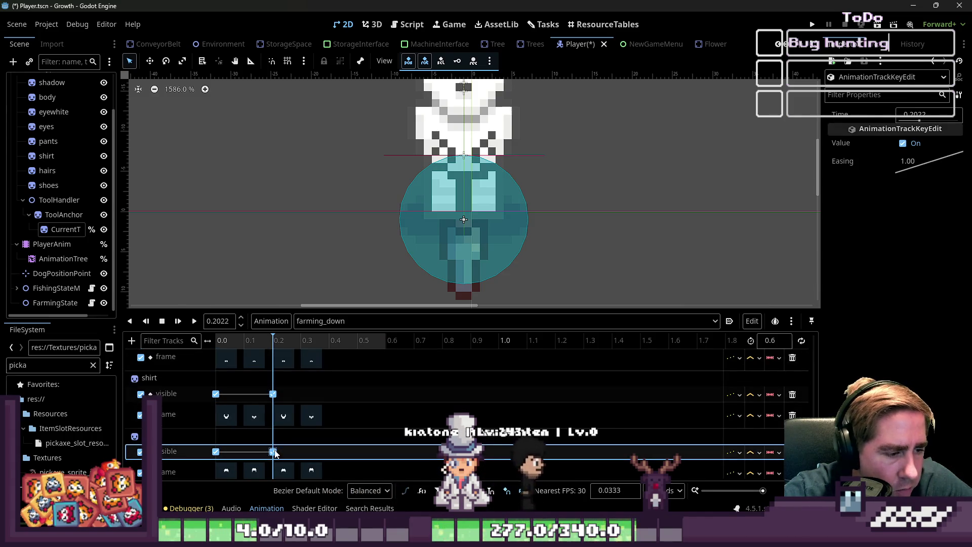
key("Delete")
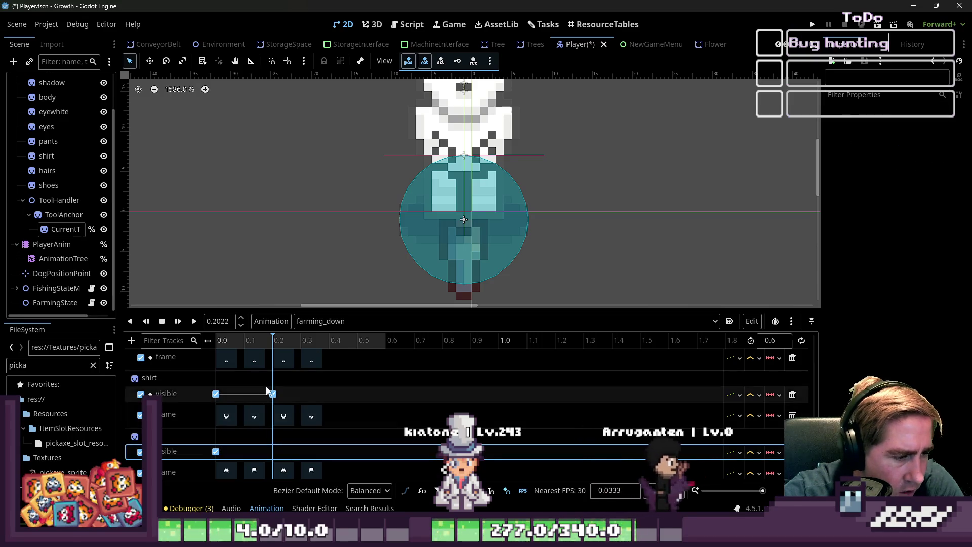
scroll(286, 394, "down", 2)
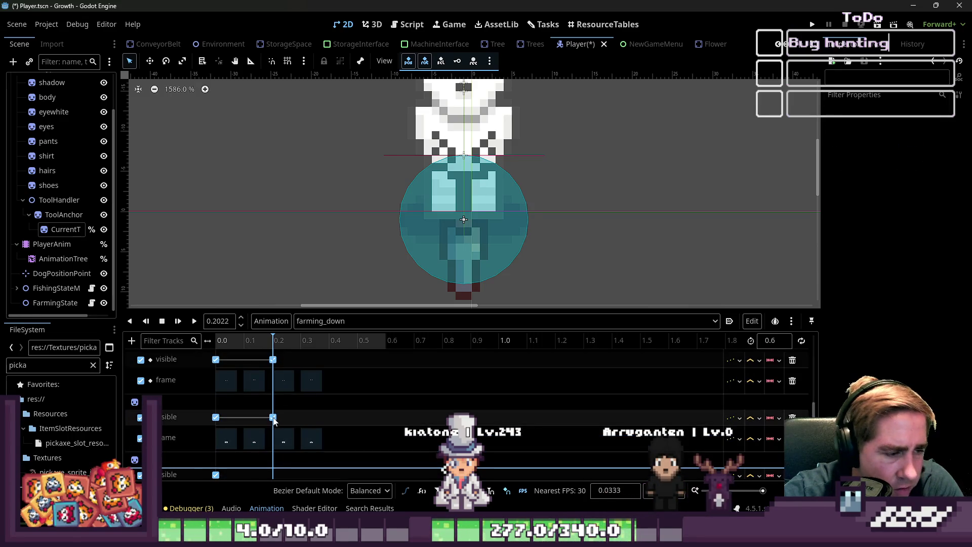
scroll(286, 423, "down", 1)
key("ctrl+z")
Delete the eyes visible key at 0.2 s and select the eyewhite and body visible tracks
left_click(273, 408)
key("Delete")
scroll(343, 400, "up", 3)
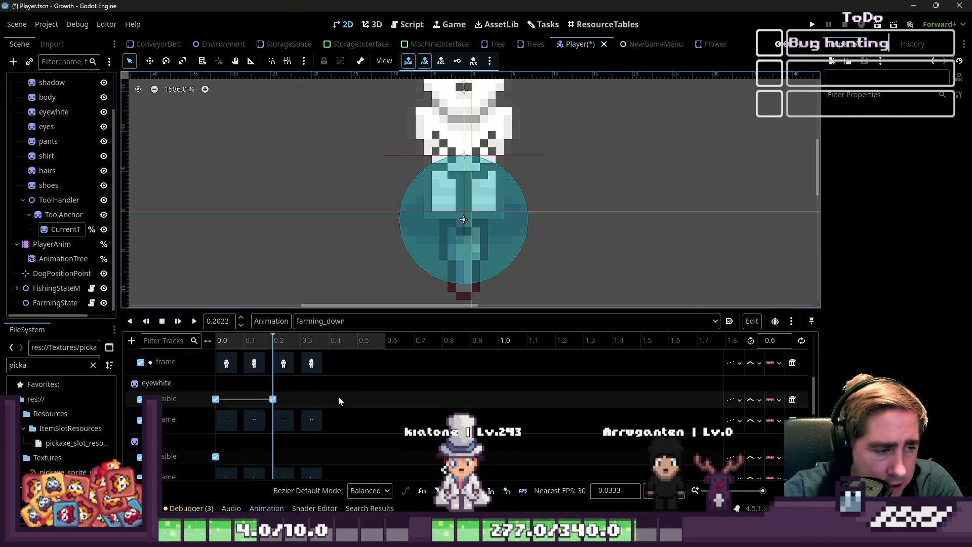
left_click(276, 403)
scroll(276, 403, "up", 2)
left_click(275, 389)
scroll(276, 395, "up", 4)
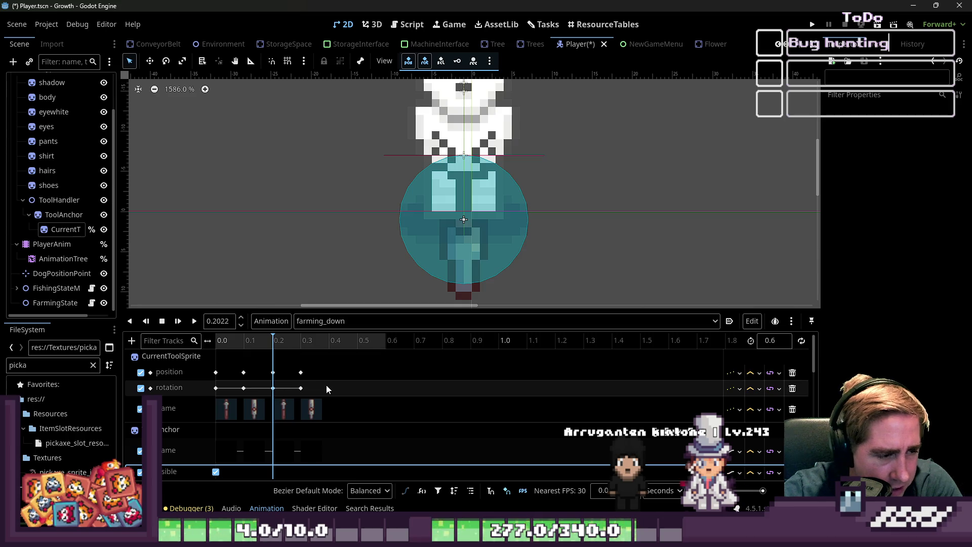
Select the 0.2 s key column and delete its extra visibility key
mouse_move(268, 357)
left_mouse_down()
mouse_move(287, 412)
mouse_move(352, 452)
left_mouse_up()
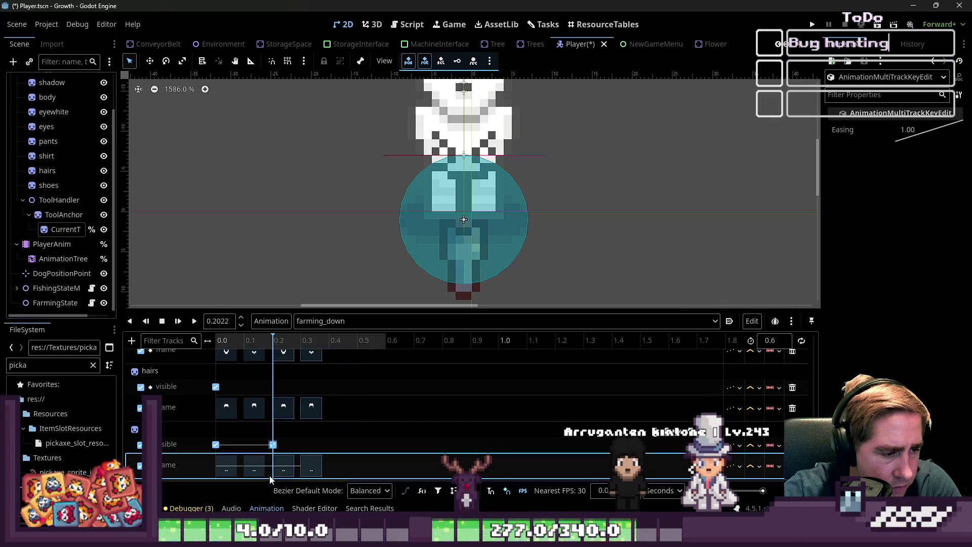
left_click(273, 444)
key("Delete")
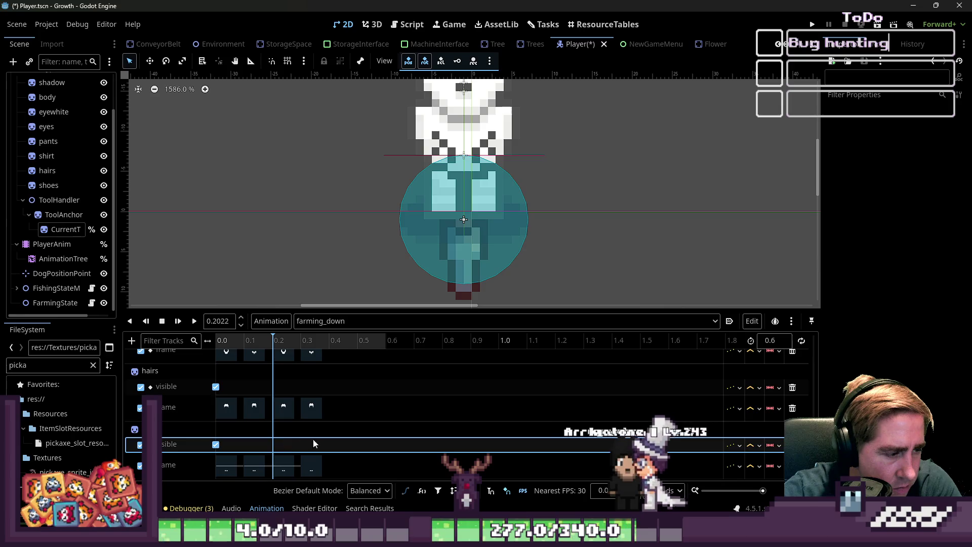
mouse_move(335, 466)
left_mouse_down()
mouse_move(272, 398)
mouse_move(302, 403)
mouse_move(271, 383)
mouse_move(269, 370)
left_mouse_up()
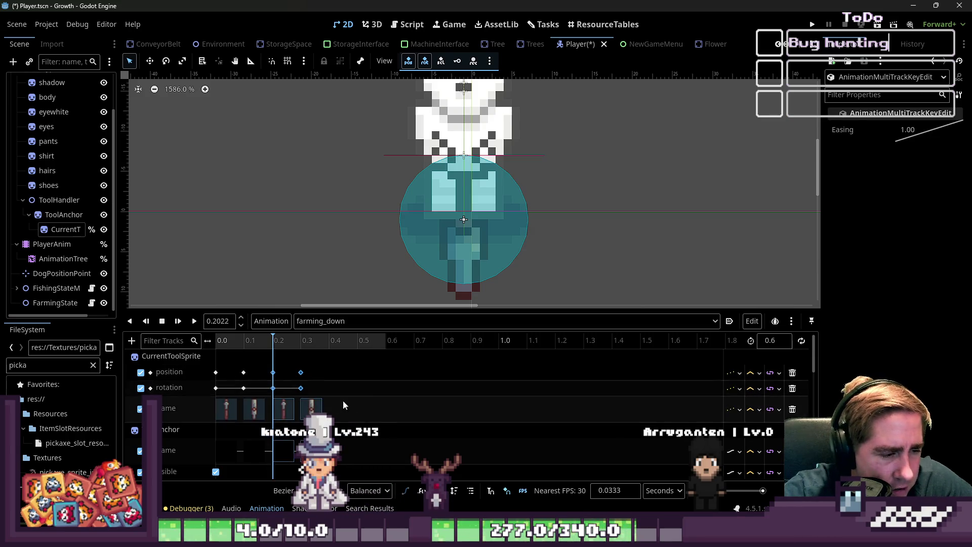
left_click(308, 337)
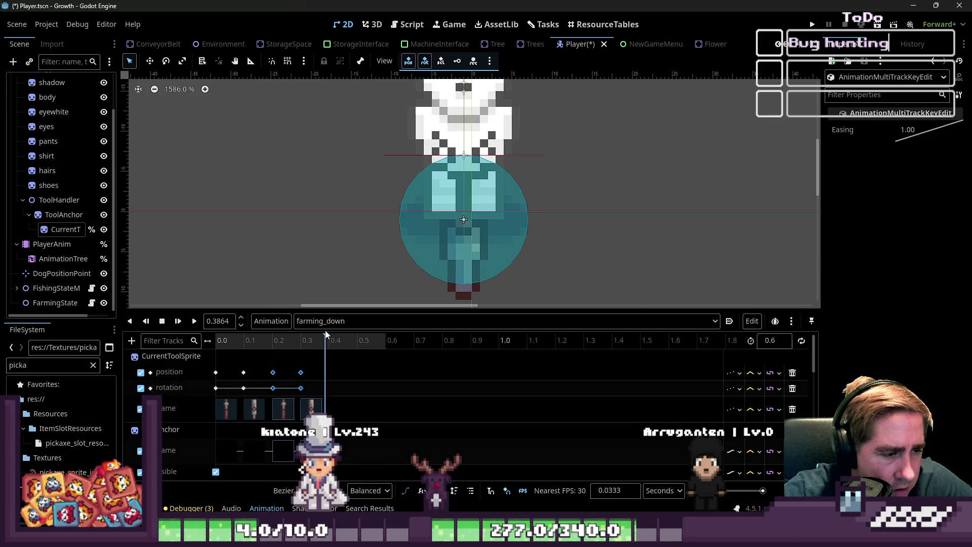
Duplicate the keys, shift copies to 0.6 and 0.7 s, set length 1.0 s, and play
key("ctrl+d")
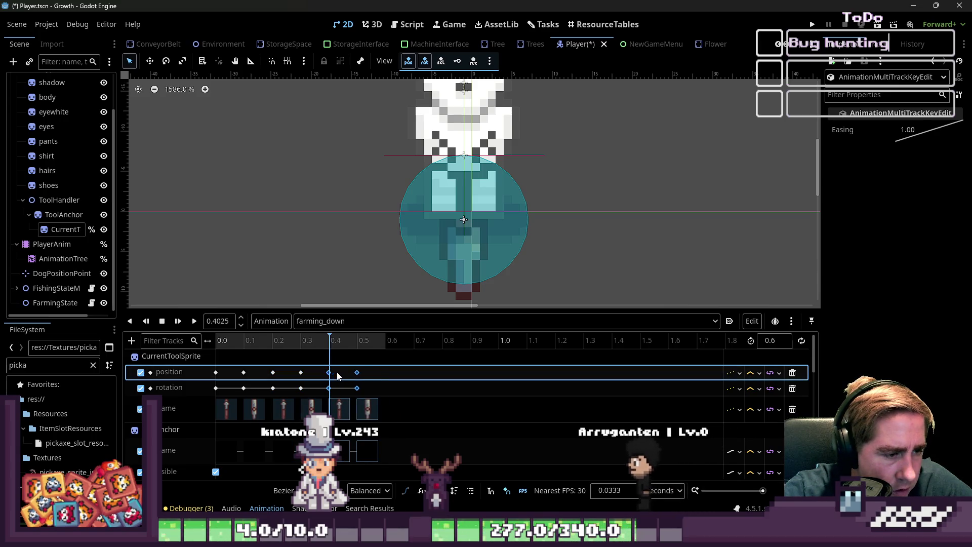
left_click_drag(331, 373, 394, 374)
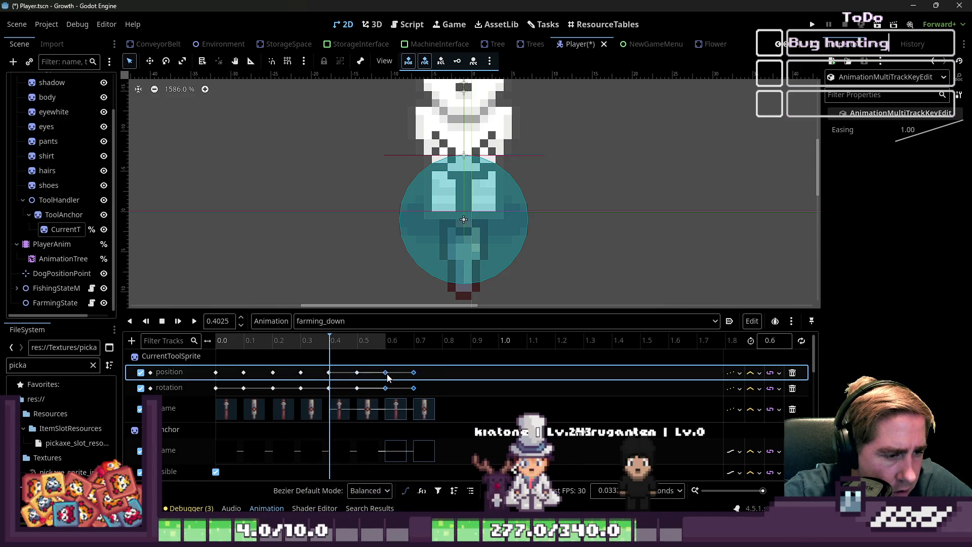
left_click_drag(374, 458, 331, 378)
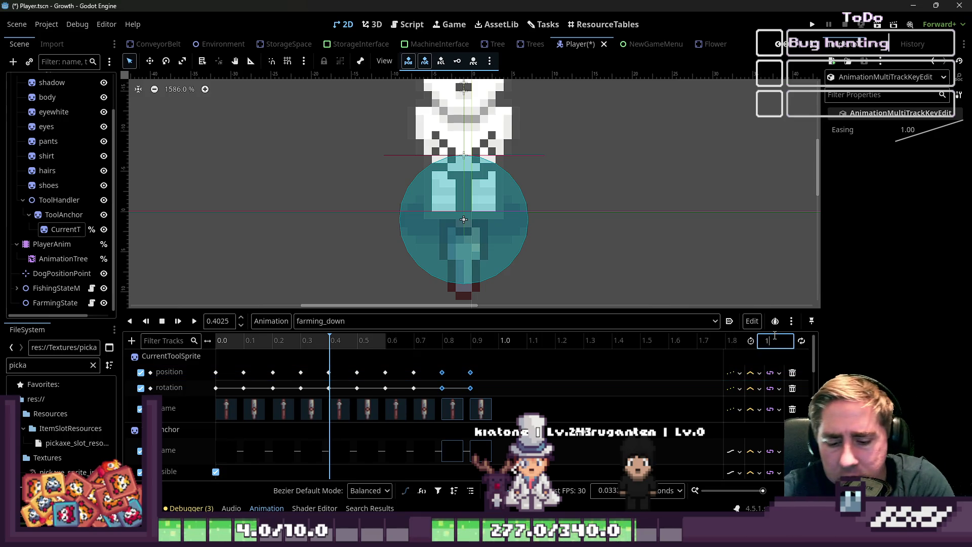
key("Return")
scroll(512, 237, "down", 3)
left_click(196, 321)
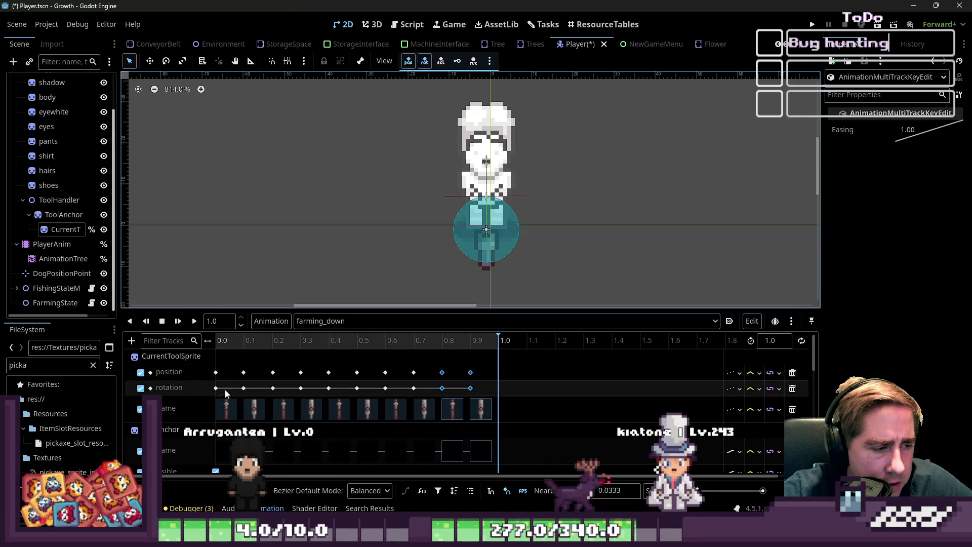
Lower ToolAnchor about 2 px by setting its Transform Position y to 4
left_click(59, 230)
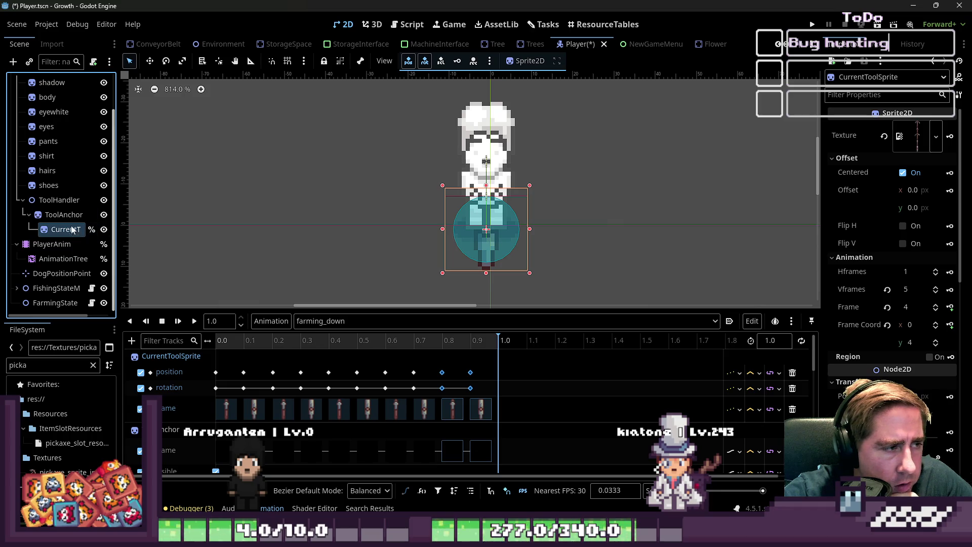
left_click(68, 214)
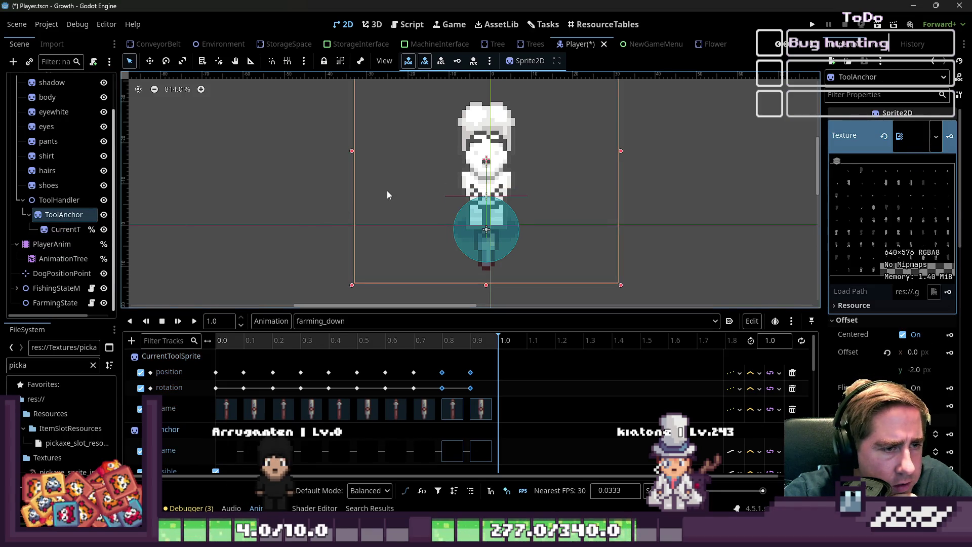
left_click_drag(387, 191, 388, 197)
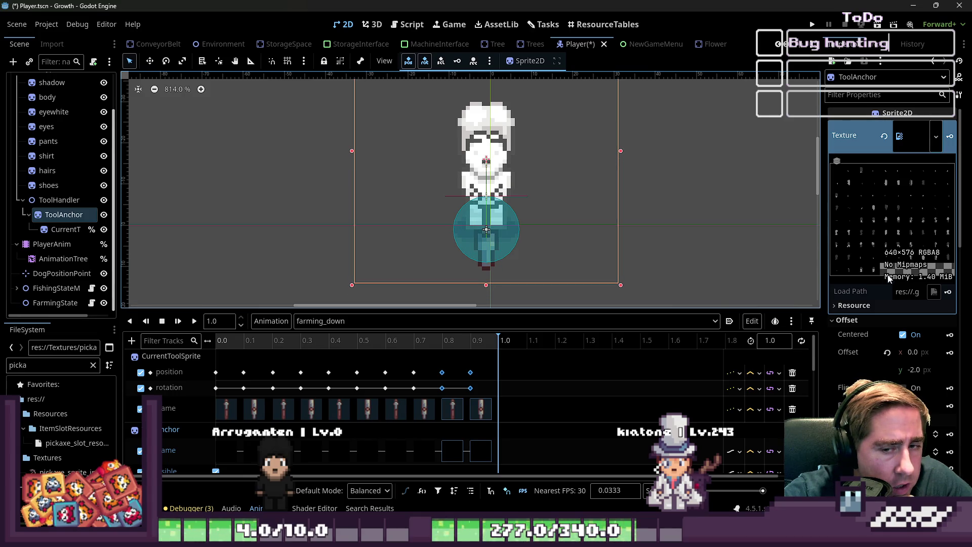
scroll(889, 274, "down", 5)
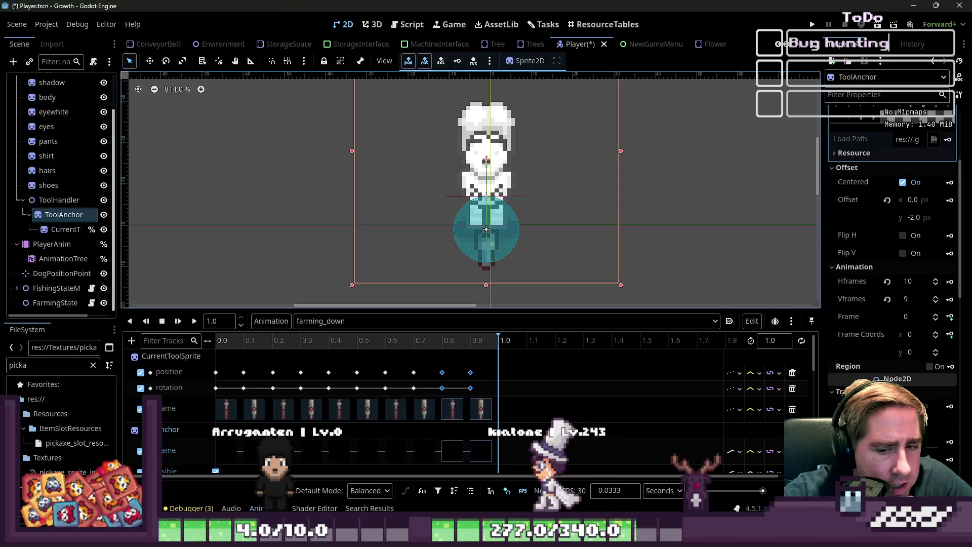
left_click(922, 417)
type("4")
key("Return")
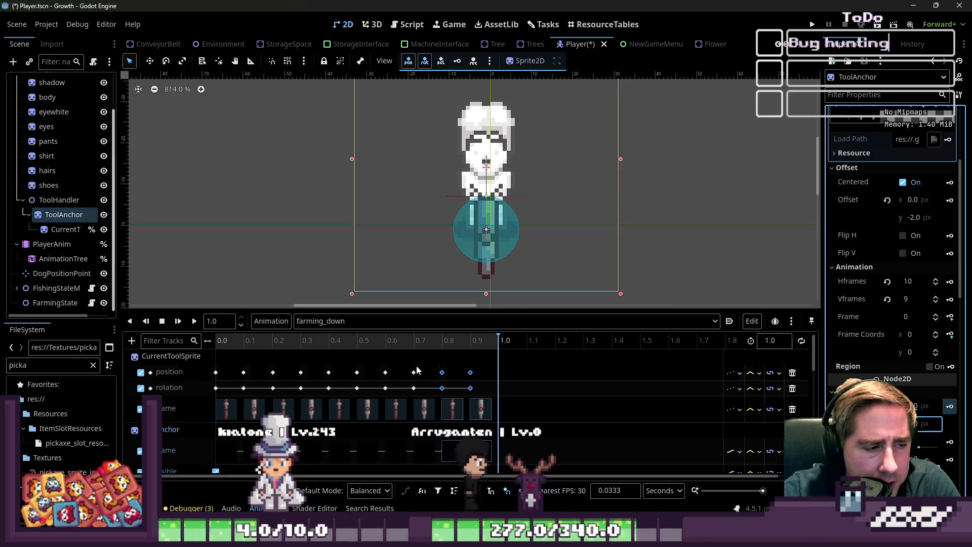
Switch to the RESET animation and play it to preview the default pose
scroll(385, 381, "down", 3)
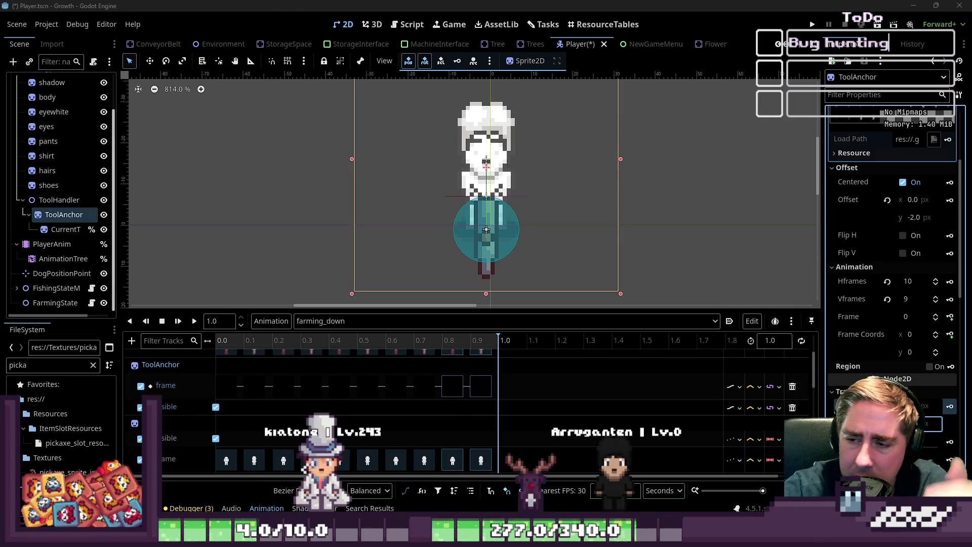
left_click(390, 320)
left_click(340, 9)
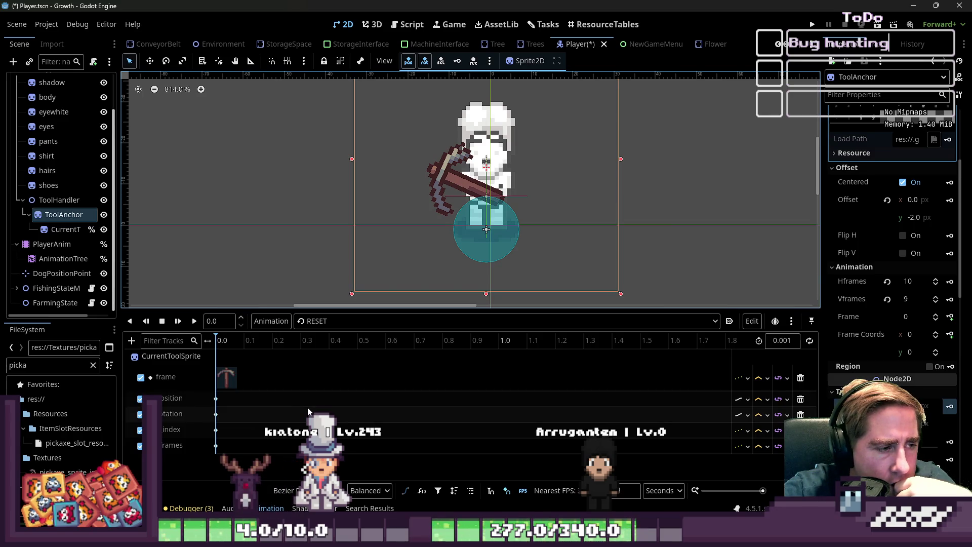
left_click(195, 321)
left_click(326, 321)
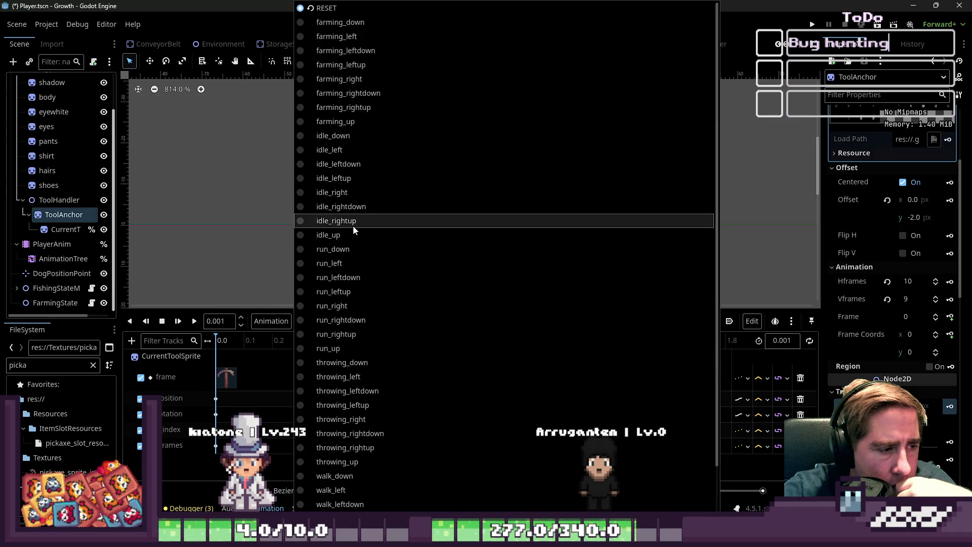
left_click(194, 463)
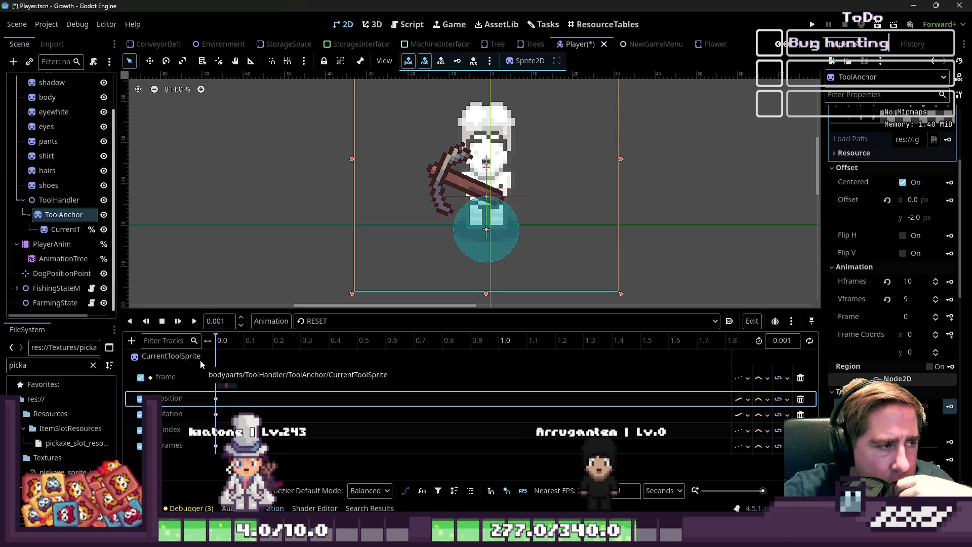
Replay farming_down, then load the farming_right animation
left_click(397, 320)
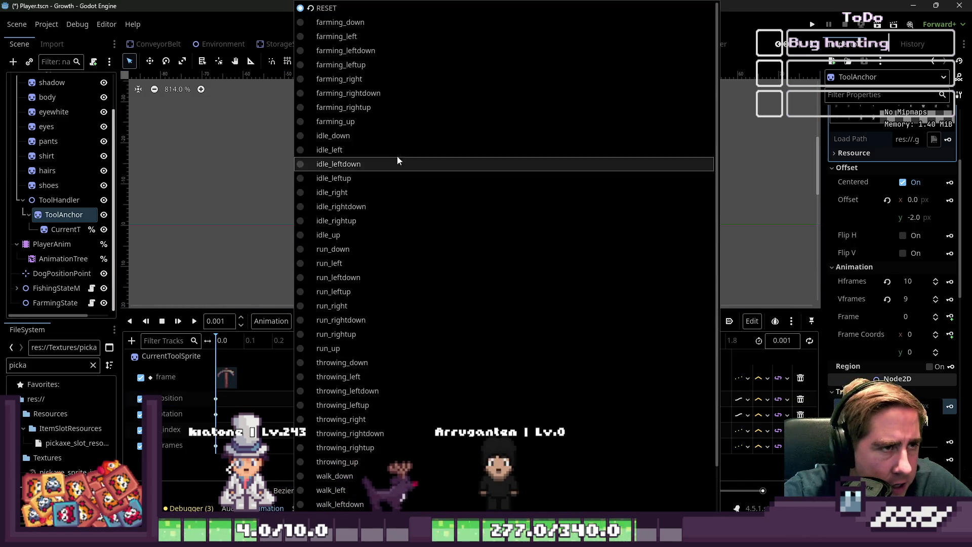
left_click(354, 22)
left_click(194, 320)
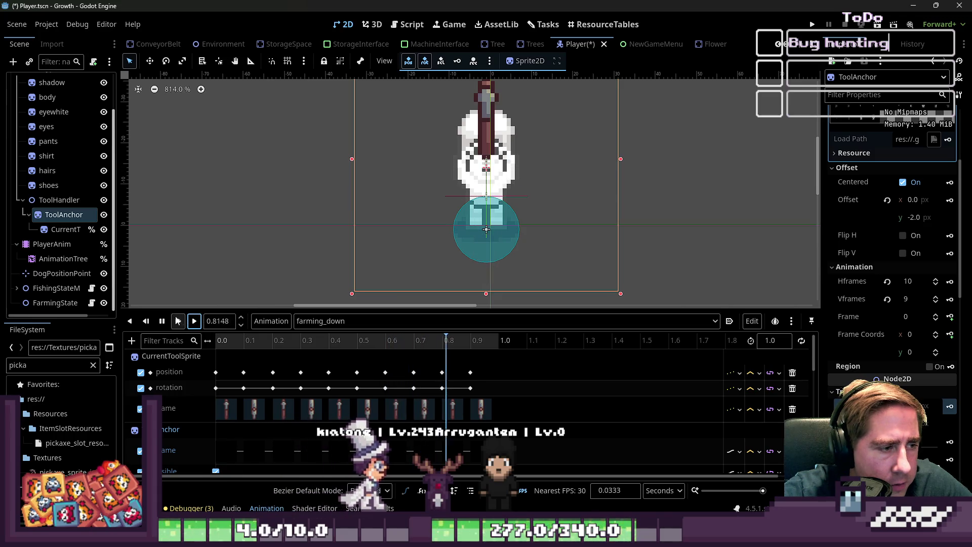
left_click(324, 321)
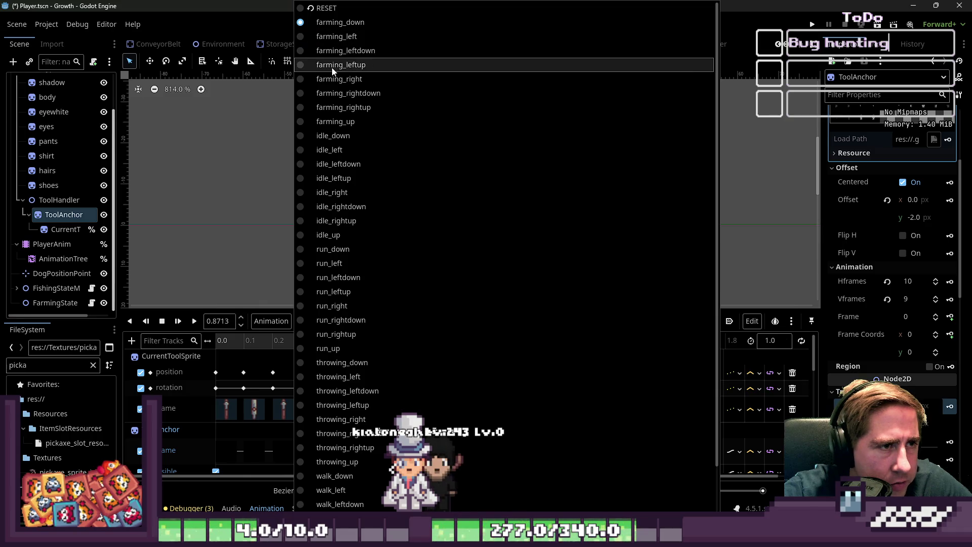
left_click(333, 81)
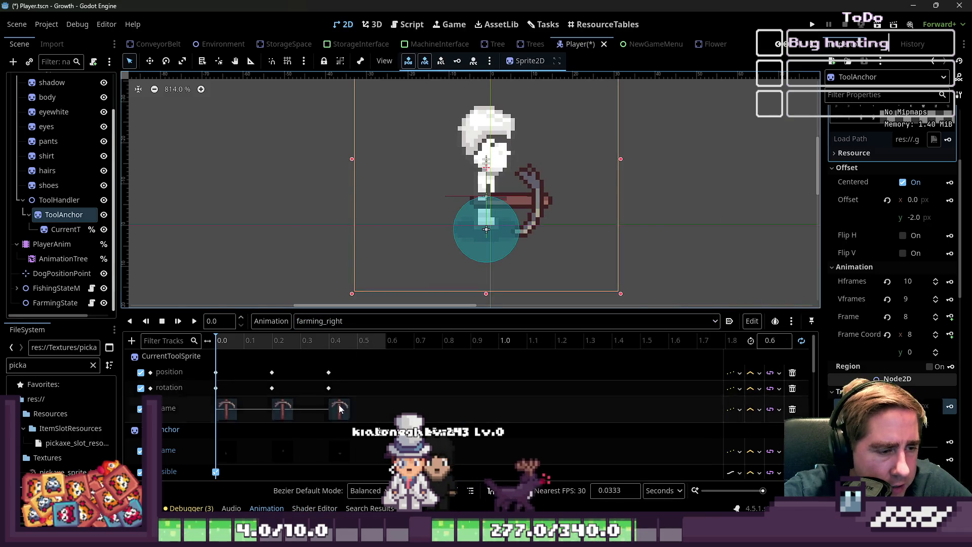
Delete farming_right's 0.0 s keys on the tool tracks
mouse_move(236, 368)
left_mouse_down()
mouse_move(183, 462)
mouse_move(207, 439)
left_mouse_up()
key("Delete")
scroll(227, 425, "down", 5)
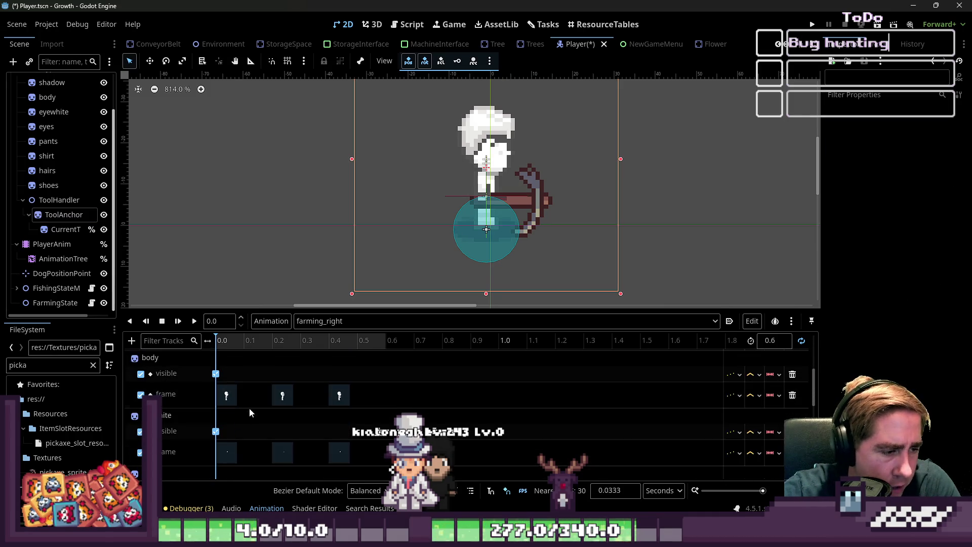
left_click(210, 405)
left_click(218, 402)
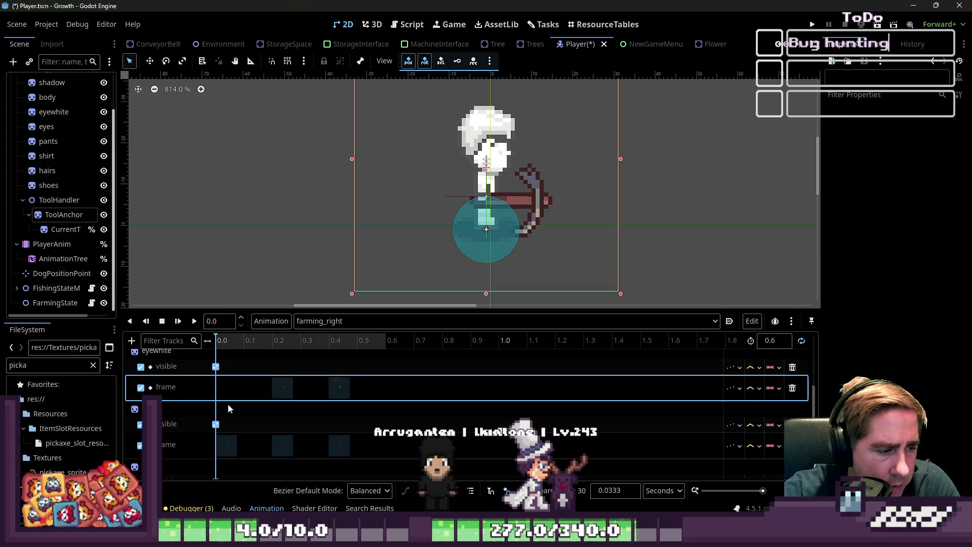
scroll(242, 431, "down", 1)
Delete the 0.0 s hairs and sprite frame keys, then box-select the remaining keys
left_click(227, 436)
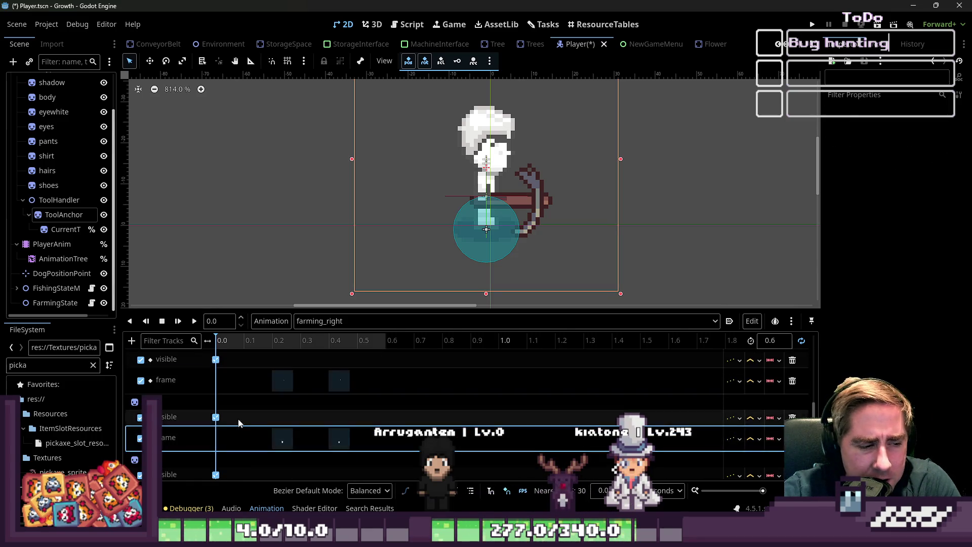
scroll(233, 430, "down", 1)
left_click(224, 418)
left_click(224, 418)
scroll(224, 418, "down", 1)
left_click(224, 419)
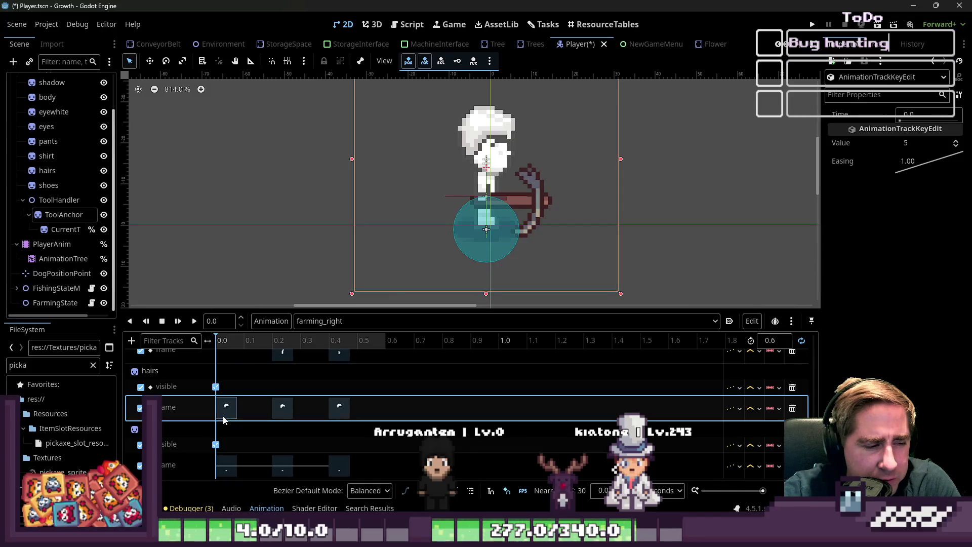
key("Delete")
left_click(226, 464)
key("Delete")
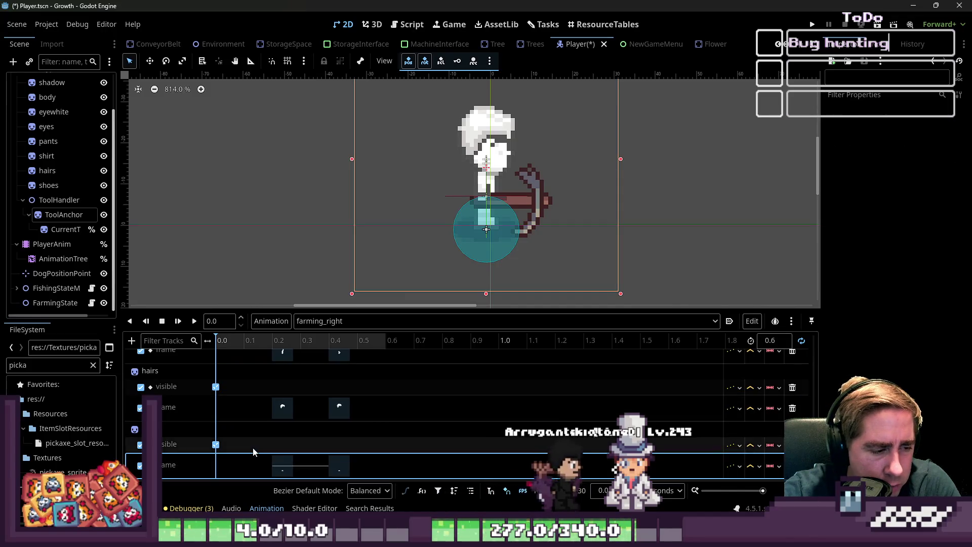
mouse_move(379, 474)
left_mouse_down()
mouse_move(264, 404)
mouse_move(303, 433)
mouse_move(269, 407)
mouse_move(271, 372)
mouse_move(228, 377)
mouse_move(302, 457)
mouse_move(394, 474)
mouse_move(345, 416)
mouse_move(338, 461)
mouse_move(369, 489)
left_mouse_up()
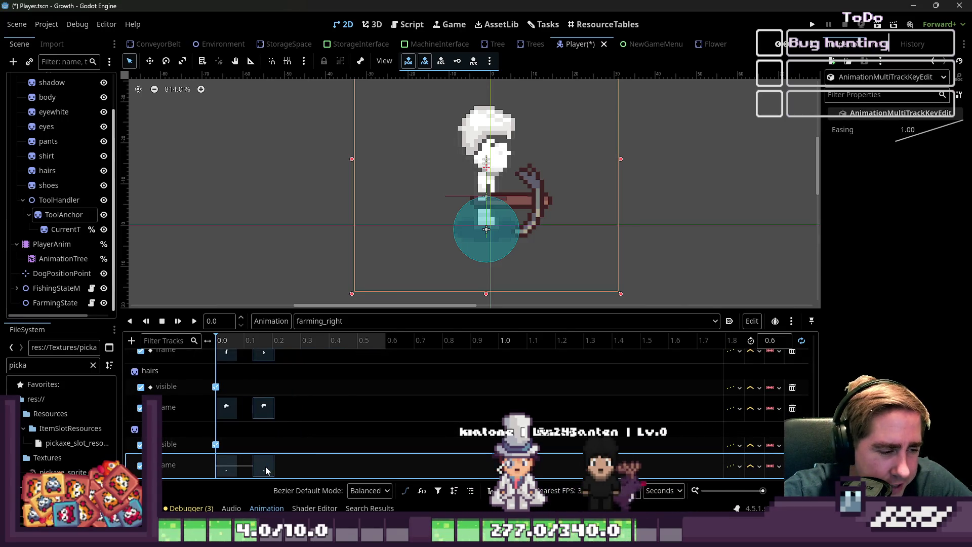
left_click_drag(280, 463, 180, 421)
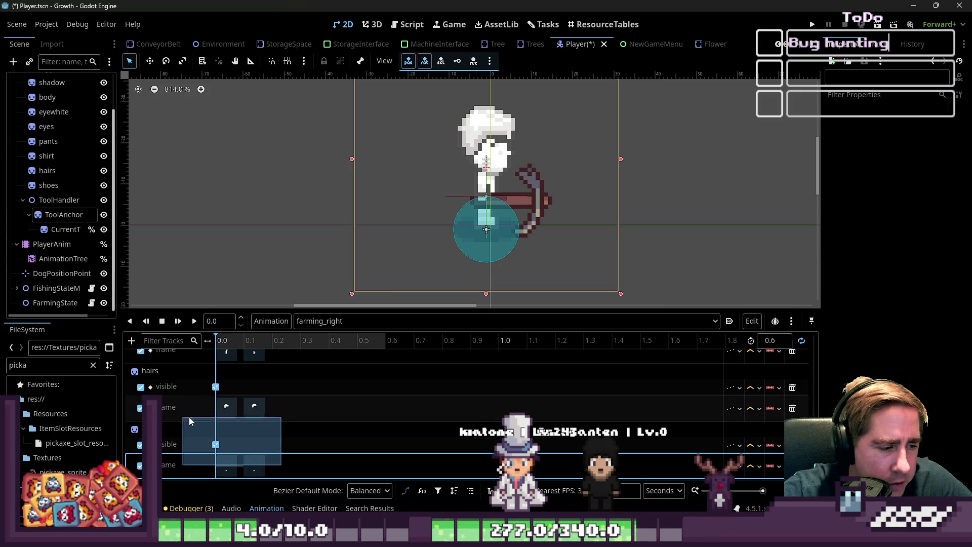
Duplicate the pickaxe keys at about 0.2 and 0.32 s, moving one position key to about 0.57 s
mouse_move(235, 397)
left_mouse_down()
mouse_move(242, 393)
mouse_move(215, 361)
left_mouse_up()
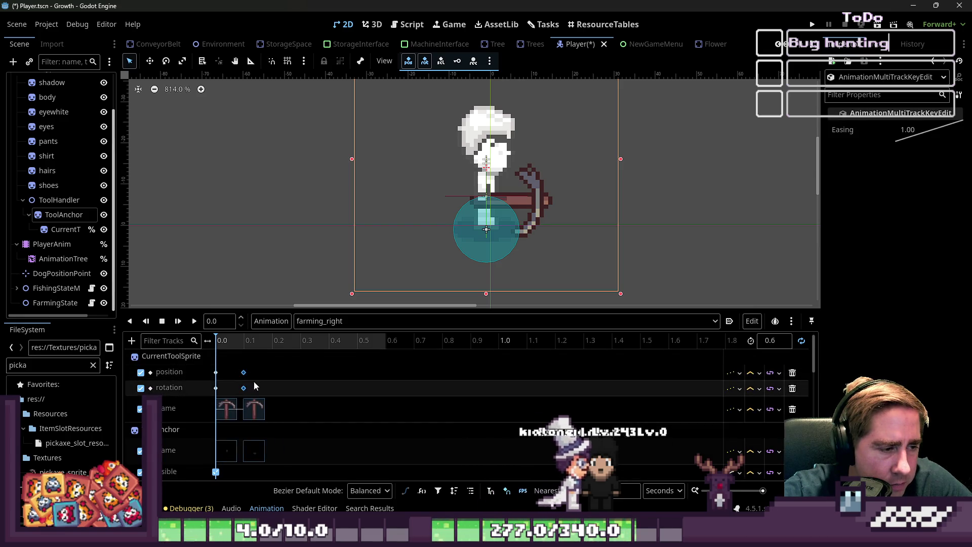
left_click(211, 367)
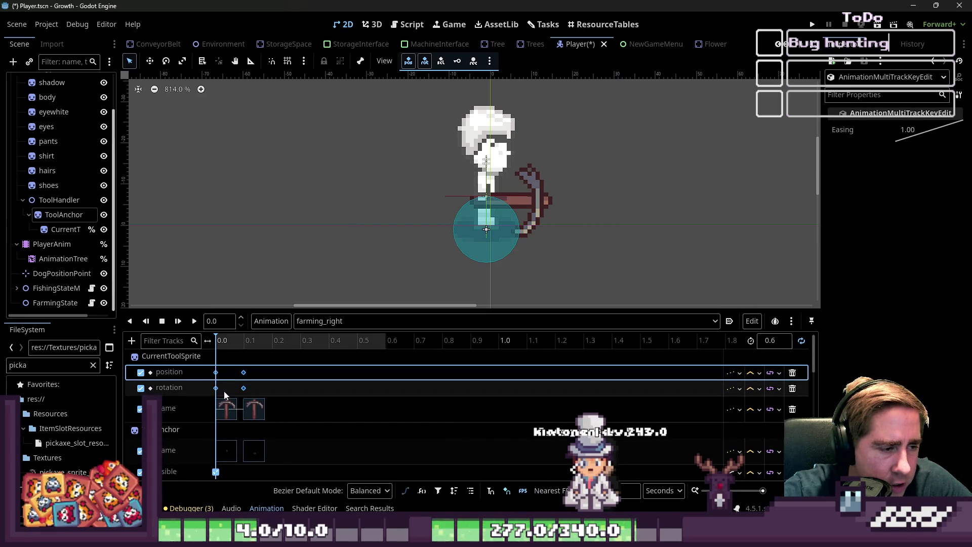
left_click_drag(266, 342, 271, 351)
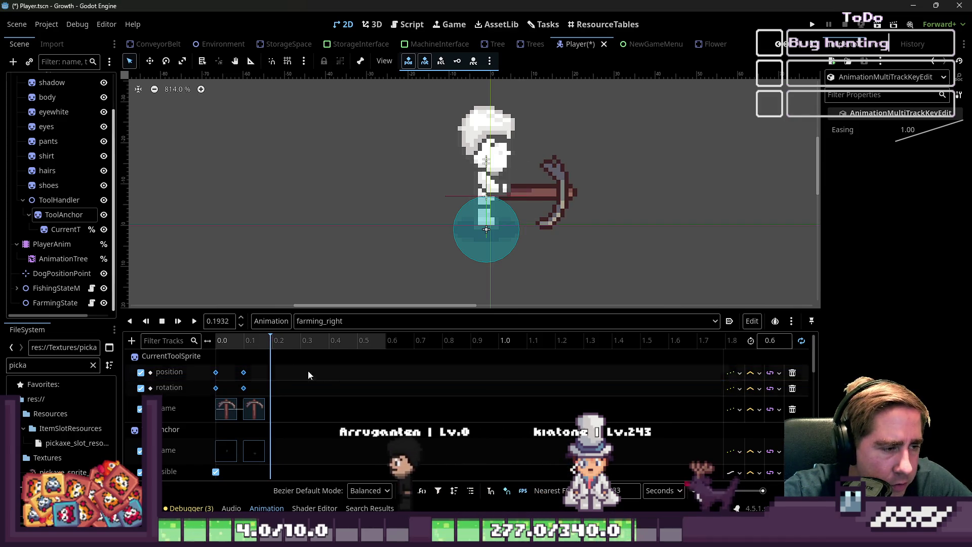
key("ctrl+d")
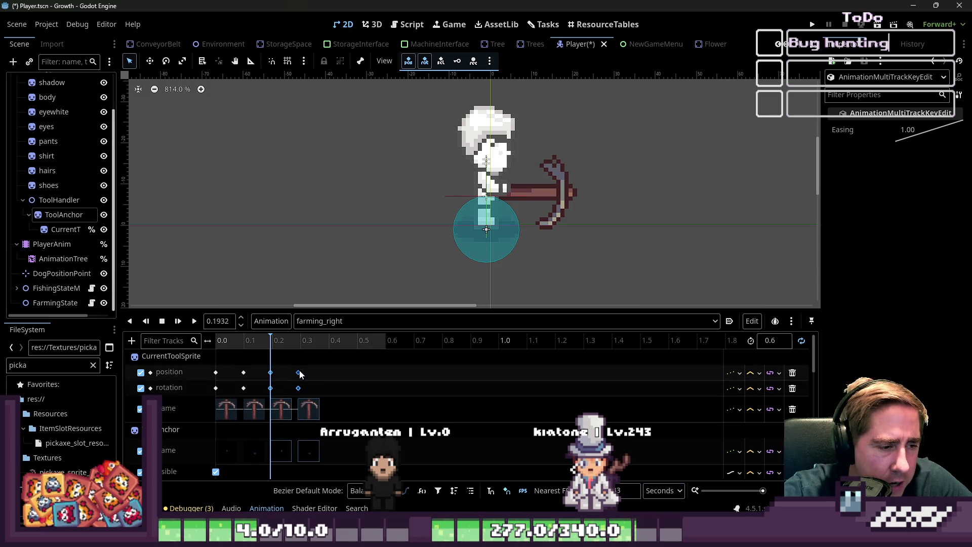
left_click(306, 340)
key("ctrl+d")
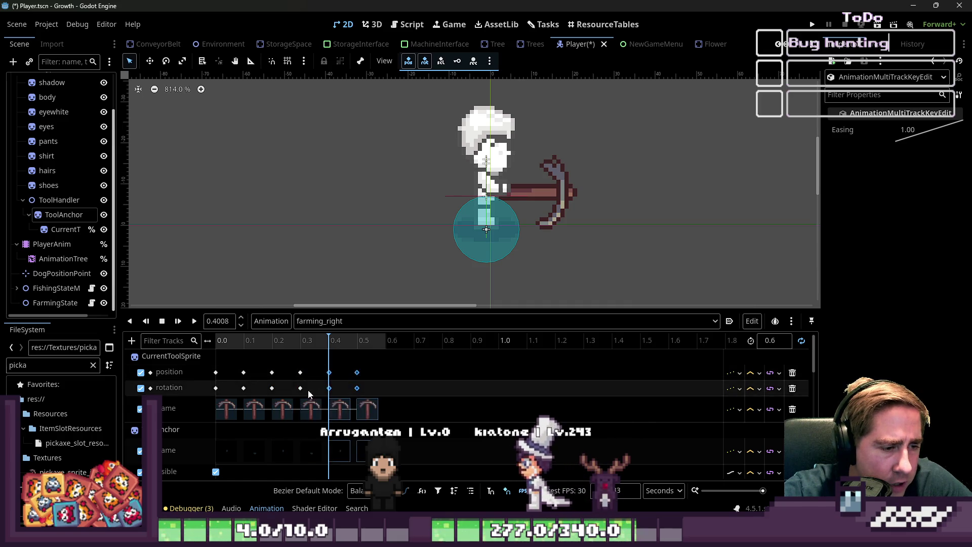
left_click_drag(330, 372, 326, 383)
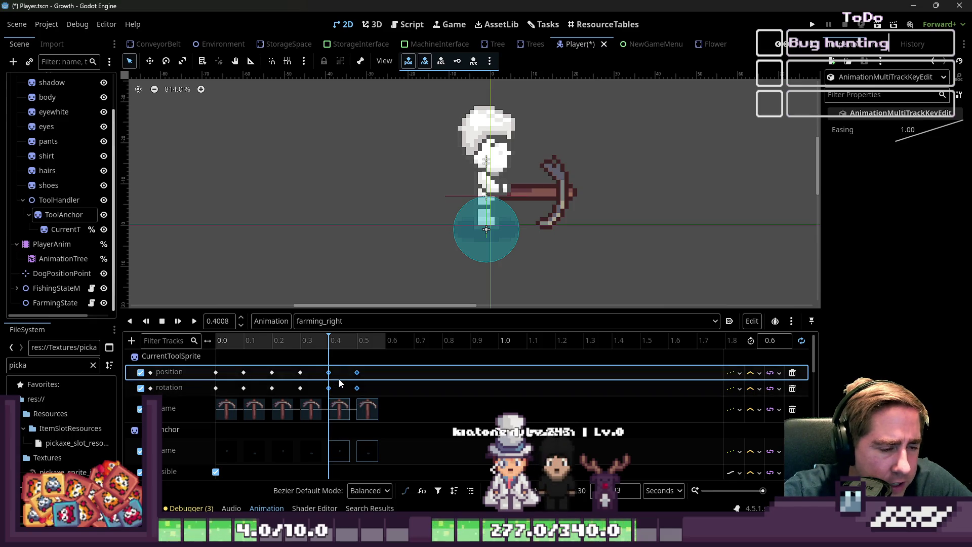
left_click(329, 373)
left_click_drag(375, 375, 376, 373)
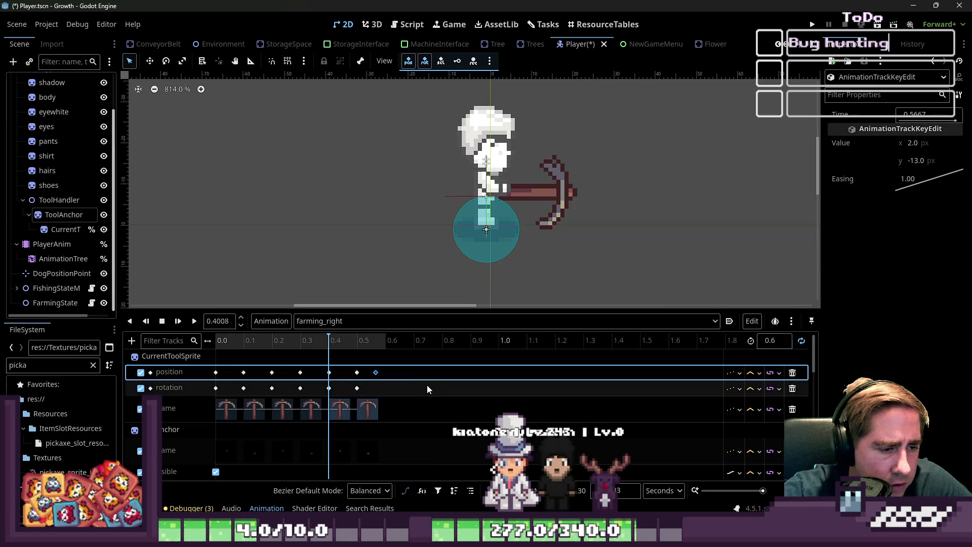
Repeat the newest keys at 0.6, 0.7 and about 0.83 s, set the length to 1.0 s, and play it
left_click_drag(426, 390, 324, 367)
left_click(381, 347)
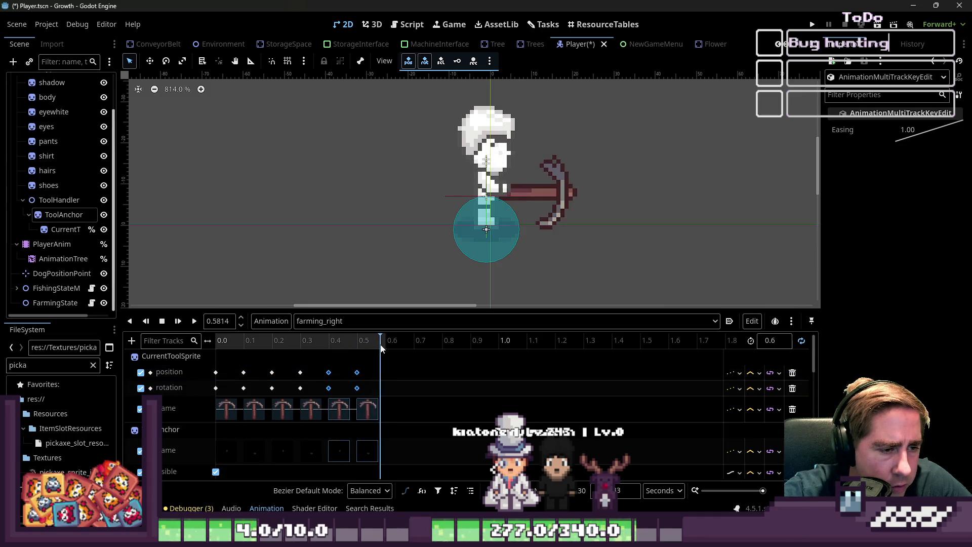
key("ctrl+d")
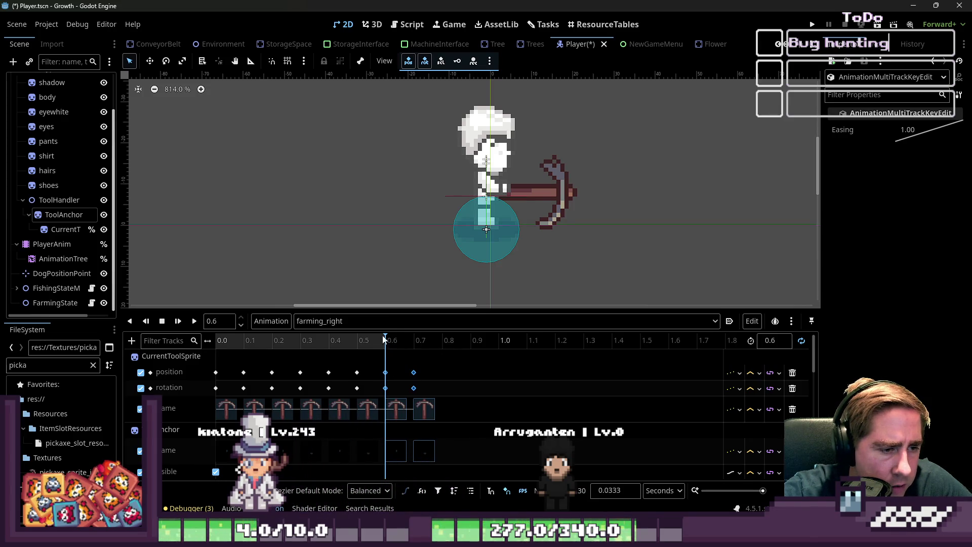
left_click_drag(385, 340, 365, 344)
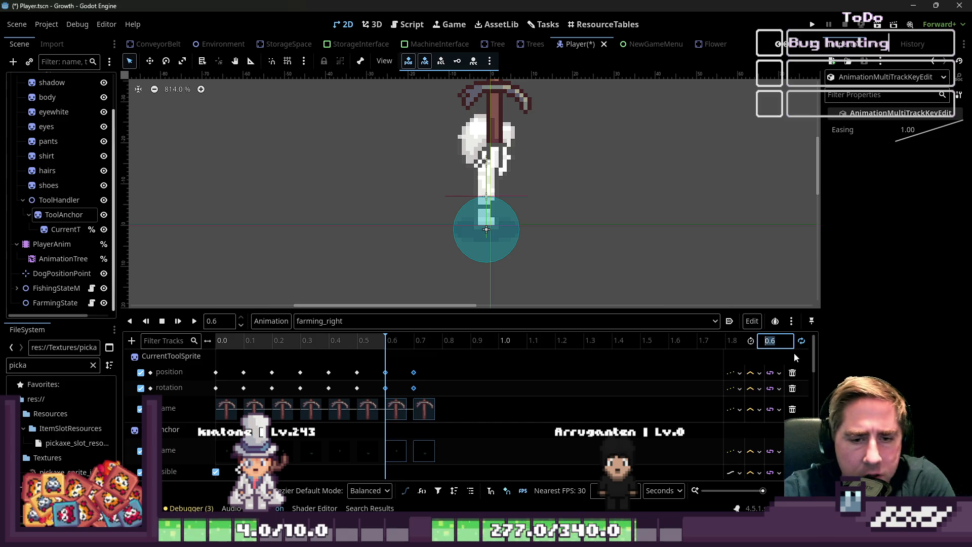
type("1")
key("Return")
mouse_move(425, 344)
left_mouse_down()
mouse_move(457, 342)
mouse_move(441, 341)
mouse_move(444, 375)
left_mouse_up()
key("ctrl+d")
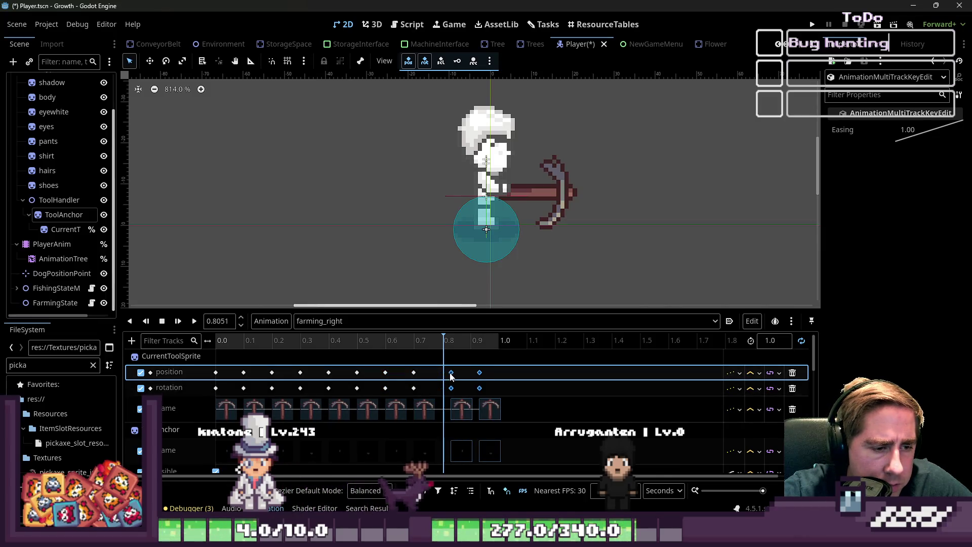
left_click(193, 321)
scroll(366, 251, "down", 2)
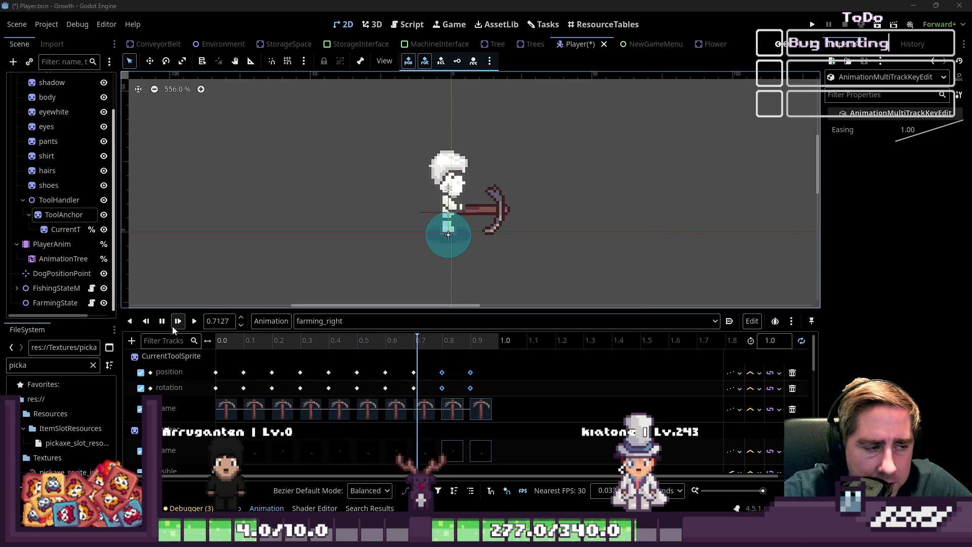
left_click(303, 321)
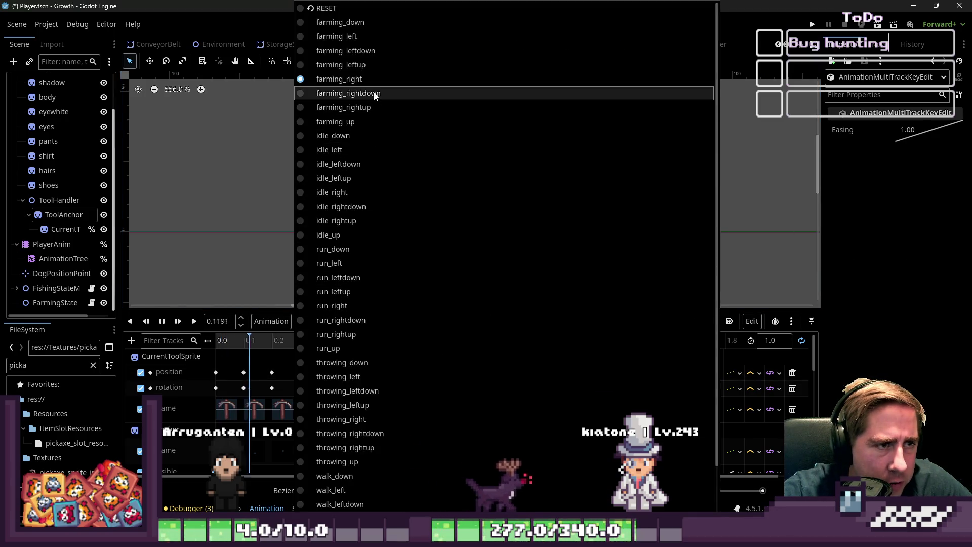
Load farming_up and play it, pausing around 0.42 s
left_click(372, 120)
left_click(193, 322)
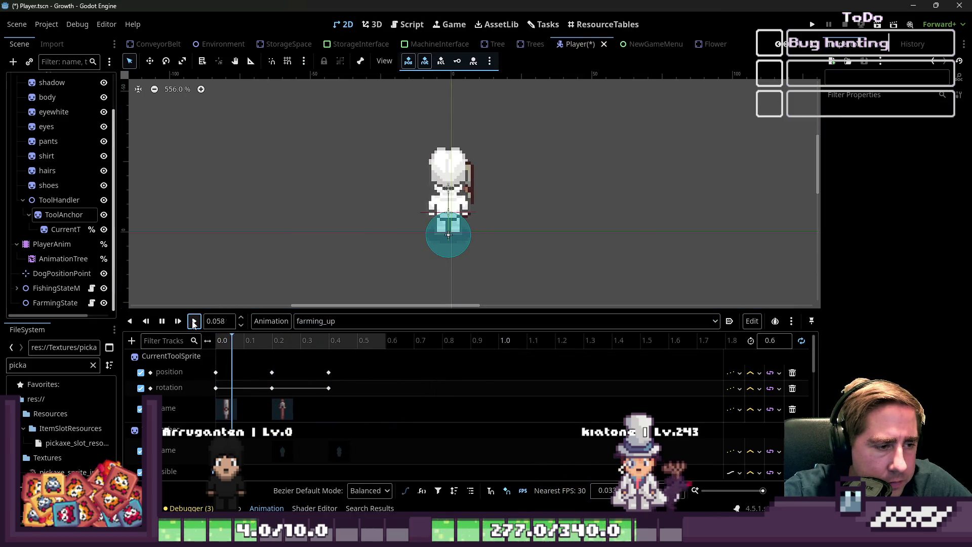
left_click(163, 325)
Delete the selected frame key and move the remaining tool keys about 0.1 s earlier
scroll(353, 412, "down", 2)
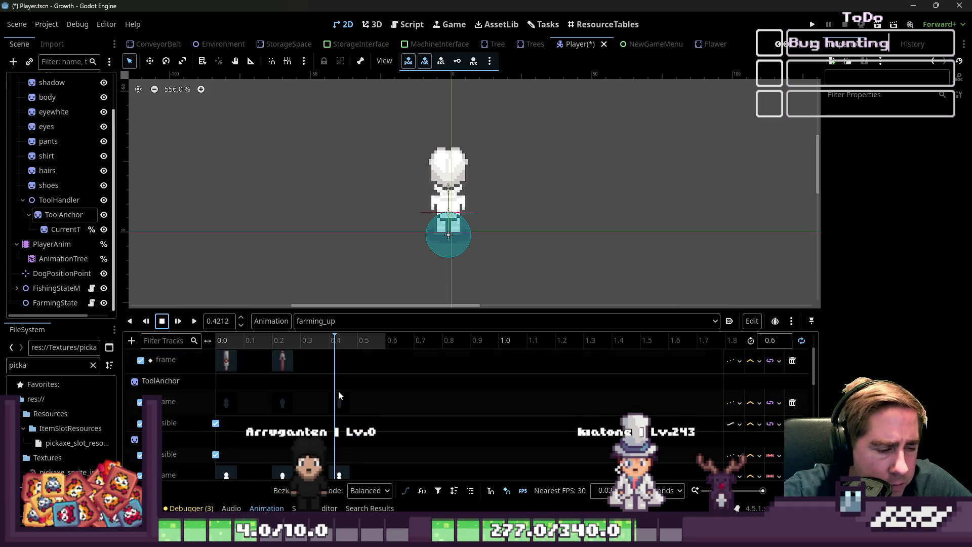
scroll(351, 365, "down", 3)
mouse_move(245, 461)
left_mouse_down()
mouse_move(235, 393)
mouse_move(231, 410)
mouse_move(228, 389)
mouse_move(229, 397)
mouse_move(202, 372)
mouse_move(334, 470)
mouse_move(433, 460)
mouse_move(266, 400)
mouse_move(368, 444)
mouse_move(372, 479)
left_mouse_up()
scroll(232, 400, "down", 3)
scroll(228, 395, "up", 3)
key("Delete")
key("Delete")
left_click_drag(275, 461, 242, 467)
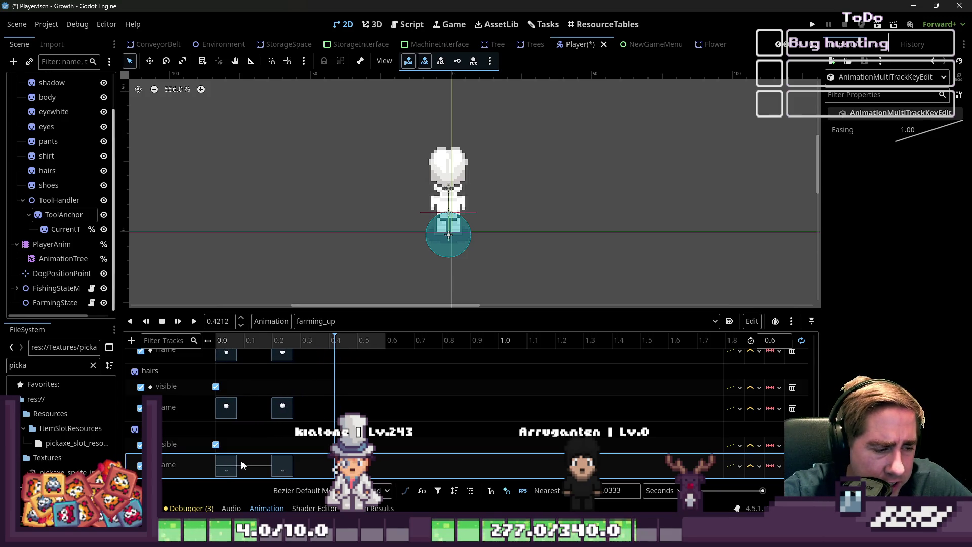
mouse_move(312, 463)
left_mouse_down()
mouse_move(257, 424)
mouse_move(260, 404)
mouse_move(274, 397)
mouse_move(266, 396)
mouse_move(265, 376)
mouse_move(245, 374)
left_mouse_up()
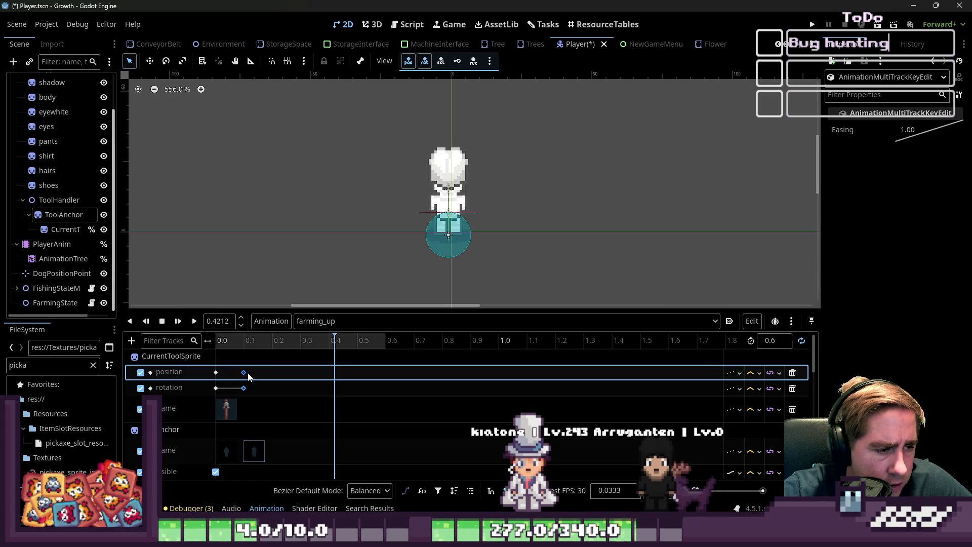
Duplicate farming_up's position and rotation keys to around 0.2–0.3 s and just after
mouse_move(217, 372)
left_mouse_down()
mouse_move(245, 408)
mouse_move(233, 394)
left_mouse_up()
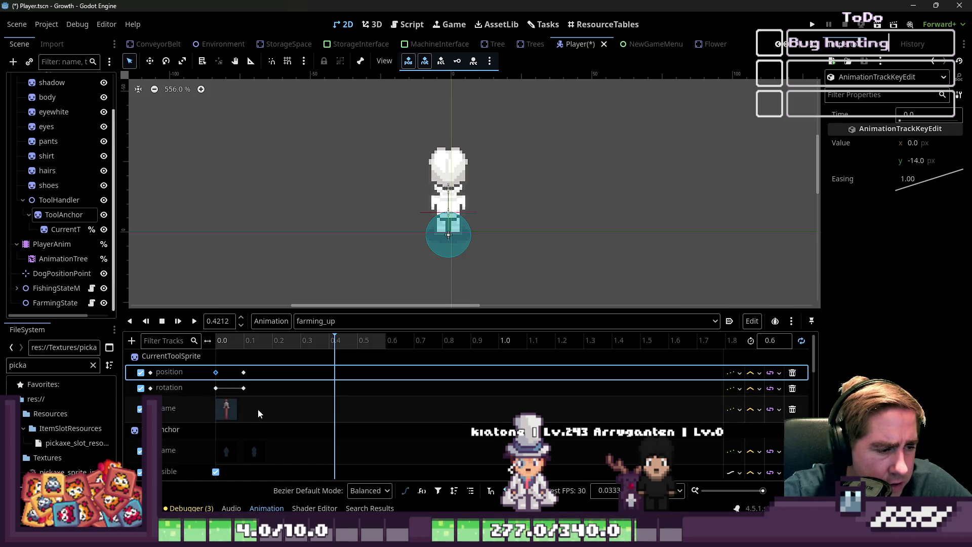
left_click(209, 370)
mouse_move(210, 370)
left_mouse_down()
mouse_move(284, 440)
mouse_move(237, 398)
mouse_move(232, 359)
mouse_move(308, 468)
mouse_move(294, 458)
left_mouse_up()
scroll(296, 454, "up", 3)
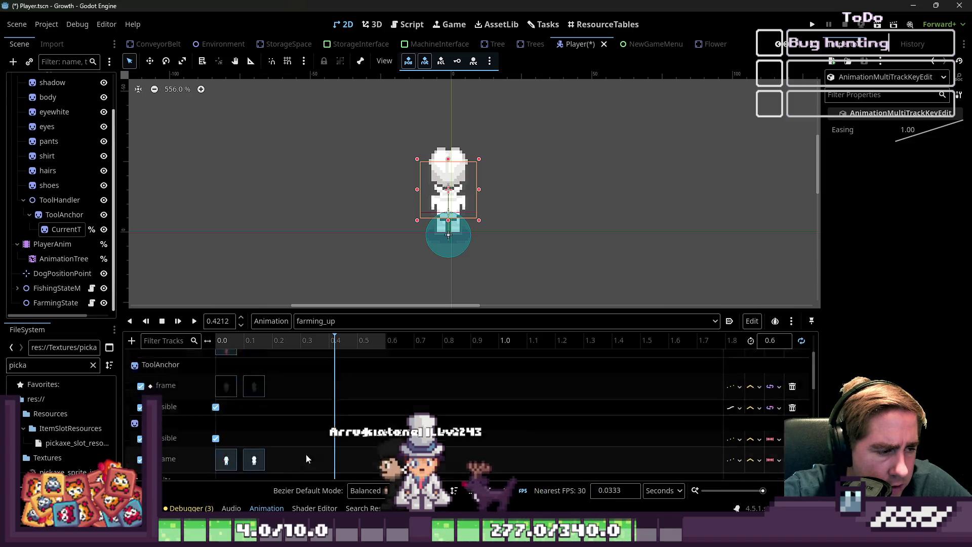
left_click(209, 357)
key("ctrl+d")
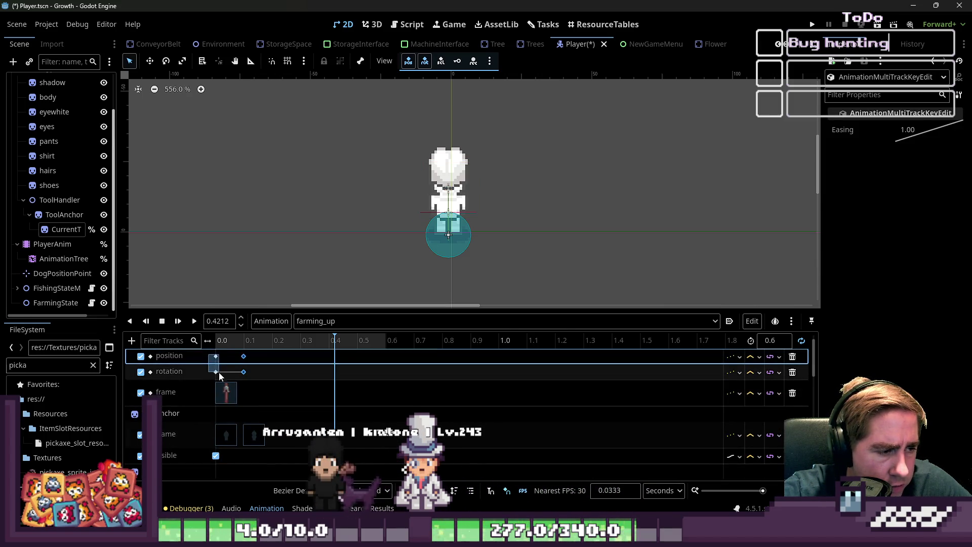
left_click_drag(346, 388, 282, 397)
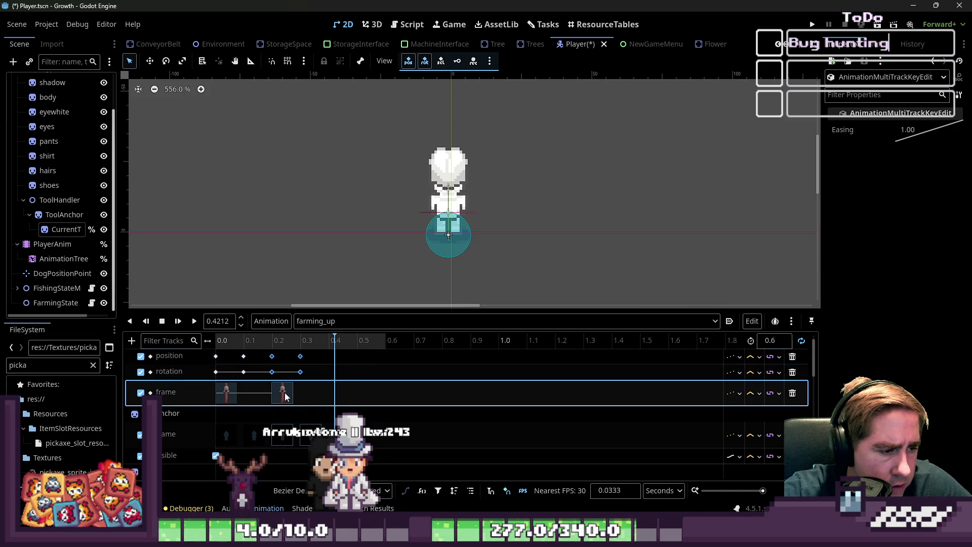
left_click(317, 396)
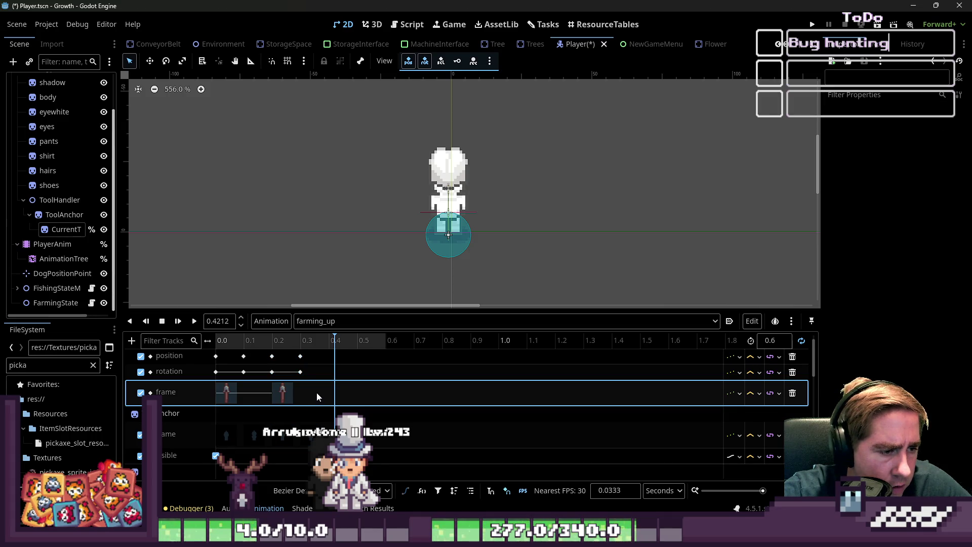
left_click(337, 345)
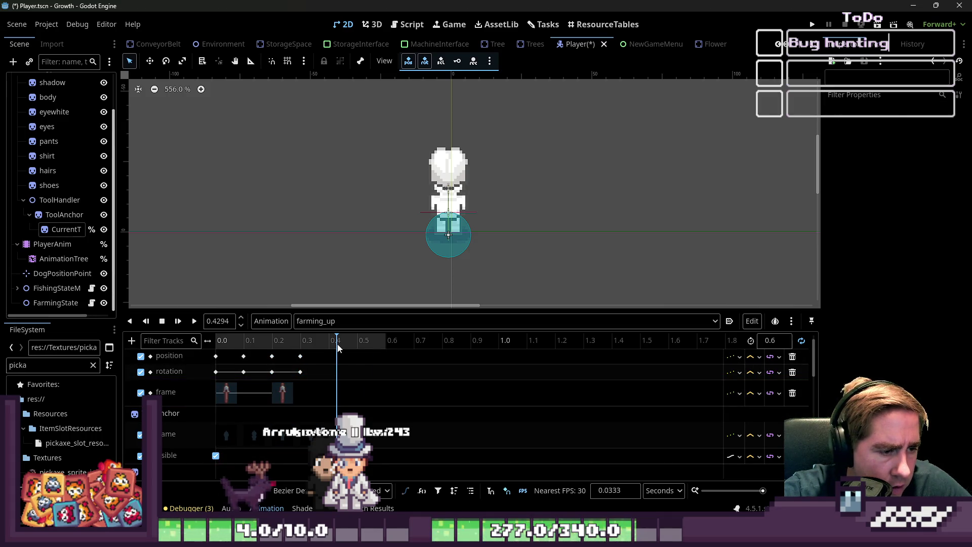
key("ctrl+v")
left_click_drag(347, 392, 339, 393)
left_click(391, 345)
Set farming_up's length to 1.0 s, repeat the keys at about 0.65 and 0.8 s, and play it
left_click(774, 340)
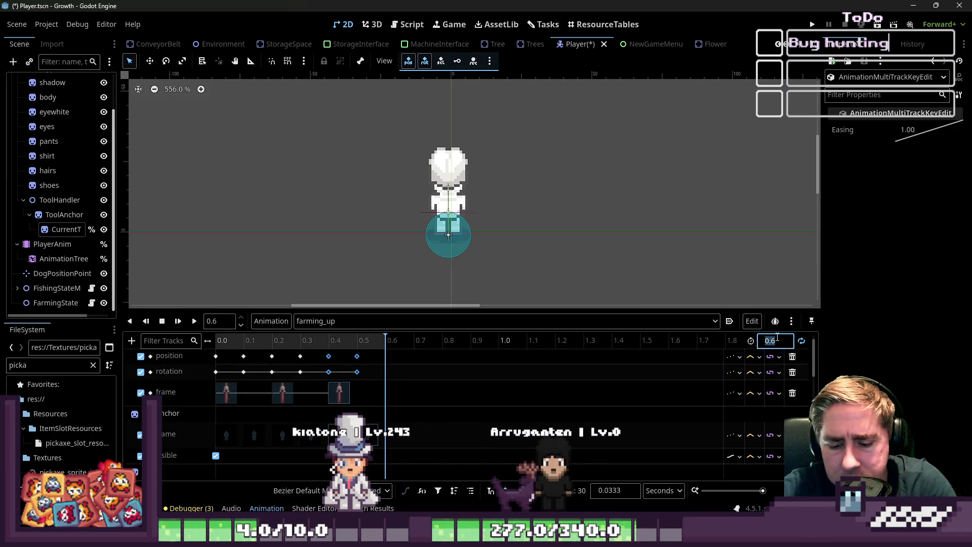
type("1")
key("Return")
left_click(399, 340)
key("ctrl+d")
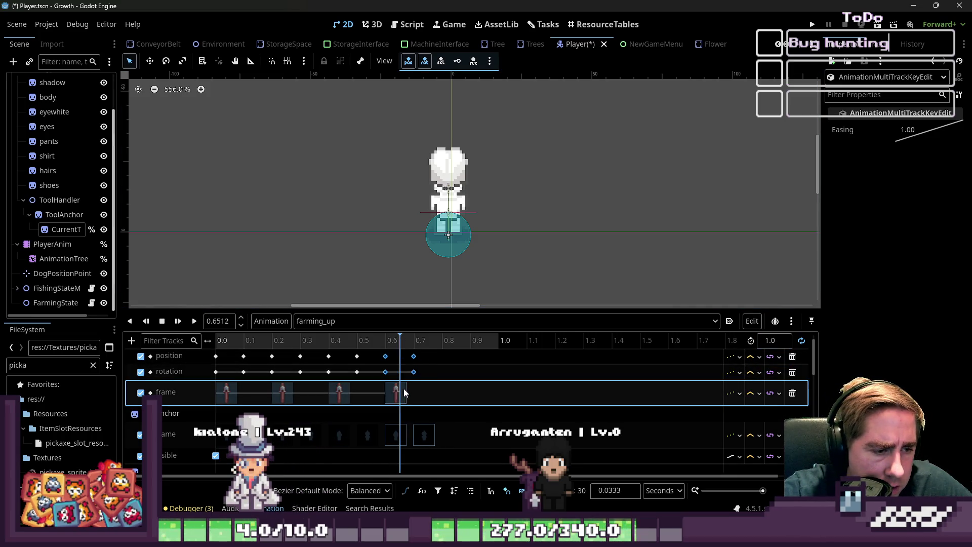
left_click_drag(406, 340, 442, 341)
key("ctrl+d")
left_click_drag(449, 388, 467, 387)
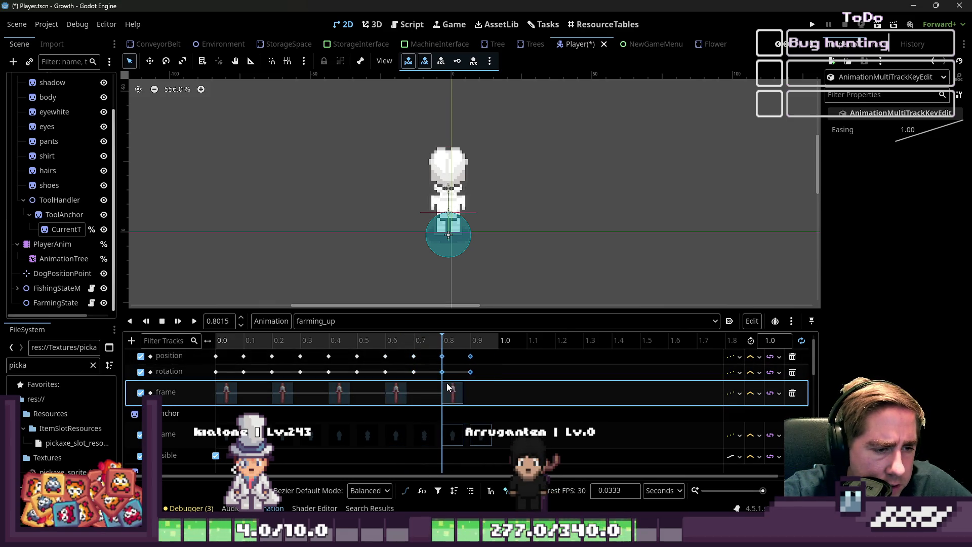
left_click(194, 321)
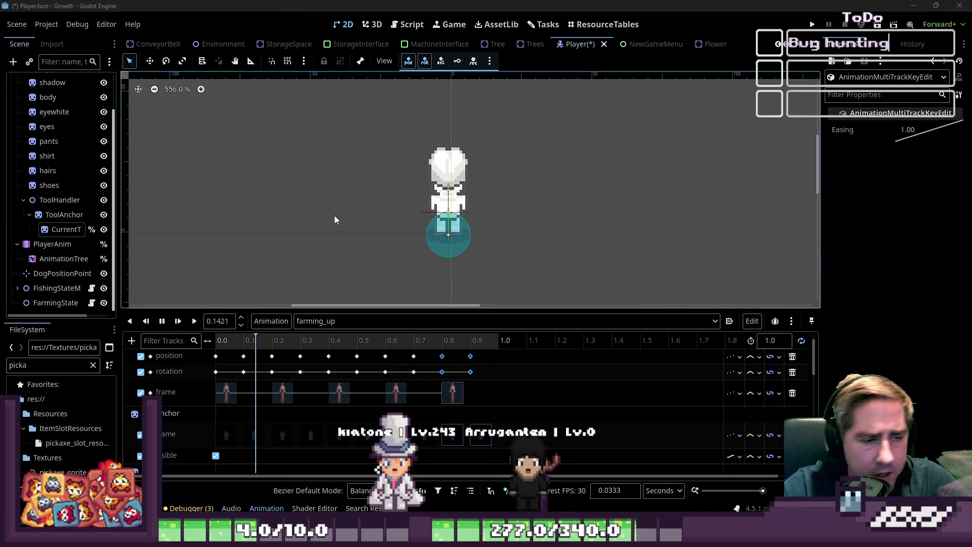
Inspect the AnimationTree and PlayerAnim nodes, then view the Player.gd script
scroll(388, 229, "down", 3)
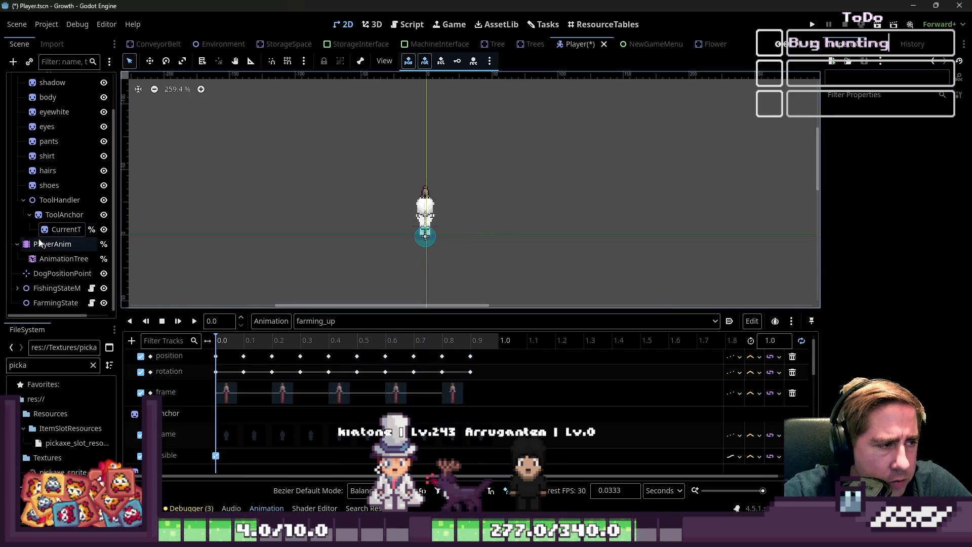
left_click(63, 258)
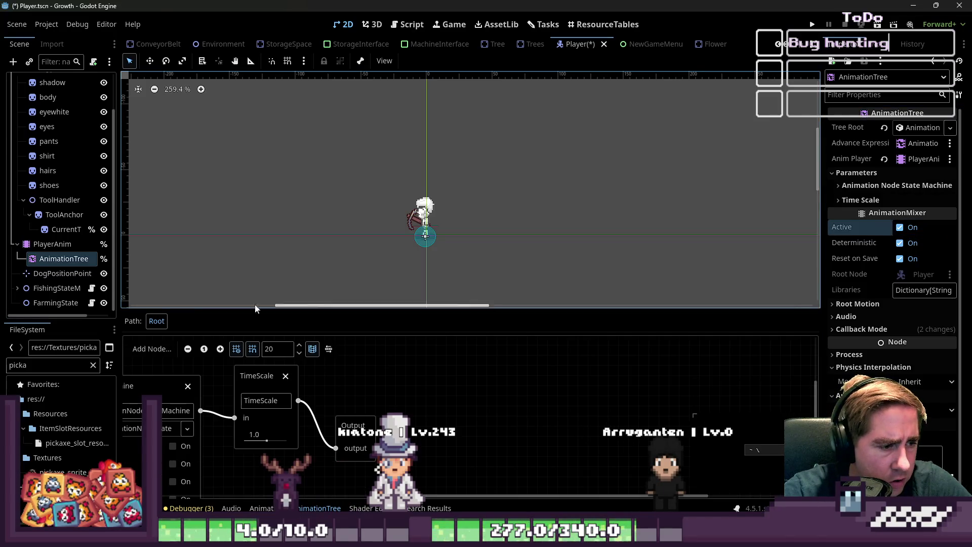
left_click(35, 246)
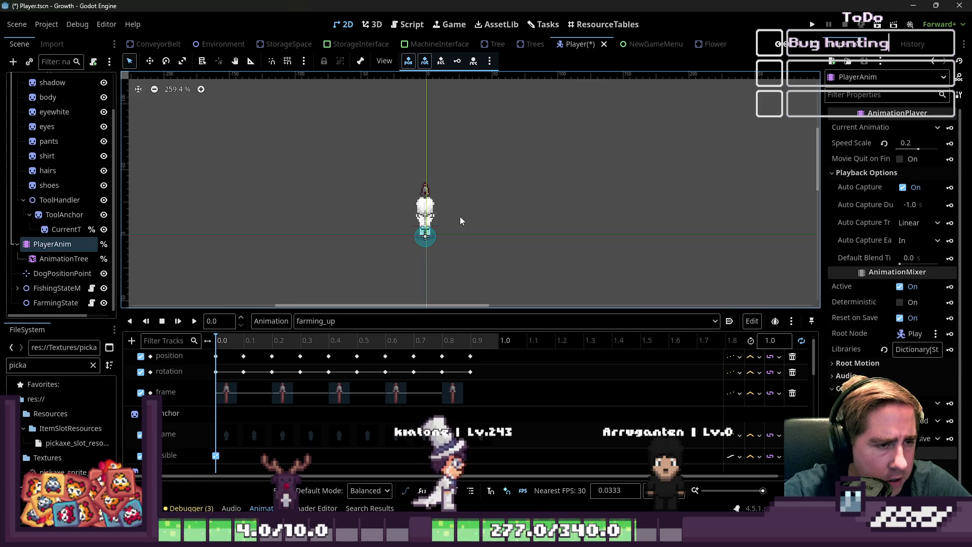
left_click(408, 25)
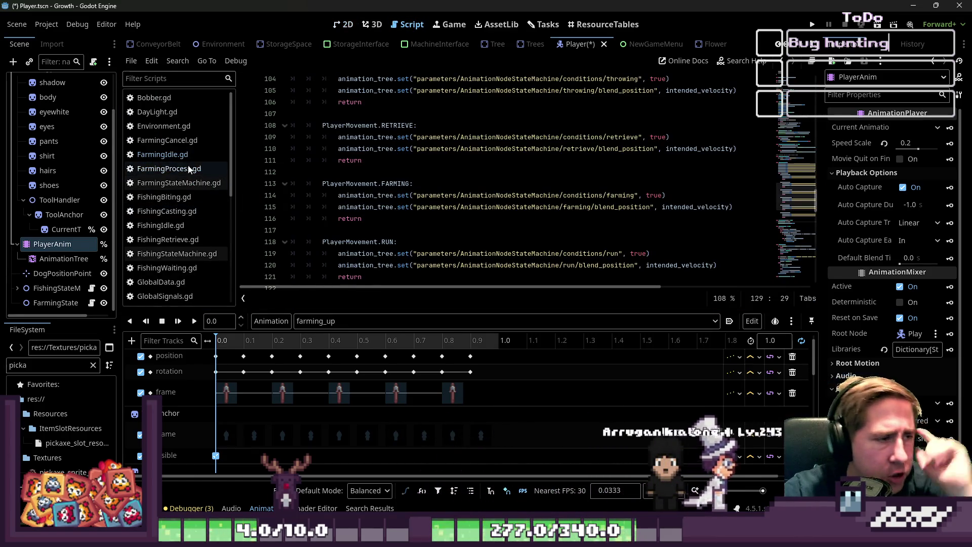
Look through the FarmingProcess, FarmingIdle, FishingBiting and FishingWaiting scripts
left_click(186, 169)
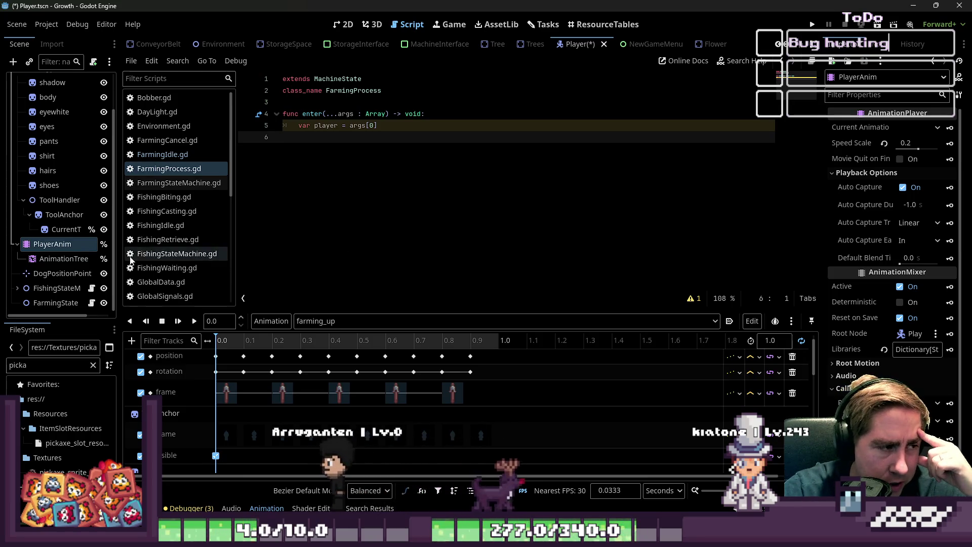
left_click(151, 155)
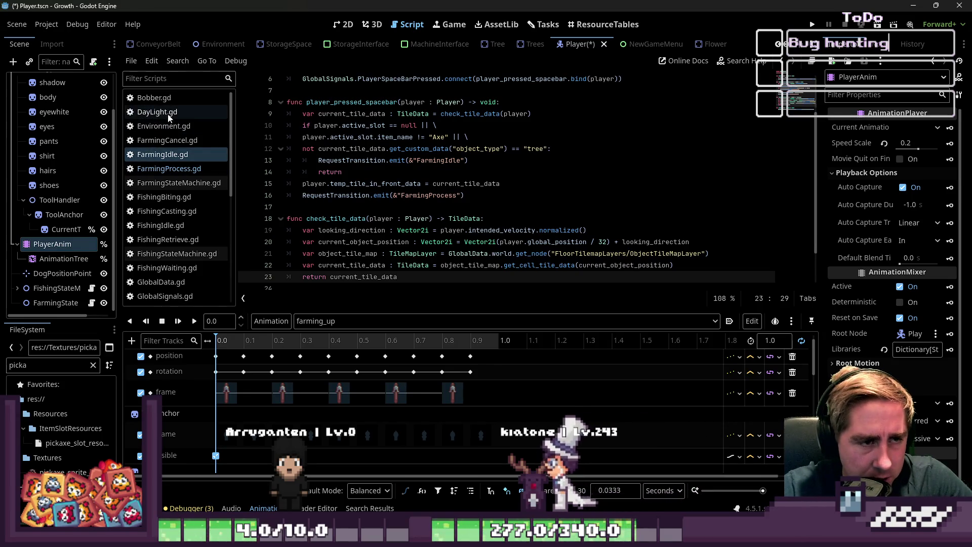
scroll(477, 139, "down", 2)
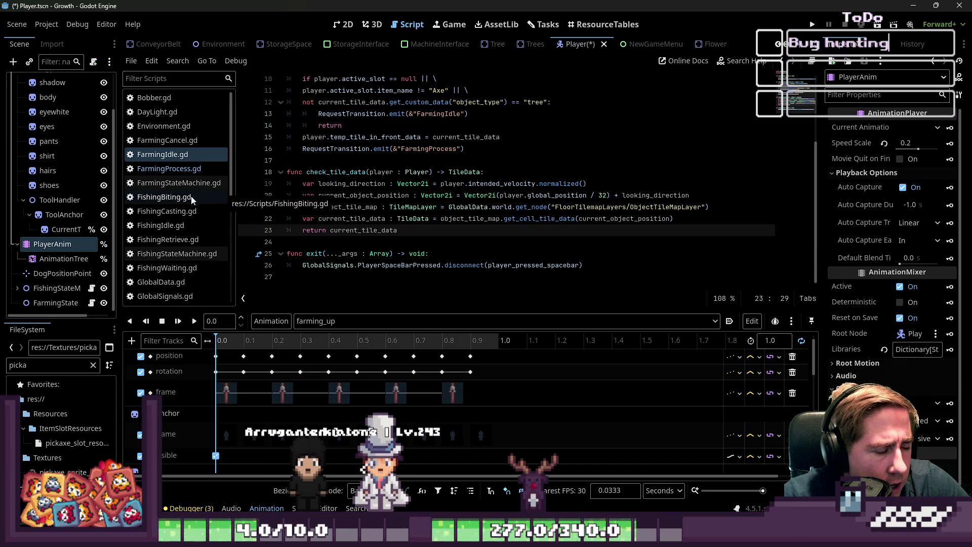
left_click(180, 204)
scroll(285, 219, "down", 3)
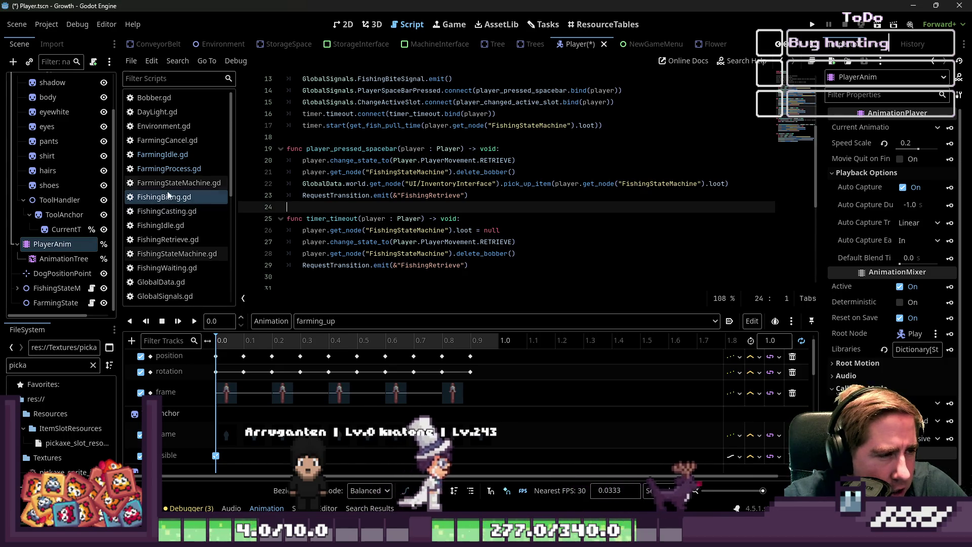
left_click(170, 167)
left_click(170, 161)
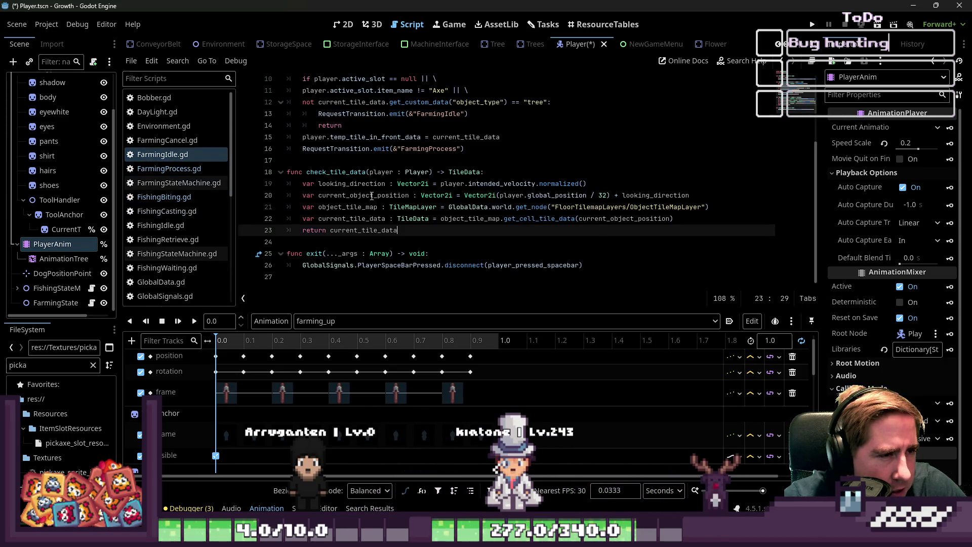
scroll(376, 197, "up", 3)
scroll(384, 202, "up", 2)
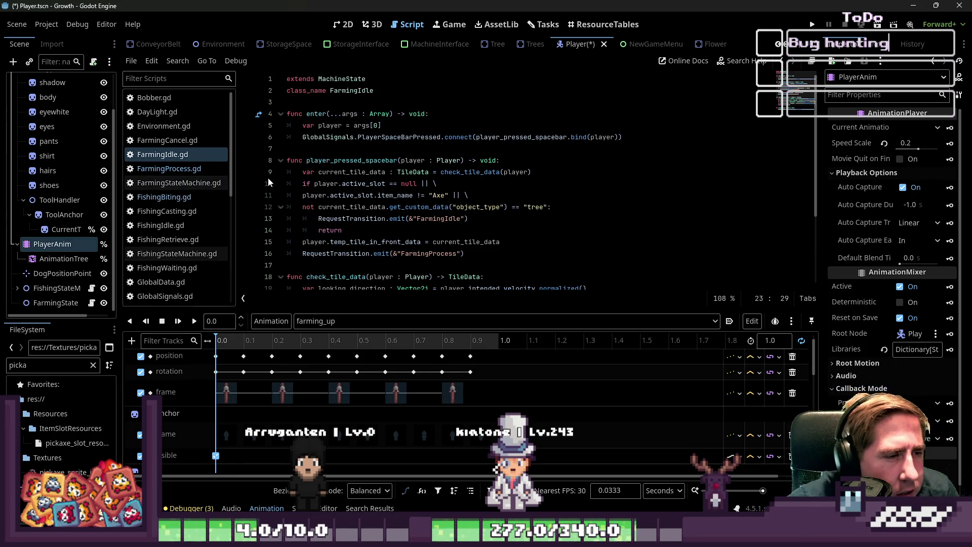
scroll(190, 247, "down", 1)
left_click(185, 242)
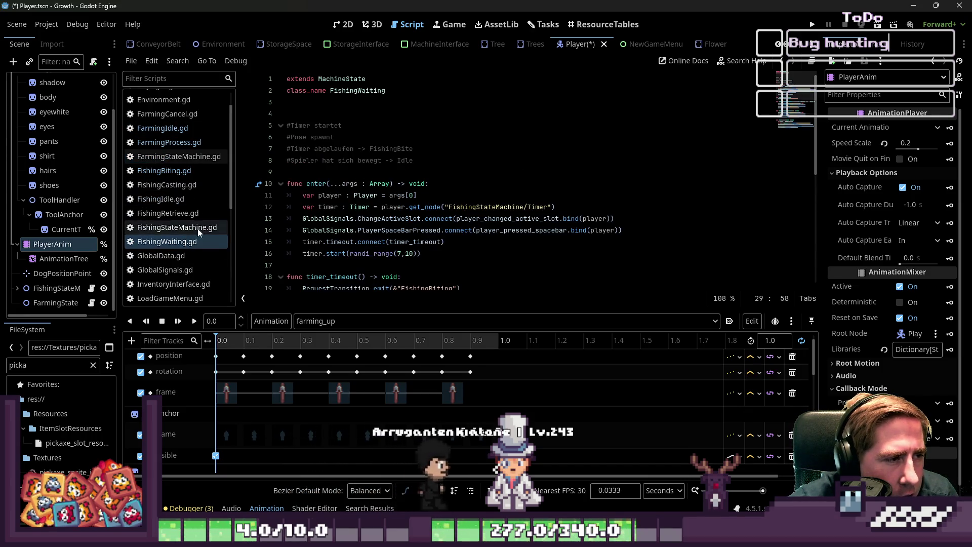
scroll(311, 218, "down", 1)
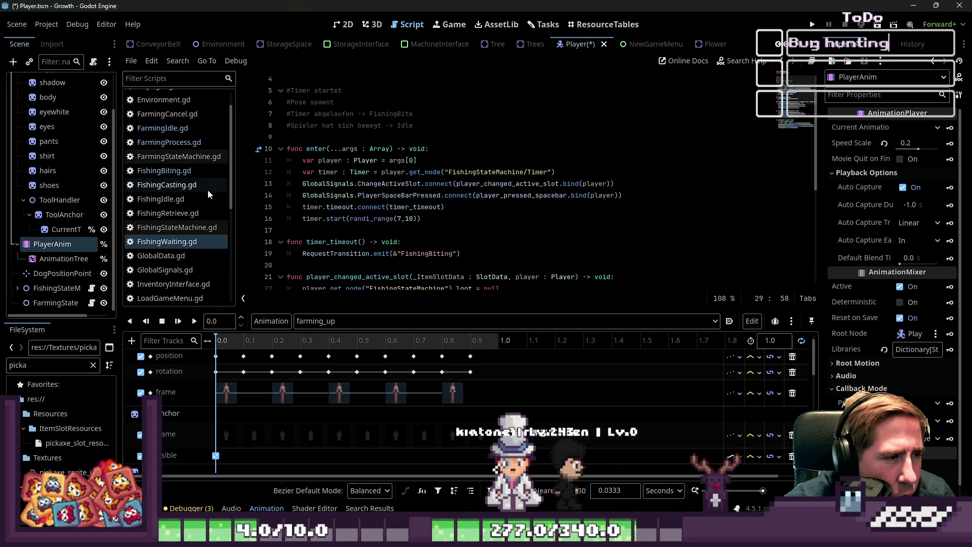
scroll(181, 145, "down", 2)
scroll(182, 167, "down", 5)
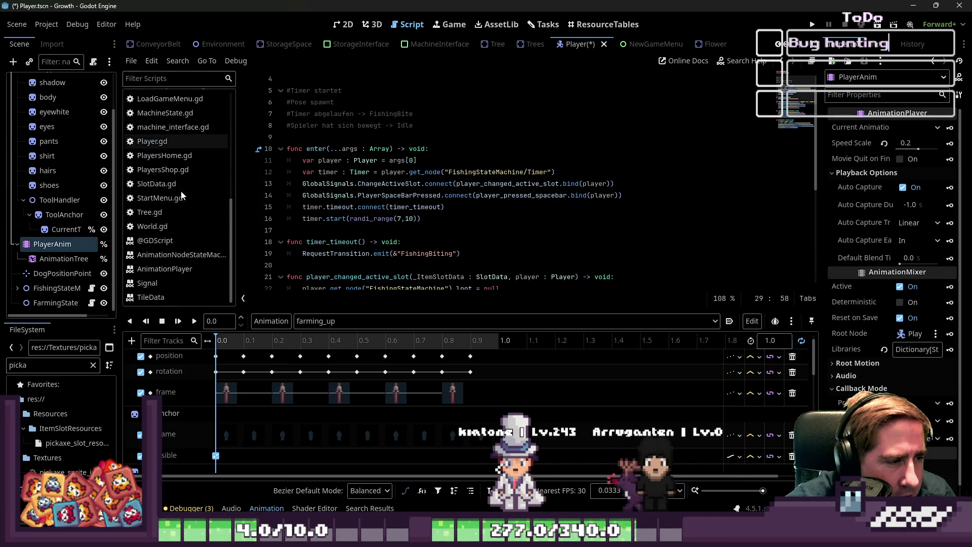
scroll(182, 194, "up", 8)
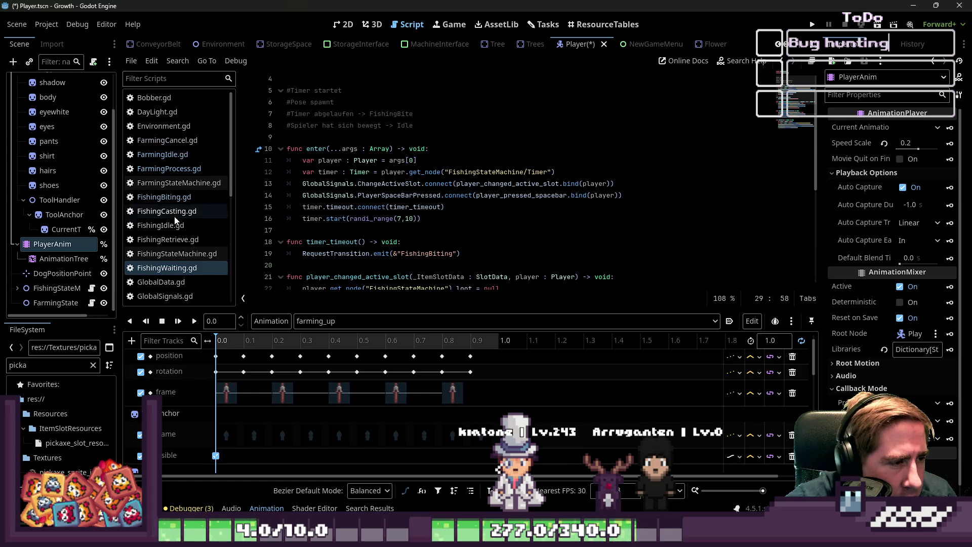
Open FishingCasting.gd, select its player.change_state_to LOOT line, and save the Player scene
left_click(167, 211)
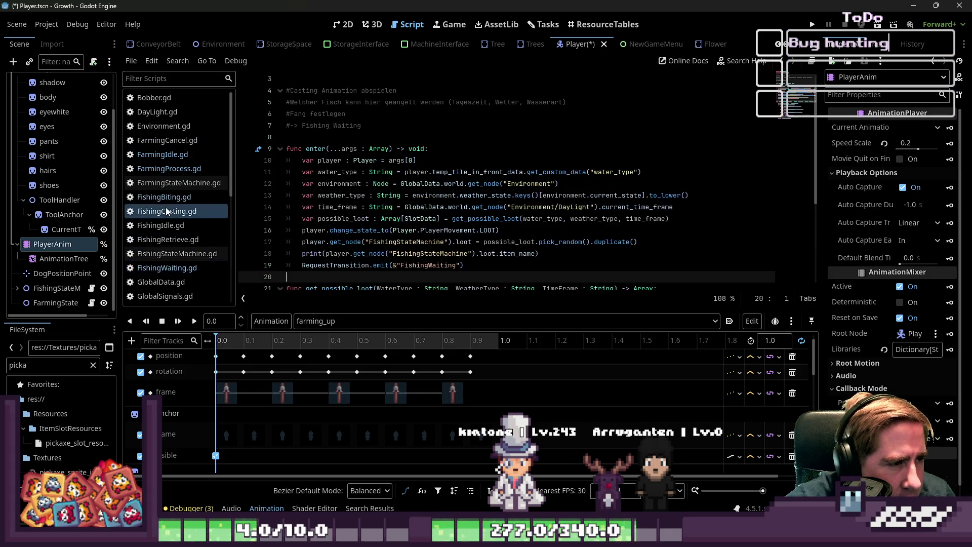
scroll(405, 182, "down", 2)
left_click(413, 172)
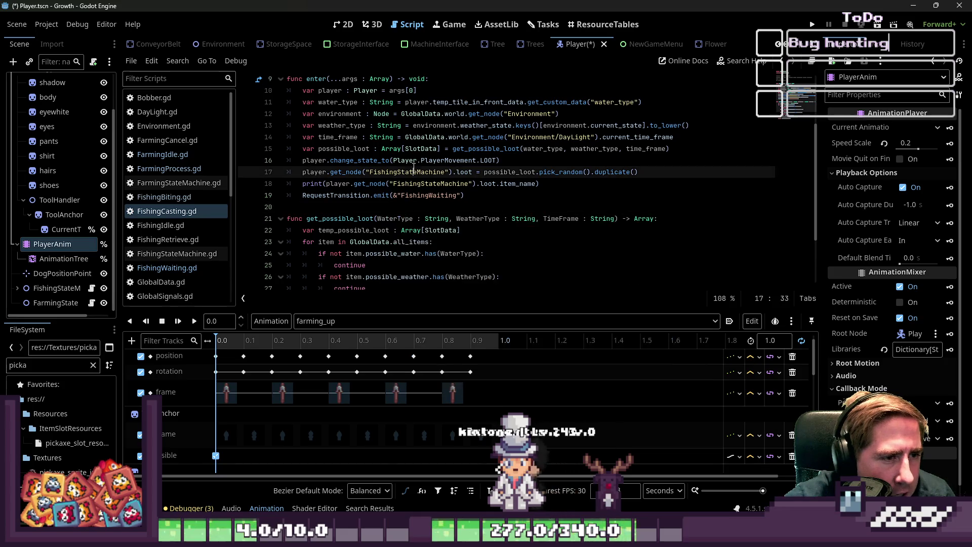
left_click_drag(500, 160, 291, 163)
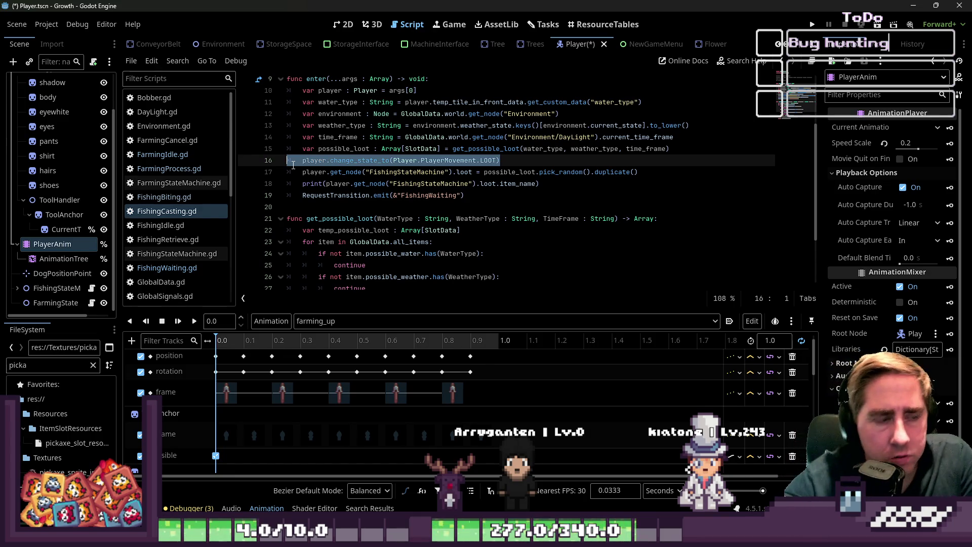
scroll(506, 152, "up", 3)
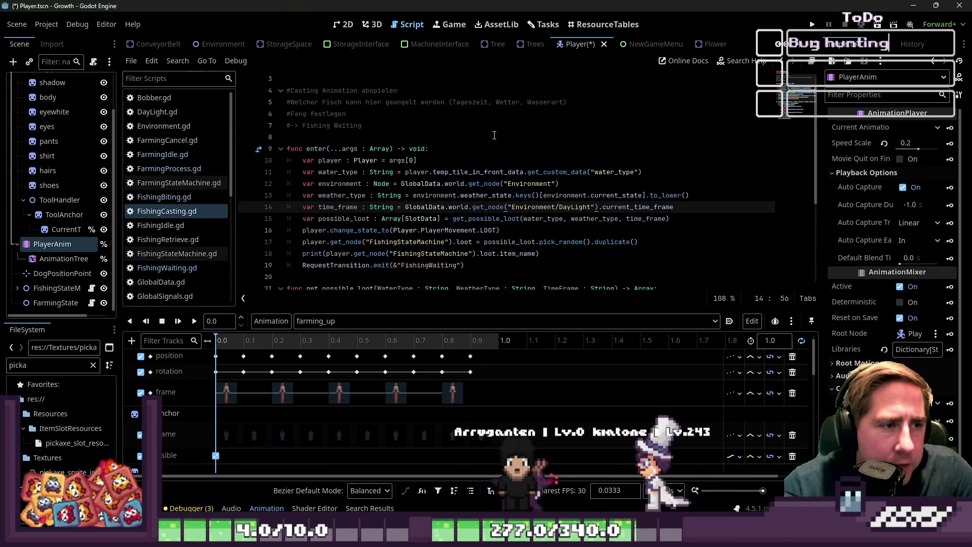
left_click(496, 171)
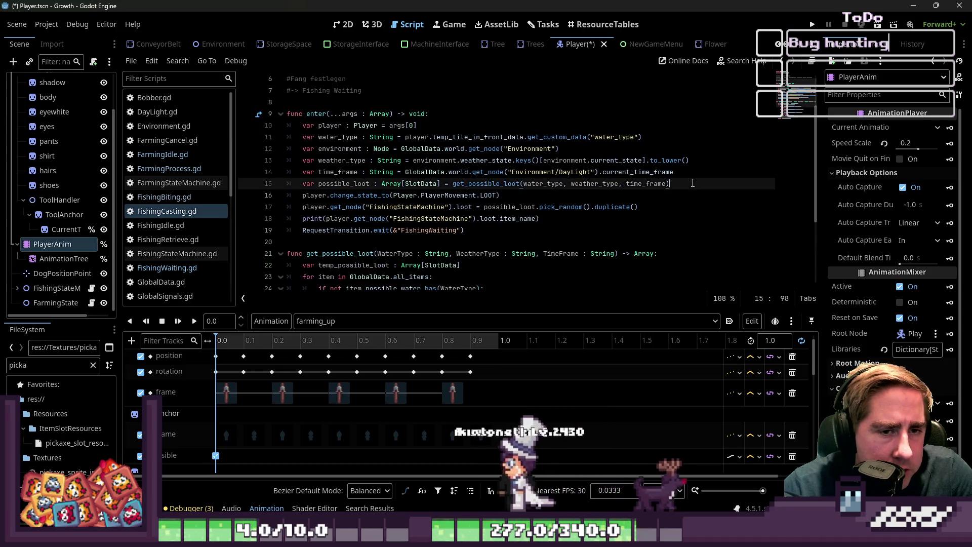
left_click_drag(500, 196, 256, 198)
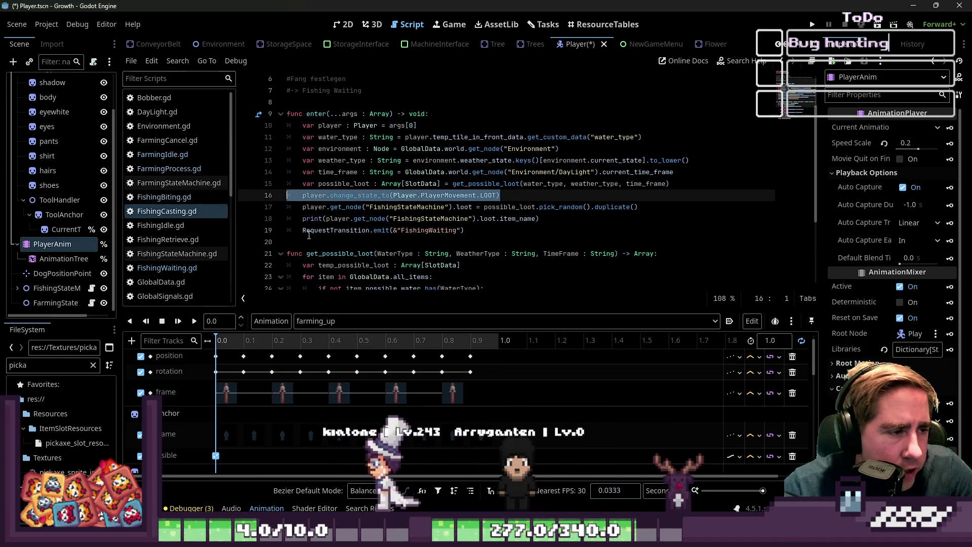
key("ctrl+s")
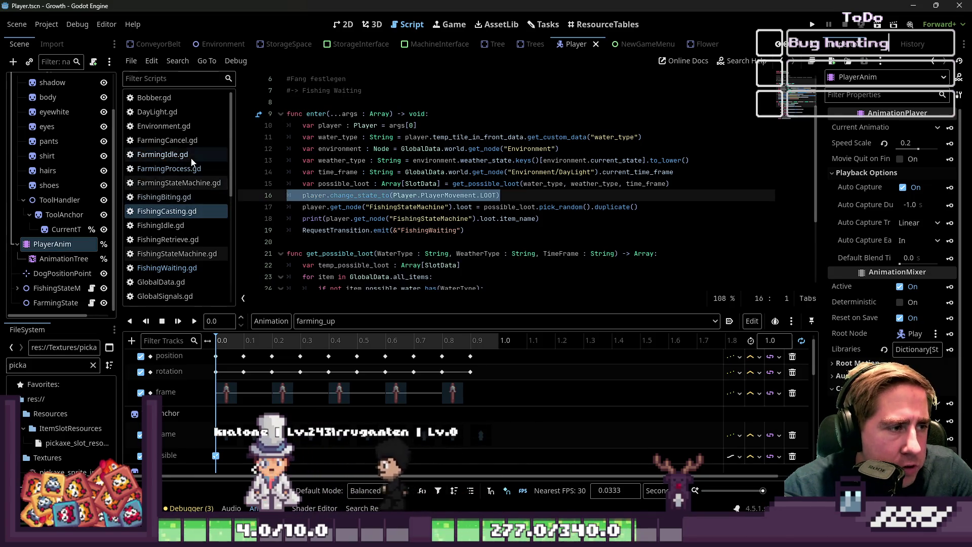
In FarmingProcess.gd's enter(), replace LOOT with FARMING, save, and start a new indented line
left_click(190, 157)
left_click(182, 171)
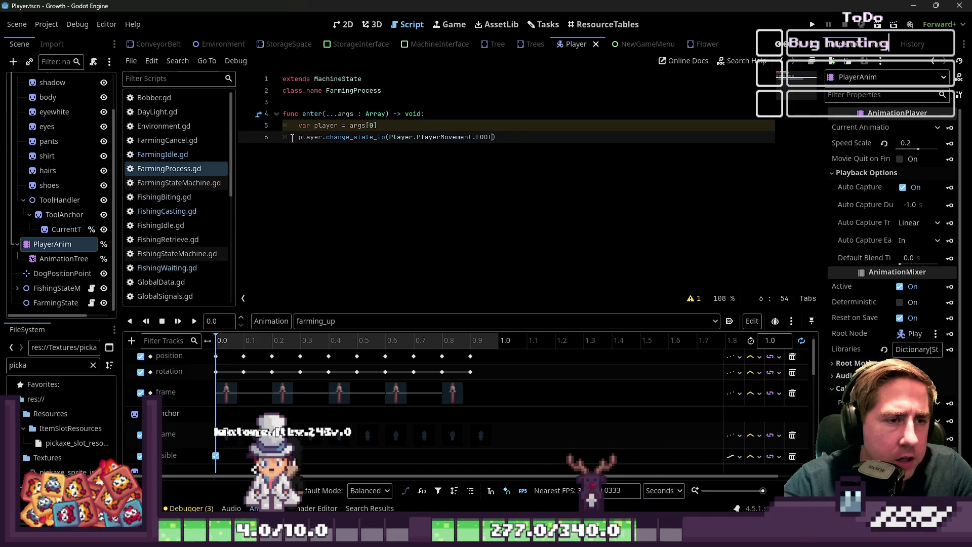
key("ctrl+shift+Left")
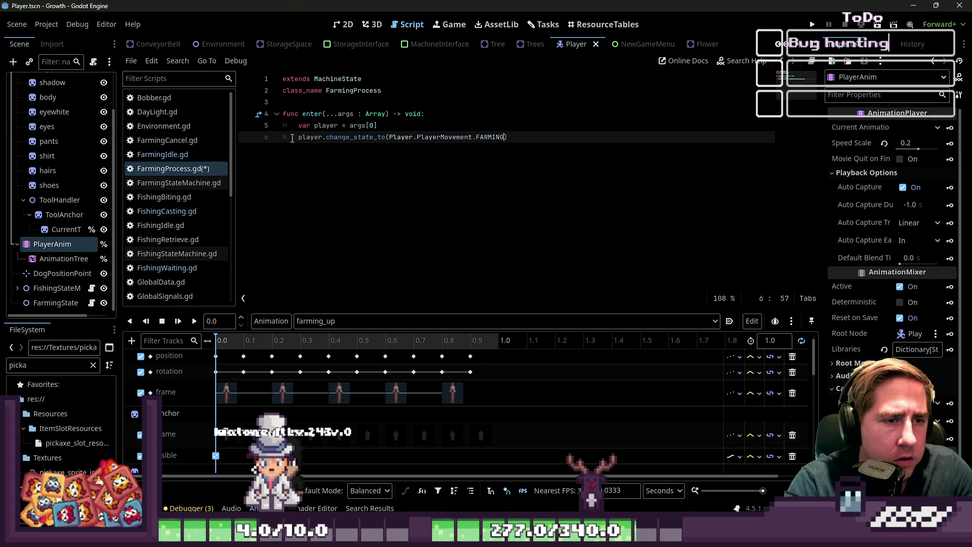
key("Right")
key("ctrl+s")
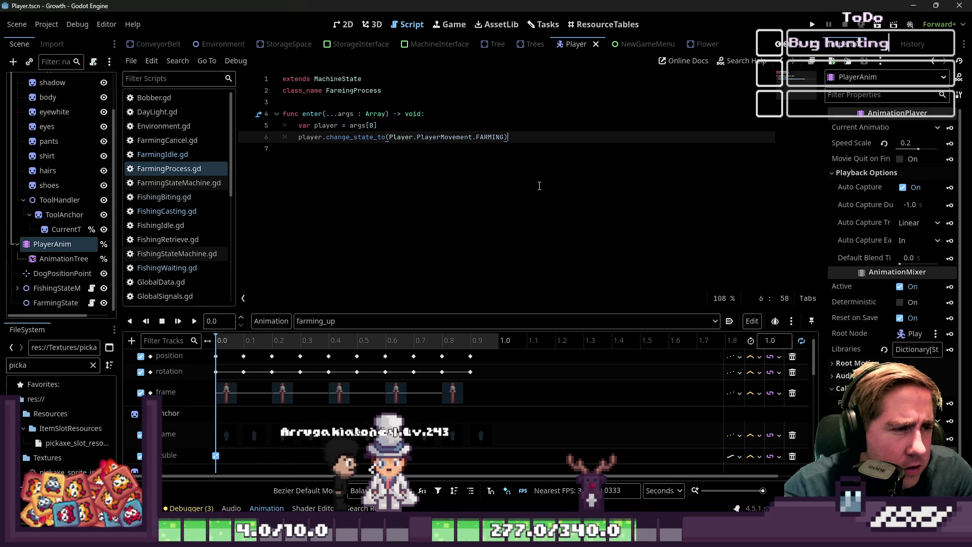
key("Down")
key("Tab")
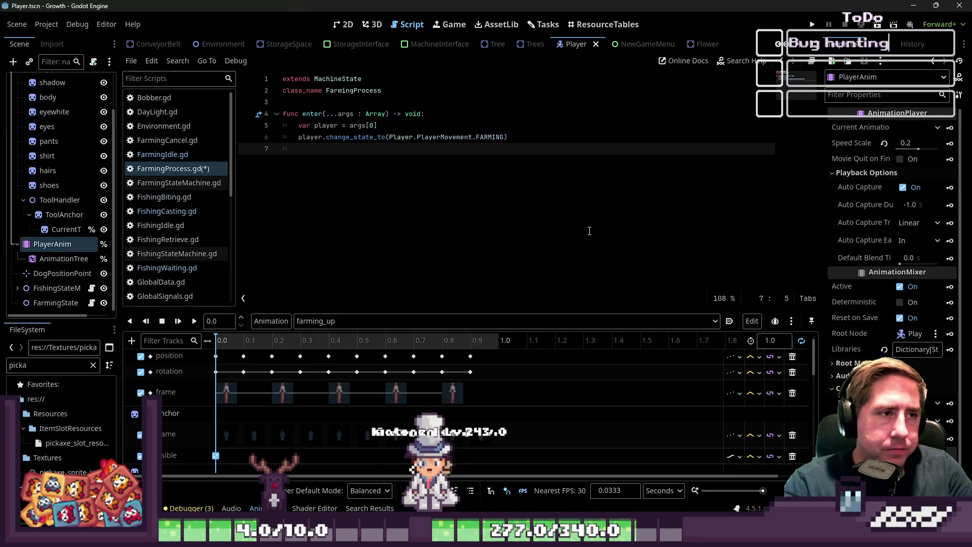
mouse_move(655, 49)
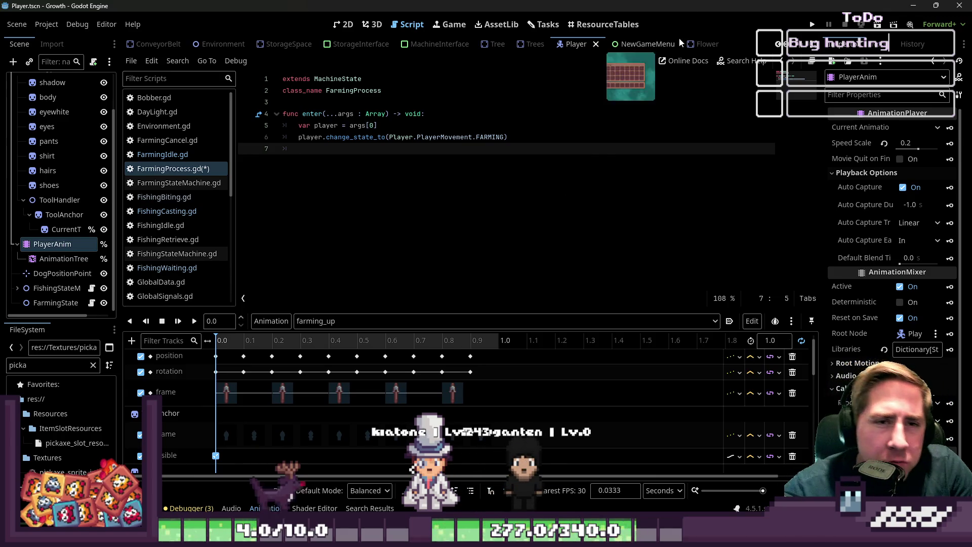
Open the World scene in the 2D editor view
left_click(693, 46)
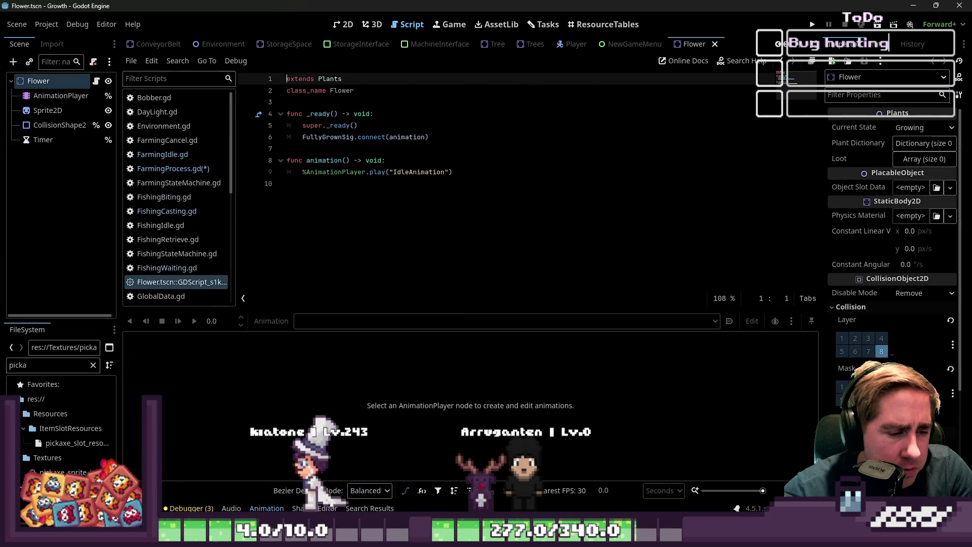
left_click(346, 25)
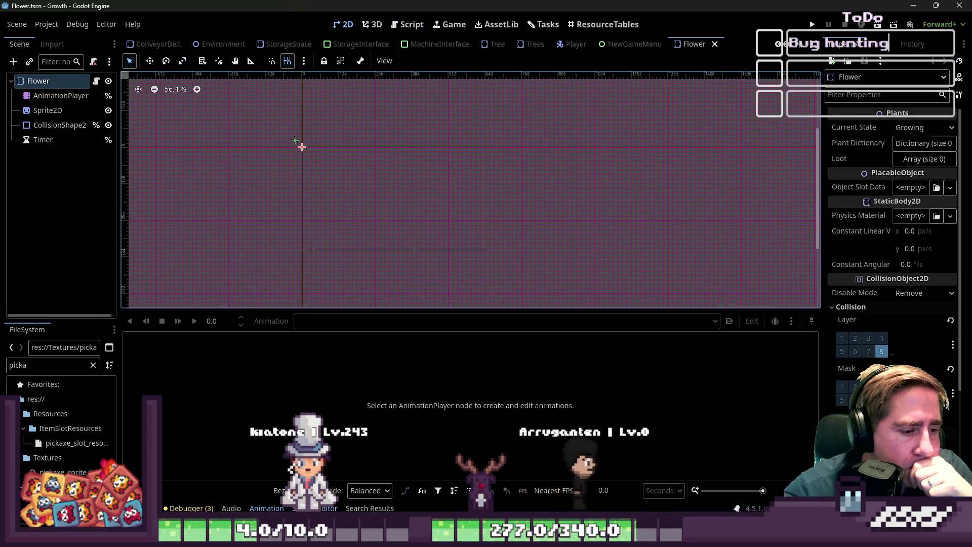
scroll(263, 43, "up", 5)
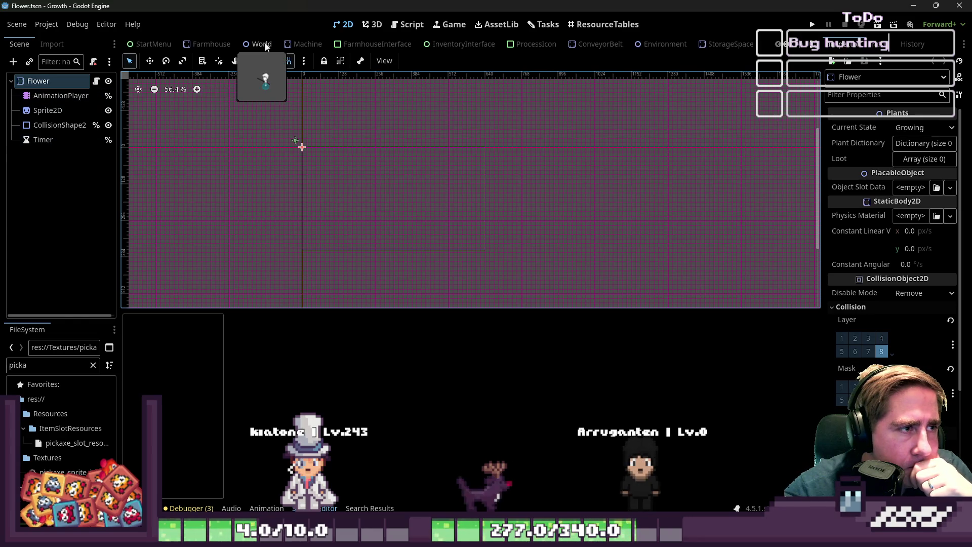
left_click(263, 44)
scroll(522, 245, "down", 10)
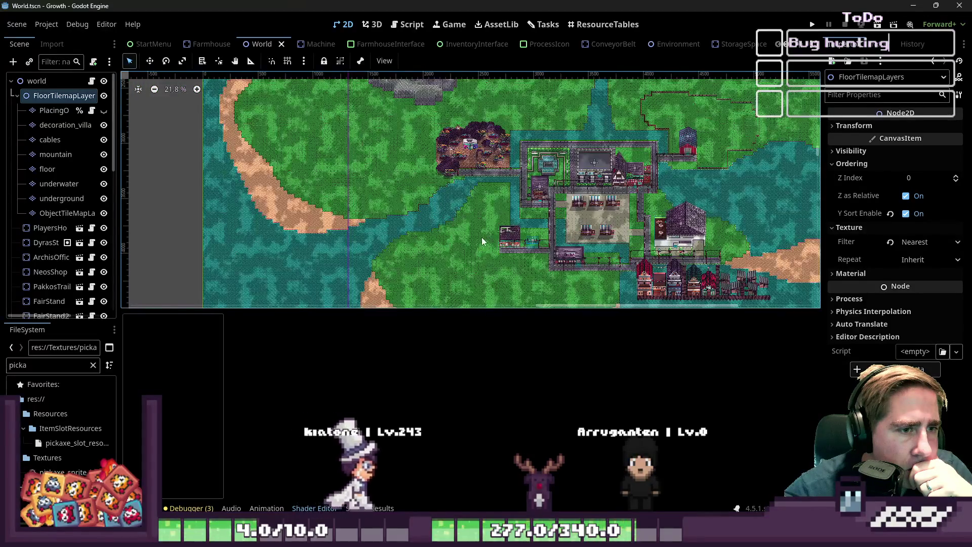
scroll(452, 218, "up", 10)
Look through the World tilemap layers and select the mountain TileMapLayer
left_click(451, 215)
scroll(451, 215, "up", 1)
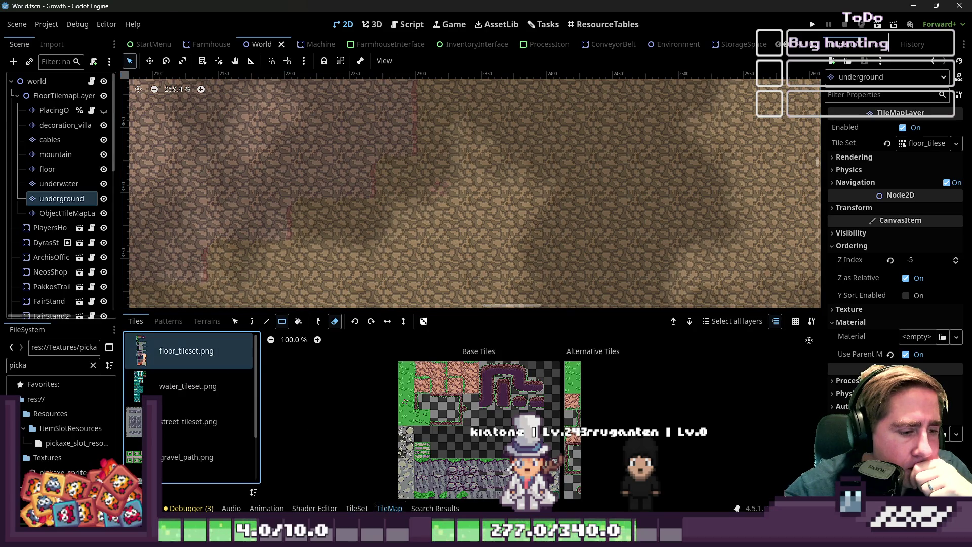
key("ctrl+j")
scroll(426, 243, "down", 6)
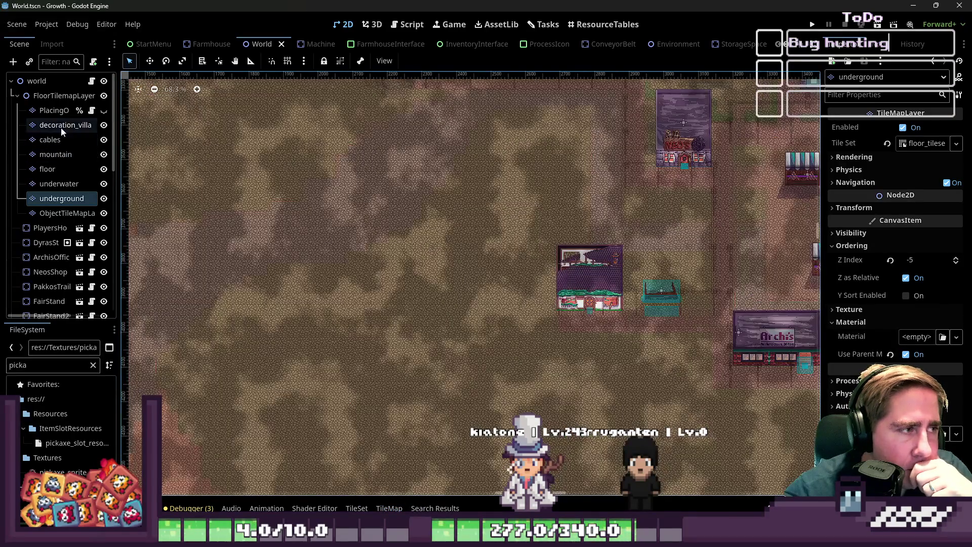
left_click(62, 125)
left_click(66, 212)
scroll(311, 212, "down", 2)
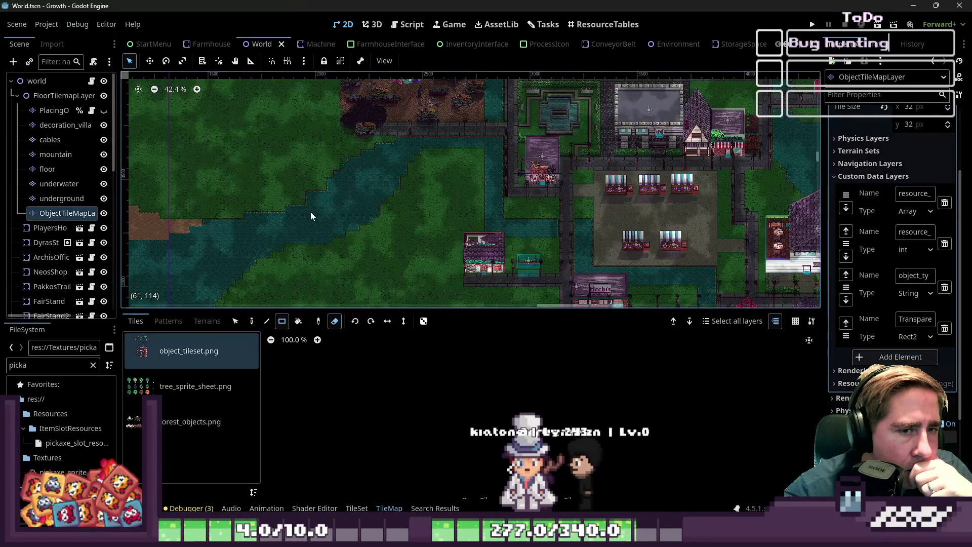
scroll(311, 217, "down", 4)
left_click(56, 155)
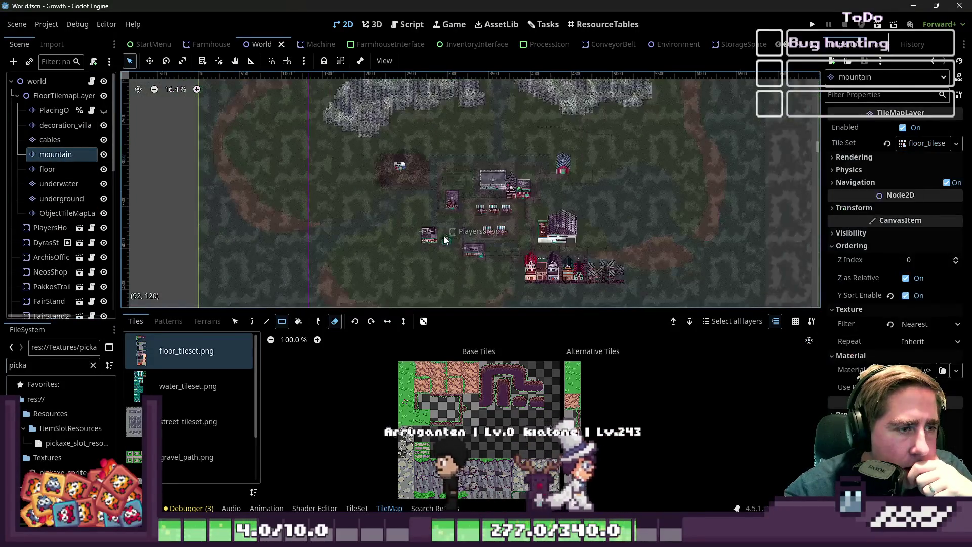
scroll(370, 110, "up", 12)
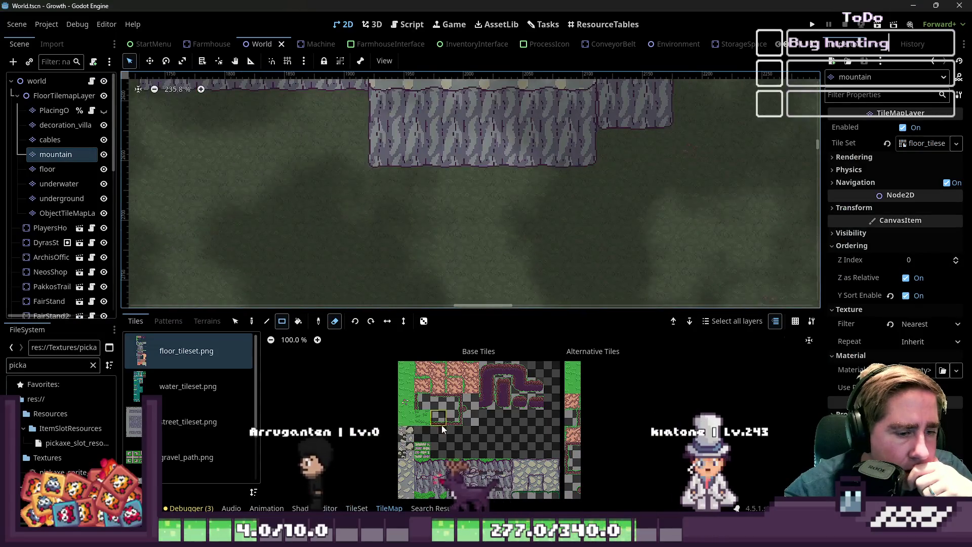
Trial-erase and copy-paste a 2x2 mountain tile block, undoing both edits
left_click_drag(375, 134, 391, 150)
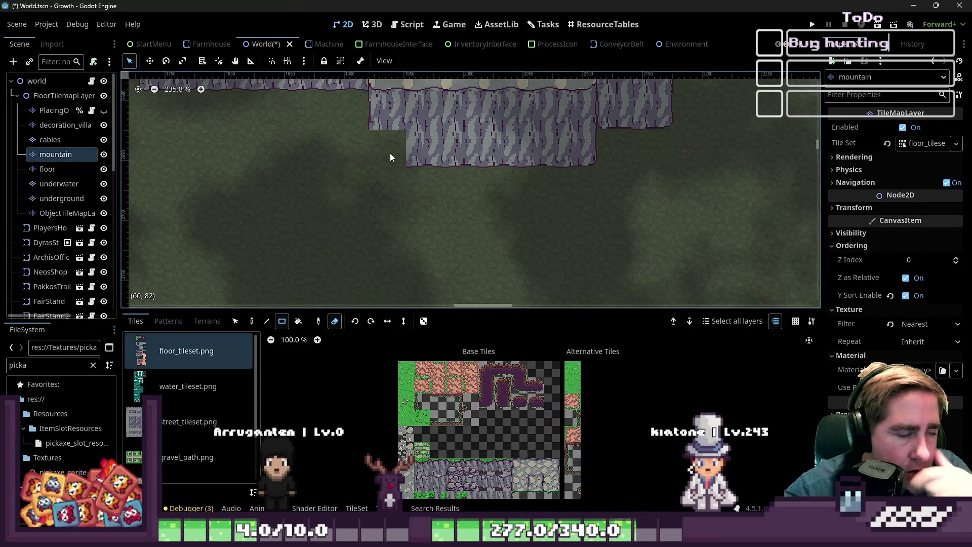
key("ctrl+z")
left_click(235, 321)
left_click_drag(377, 135, 400, 150)
left_click(358, 185)
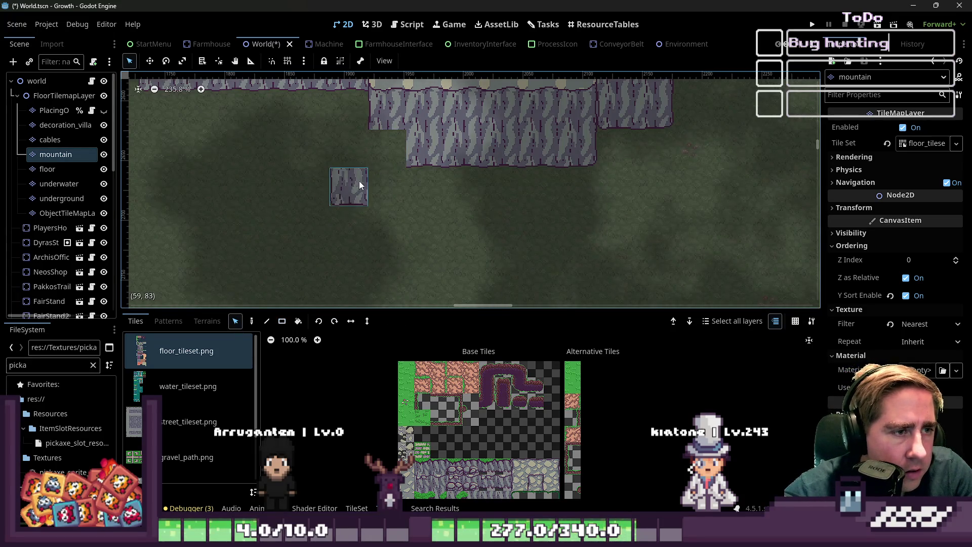
key("ctrl+z")
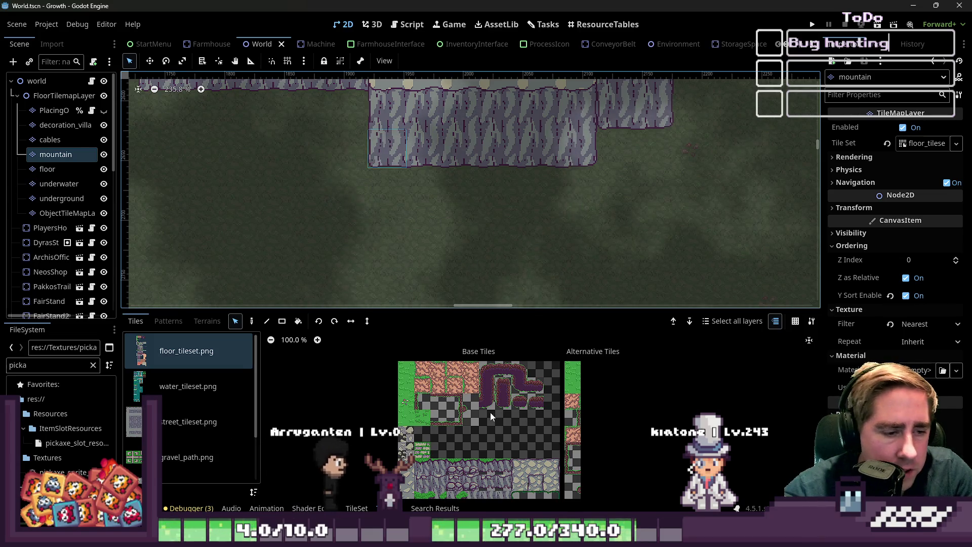
scroll(490, 420, "down", 2)
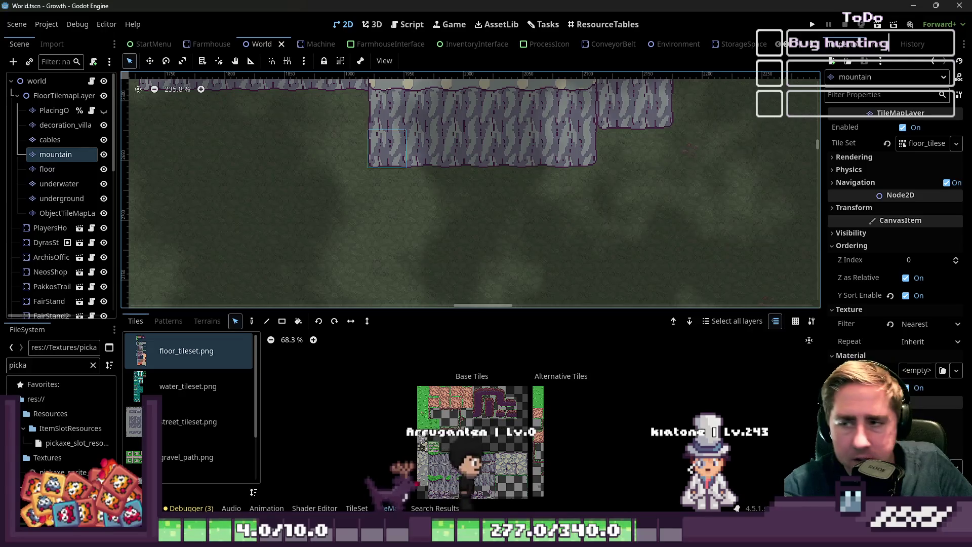
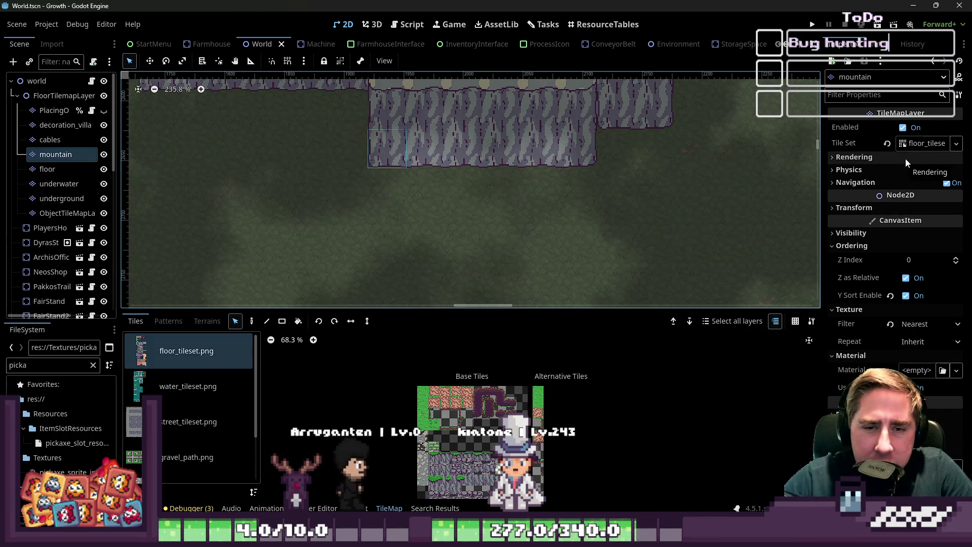
Enlarge the tile panel and select ObjectTileMapLayer in the TileSet view to list its tile sources
scroll(439, 440, "up", 3)
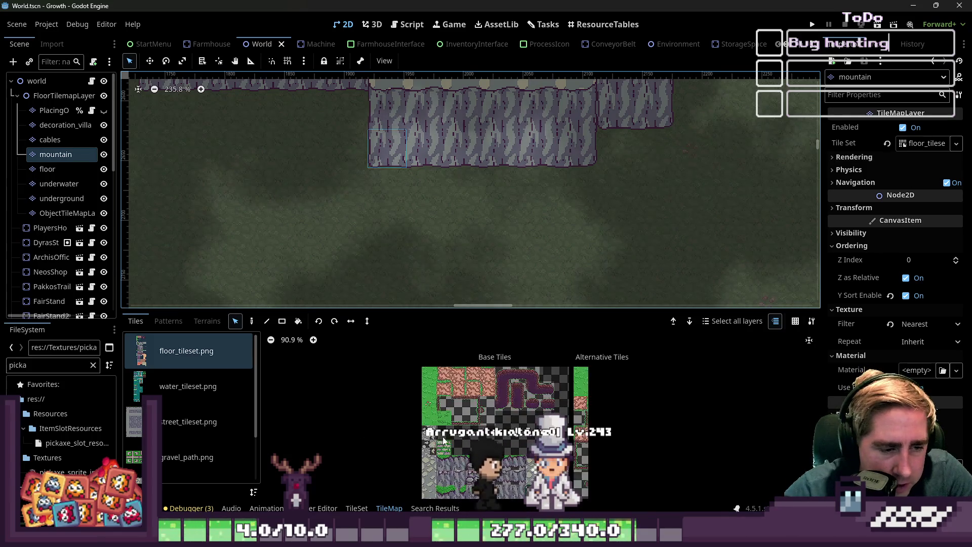
scroll(438, 440, "up", 8)
scroll(192, 427, "down", 3)
scroll(197, 426, "up", 3)
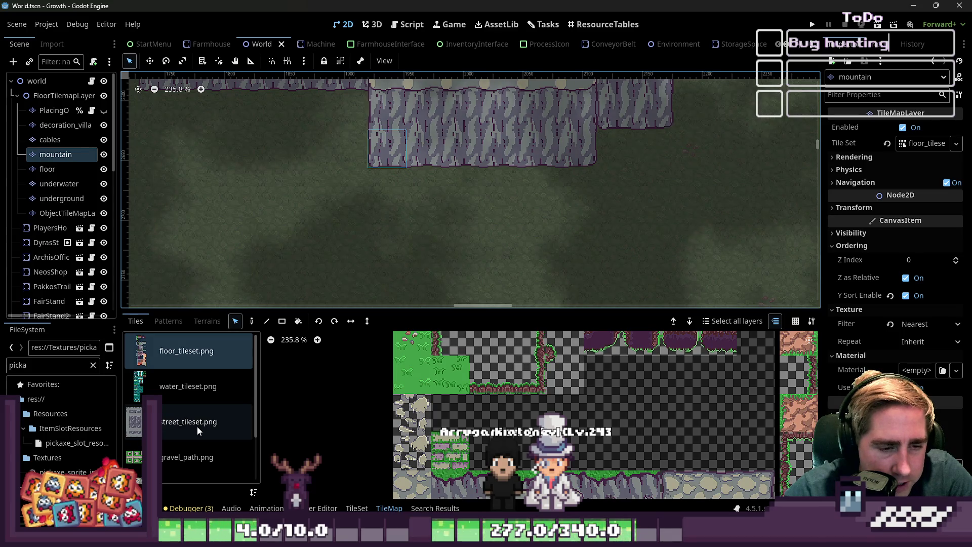
scroll(532, 420, "down", 10)
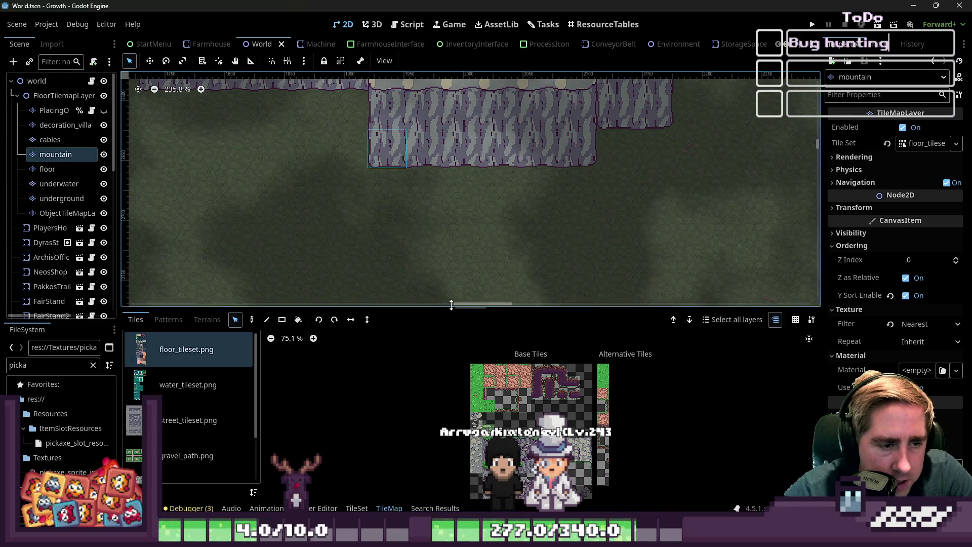
left_click_drag(448, 309, 445, 222)
left_click(356, 508)
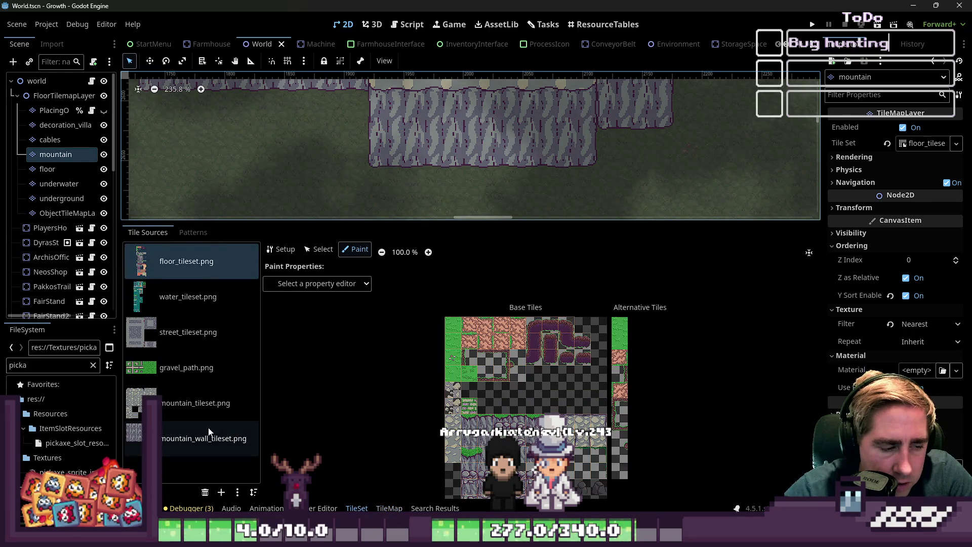
left_click(60, 213)
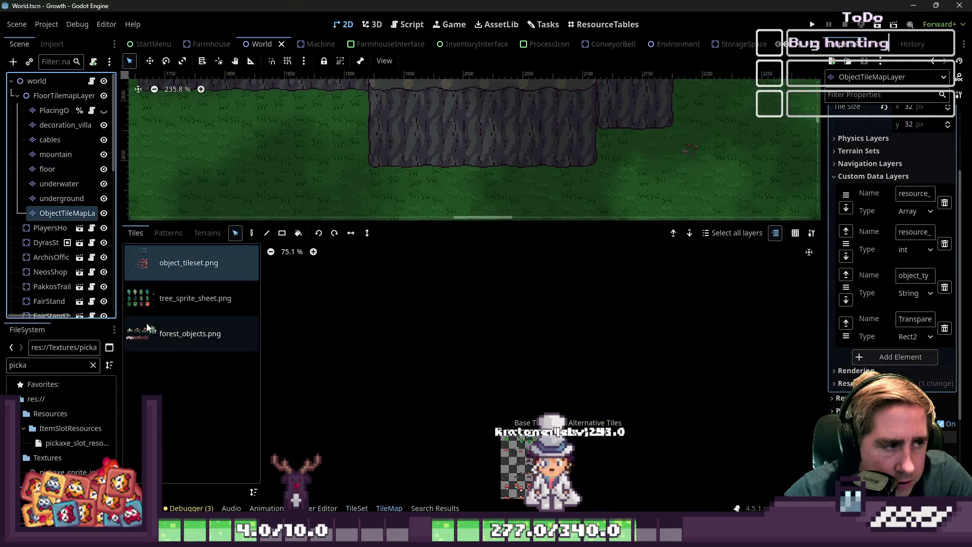
Pick the top-left tree in tree_sprite_sheet.png and open the TileSet property editor list
left_click(195, 298)
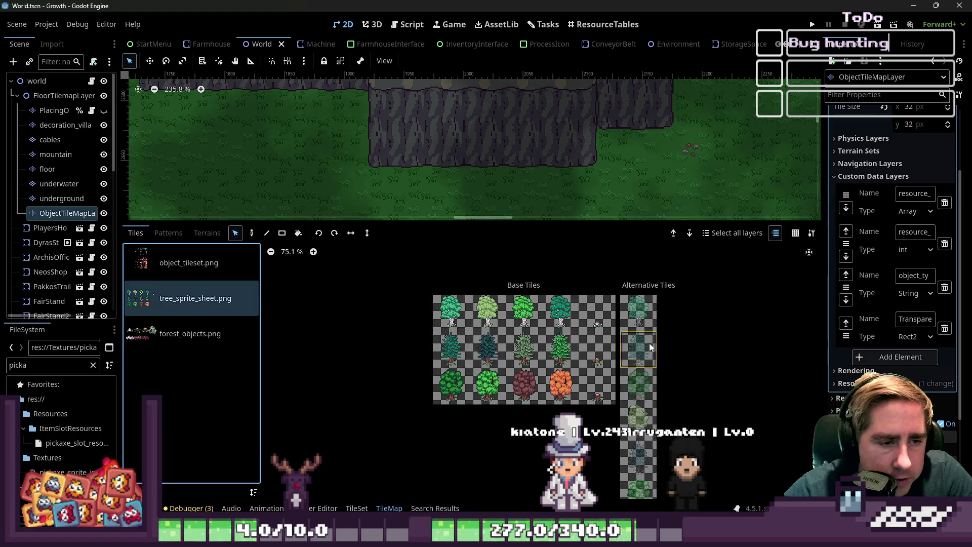
scroll(596, 423, "up", 5)
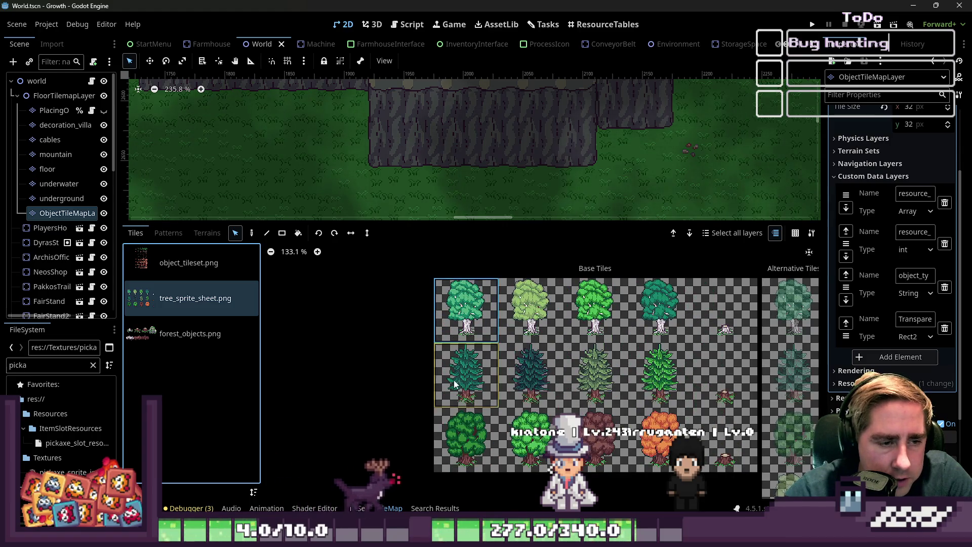
scroll(451, 307, "up", 6)
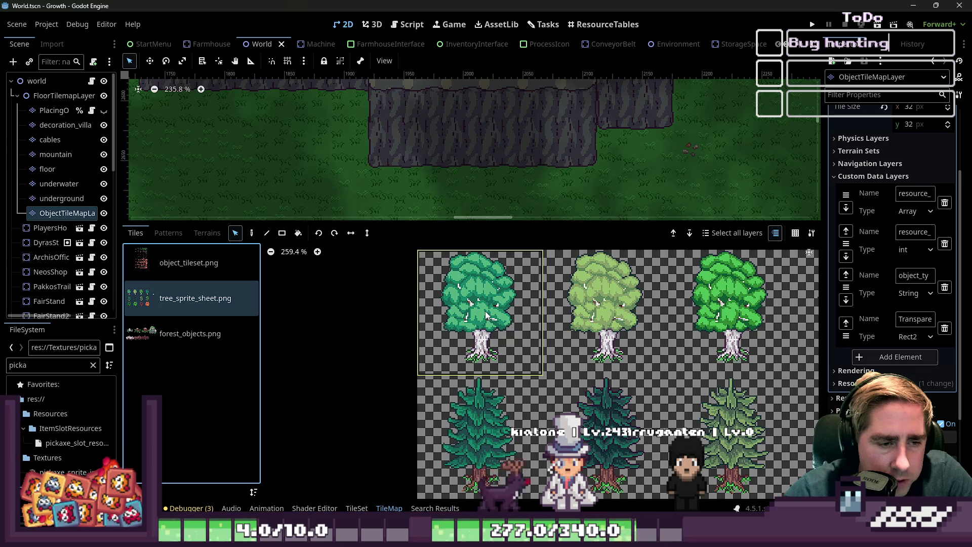
left_click(512, 337)
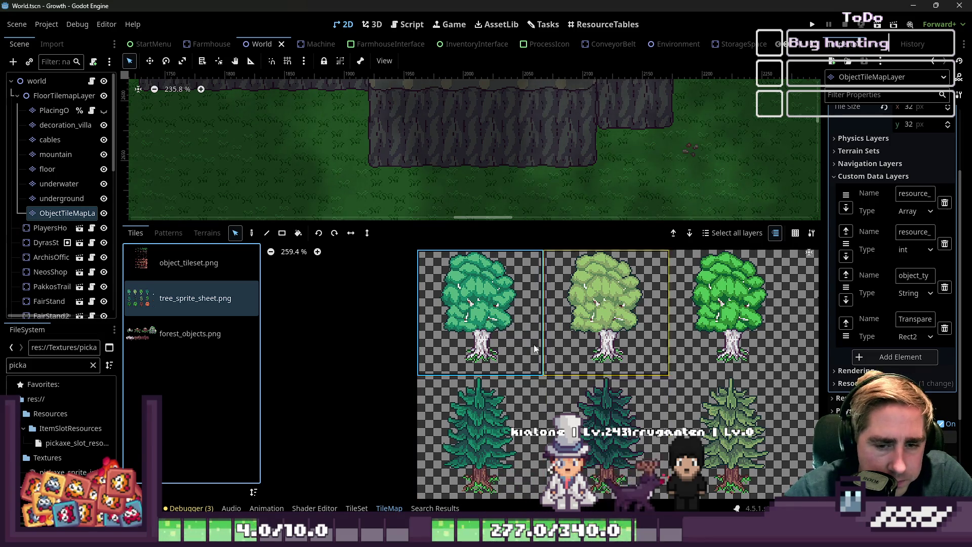
left_click(356, 507)
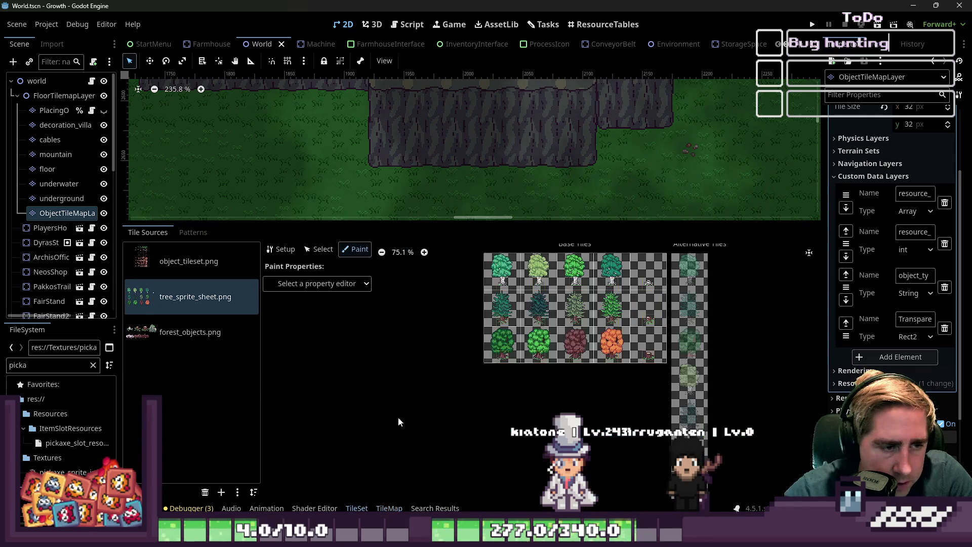
left_click(318, 283)
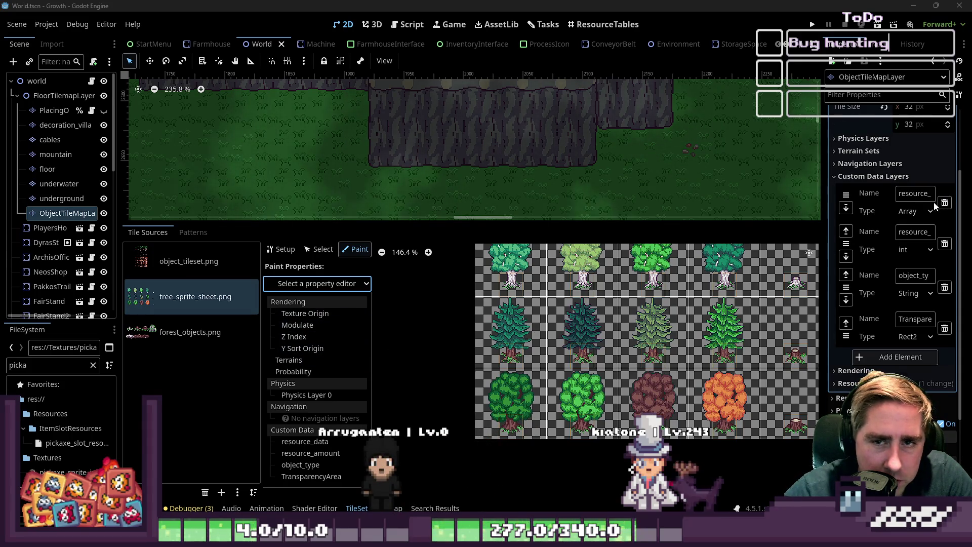
scroll(936, 207, "up", 3)
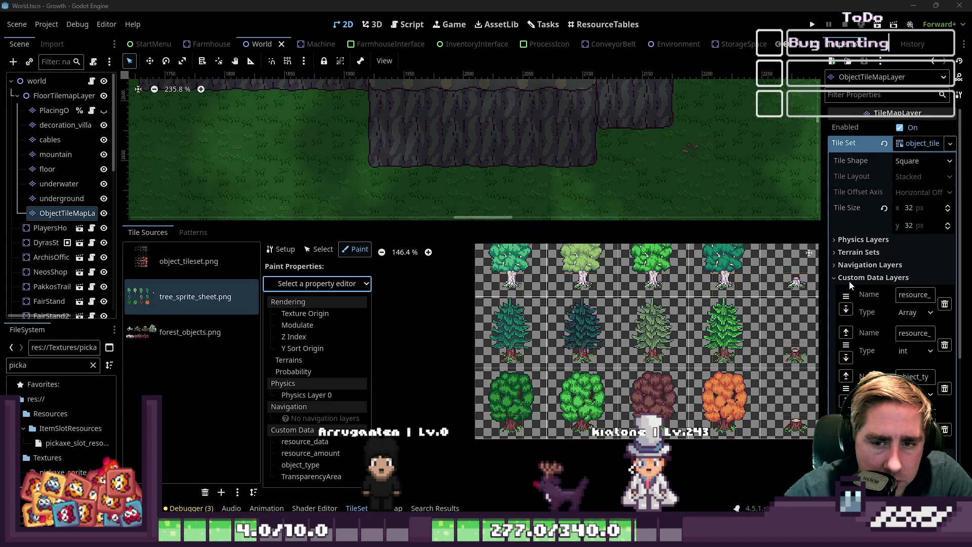
left_click(861, 277)
left_click(861, 277)
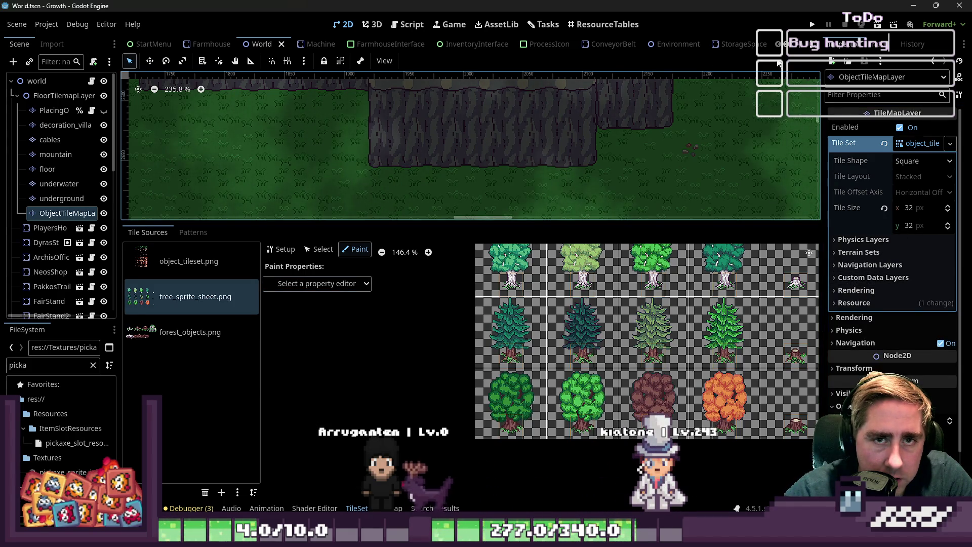
left_click(335, 284)
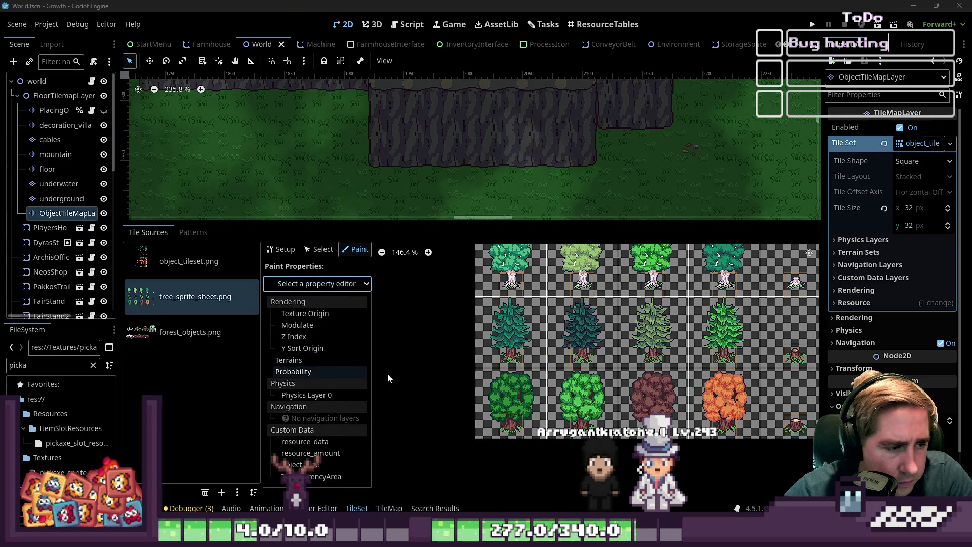
left_click(859, 280)
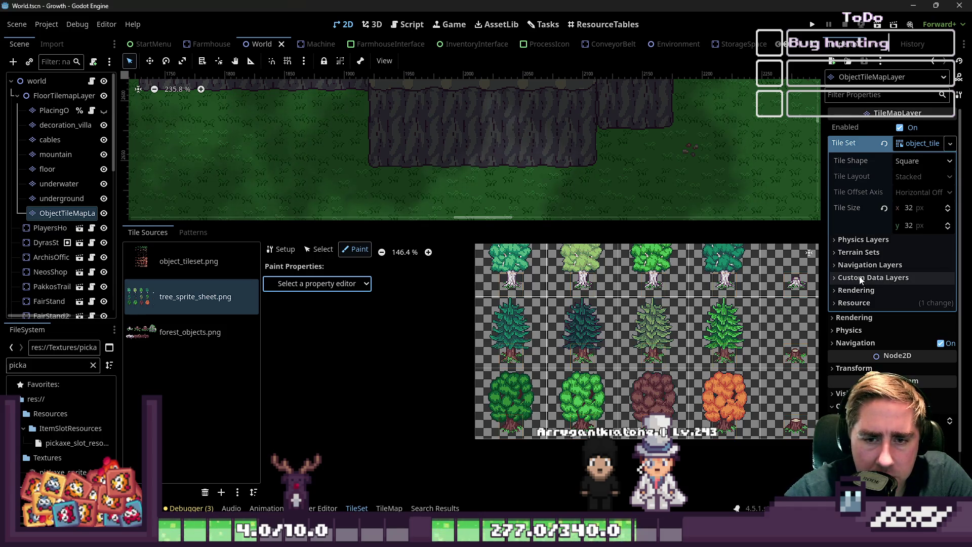
left_click(858, 242)
left_click(858, 244)
left_click(856, 252)
left_click(856, 252)
left_click(845, 267)
left_click(845, 267)
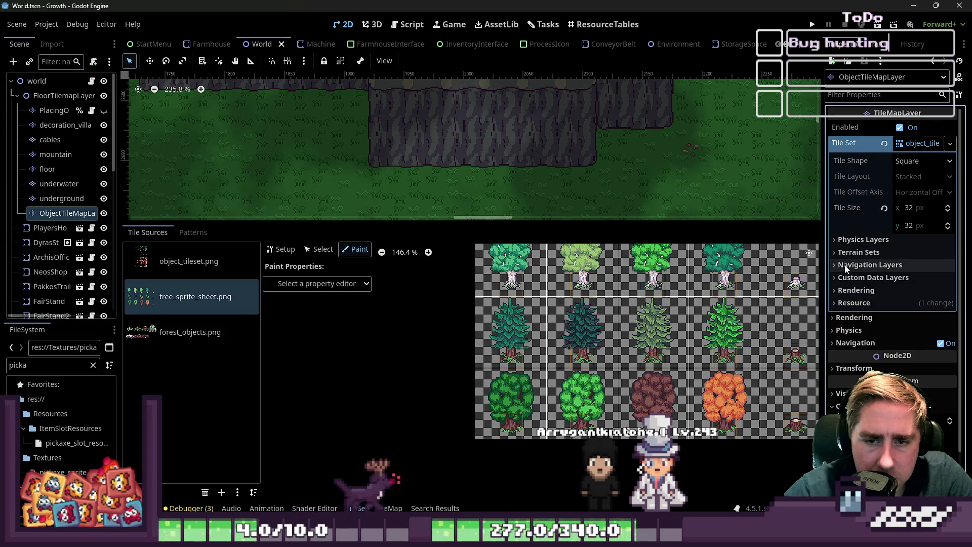
left_click(844, 278)
left_click(844, 278)
left_click(844, 291)
left_click(843, 292)
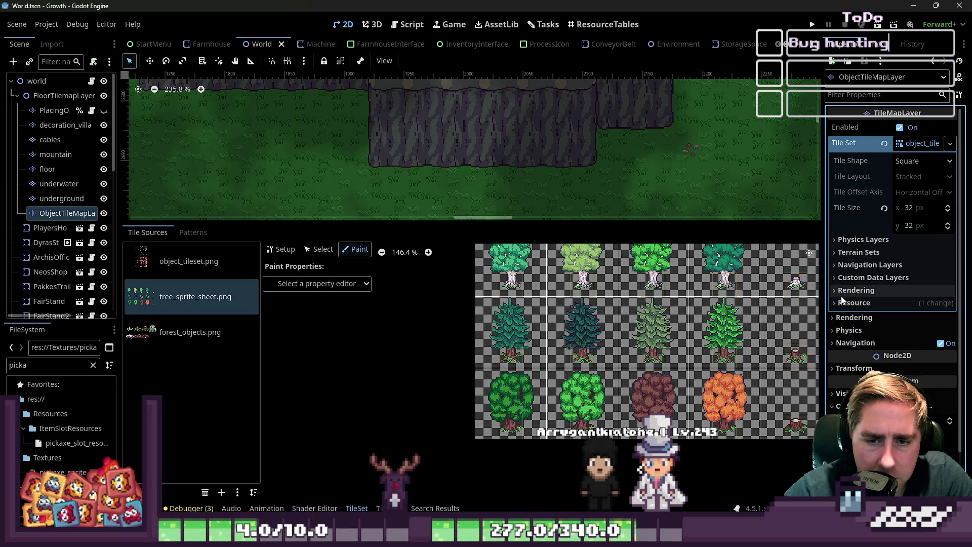
left_click(843, 293)
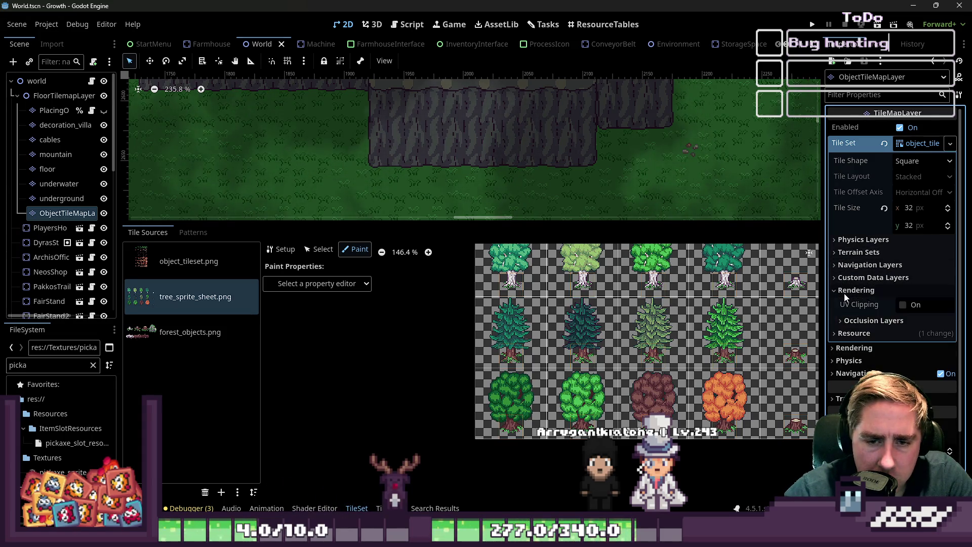
left_click(842, 320)
left_click(842, 321)
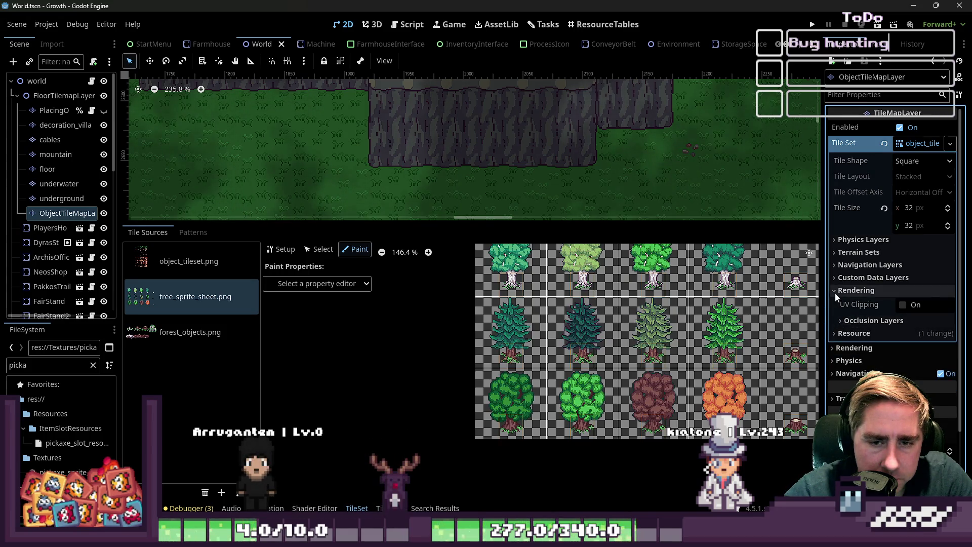
left_click(834, 291)
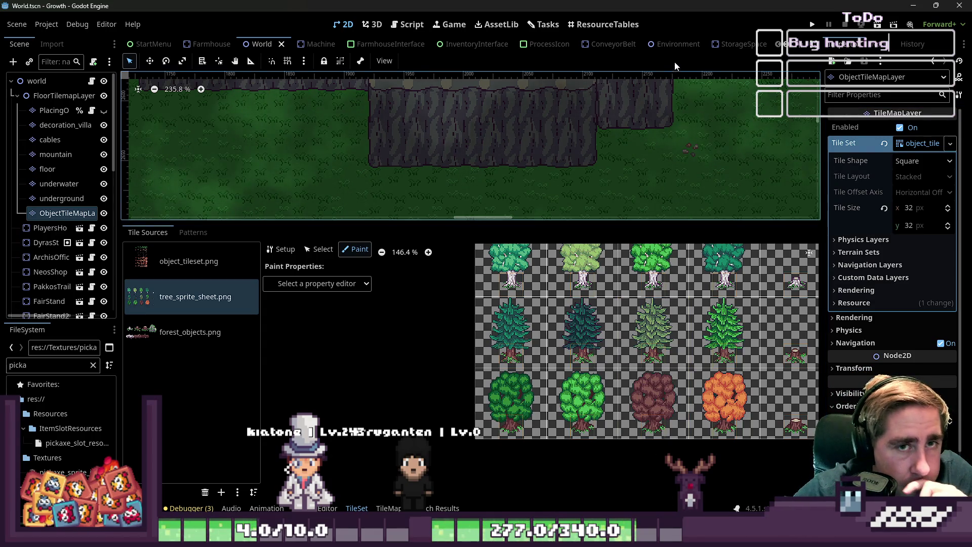
scroll(688, 49, "down", 5)
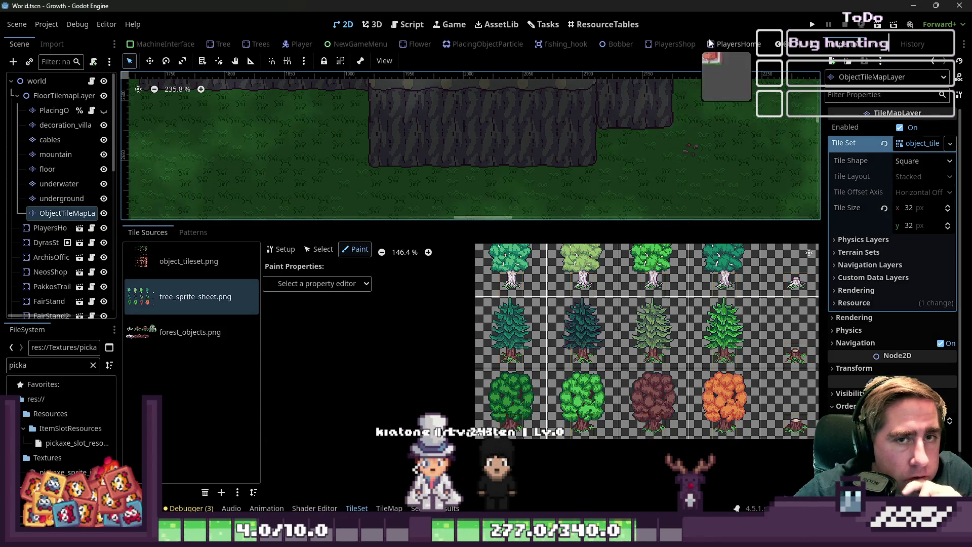
key("ctrl+n")
Filter the FileSystem dock to 'tree' files
scroll(437, 305, "down", 3)
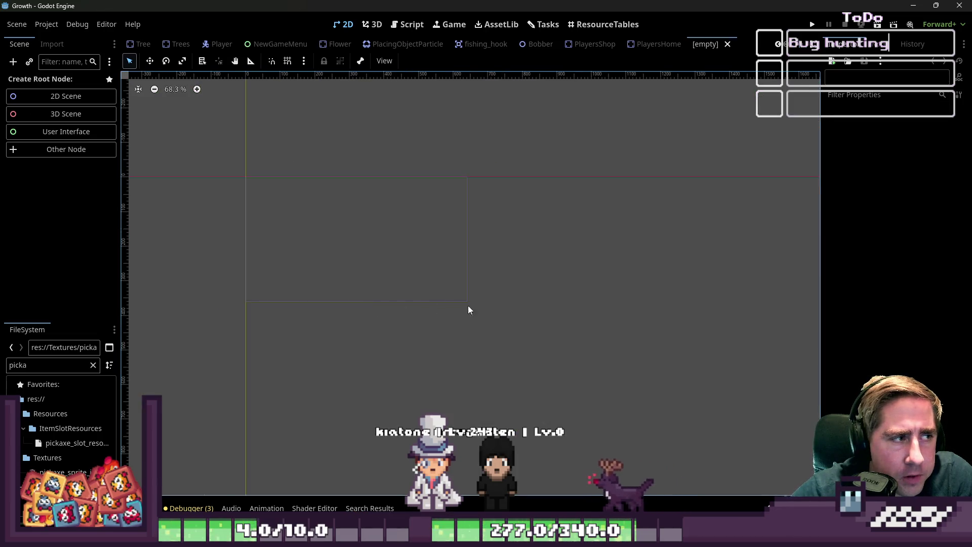
double_click(34, 364)
type("tree")
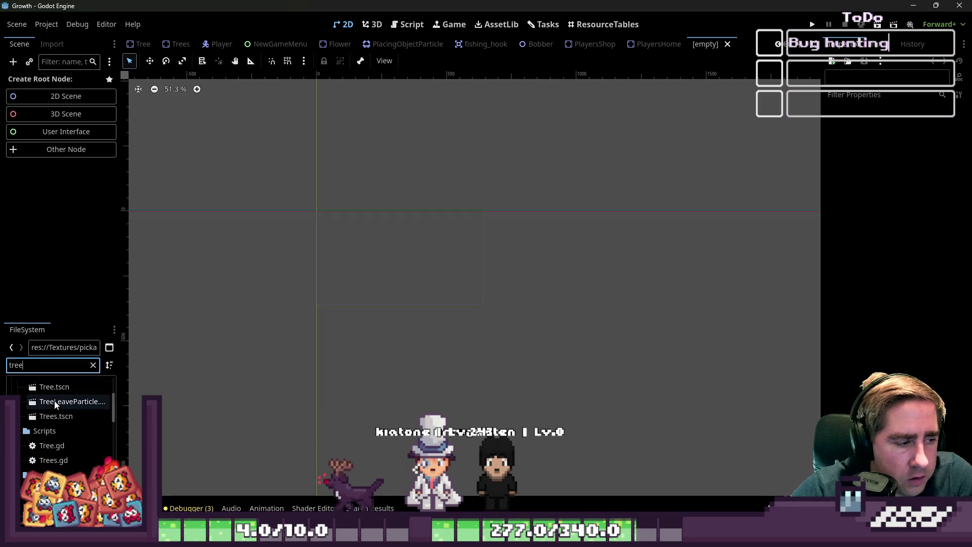
Create the new scene with a Sprite2D root node found by searching 'sprite'
left_click(58, 149)
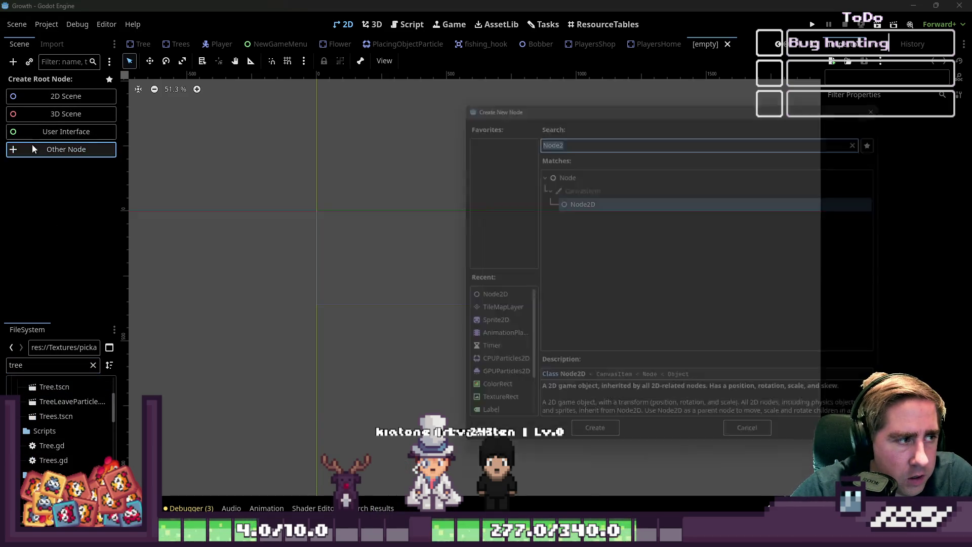
type("sprite")
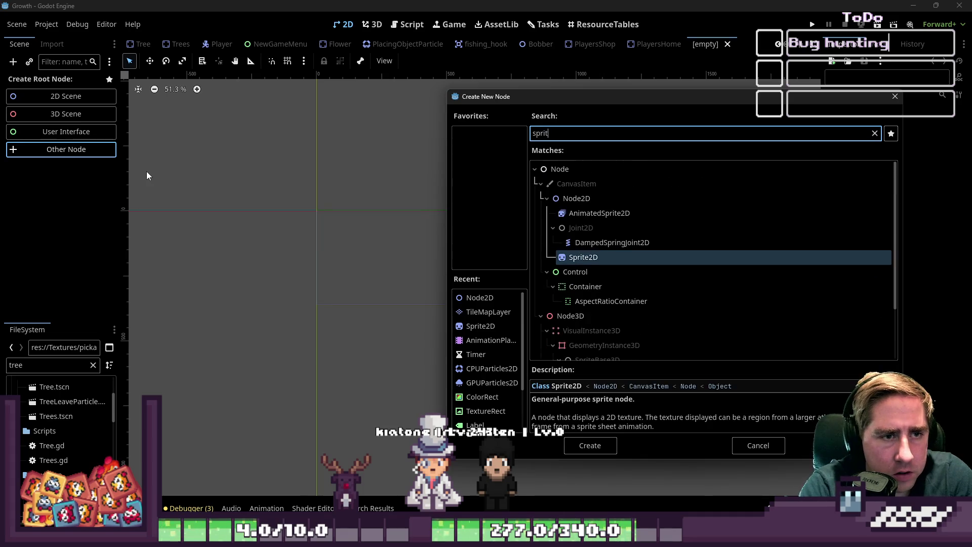
key("Return")
scroll(280, 296, "up", 7)
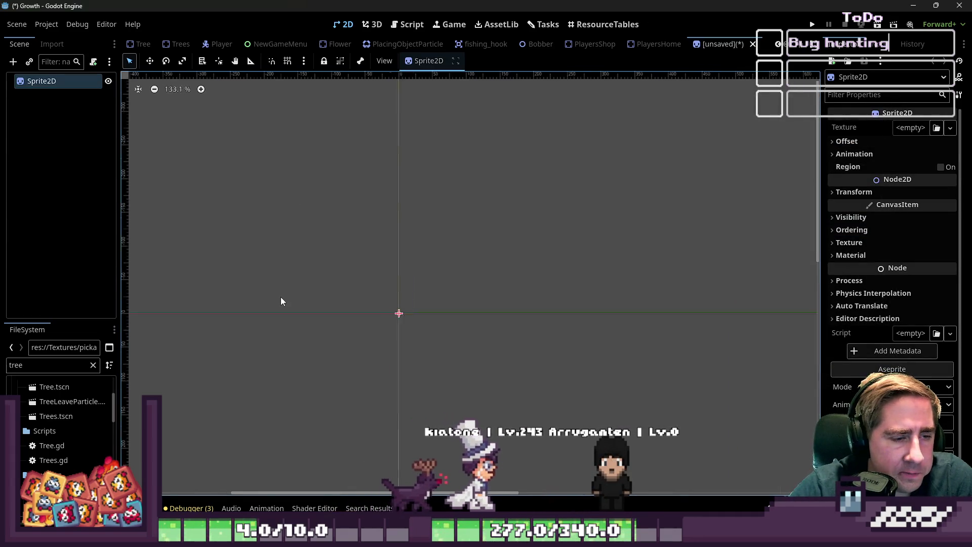
double_click(45, 364)
scroll(41, 393, "down", 10)
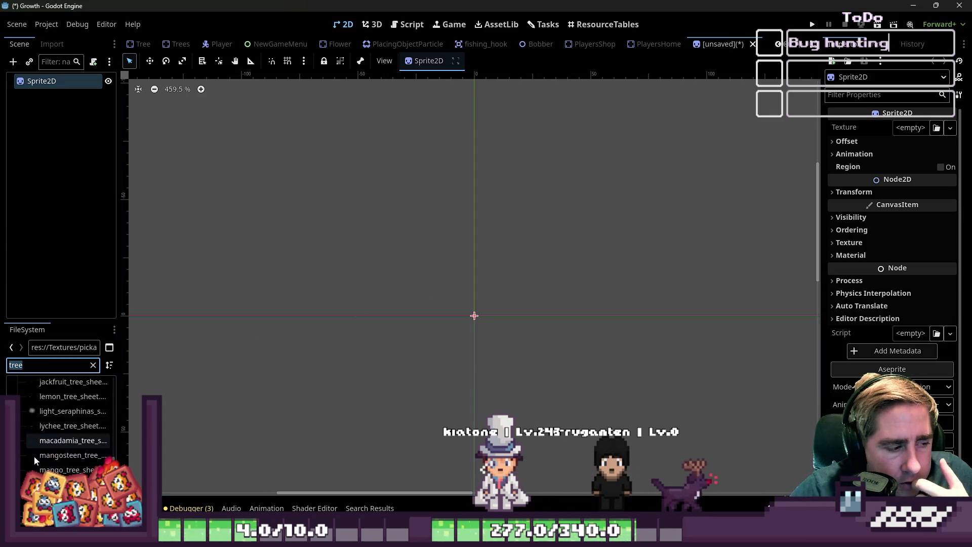
Assign tree_sprite_sheet.png as the Sprite2D texture and expand its Animation settings
left_click_drag(56, 475, 30, 159)
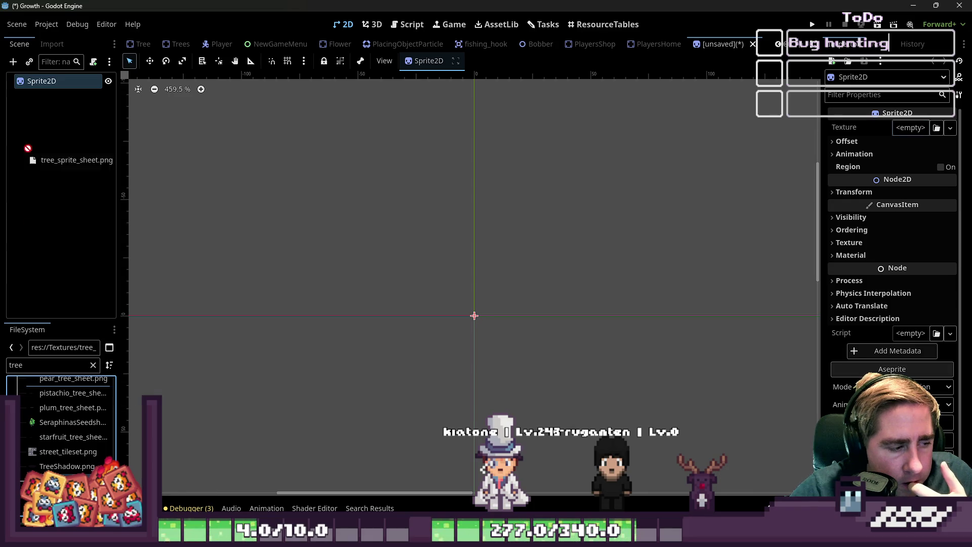
left_click_drag(28, 81, 31, 82)
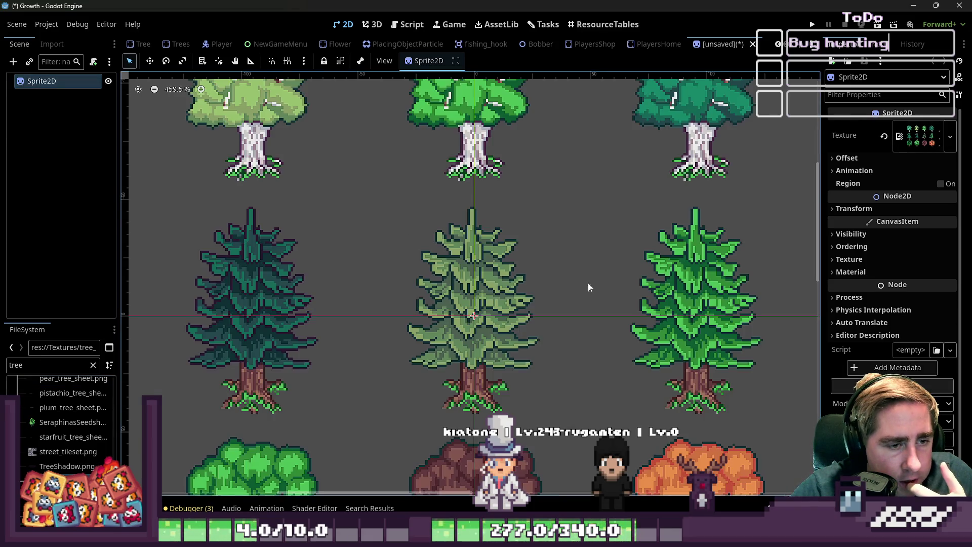
left_click(840, 158)
left_click(843, 158)
left_click(851, 172)
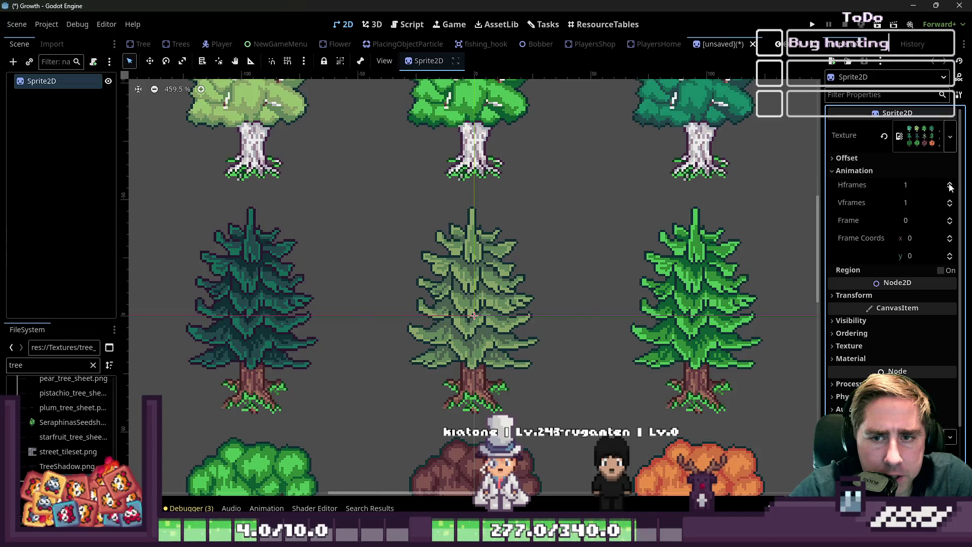
Set Hframes to 5 and Vframes to 3, then try rotating the tree sprite
left_click(950, 186)
left_click(949, 186)
left_click(950, 185)
left_click(949, 185)
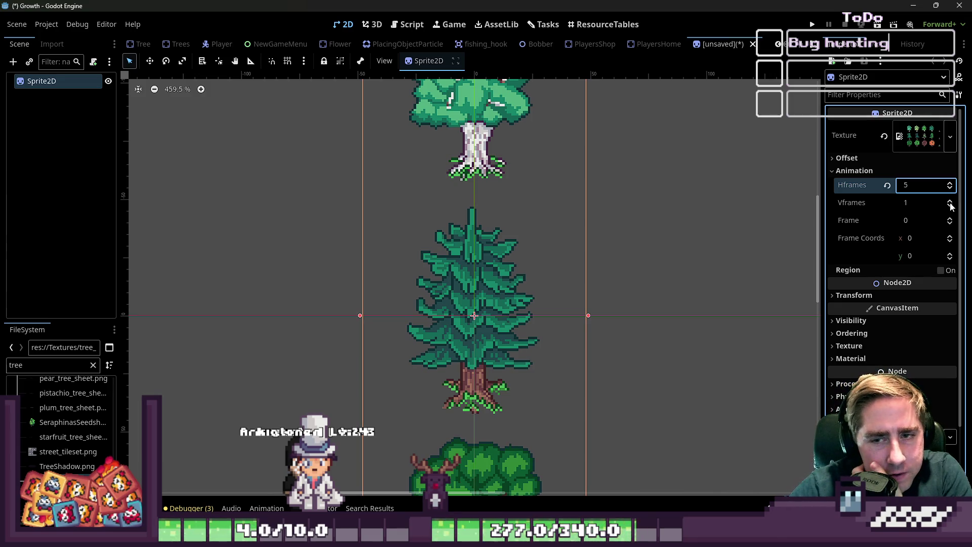
left_click(950, 200)
left_click(950, 200)
left_click(950, 201)
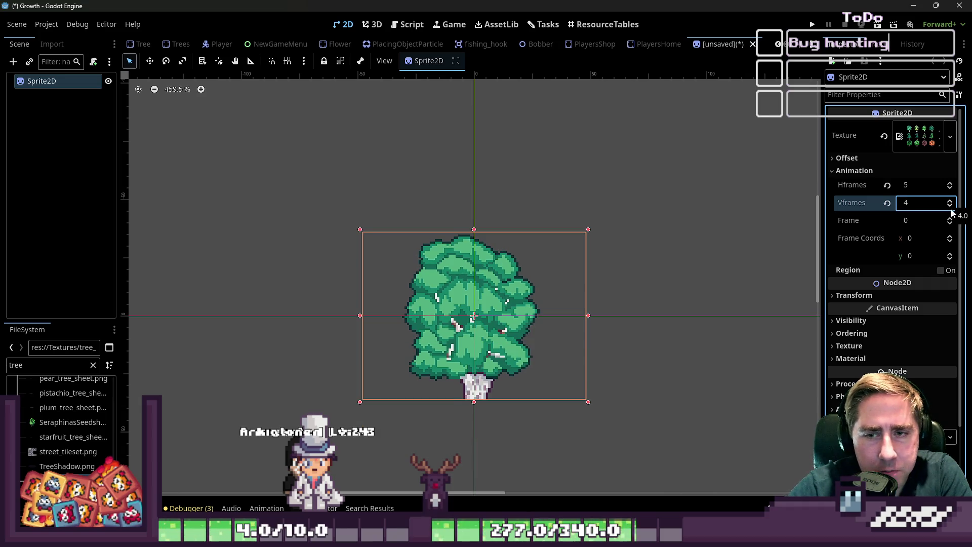
left_click(950, 206)
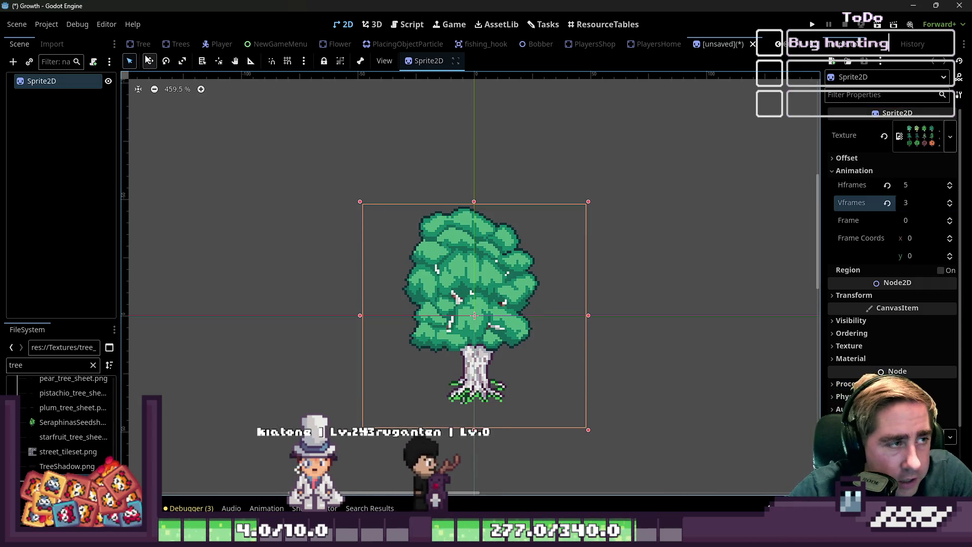
left_click(166, 60)
mouse_move(463, 238)
left_mouse_down()
mouse_move(438, 212)
mouse_move(330, 241)
mouse_move(294, 299)
mouse_move(427, 205)
mouse_move(458, 231)
mouse_move(467, 258)
mouse_move(338, 332)
left_mouse_up()
Revert the test rotation, keep the sprite's Offset at 0,0, and open Create New Node
key("ctrl+z")
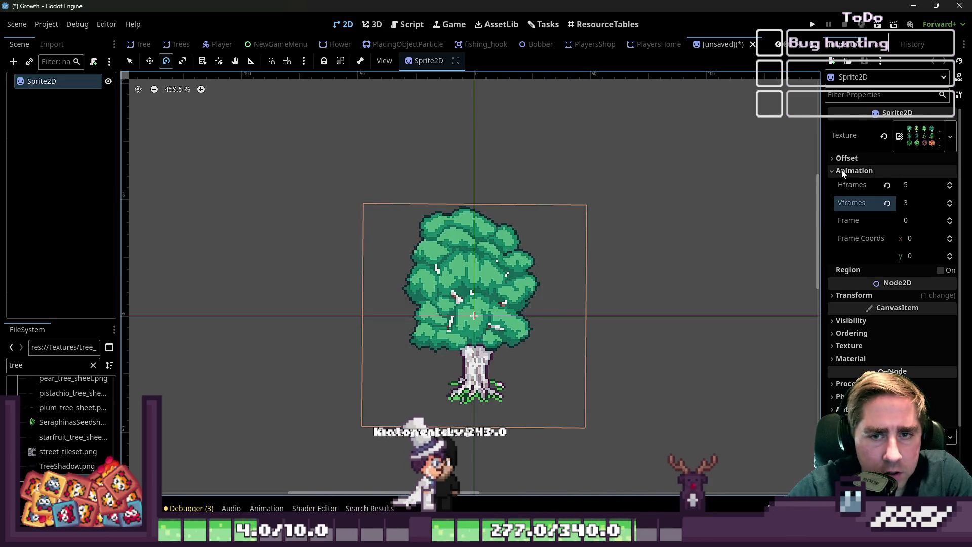
left_click(845, 158)
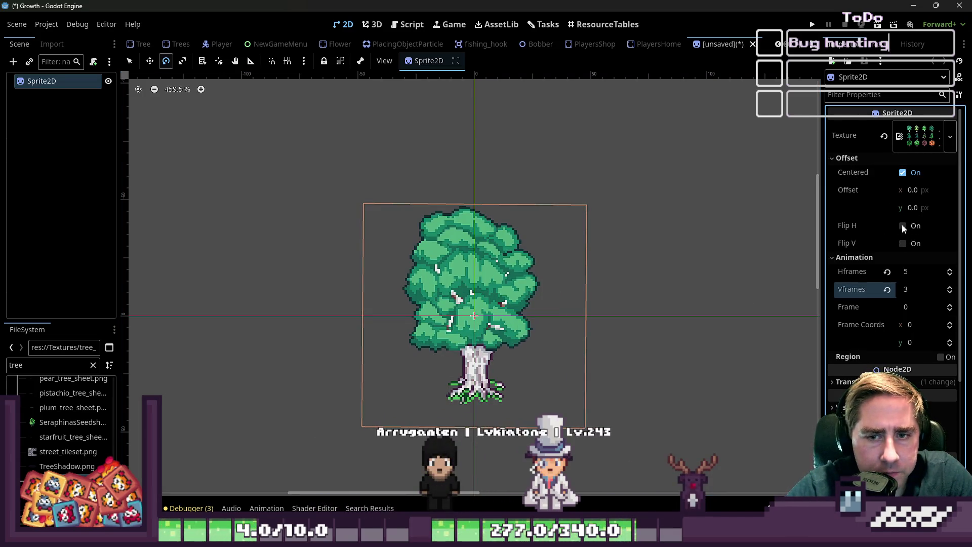
left_click(915, 191)
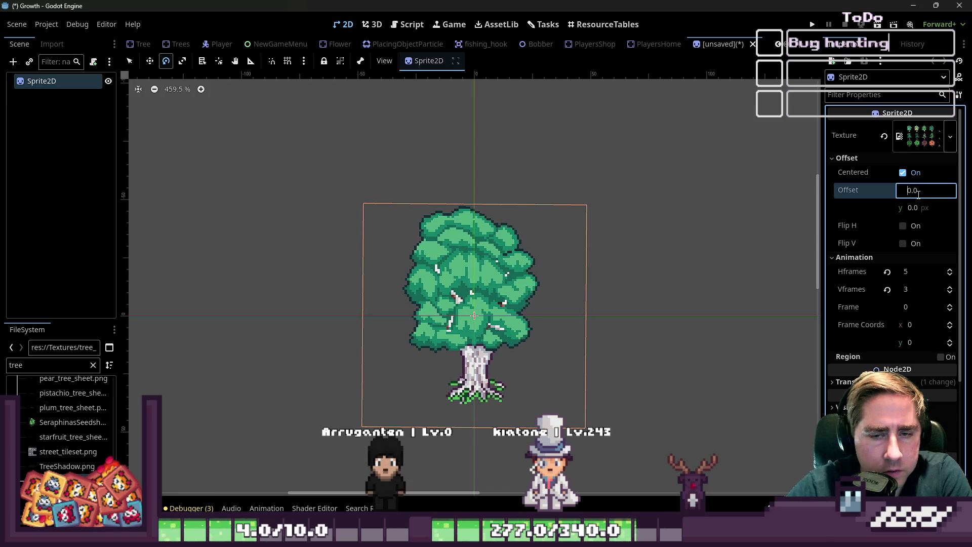
key("Down")
key("Down")
key("Down")
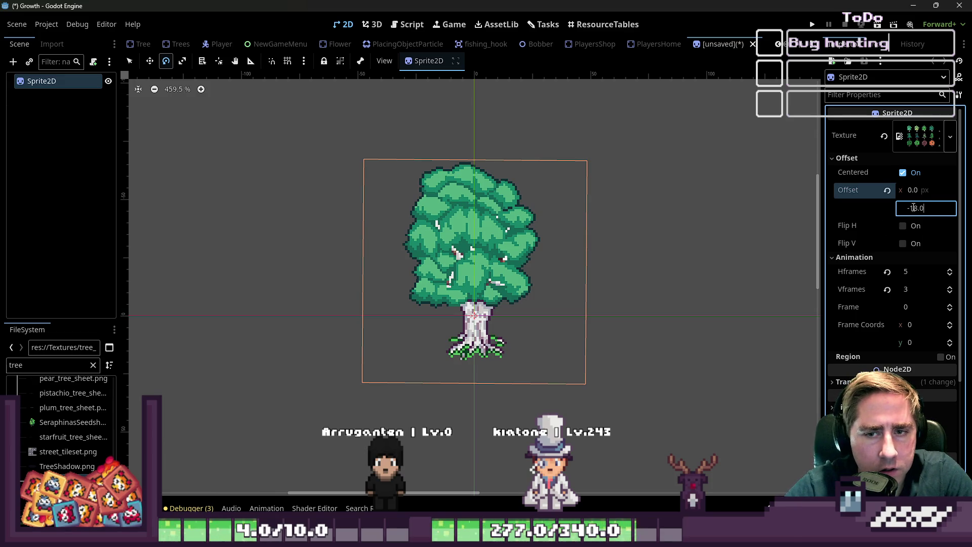
key("Return")
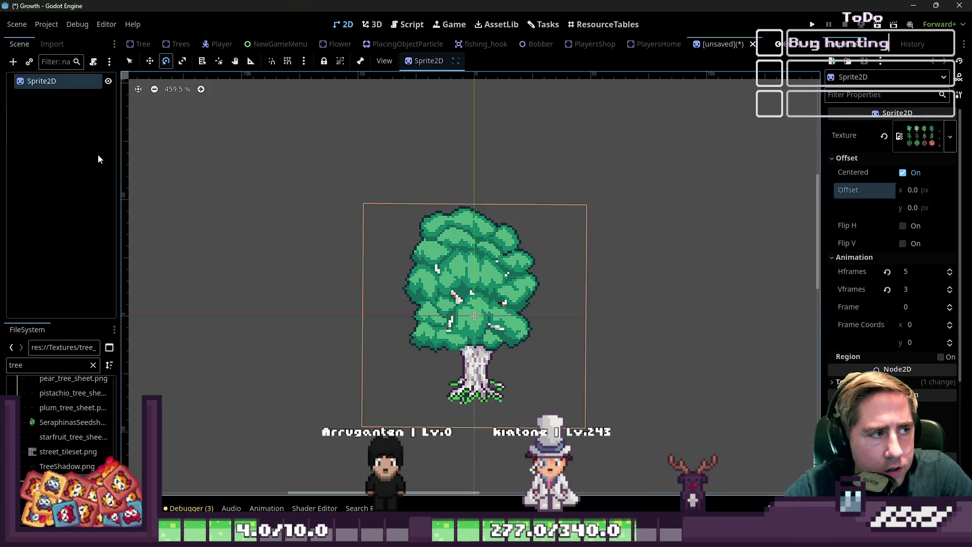
key("ctrl+a")
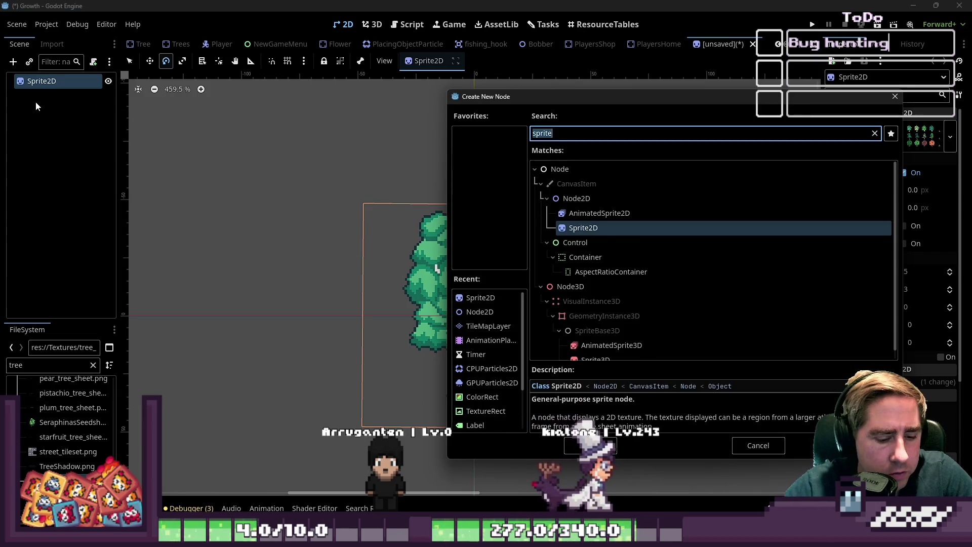
Add a plain Node and make it the scene root above the tree Sprite2D
type("Nod")
key("Return")
right_click(27, 94)
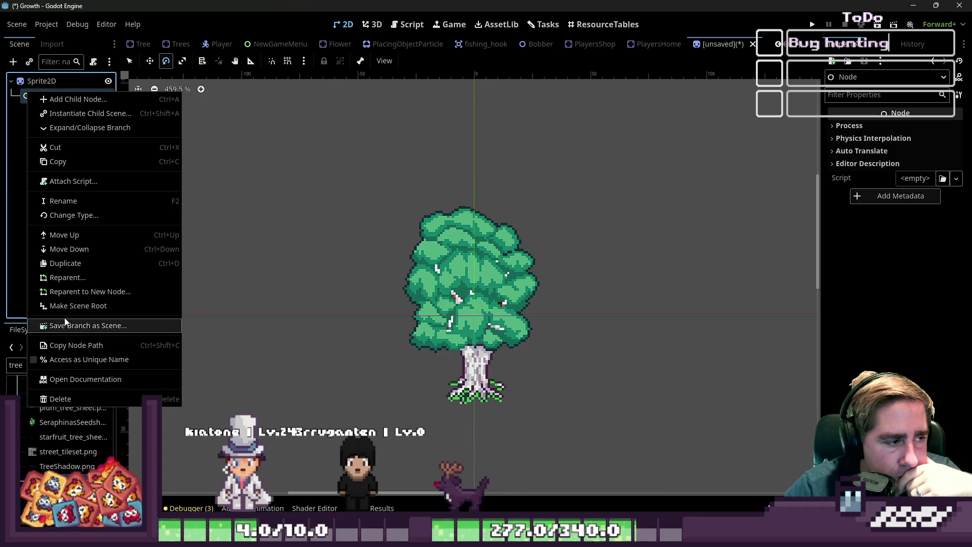
left_click(76, 306)
left_click(62, 96)
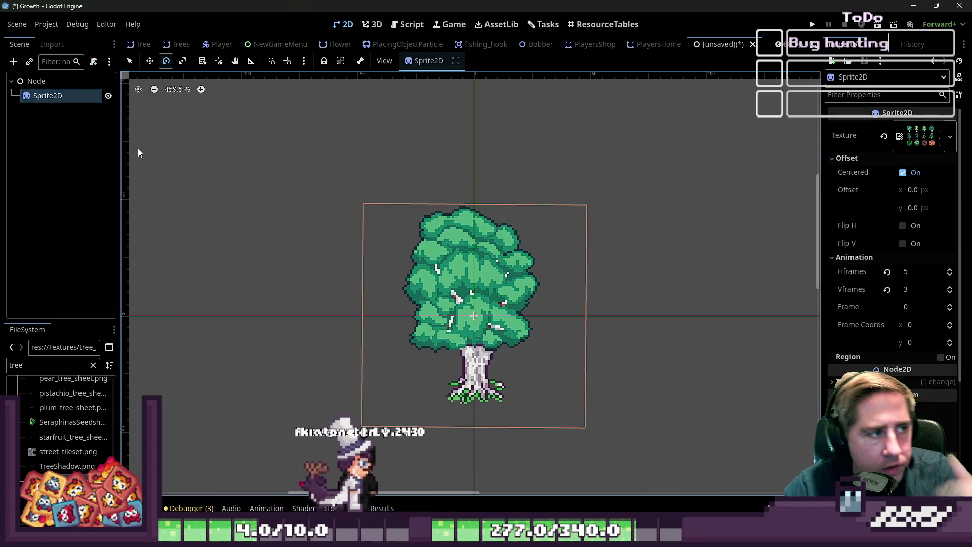
Move the tree sprite upward so its trunk base sits near the origin
left_click_drag(427, 248, 400, 243)
key("ctrl+z")
left_click(149, 61)
mouse_move(336, 241)
left_mouse_down()
mouse_move(351, 182)
mouse_move(351, 119)
mouse_move(356, 183)
left_mouse_up()
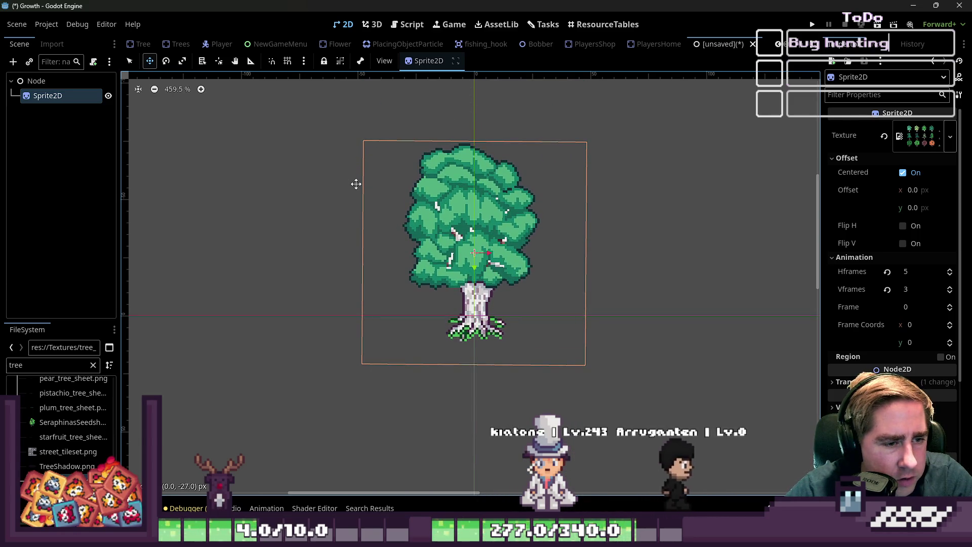
left_click(36, 81)
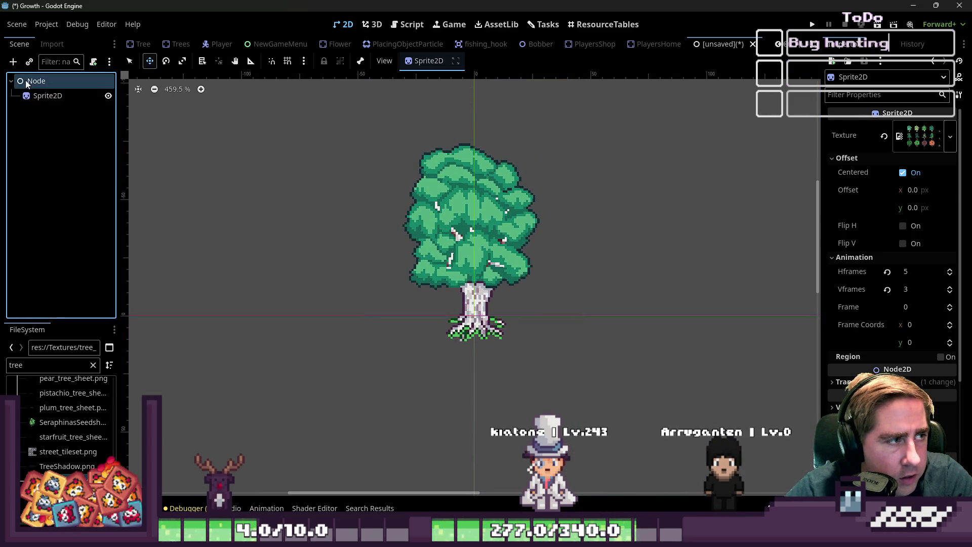
Test-rotate the tree sprite about 30 degrees, undo it, and reselect the Sprite2D
left_click(130, 62)
left_click_drag(454, 187, 385, 190)
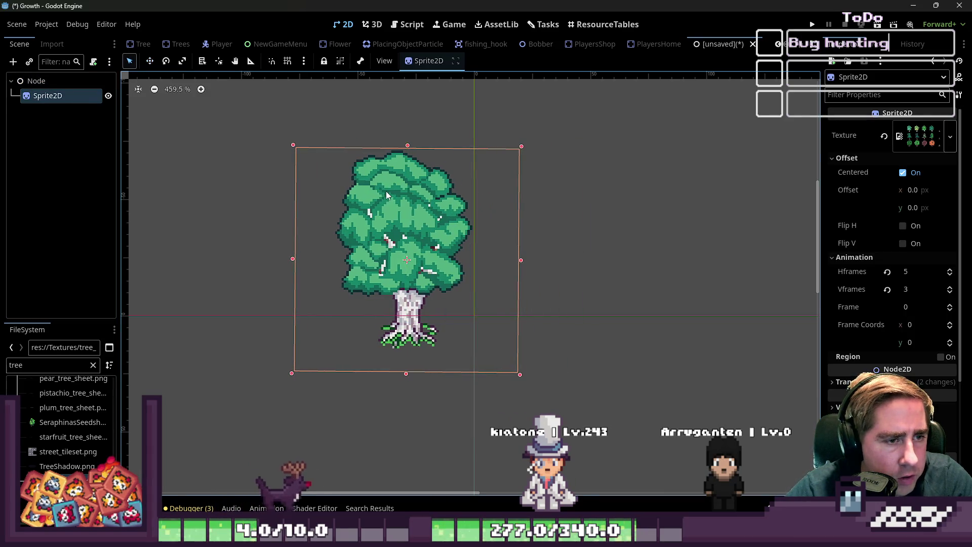
key("ctrl+z")
key("e")
left_click_drag(446, 197, 335, 186)
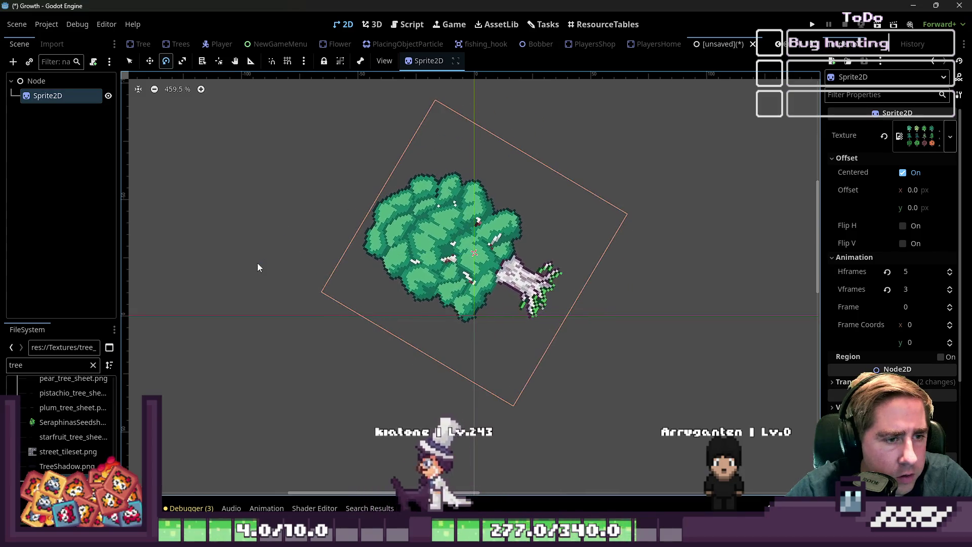
key("ctrl+z")
left_click(38, 80)
left_click(416, 182)
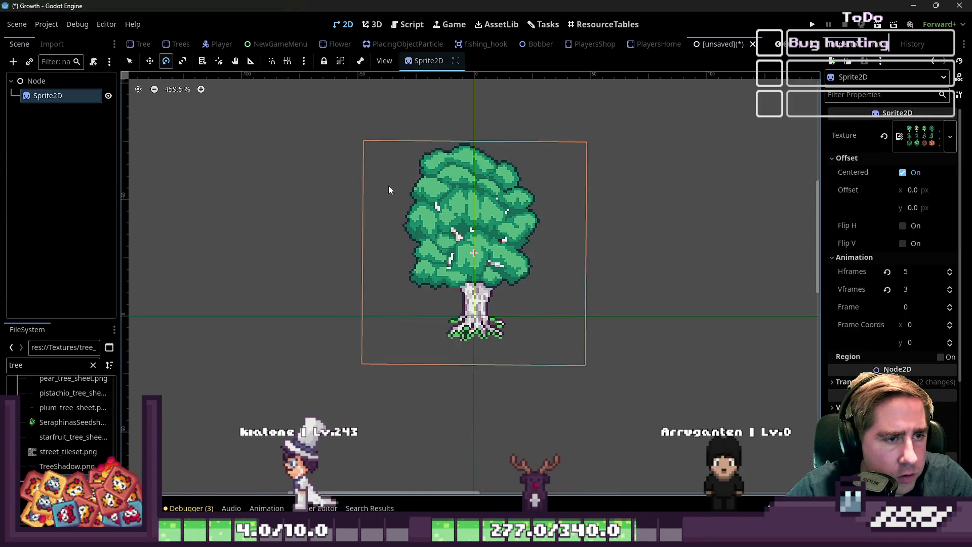
Change the root node's type to Node2D and try rotating the whole tree
mouse_move(436, 151)
left_mouse_down()
mouse_move(364, 156)
mouse_move(328, 192)
left_mouse_up()
key("ctrl+z")
right_click(65, 81)
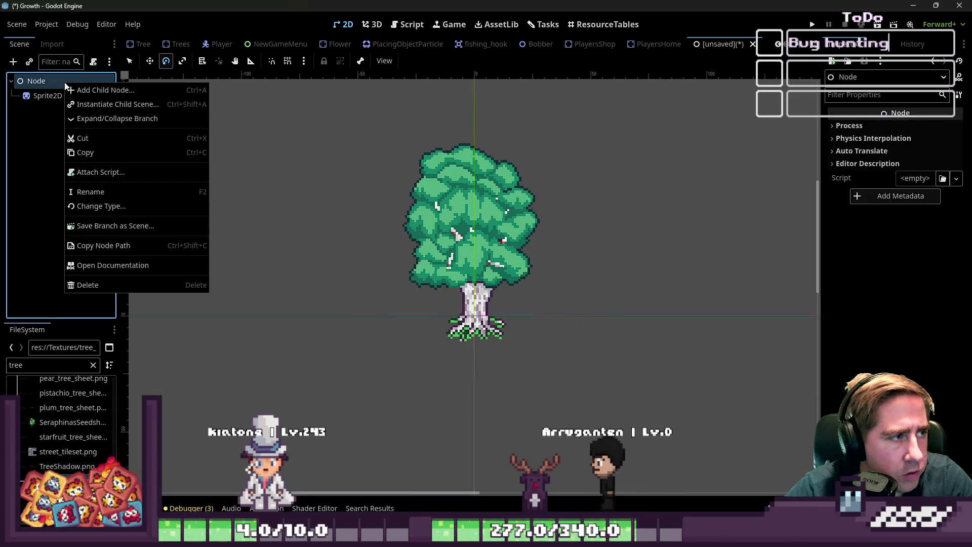
left_click(119, 206)
key("Down")
key("Return")
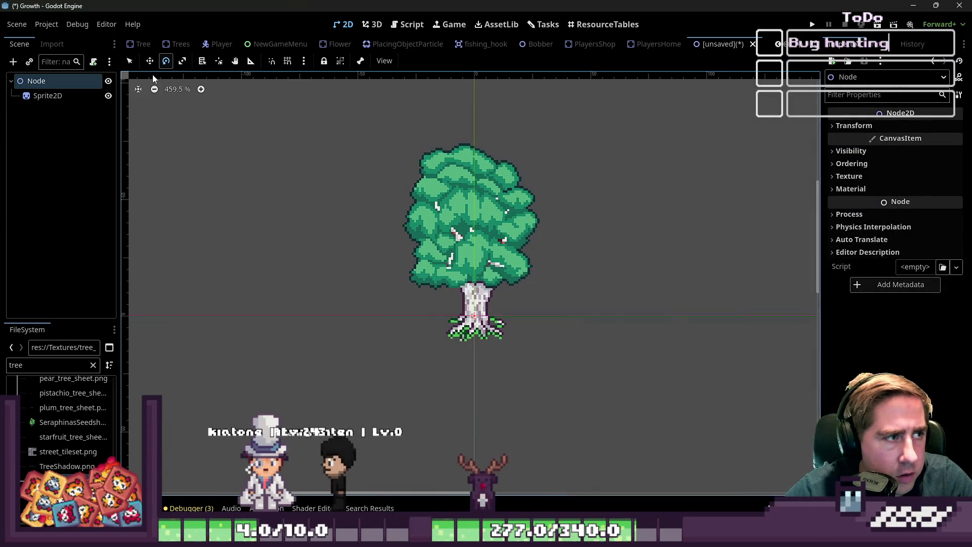
mouse_move(444, 181)
left_mouse_down()
mouse_move(311, 236)
mouse_move(231, 311)
mouse_move(187, 387)
left_mouse_up()
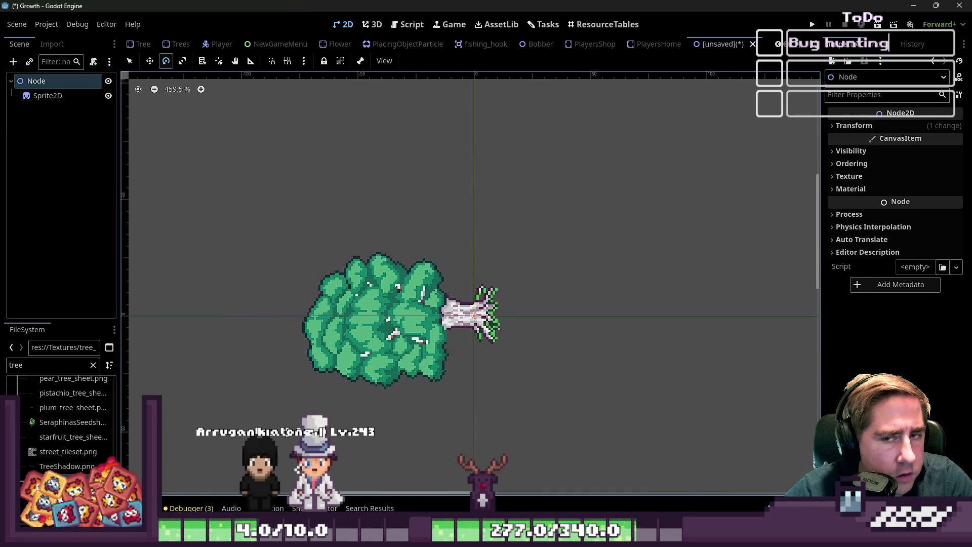
Try fading the root's Modulate alpha to 0, restore it, and undo the rotations
left_click(846, 152)
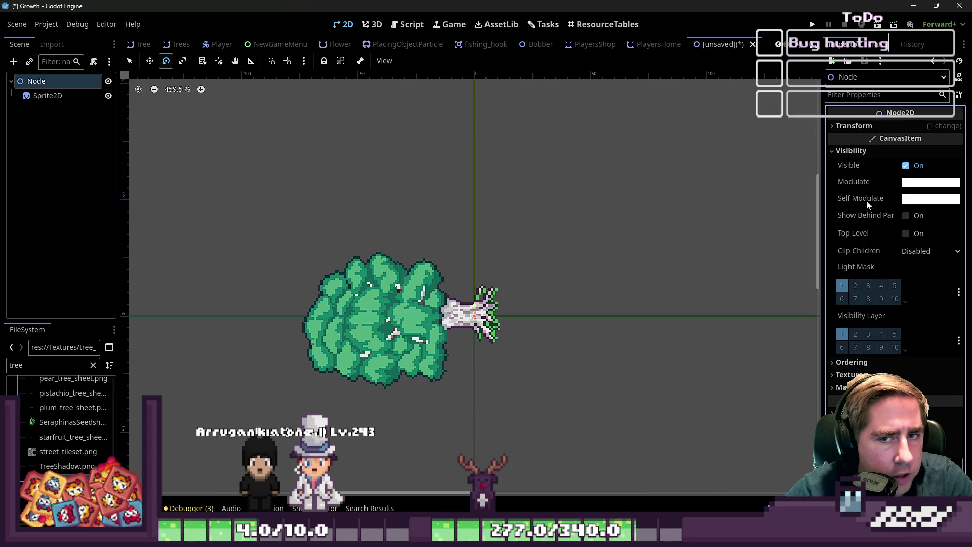
left_click(917, 183)
left_click_drag(920, 437, 805, 439)
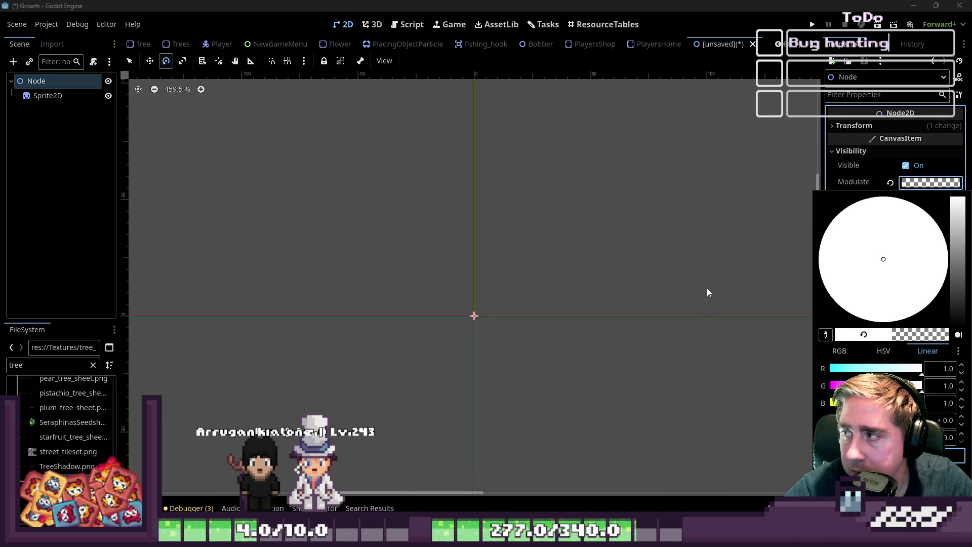
left_click_drag(833, 420, 922, 419)
left_click(230, 105)
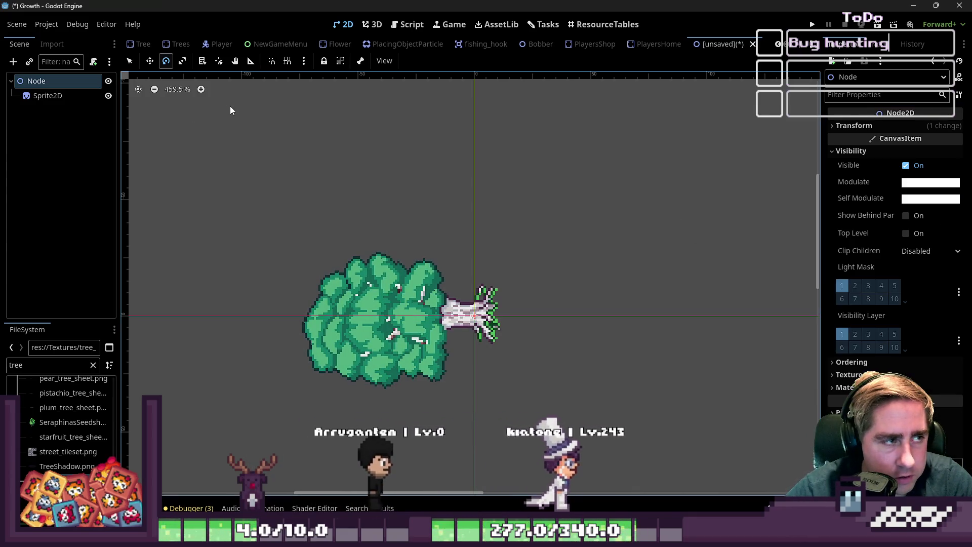
key("ctrl+z")
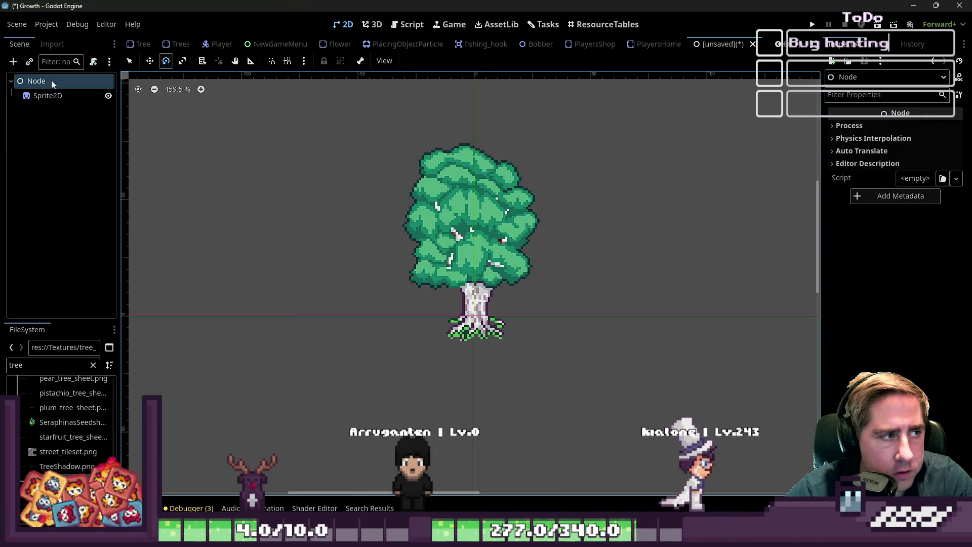
key("ctrl+z")
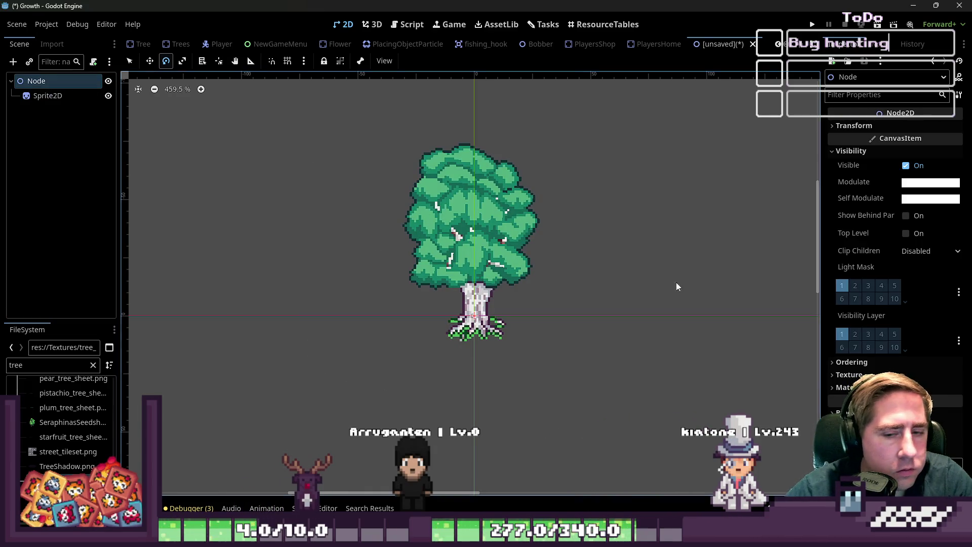
mouse_move(395, 137)
left_mouse_down()
mouse_move(435, 162)
mouse_move(308, 211)
mouse_move(206, 363)
mouse_move(197, 348)
left_mouse_up()
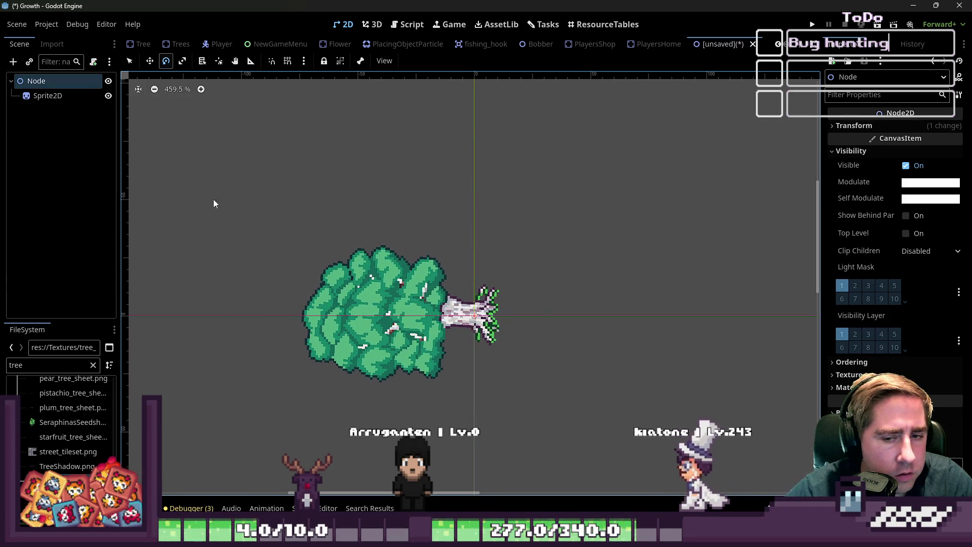
Set the root node's Modulate alpha to 0, hiding the tree, then open the script editor
left_click(65, 94)
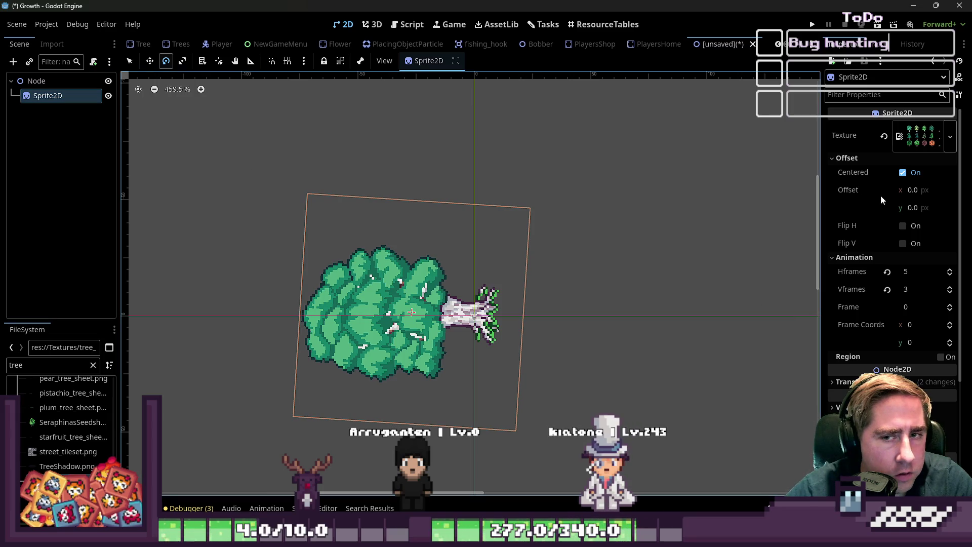
left_click(93, 81)
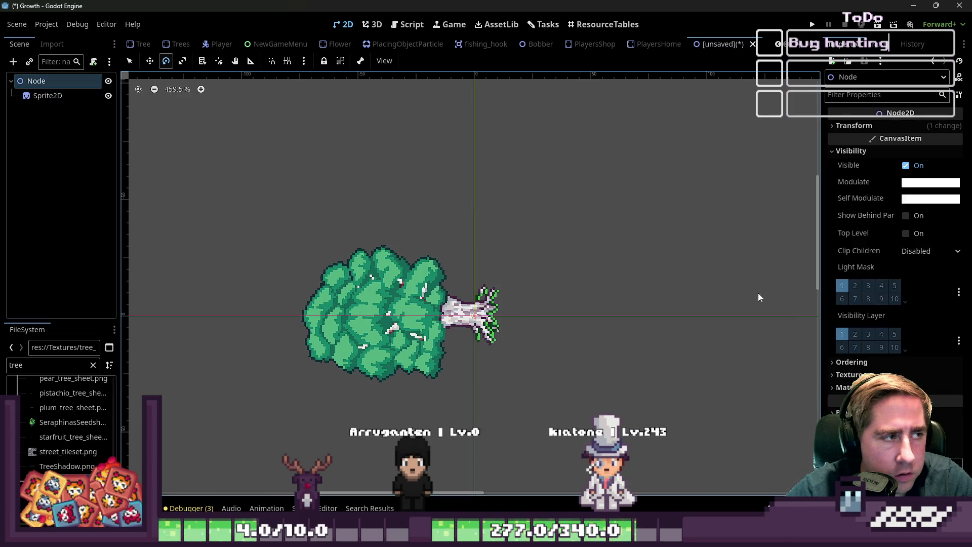
left_click(852, 362)
left_click(867, 361)
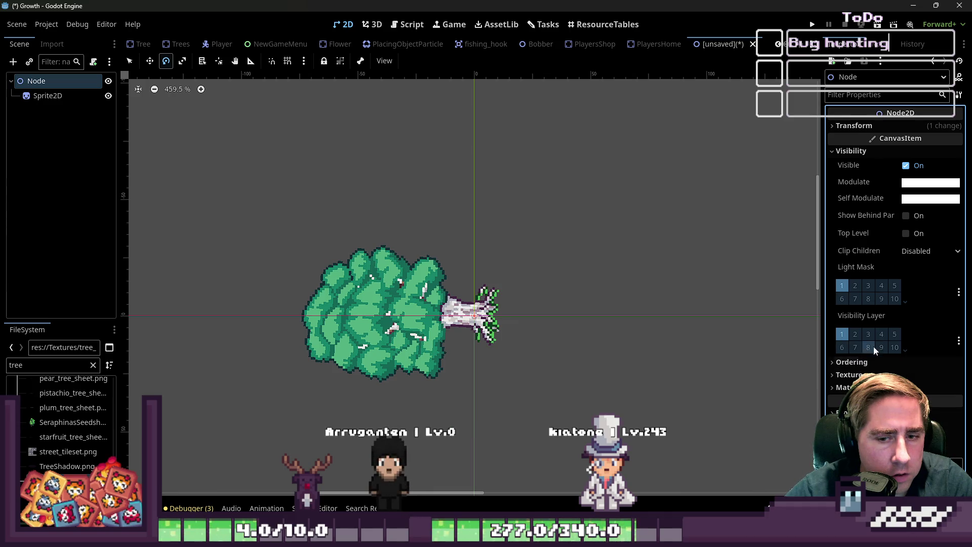
left_click(908, 184)
left_click_drag(921, 436, 830, 437)
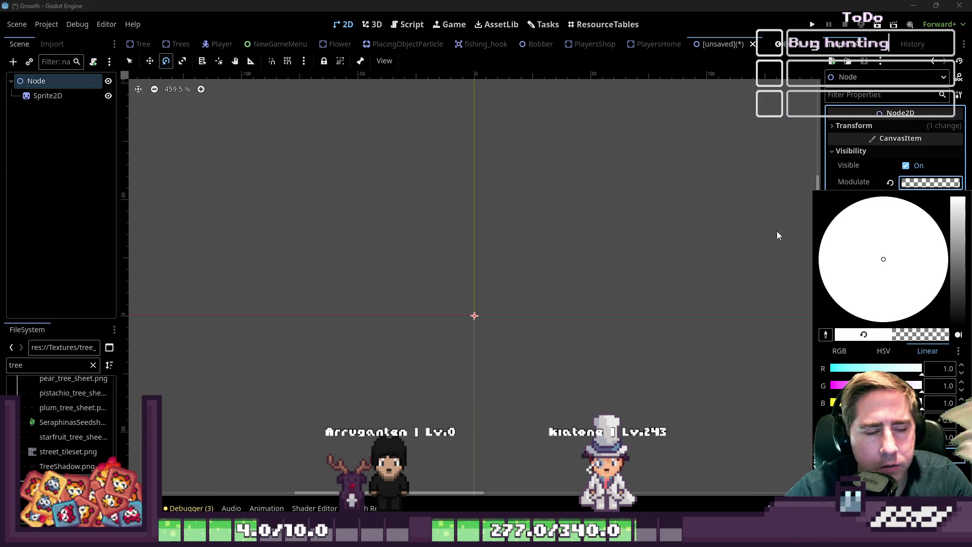
left_click(927, 184)
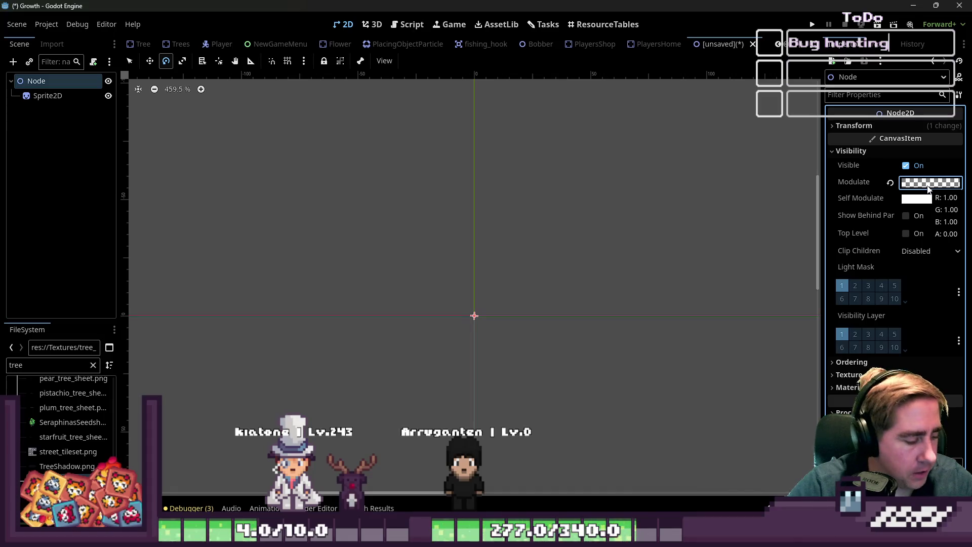
left_click(400, 25)
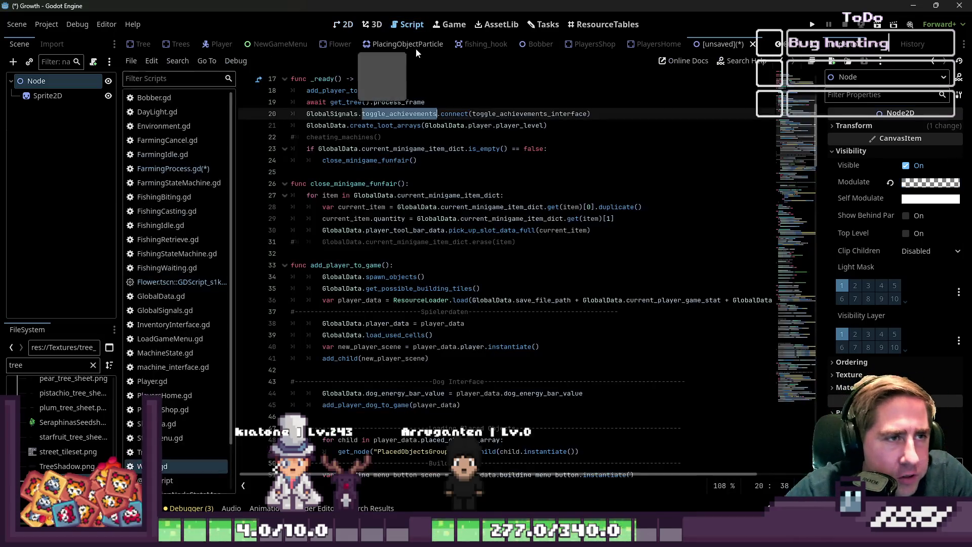
Open the Player scene and enlarge its 2D viewport above the animation panel
left_click(344, 24)
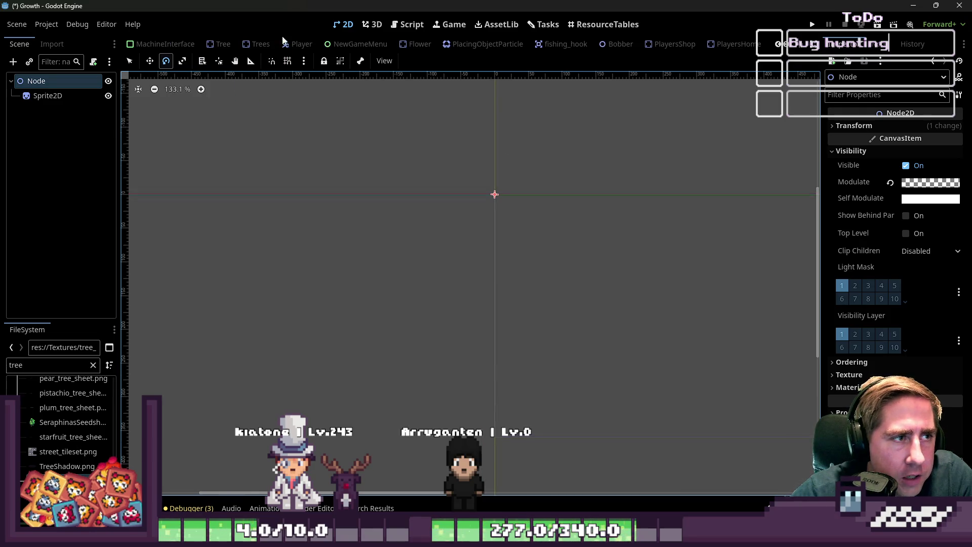
left_click(302, 44)
scroll(475, 275, "down", 3)
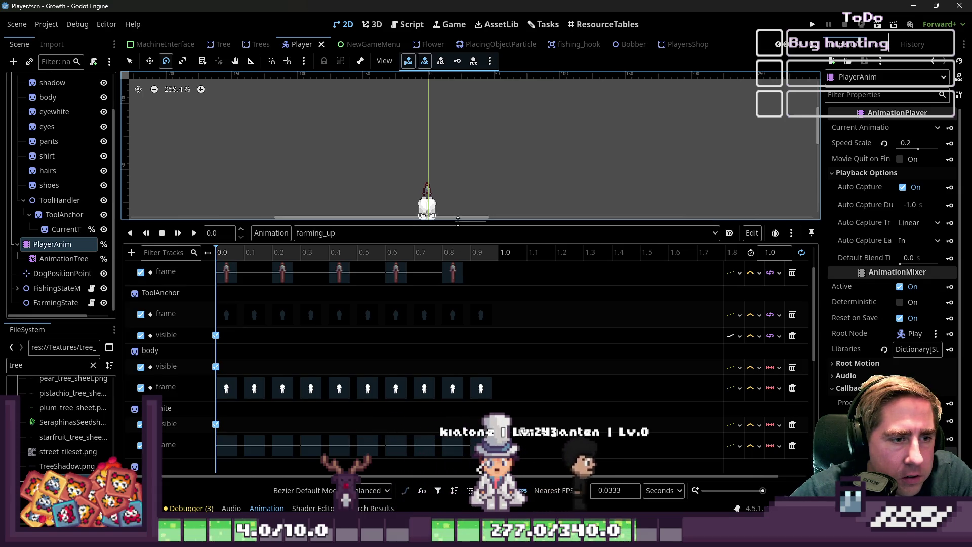
left_click_drag(458, 222, 421, 444)
scroll(575, 256, "down", 4)
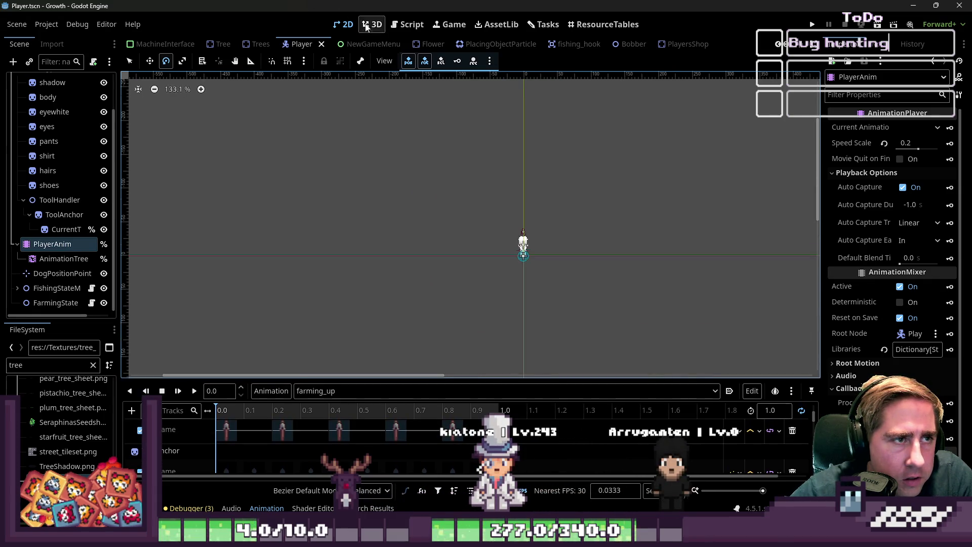
left_click(408, 25)
scroll(506, 212, "up", 2)
left_click(344, 24)
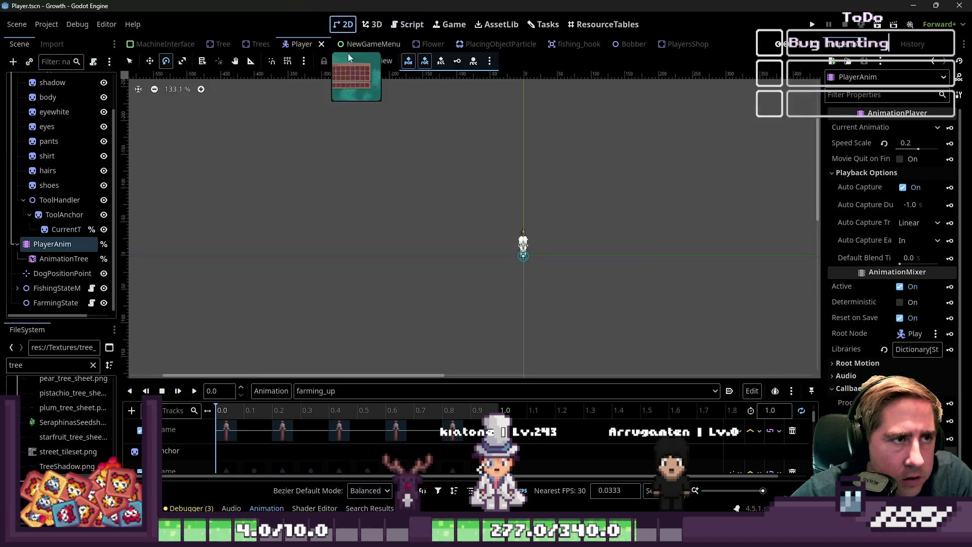
scroll(499, 205, "up", 3)
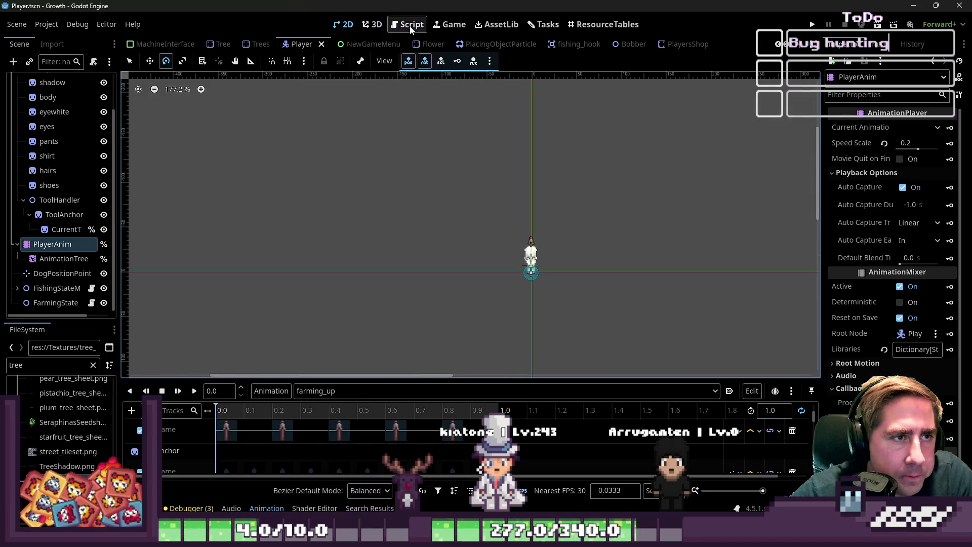
Save FarmingProcess.gd in the script editor and open the World scene
left_click(410, 28)
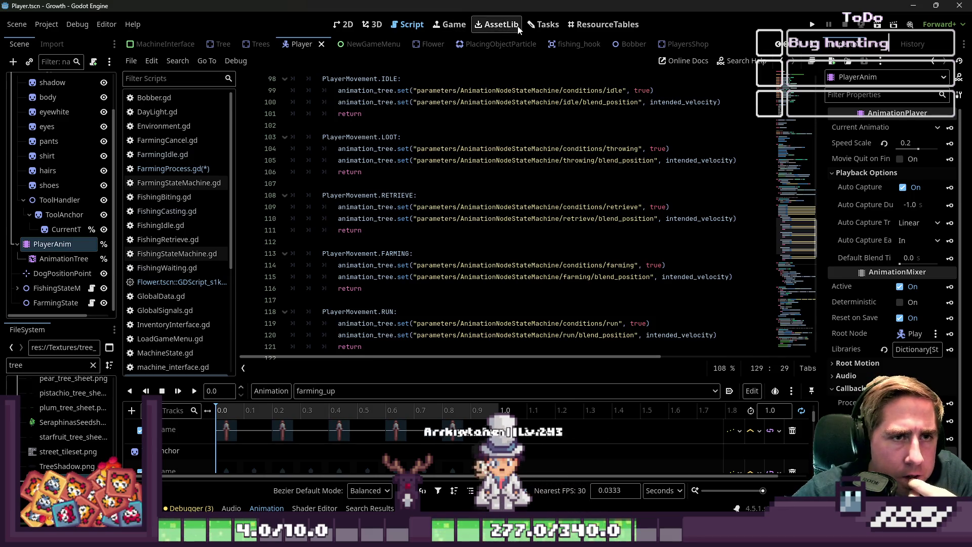
left_click(590, 28)
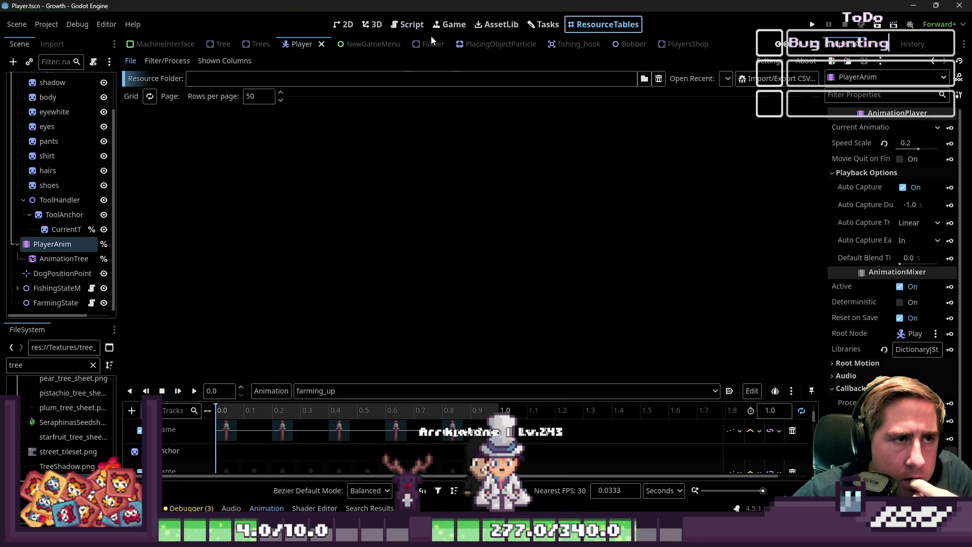
key("ctrl+F3")
left_click(172, 169)
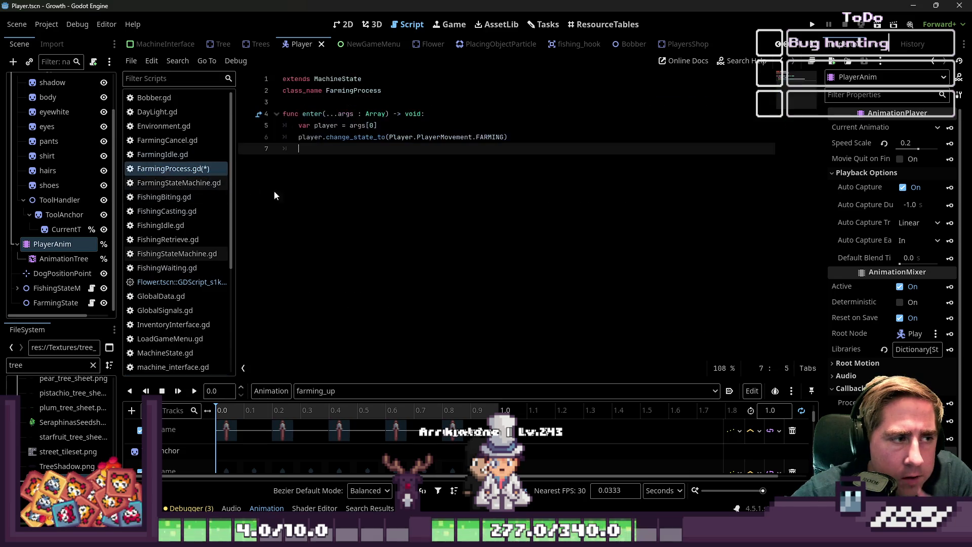
key("ctrl+s")
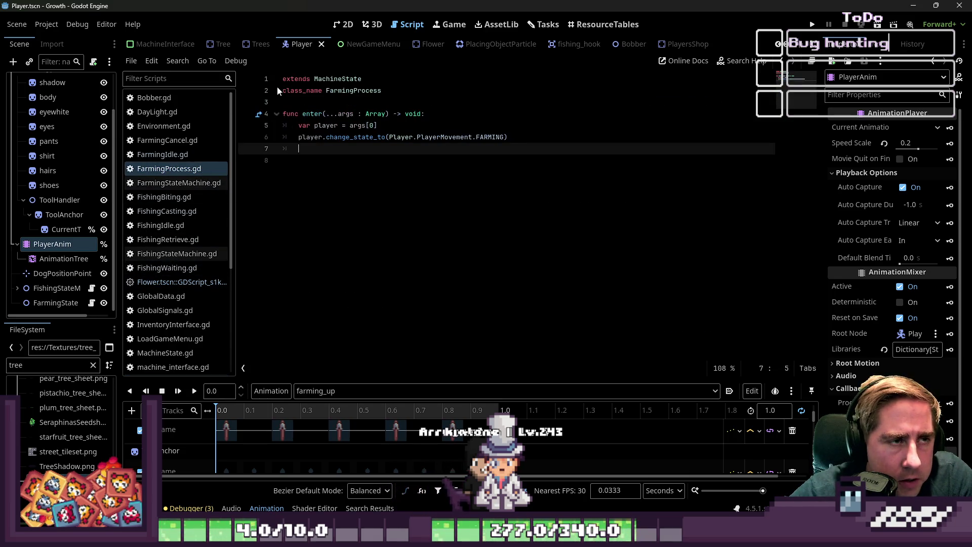
left_click(341, 27)
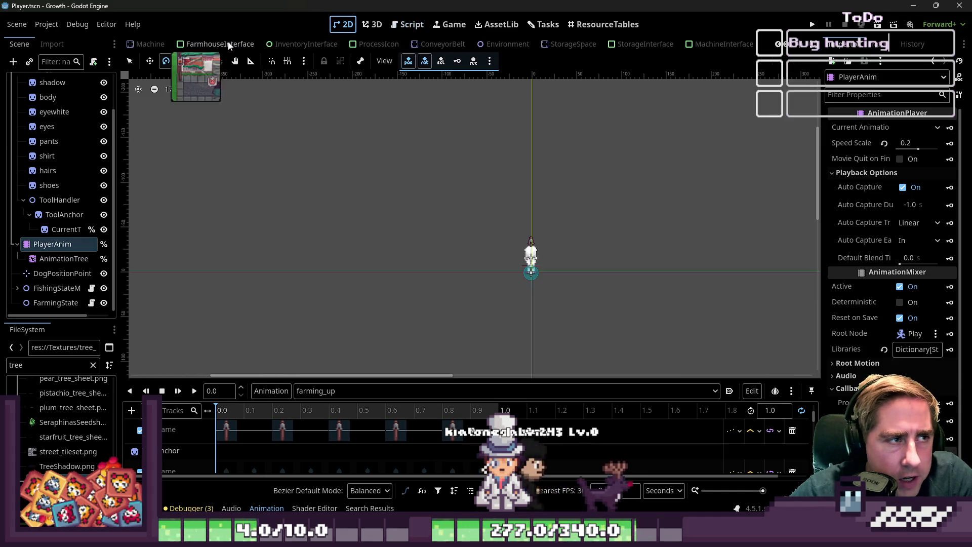
left_click(261, 44)
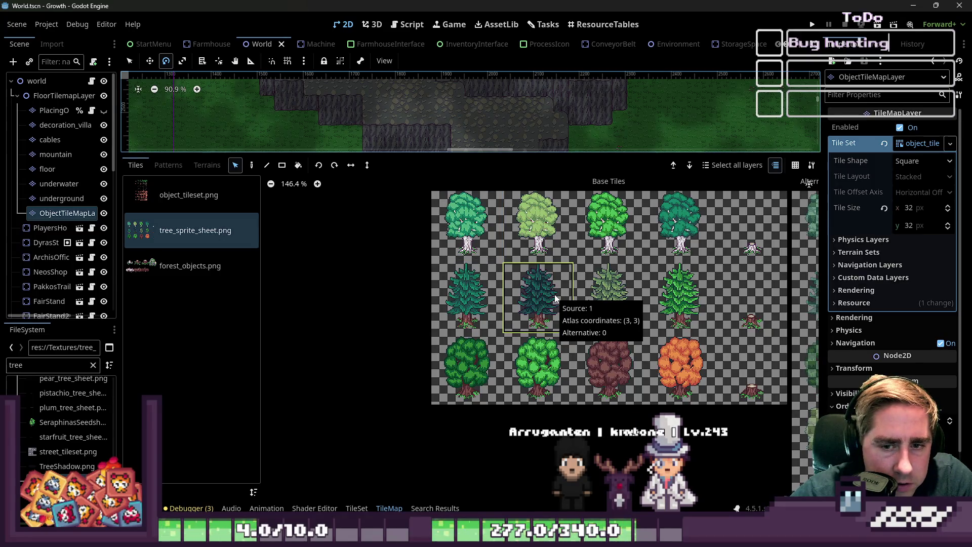
Pick the dark pine tile at (3,3), enlarge the World map view, and return to the unsaved tree scene
left_click(555, 298)
scroll(636, 93, "up", 2)
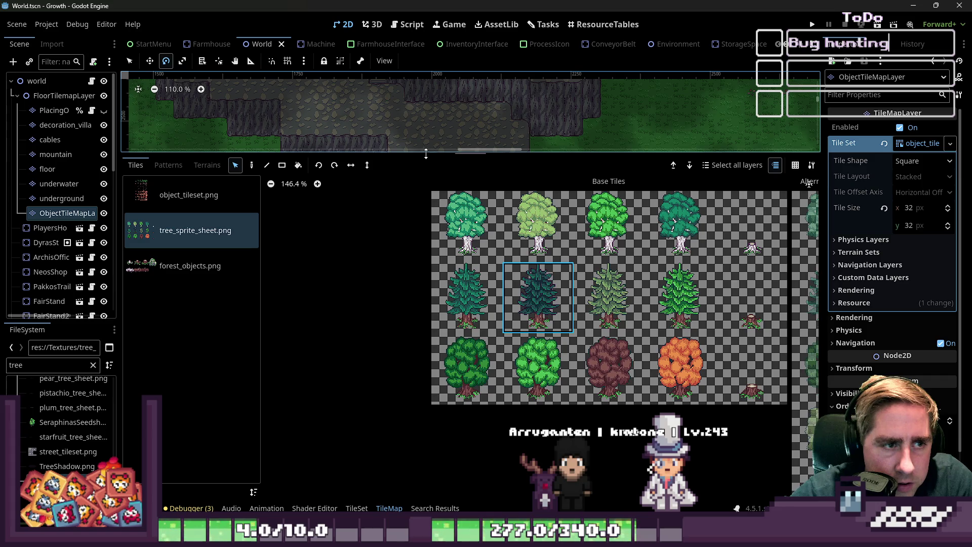
left_click_drag(426, 153, 500, 347)
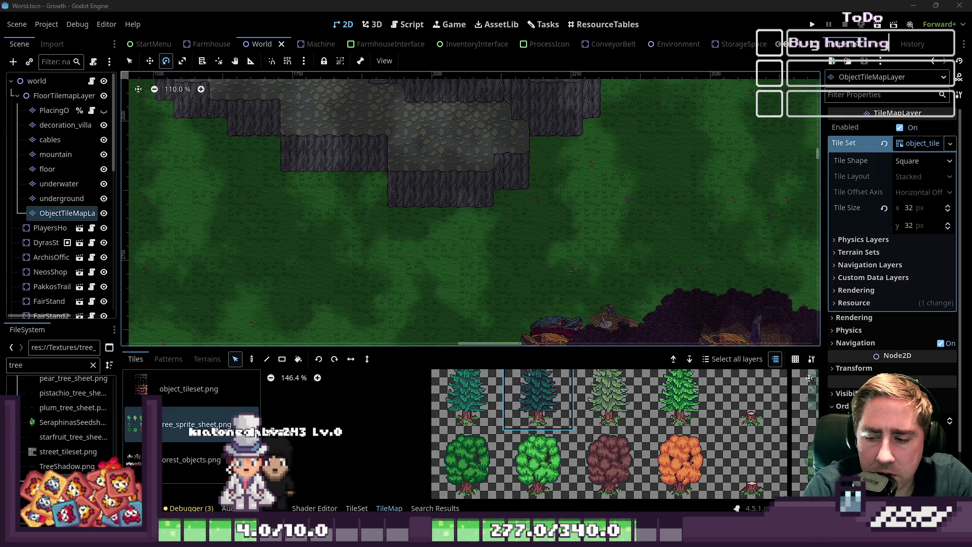
key("ctrl+F3")
scroll(721, 48, "down", 5)
left_click(716, 47)
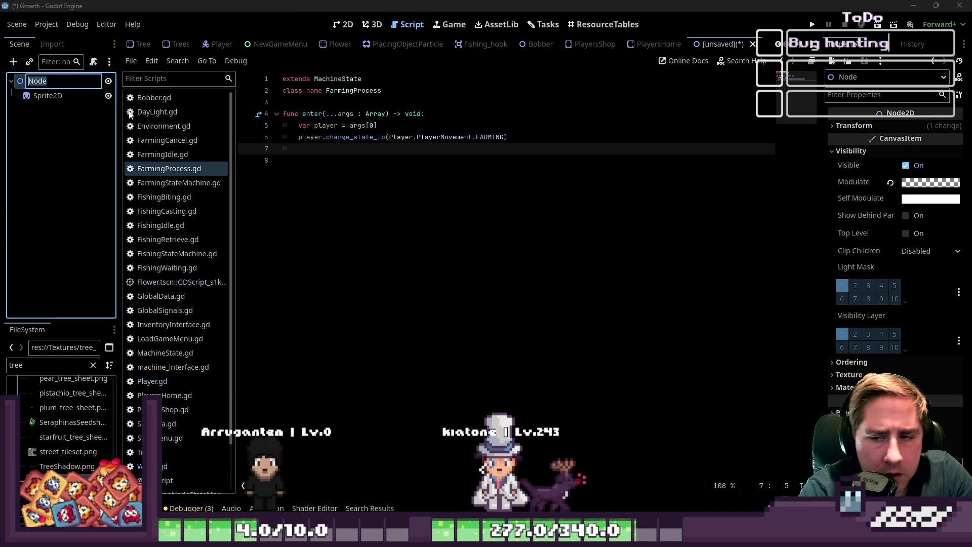
Name the new scene's root node TreeEntity, then return to the 2D view
type("TreeEntity")
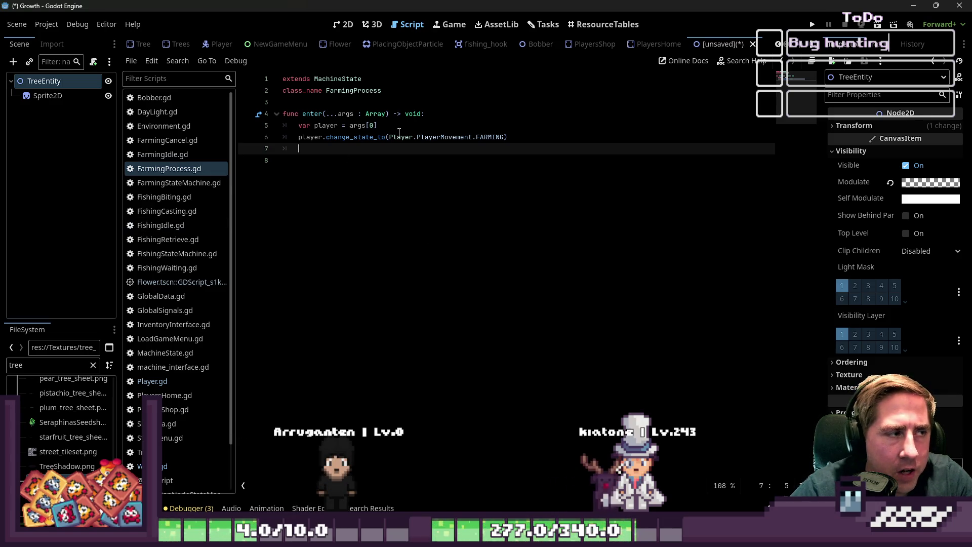
left_click(344, 24)
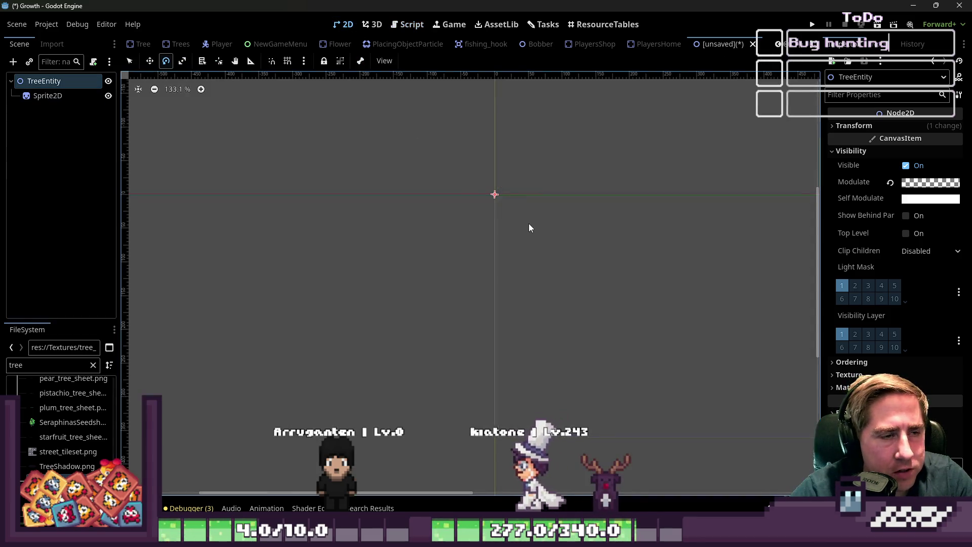
Reset the Sprite2D's vertical position and rotation to 0
scroll(465, 186, "up", 4)
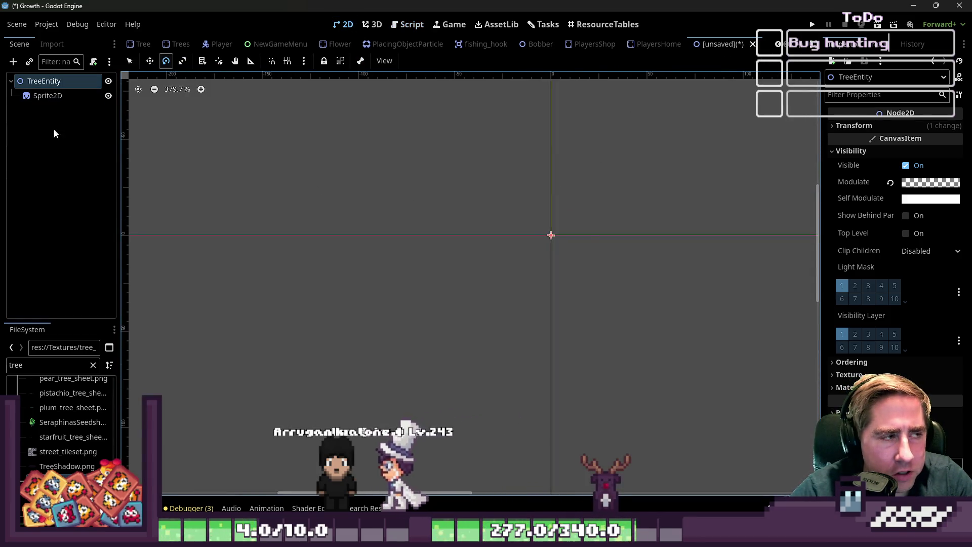
left_click(48, 95)
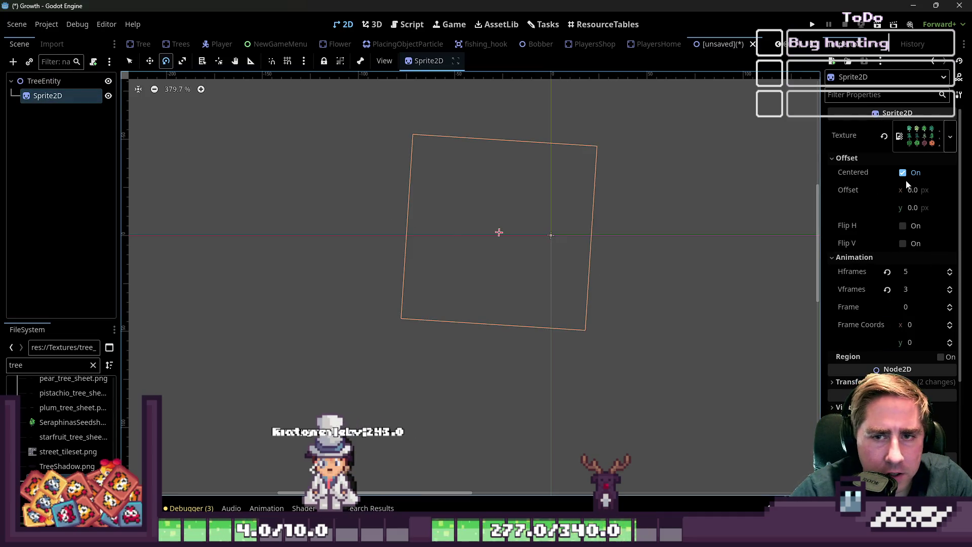
scroll(886, 254, "down", 5)
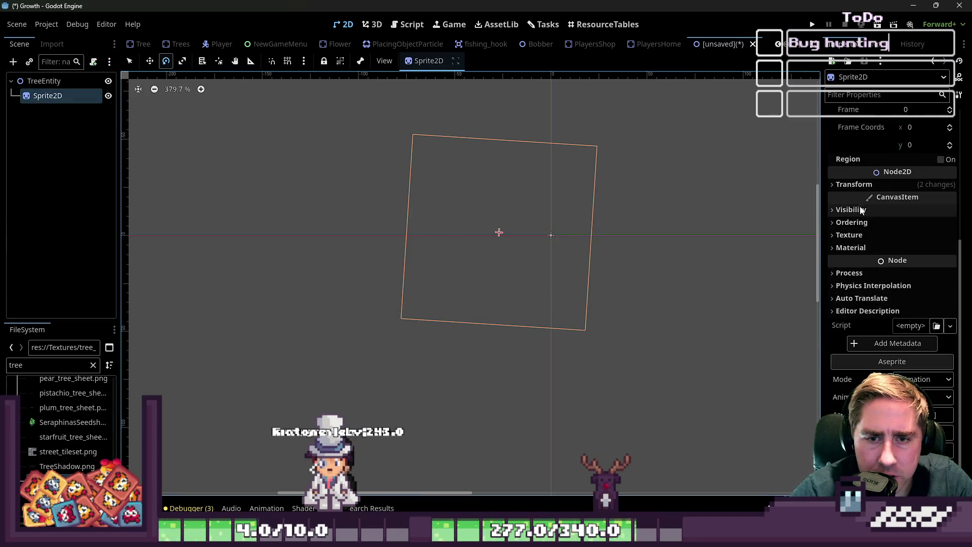
left_click(862, 185)
left_click(886, 200)
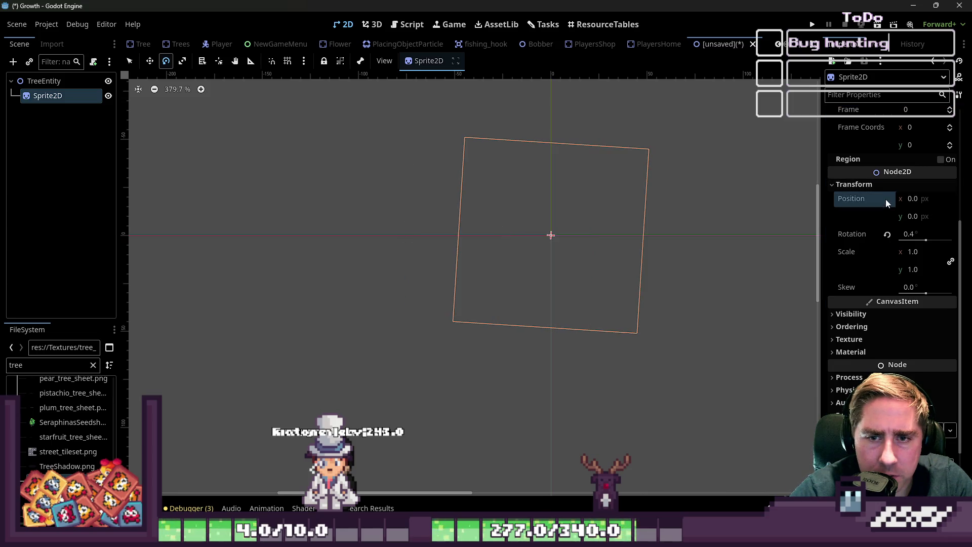
left_click(886, 234)
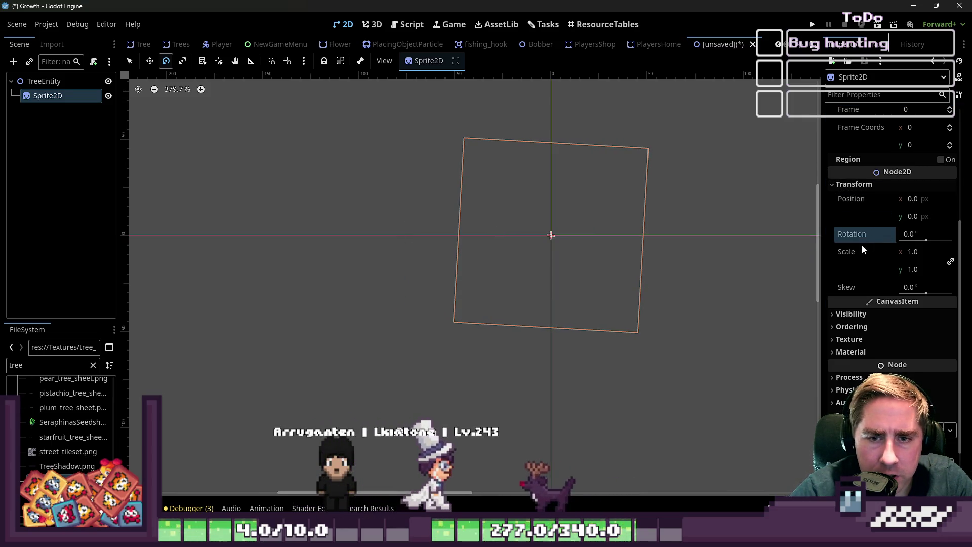
left_click(853, 313)
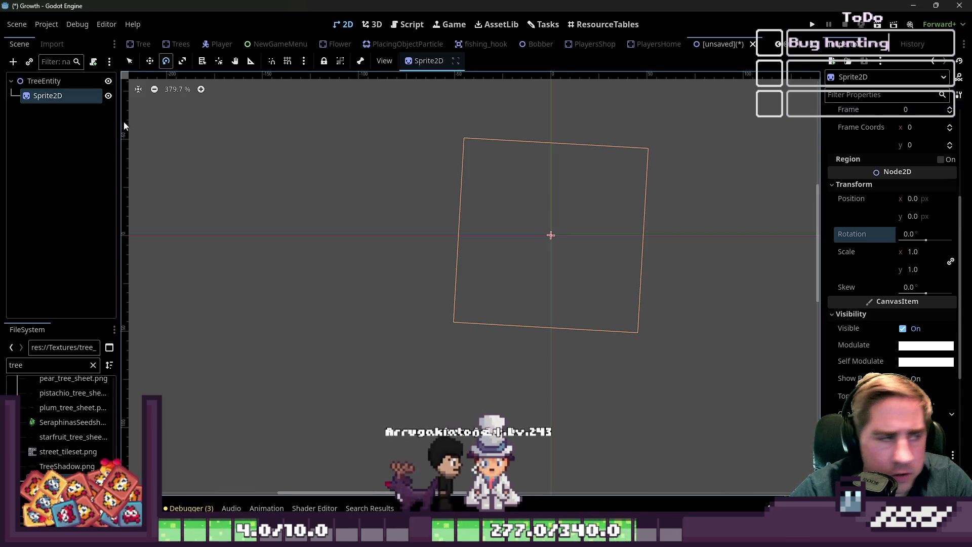
Restore TreeEntity's modulate so the tree reappears, and reset its rotation to 0
left_click(45, 81)
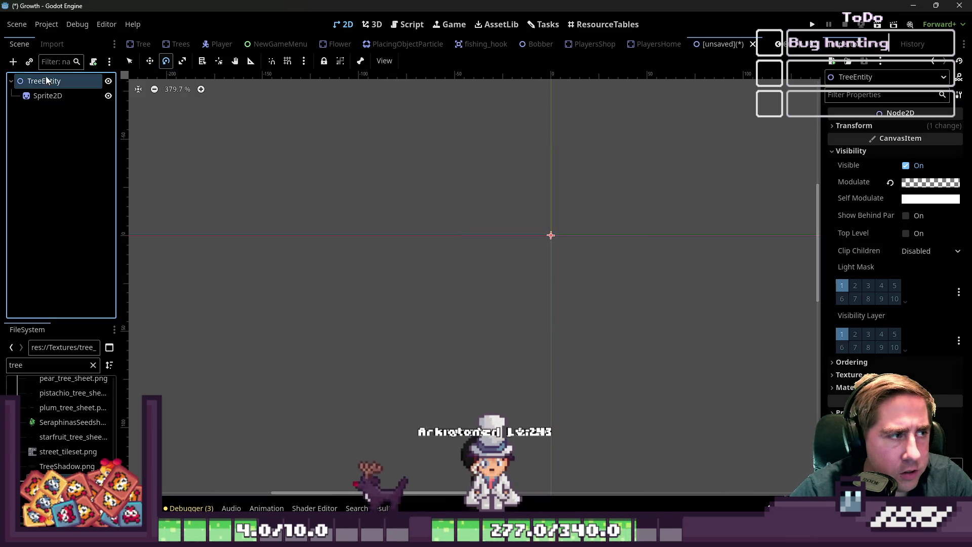
left_click(889, 183)
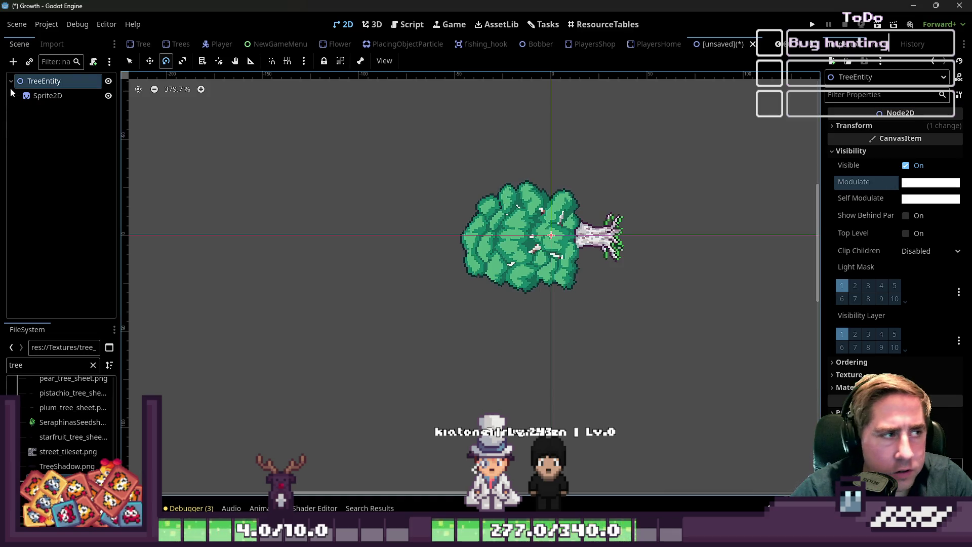
left_click(46, 96)
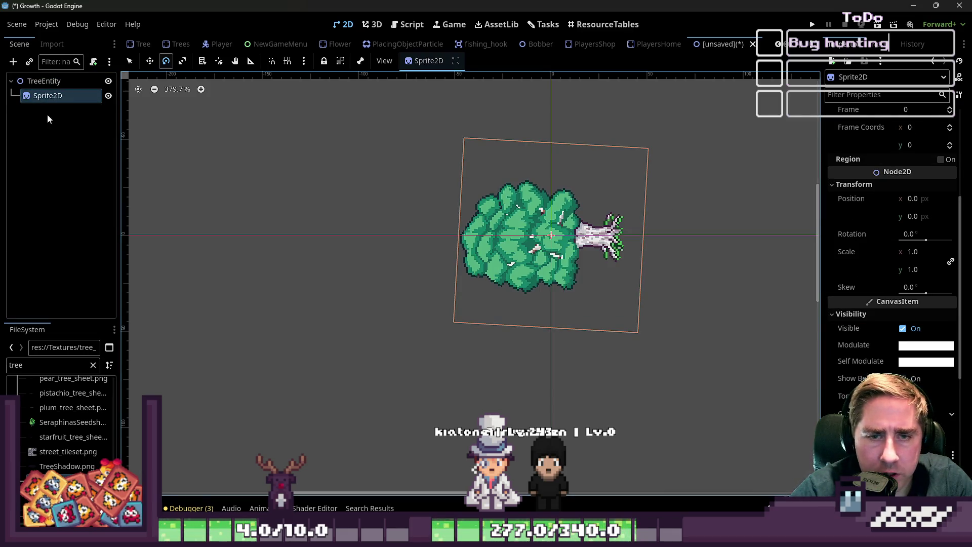
left_click(44, 81)
left_click(854, 125)
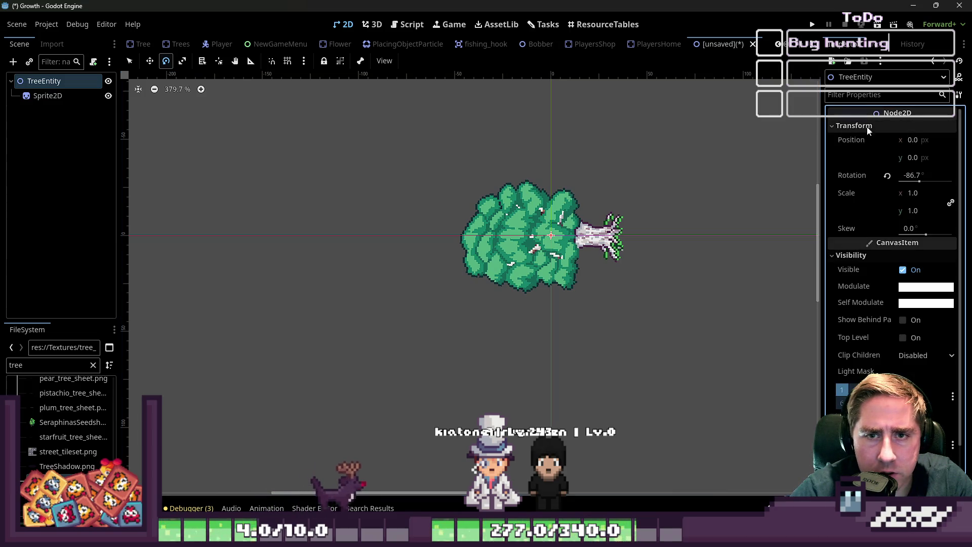
left_click(952, 175)
Undo a trial rotation and move of the tree, then begin saving the scene
mouse_move(532, 241)
left_mouse_down()
mouse_move(526, 209)
mouse_move(553, 197)
mouse_move(553, 165)
left_mouse_up()
key("ctrl+z")
key("w")
key("ctrl+z")
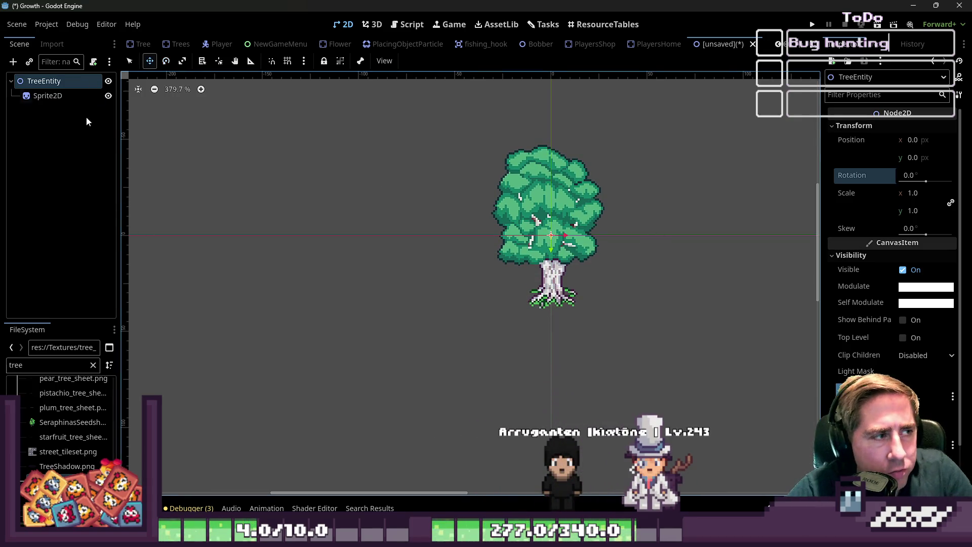
left_click(55, 98)
scroll(566, 240, "up", 5)
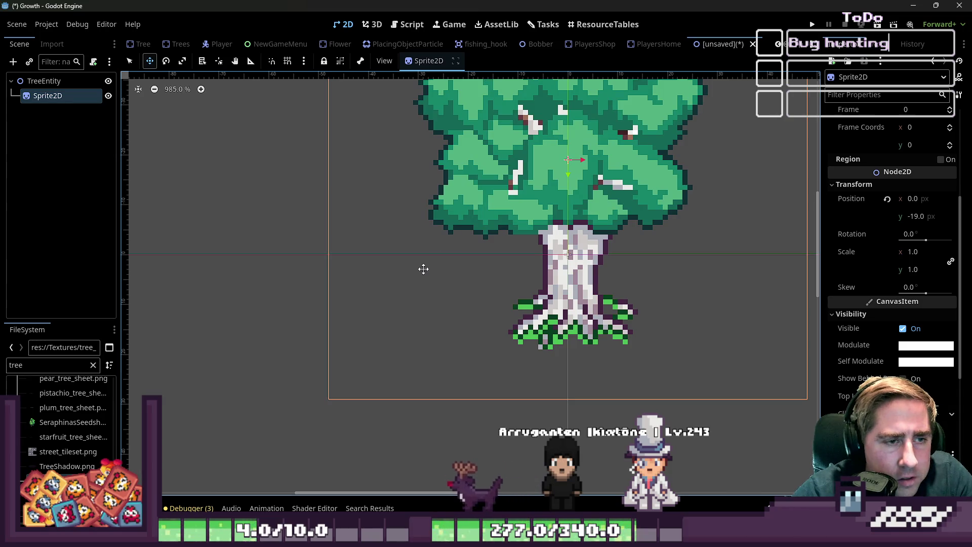
key("ctrl+s")
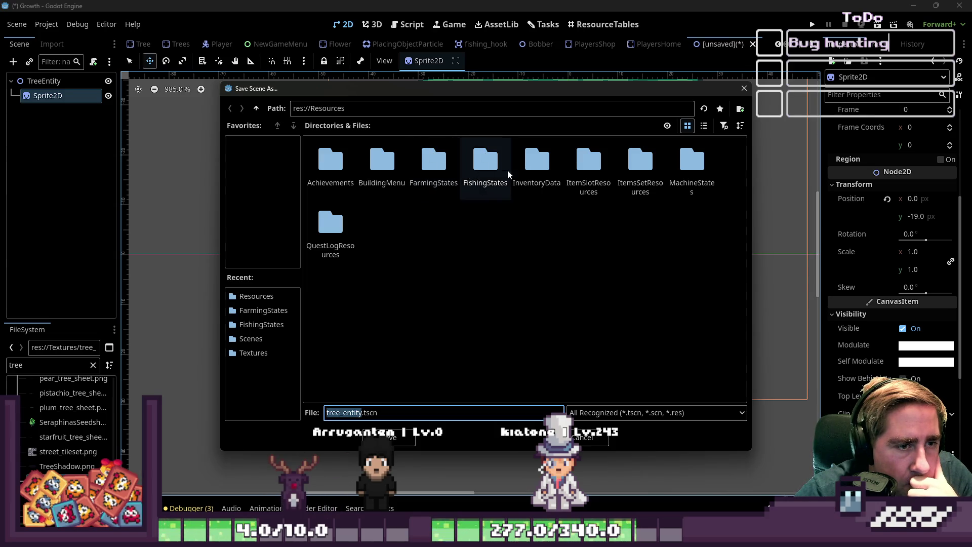
Go up to res://, enter the Scenes folder, and save the file as TreeEntity.tscn
left_click(256, 107)
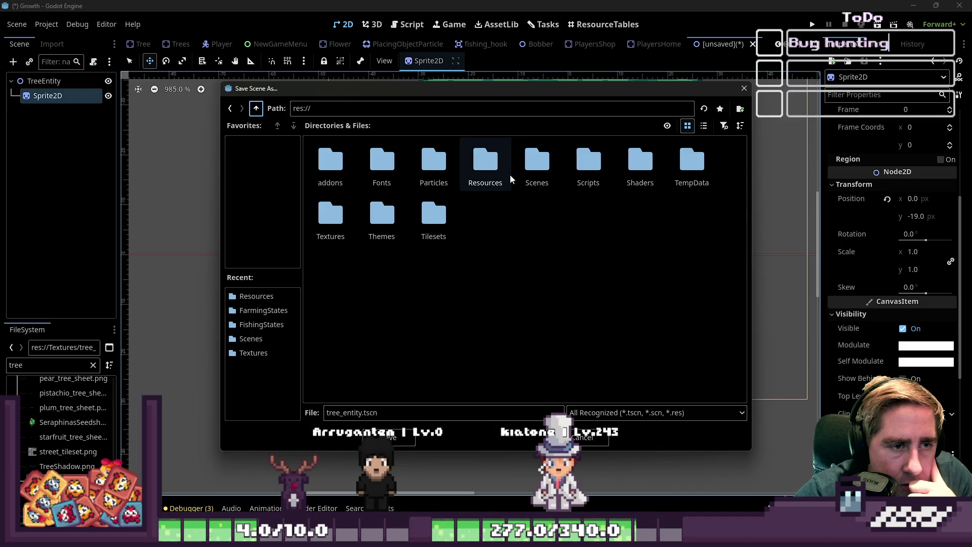
double_click(536, 162)
left_click(358, 413)
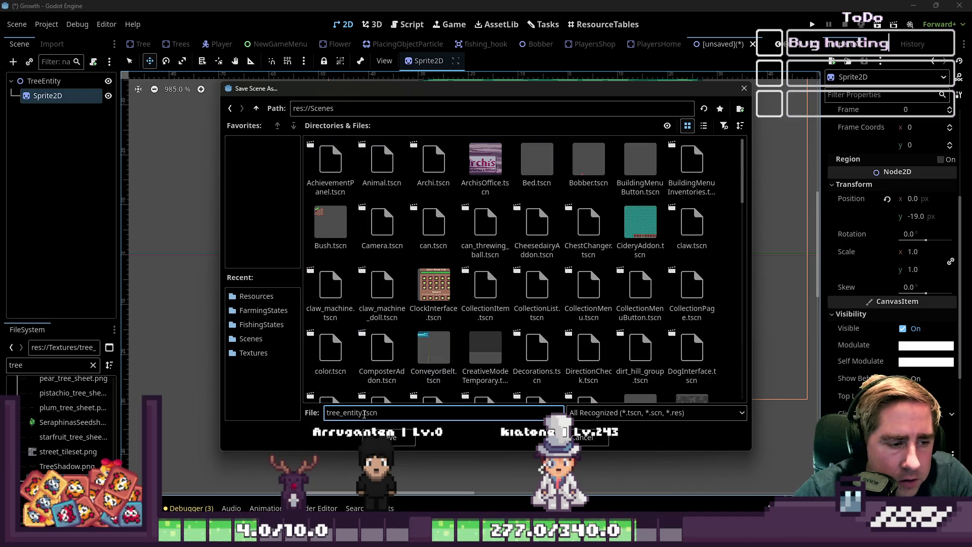
key("BackSpace")
key("BackSpace")
key("BackSpace")
type("Tre")
type("eEntity")
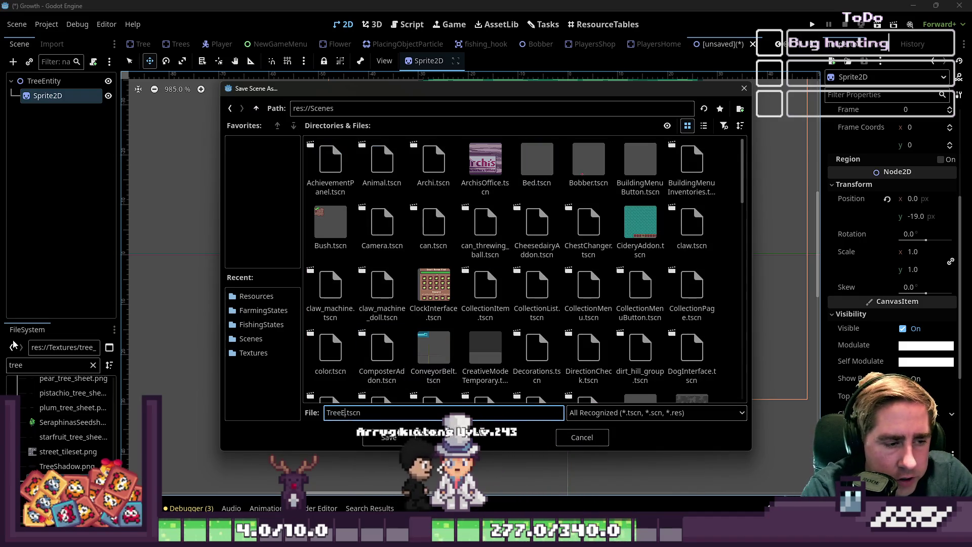
key("Return")
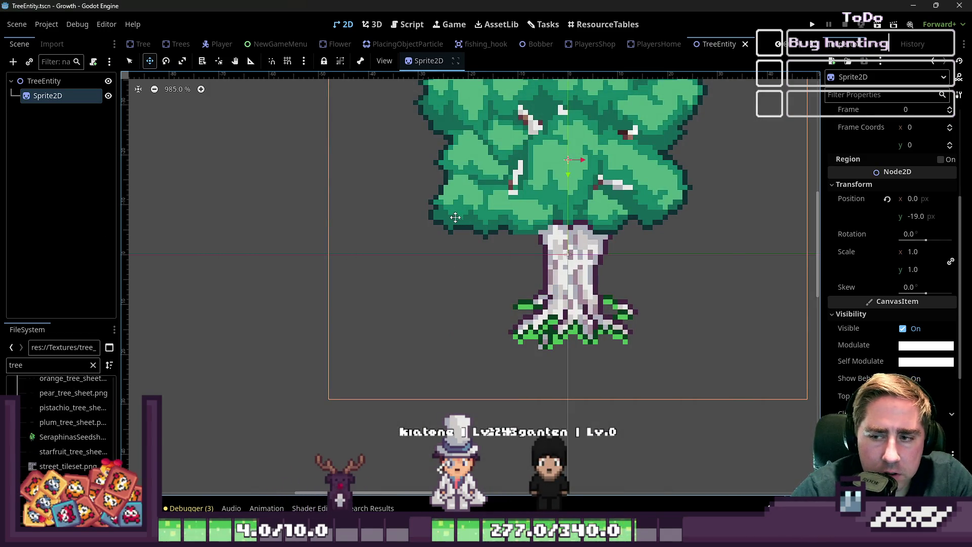
scroll(481, 319, "down", 4)
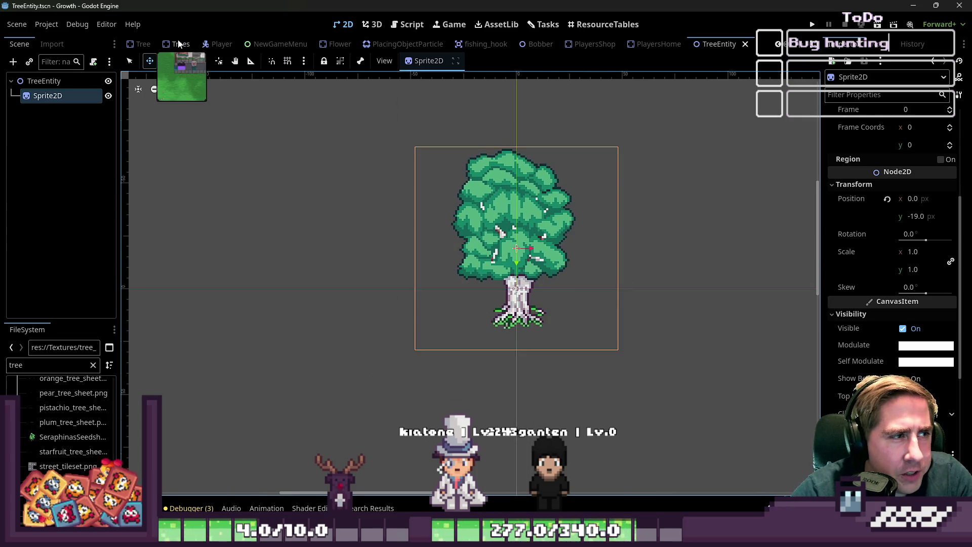
Switch via the Trees tab to the Tree scene and inspect its Sprite, Shadow and Area2D nodes
left_click(179, 44)
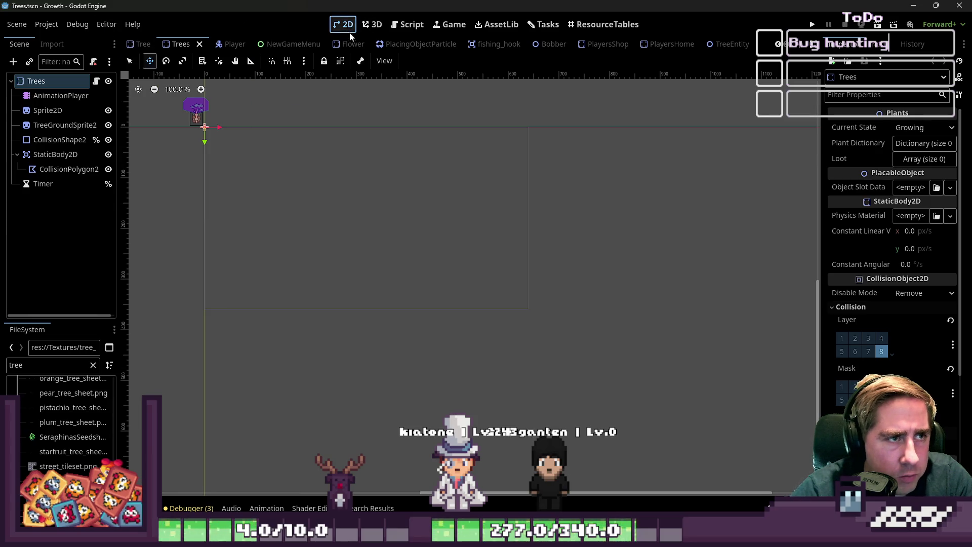
scroll(339, 45, "up", 4)
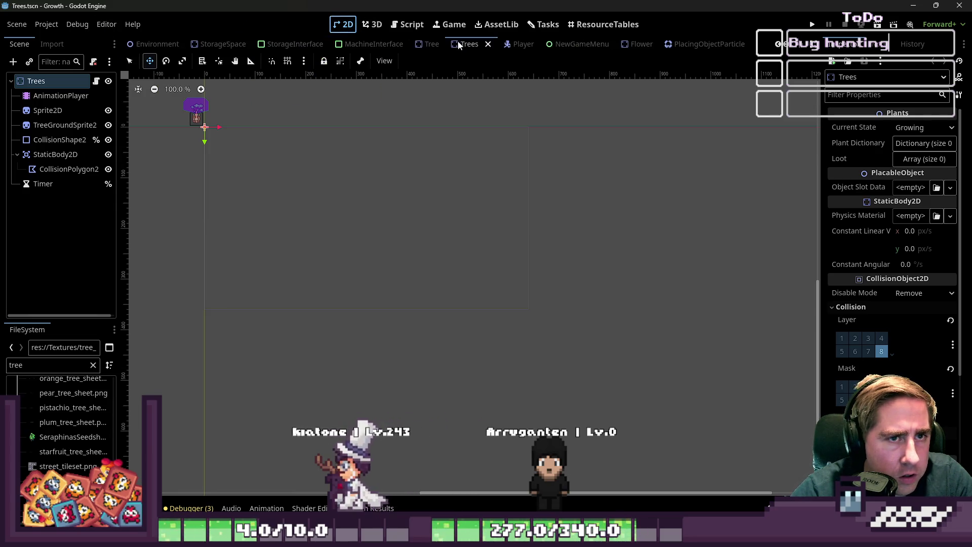
scroll(230, 101, "up", 5)
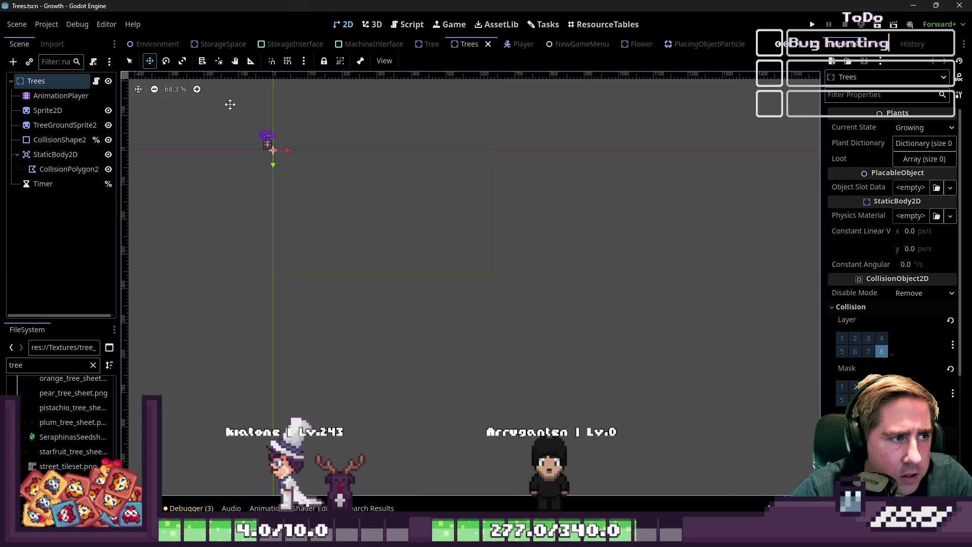
left_click(432, 47)
scroll(250, 166, "up", 10)
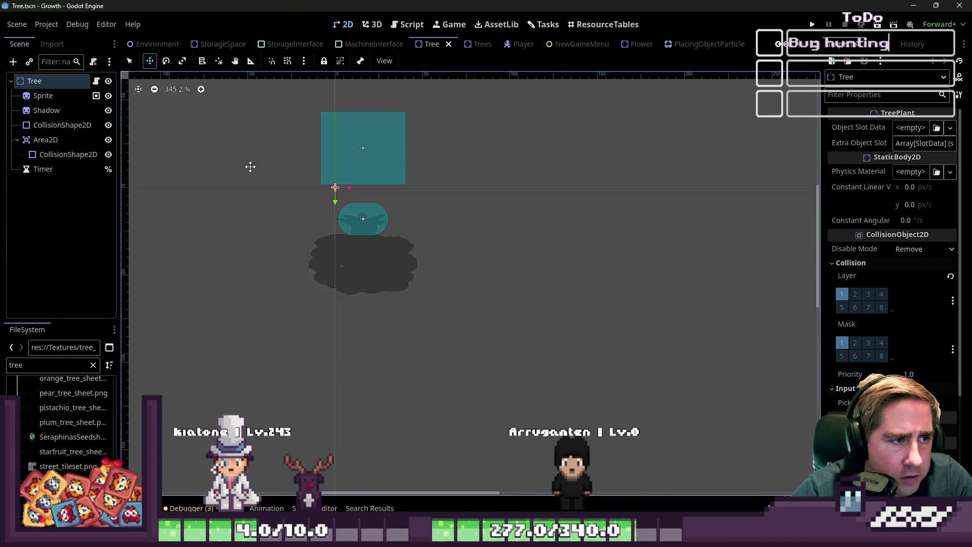
scroll(250, 167, "up", 5)
left_click(44, 95)
left_click(46, 110)
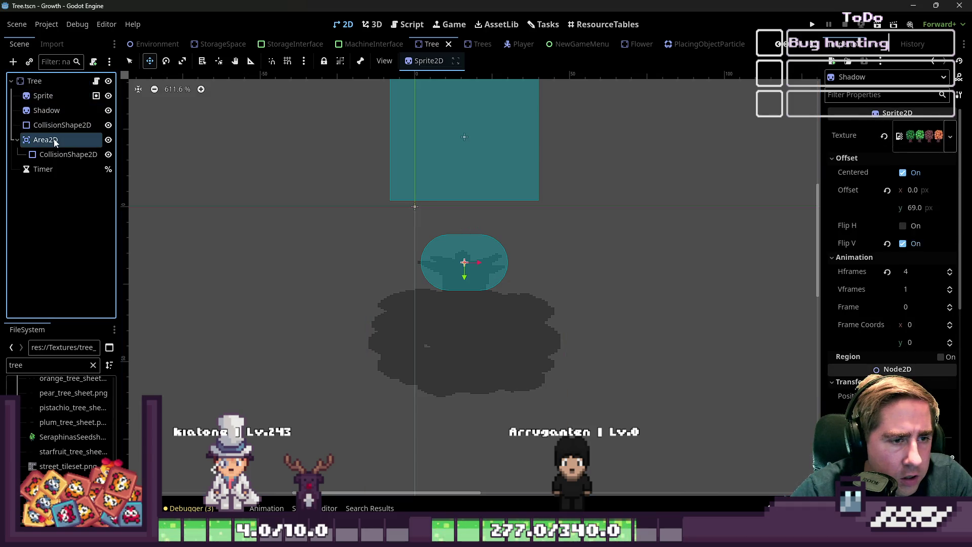
left_click(56, 142)
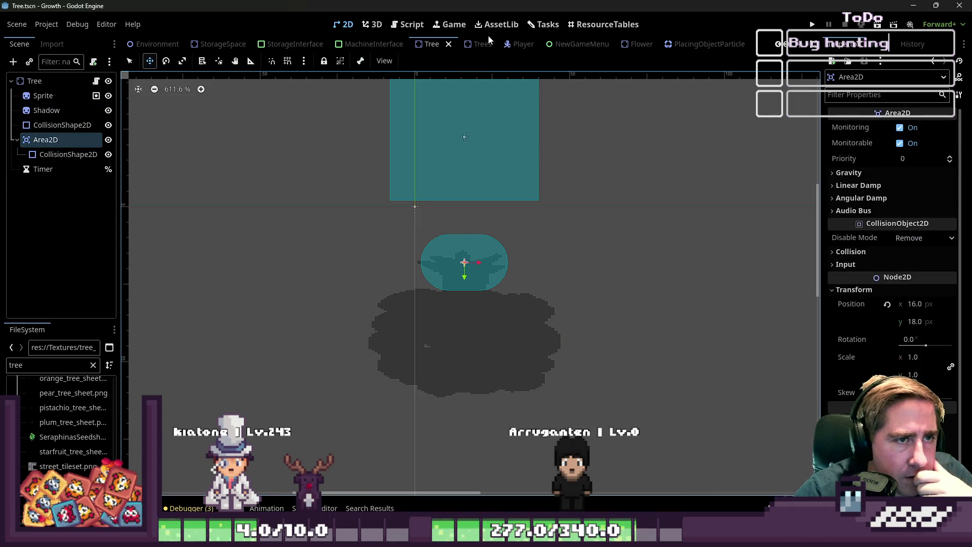
scroll(375, 45, "up", 8)
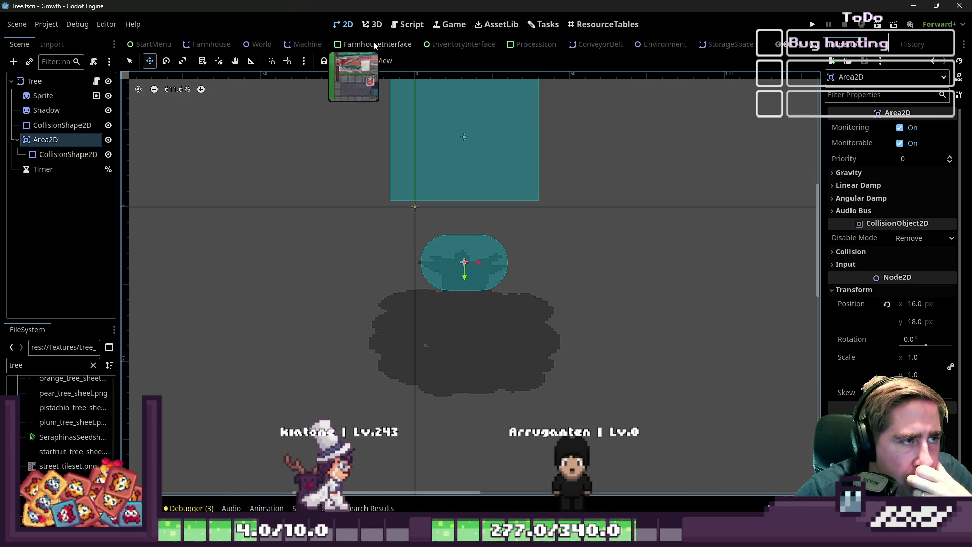
On the World map, paint a pine tree tile onto the grass and open the tile set editor
left_click(260, 44)
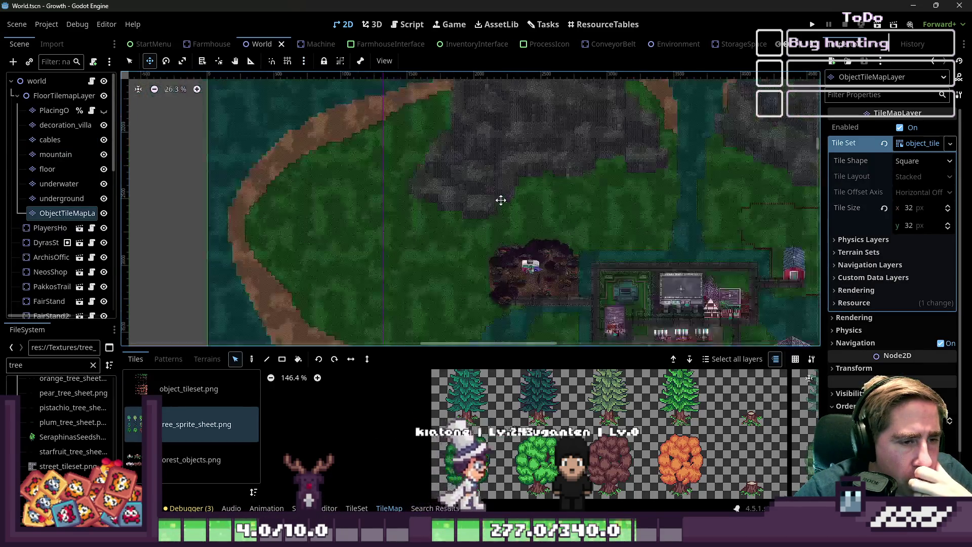
scroll(388, 239, "up", 2)
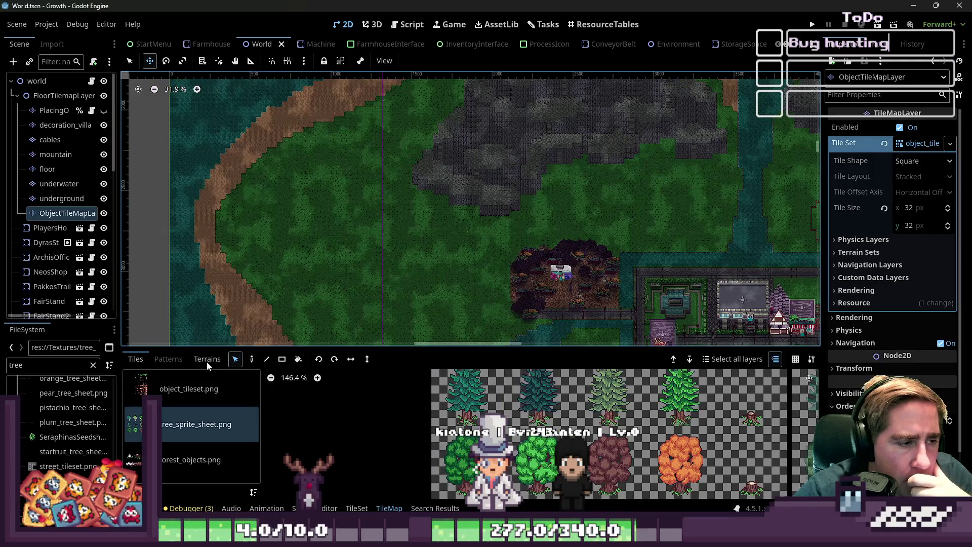
left_click(251, 358)
scroll(455, 233, "up", 4)
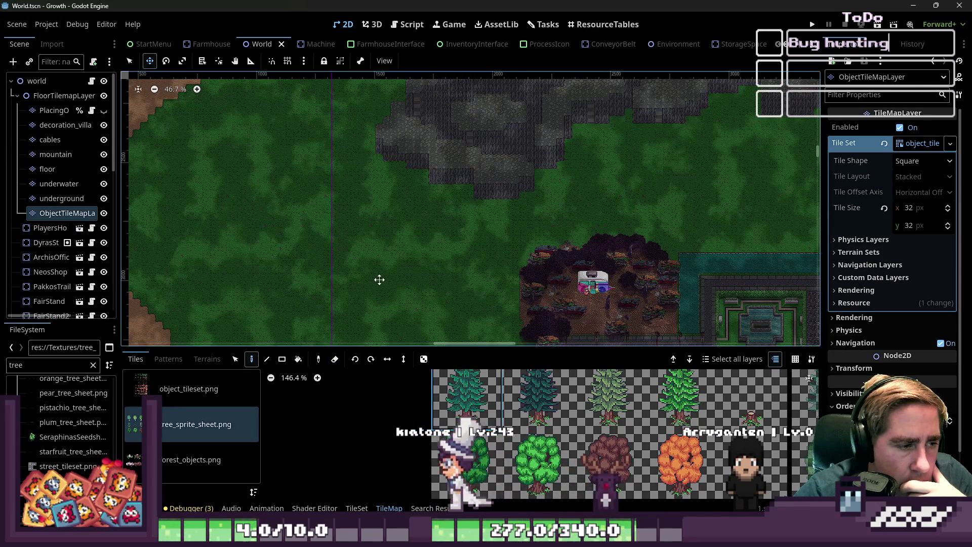
scroll(510, 226, "down", 2)
scroll(454, 297, "up", 5)
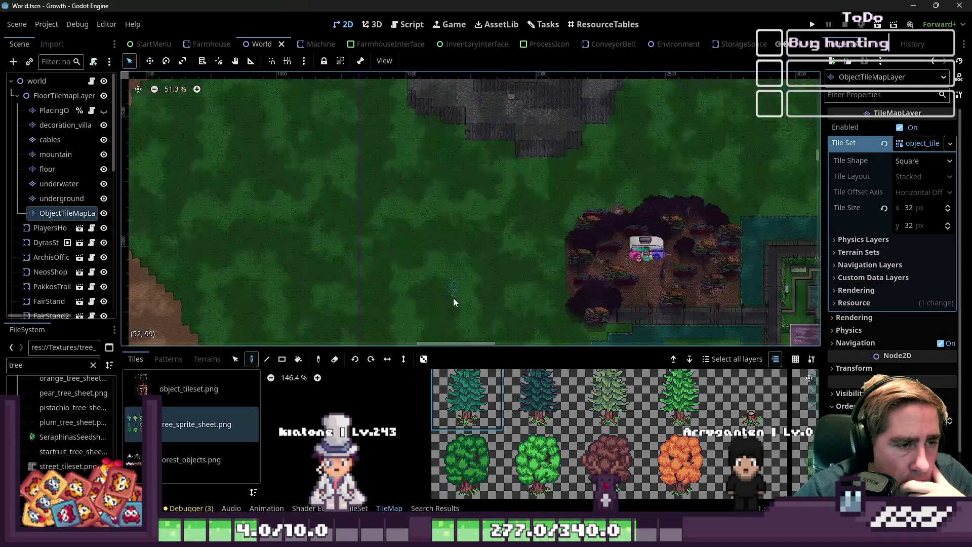
scroll(503, 205, "down", 3)
scroll(468, 257, "up", 4)
scroll(468, 262, "up", 9)
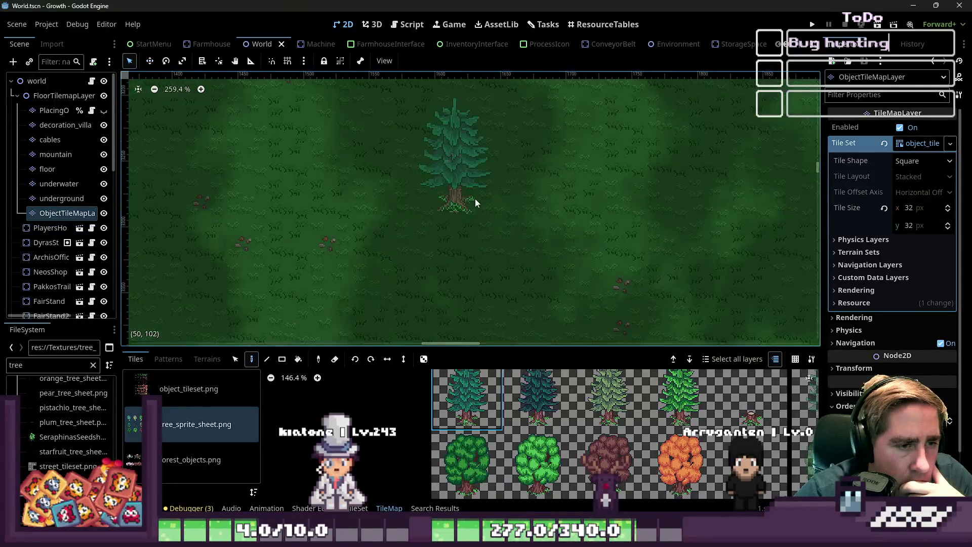
left_click(442, 211)
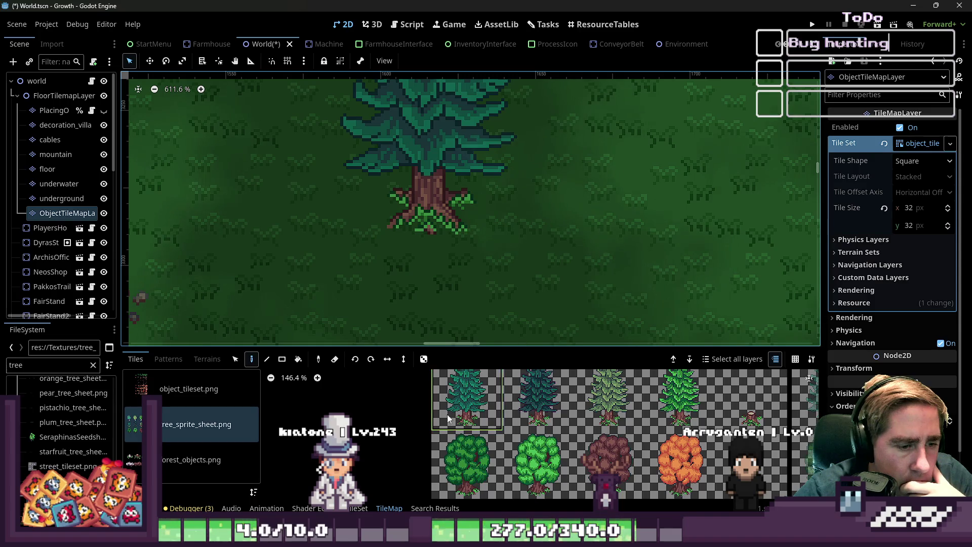
left_click_drag(408, 346, 407, 162)
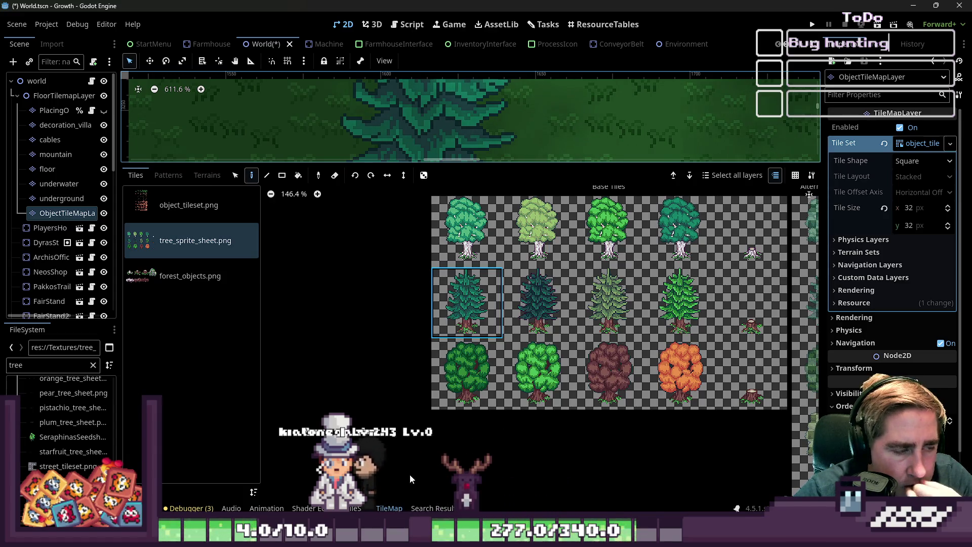
left_click(359, 508)
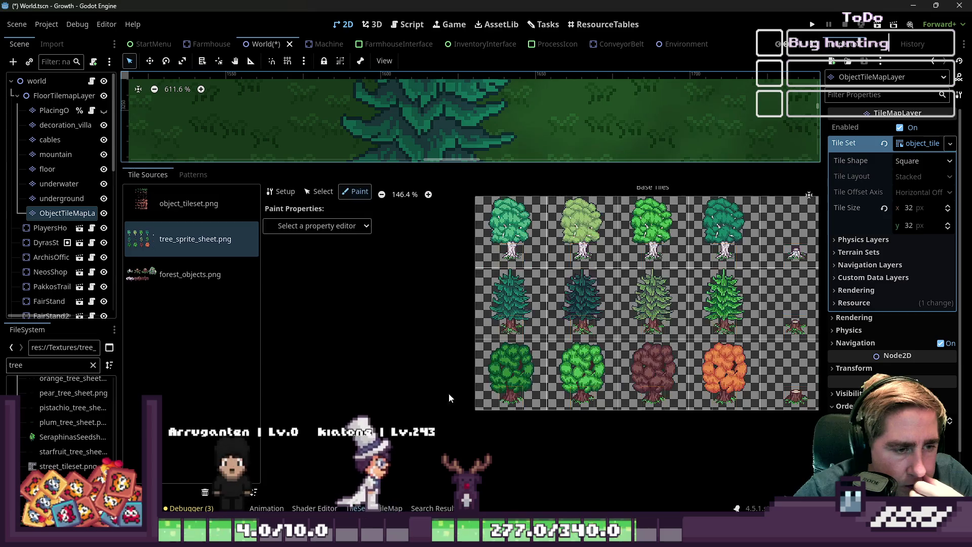
left_click(353, 228)
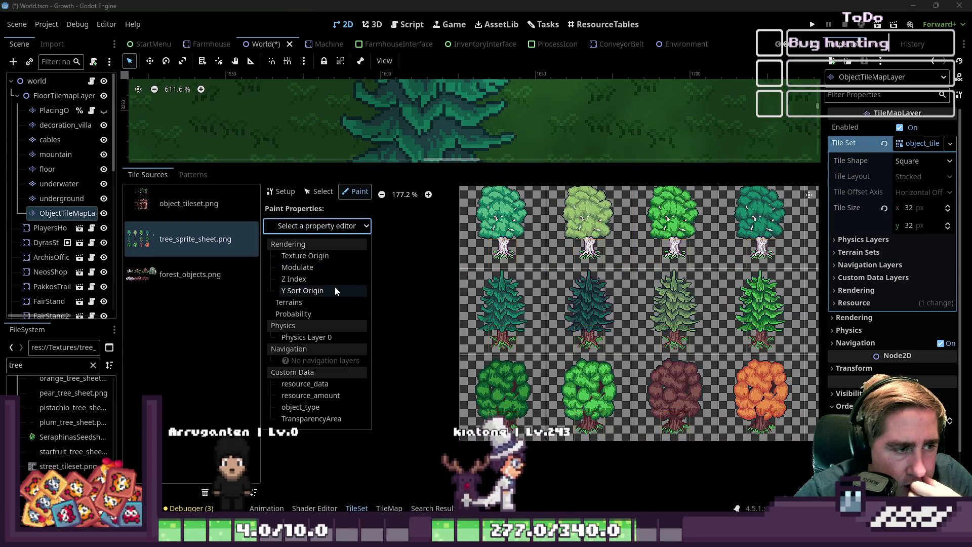
left_click(321, 289)
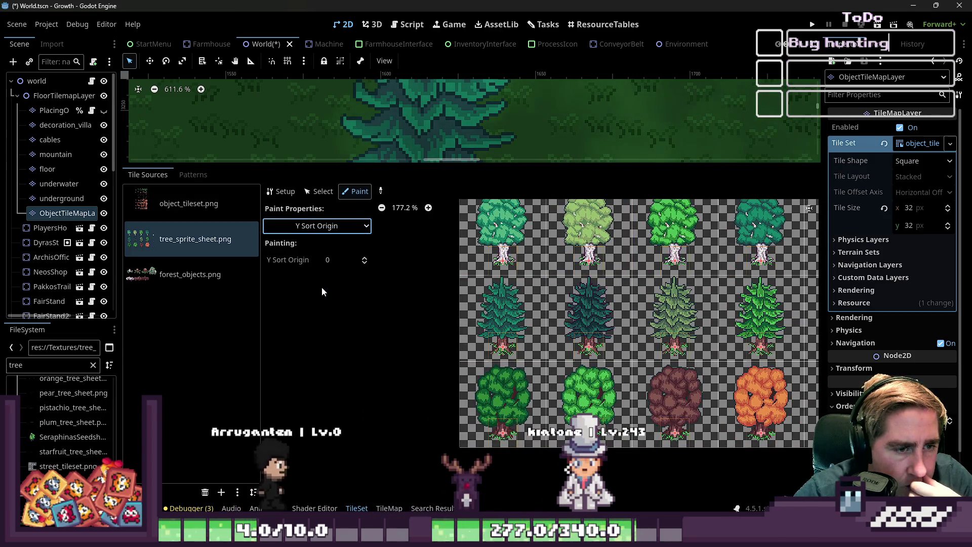
scroll(510, 270, "up", 10)
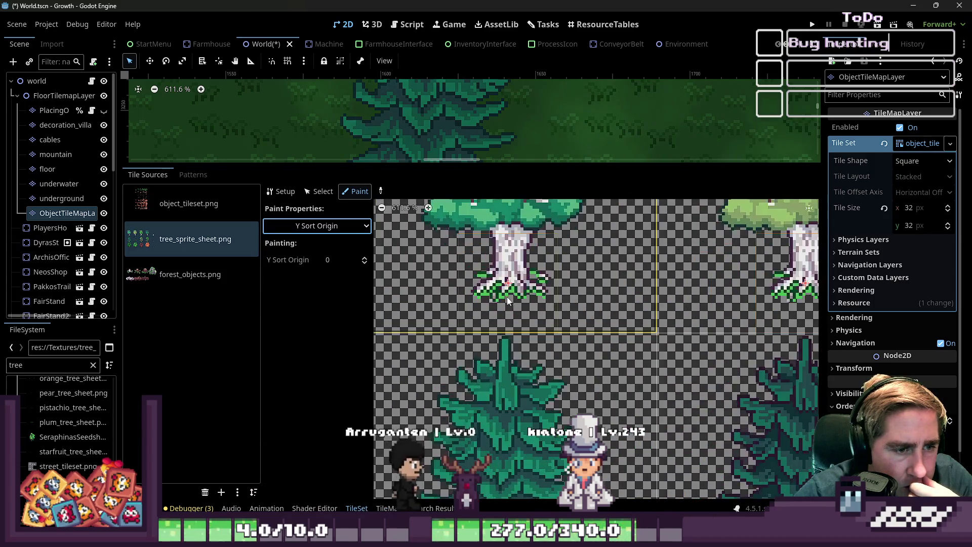
scroll(511, 268, "up", 10)
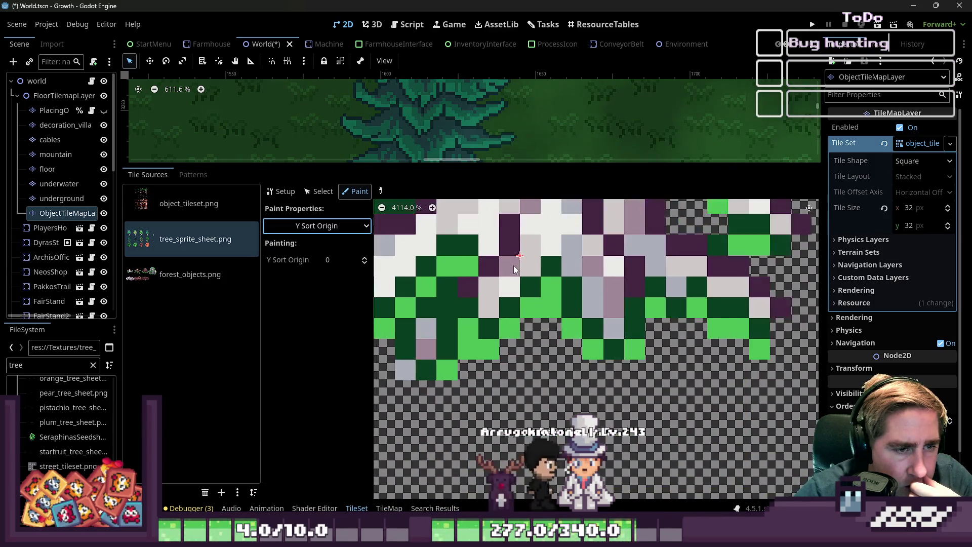
scroll(514, 336, "down", 2)
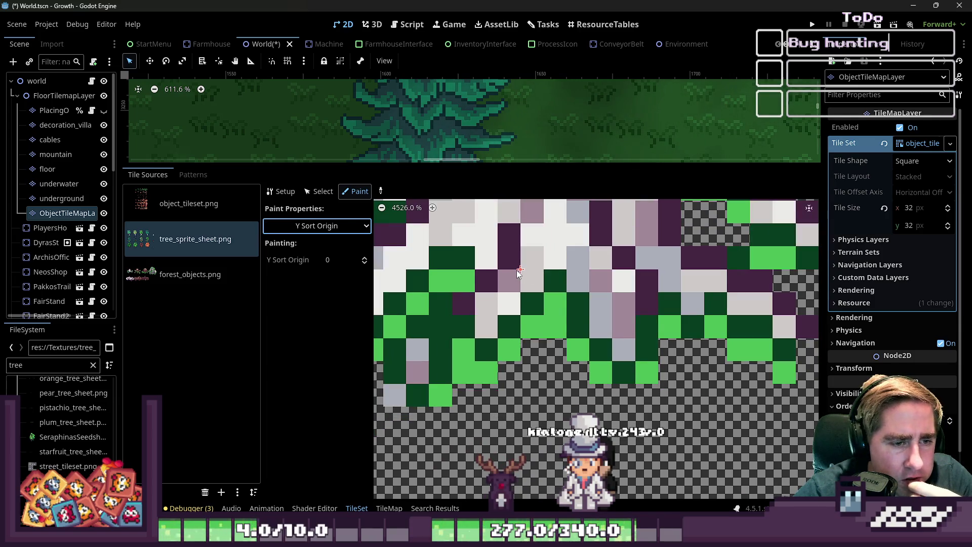
scroll(526, 306, "down", 15)
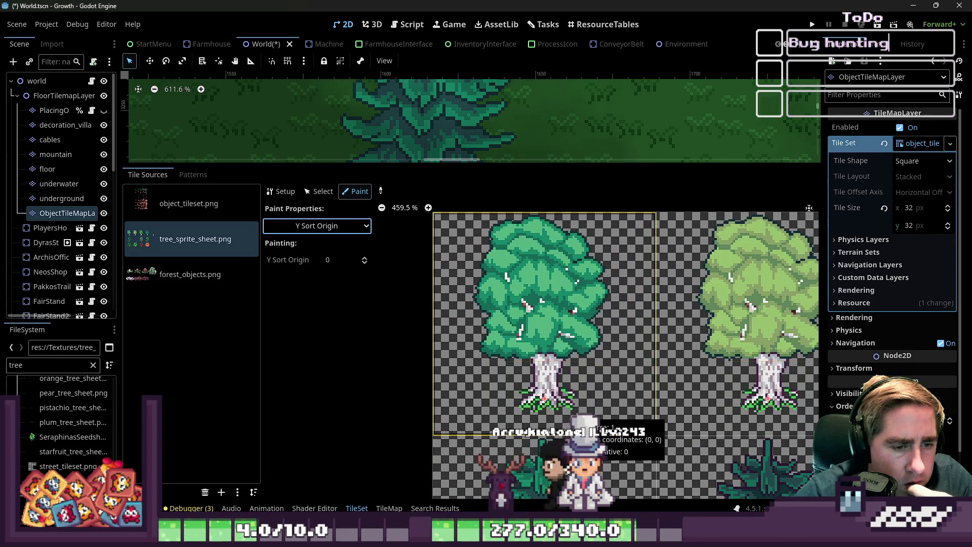
scroll(542, 402, "up", 2)
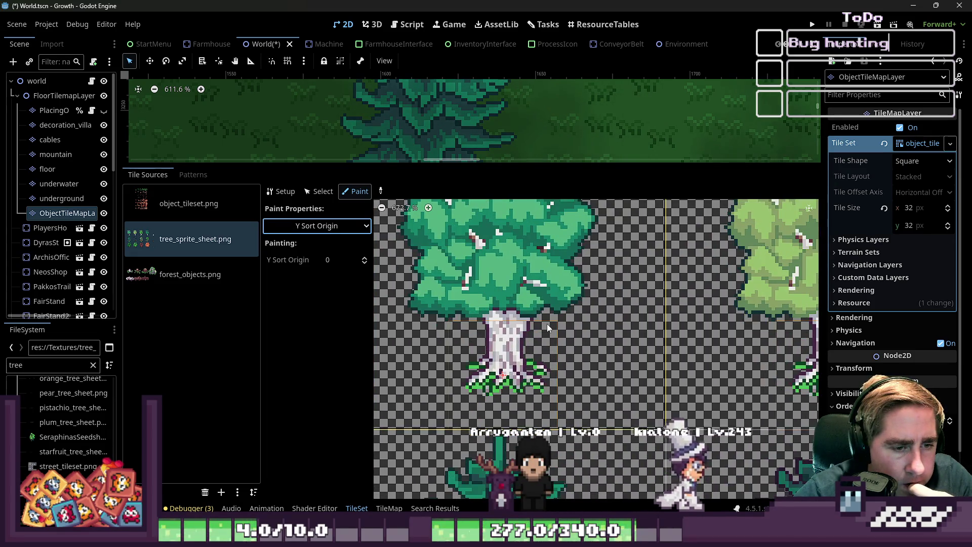
scroll(489, 375, "up", 12)
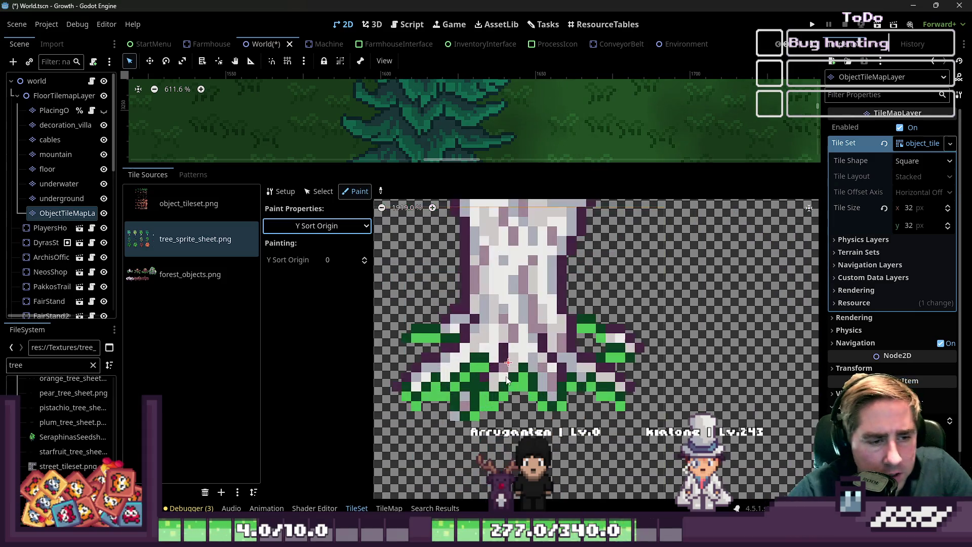
scroll(516, 328, "up", 1)
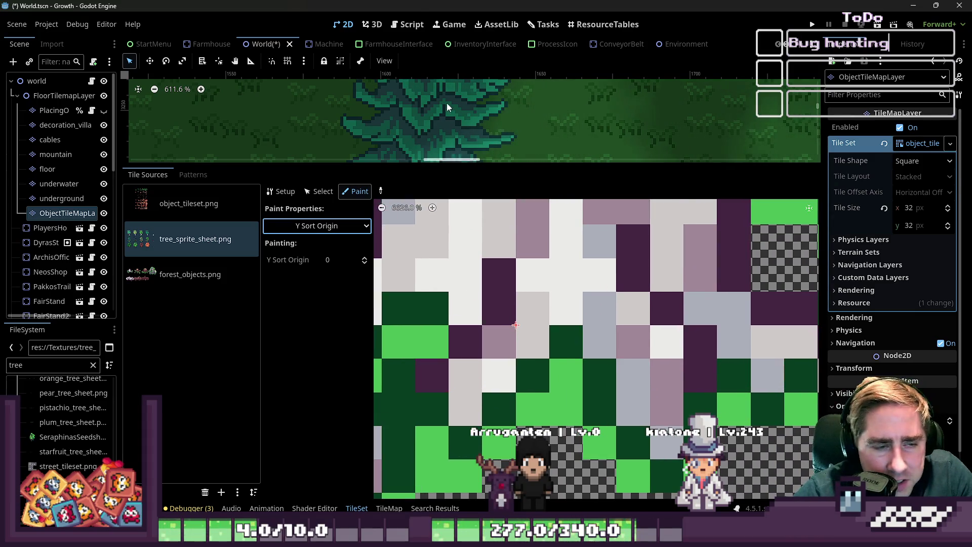
scroll(658, 44, "down", 5)
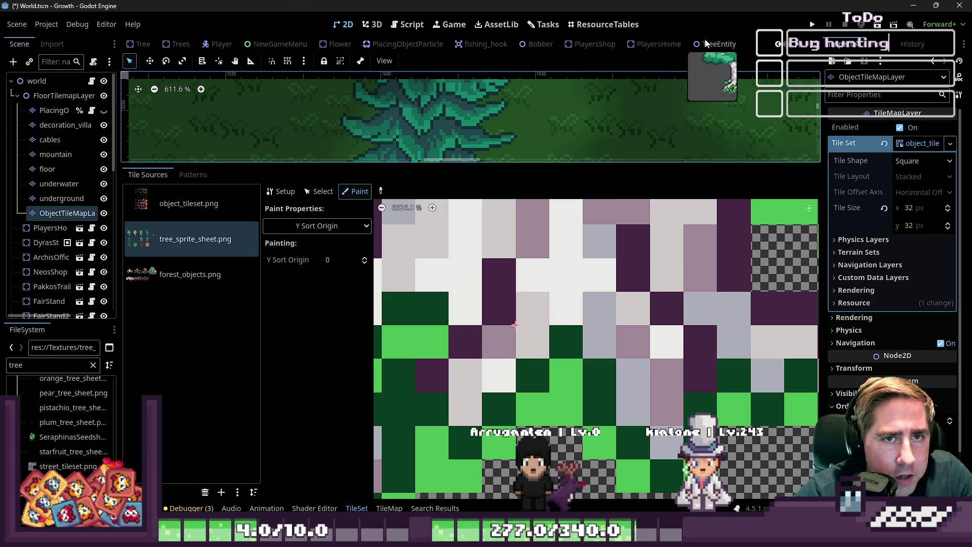
left_click(707, 44)
Raise the tree sprite to y -30 and save the TreeEntity scene
scroll(505, 312, "up", 10)
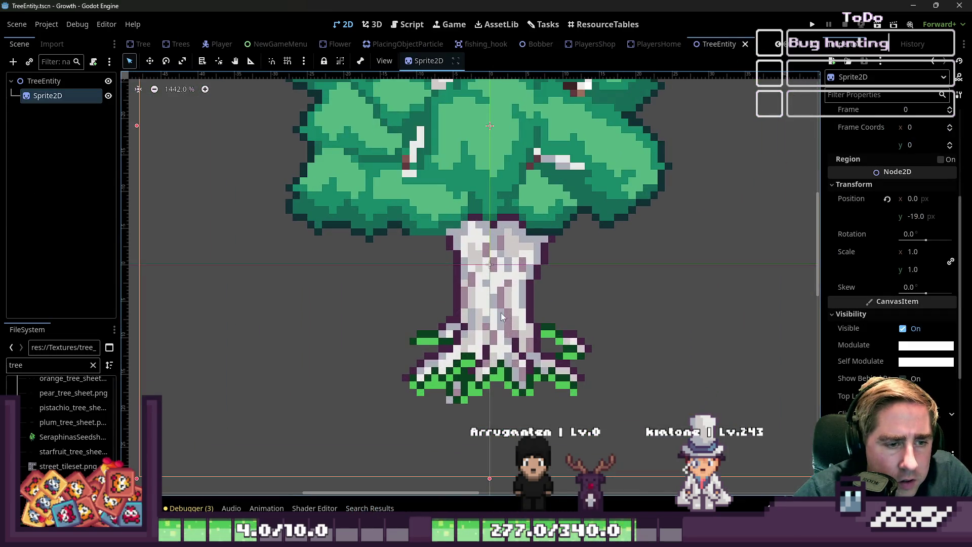
key("w")
left_click_drag(452, 349, 452, 261)
scroll(469, 371, "down", 10)
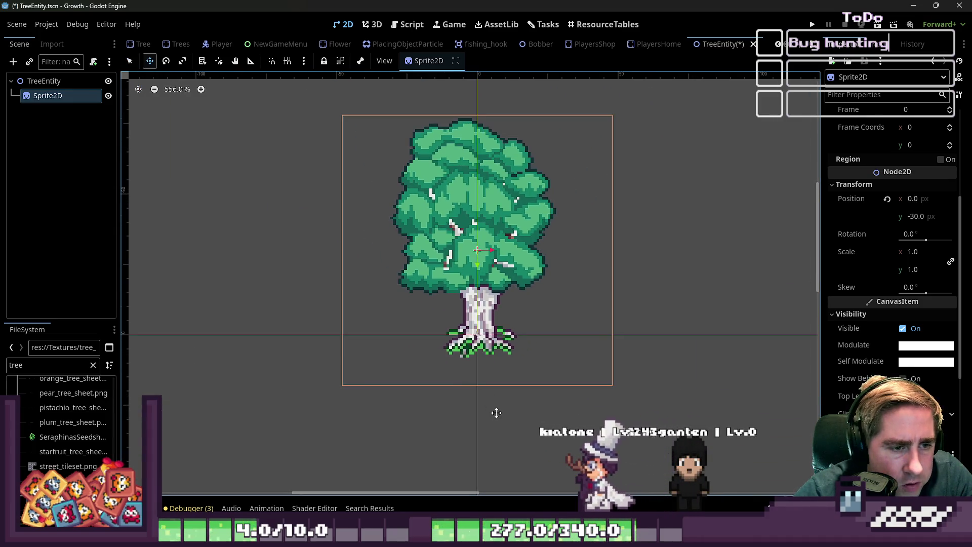
key("ctrl+s")
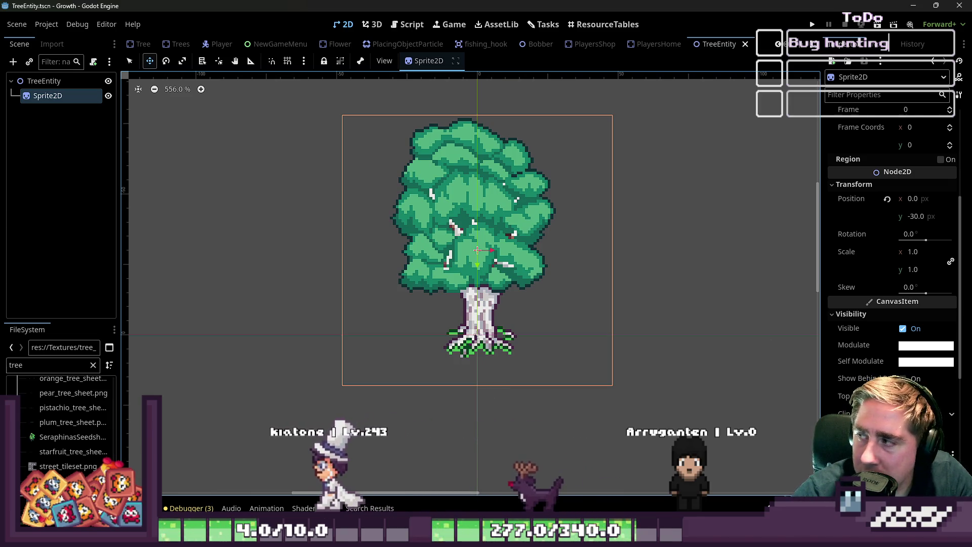
Undo an accidental sprite move, then rotate the TreeEntity root to about 281°
scroll(447, 280, "down", 4)
left_click_drag(342, 235, 472, 306)
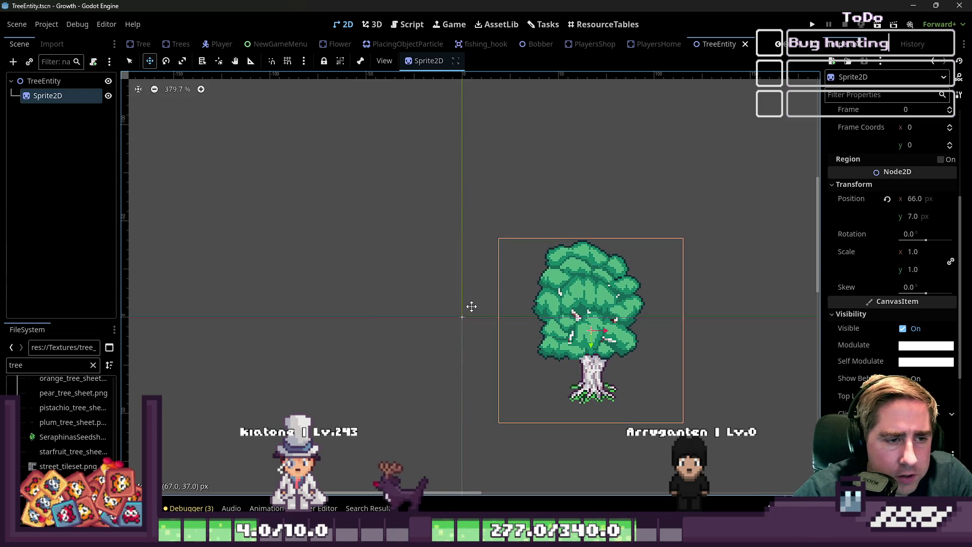
key("ctrl+z")
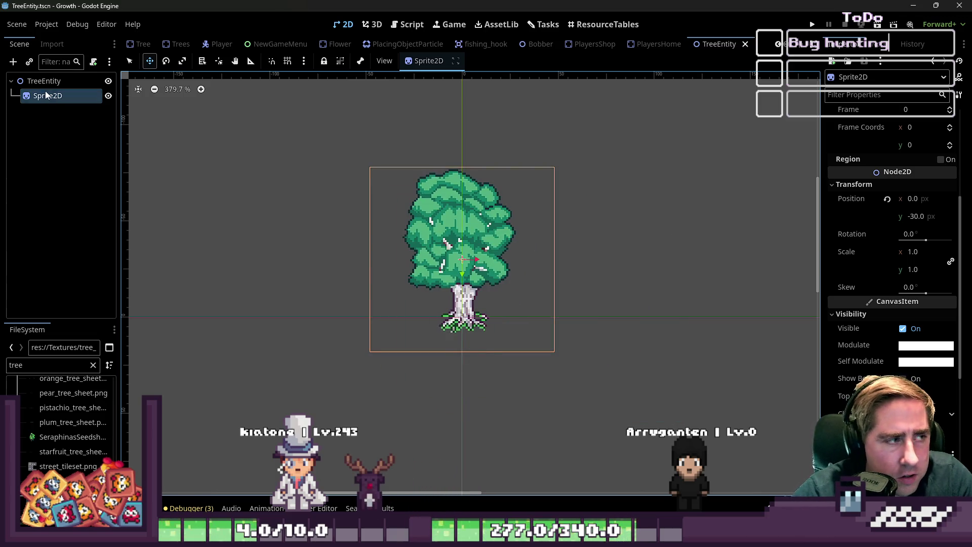
left_click(44, 81)
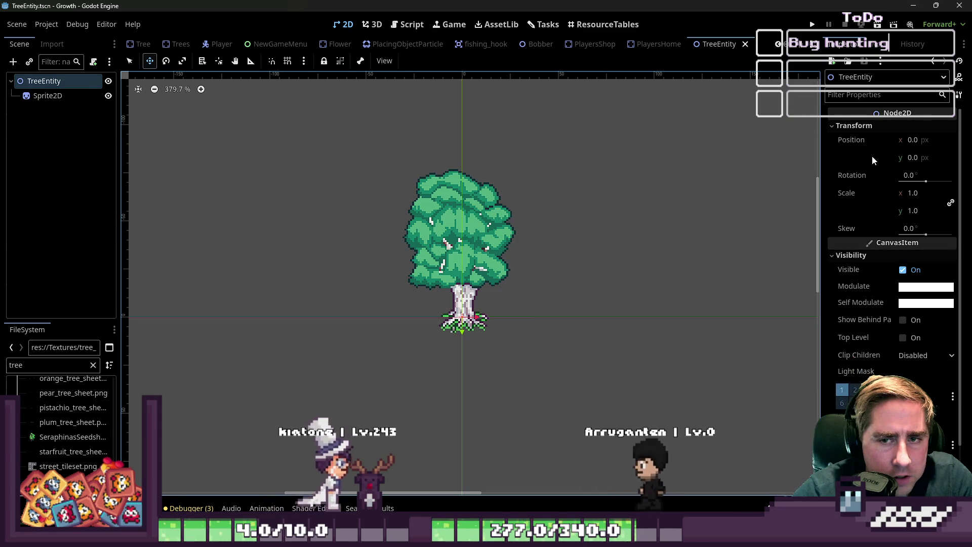
mouse_move(921, 181)
left_mouse_down()
mouse_move(949, 183)
mouse_move(946, 193)
left_mouse_up()
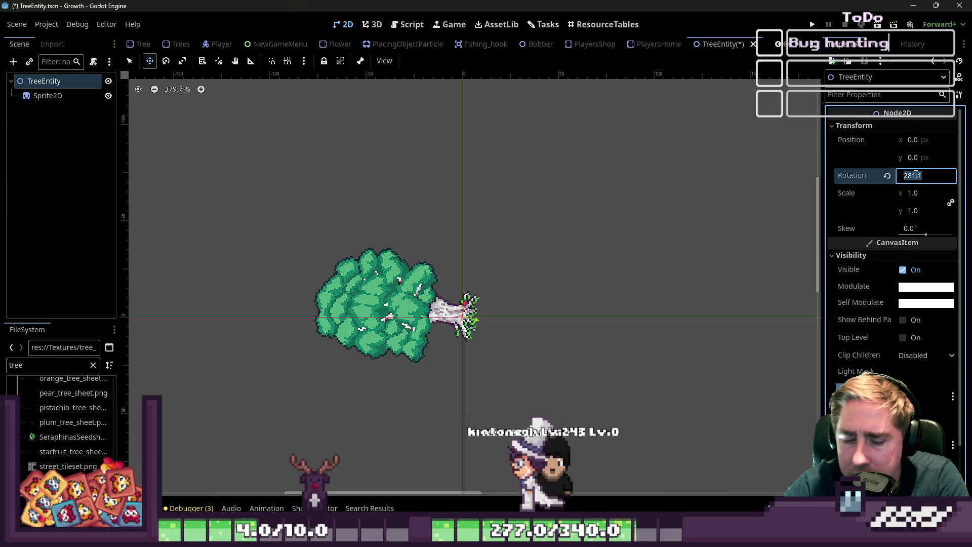
Set TreeEntity's rotation to exactly 270° and check the sideways tree on the canvas
type("270")
key("Return")
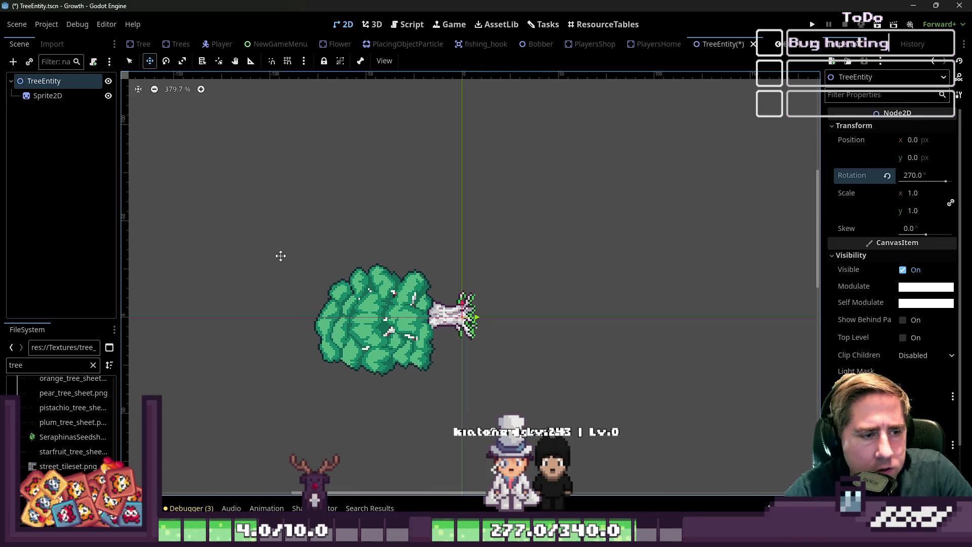
left_click(51, 96)
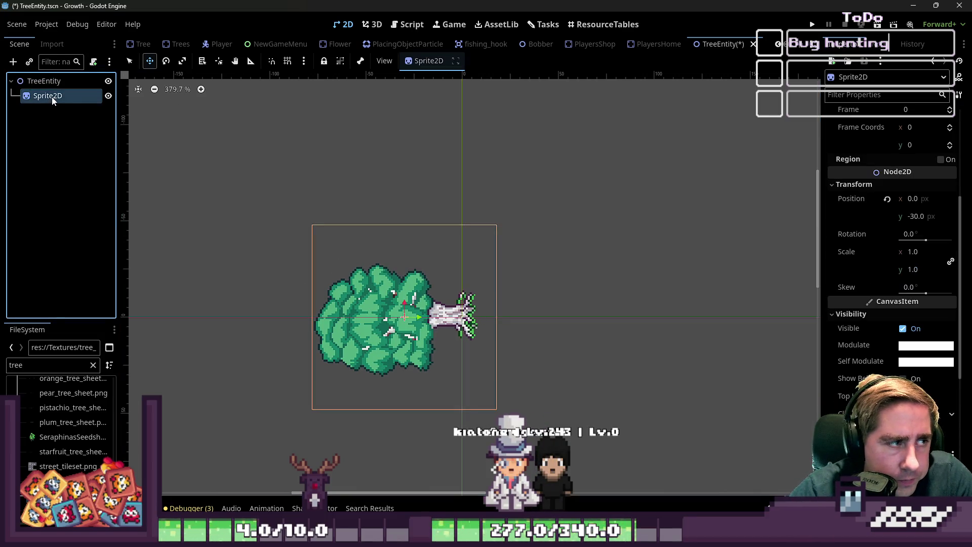
left_click(63, 83)
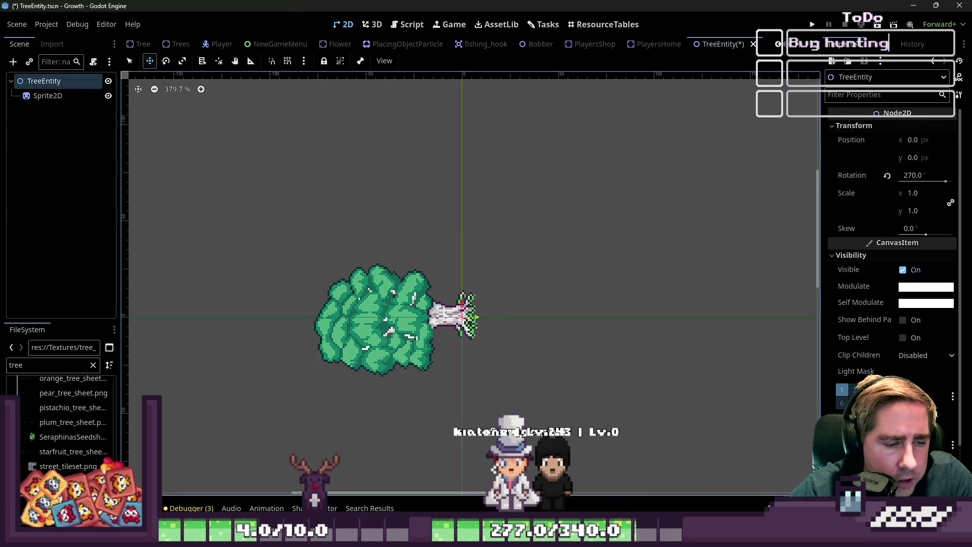
scroll(455, 308, "up", 10)
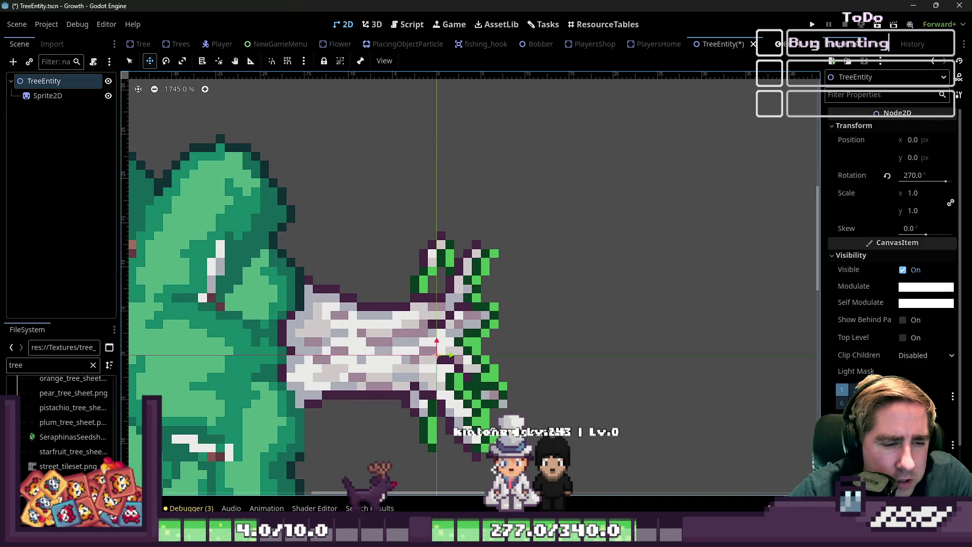
scroll(463, 324, "down", 15)
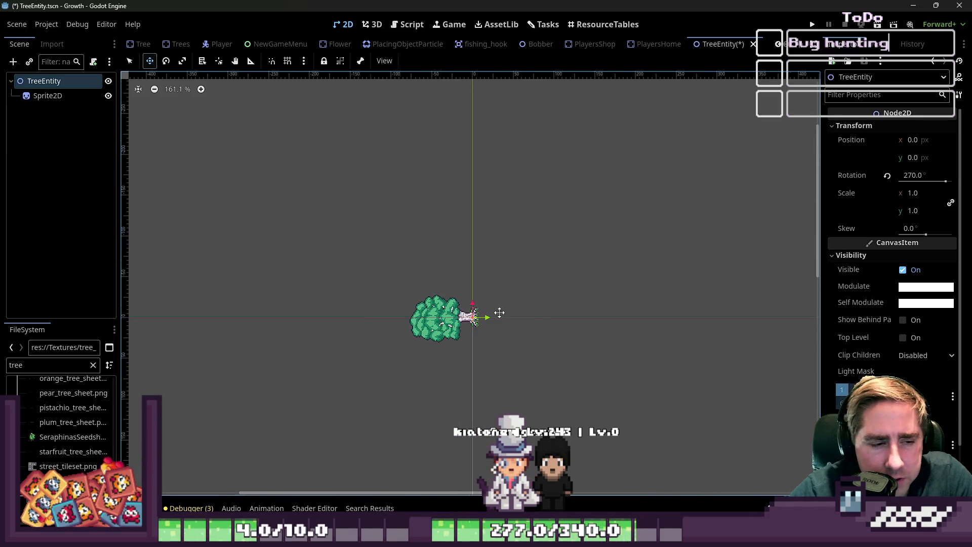
scroll(498, 311, "up", 5)
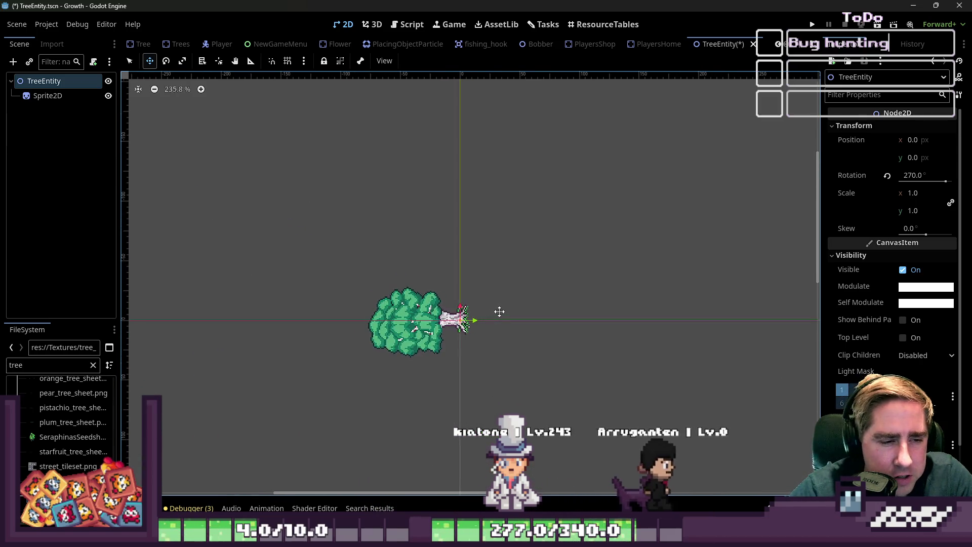
scroll(498, 311, "up", 3)
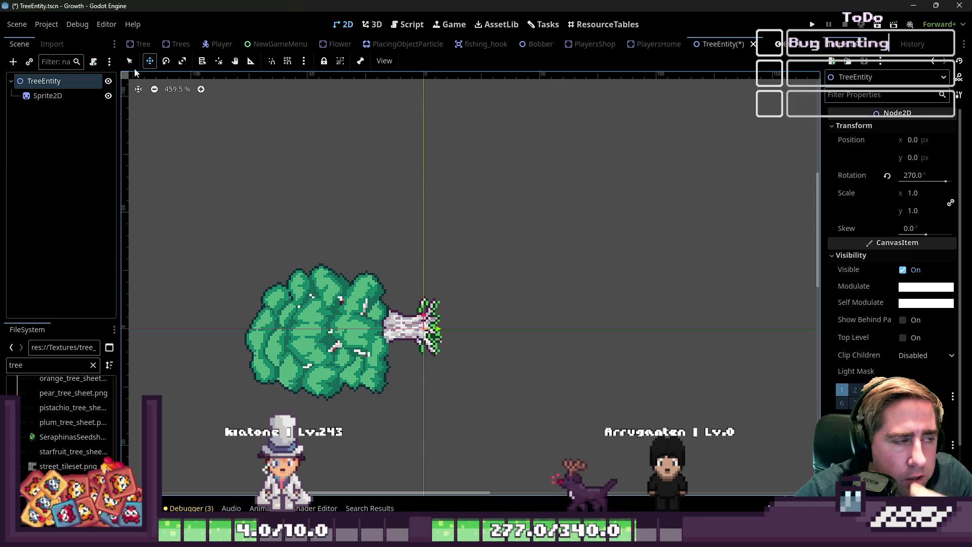
left_click(58, 97)
left_click(62, 83)
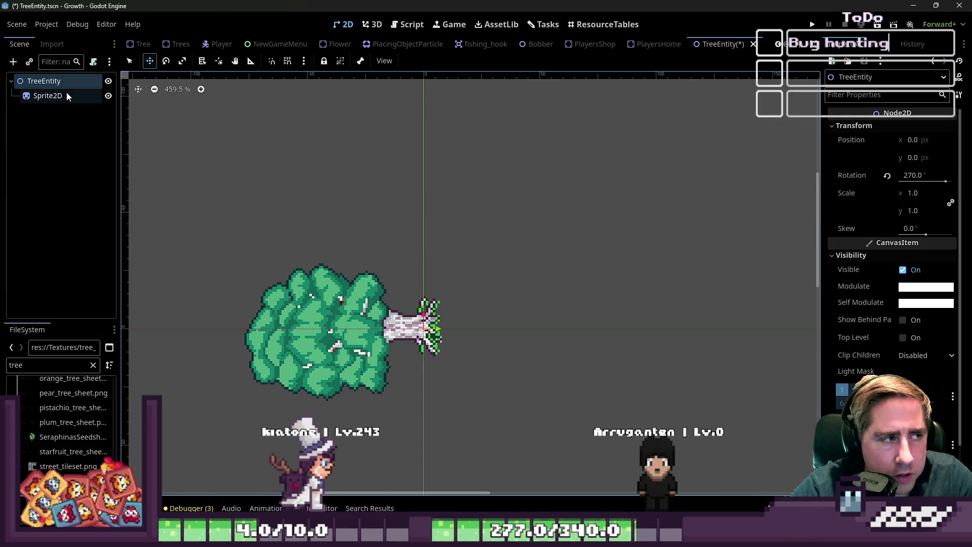
left_click(93, 62)
Create res://Scripts/TreeEntity.gd attached to the TreeEntity root and open it in the editor
type("TreeEntity.gd")
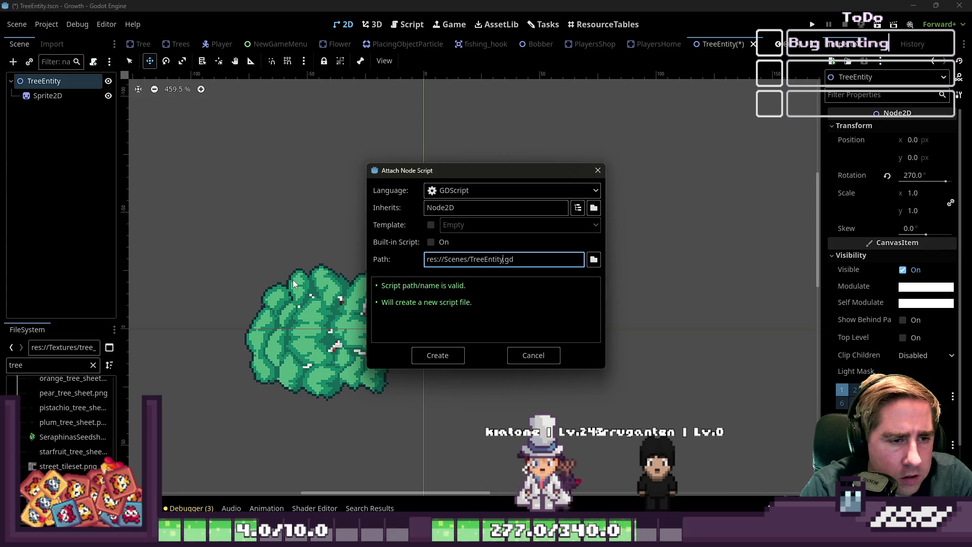
type("ript")
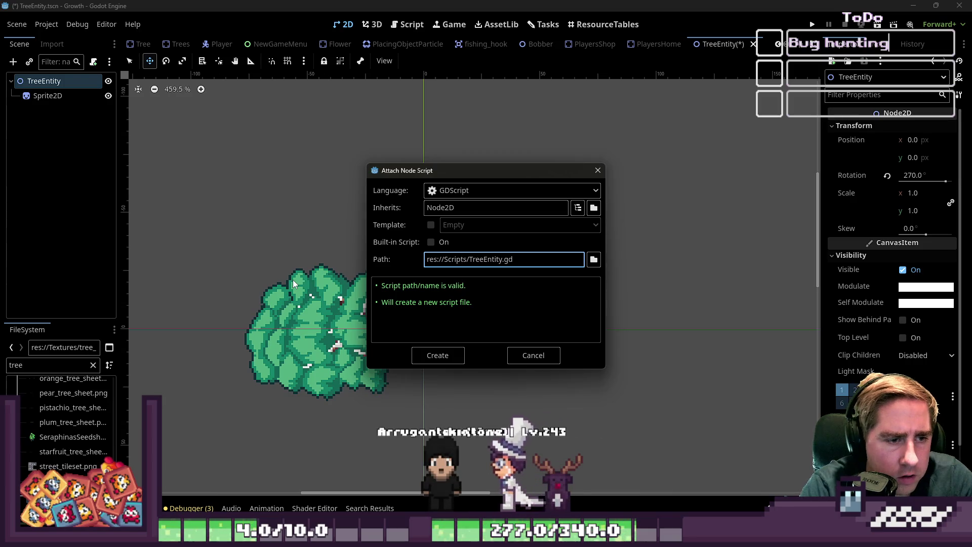
key("Return")
left_click(352, 123)
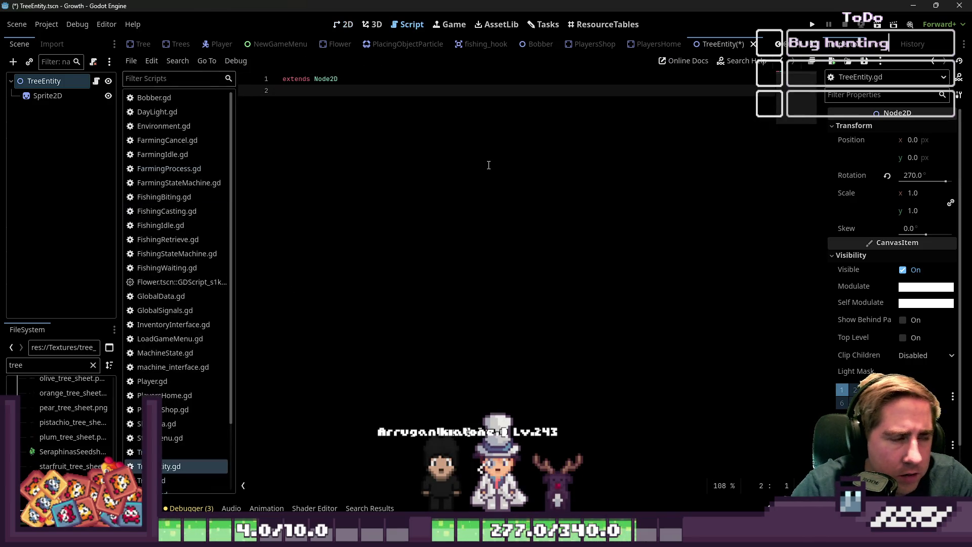
Add blank lines and search the node type list for animation nodes without adding one
key("Return")
key("BackSpace")
key("Return")
left_click(14, 61)
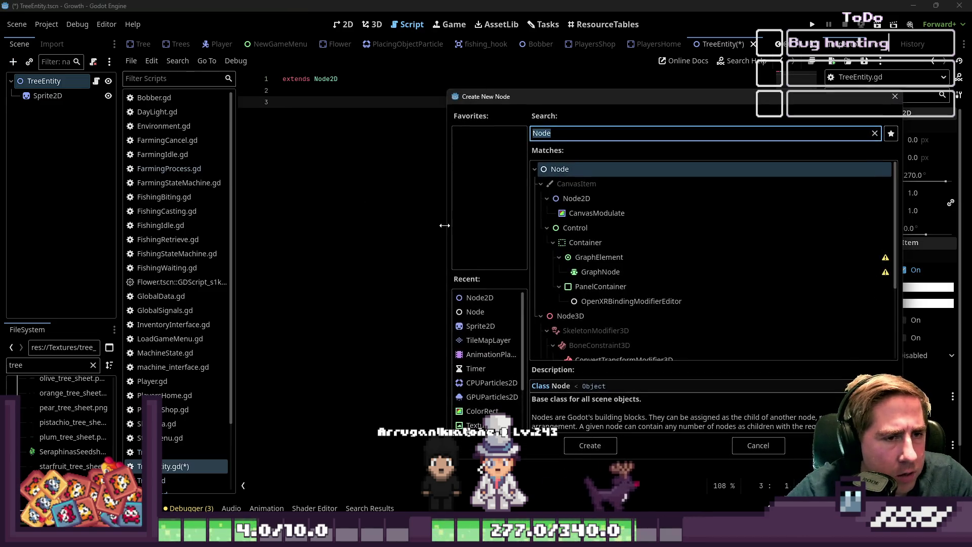
type("S")
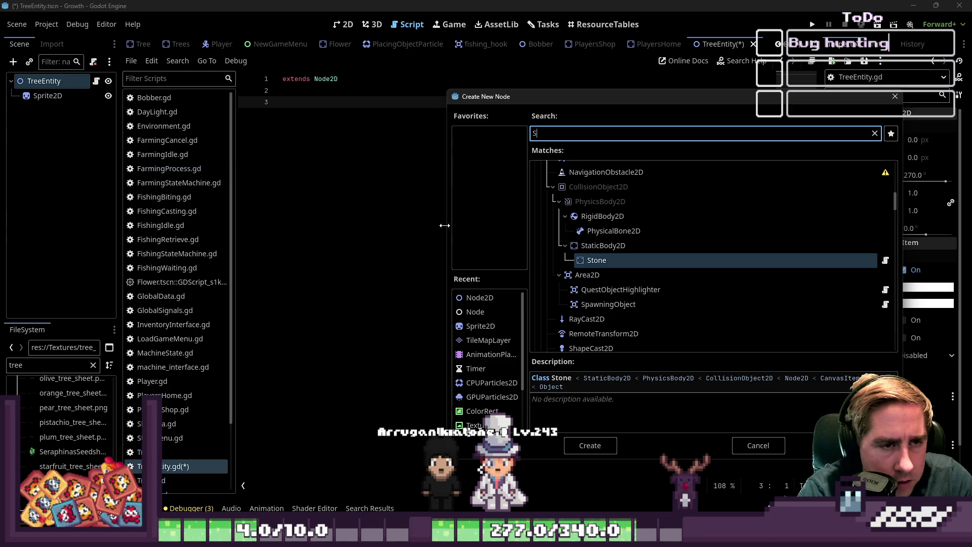
key("BackSpace")
type("Anim")
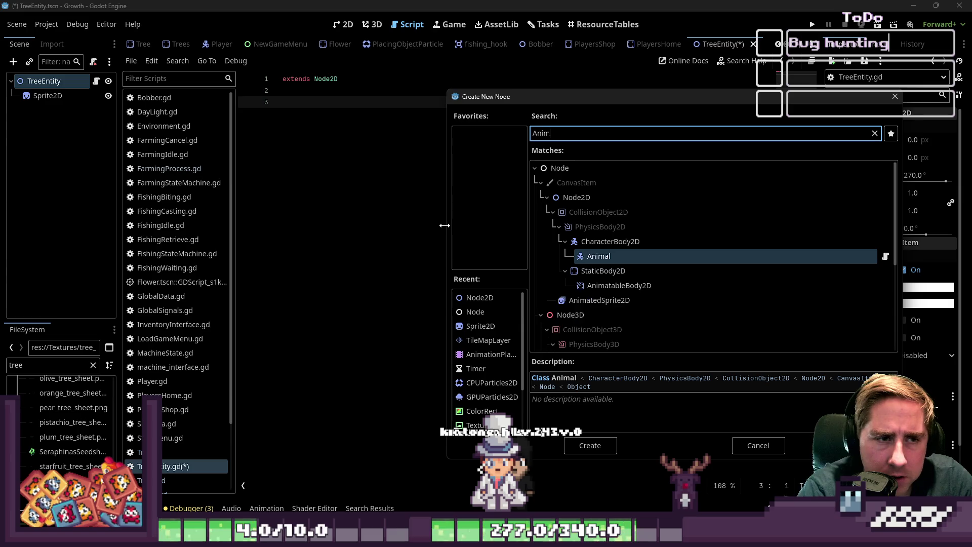
type("t")
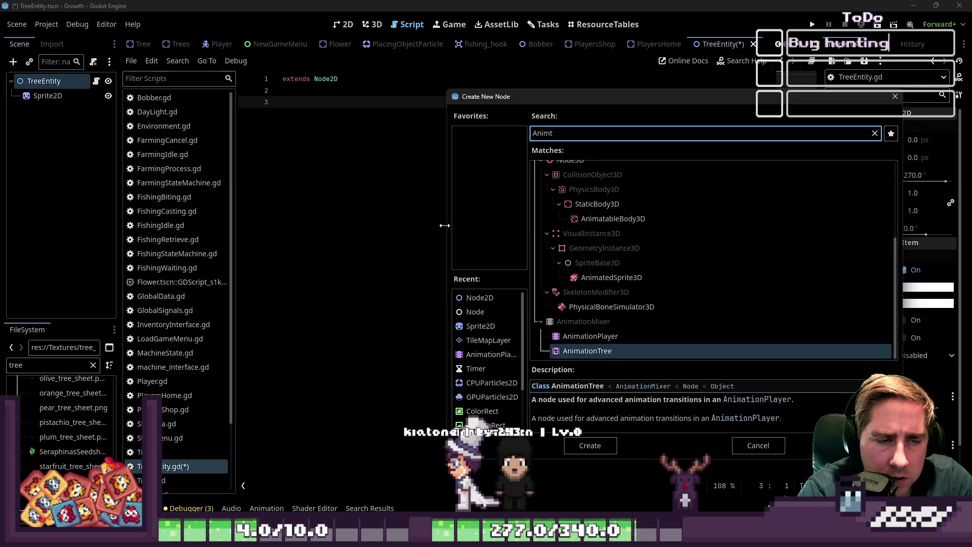
key("Escape")
type("var tween :")
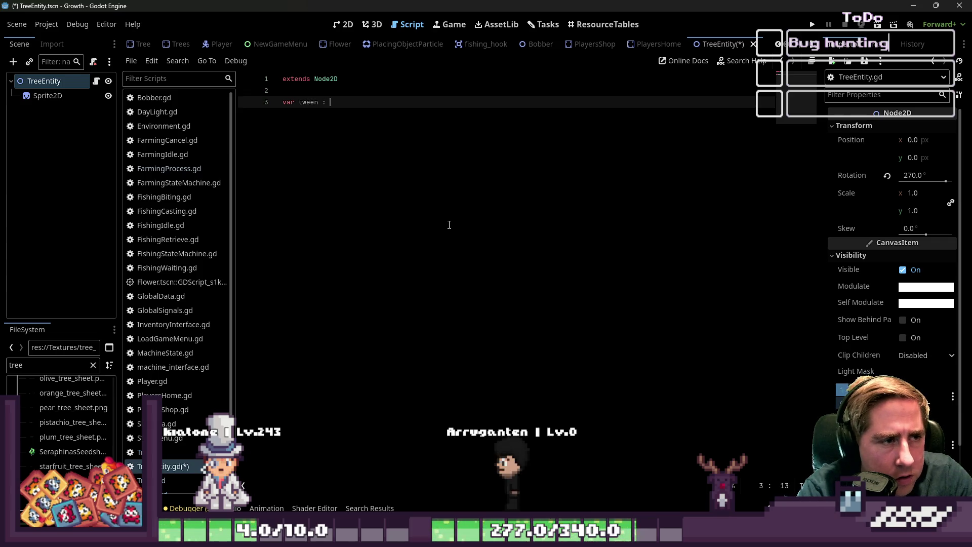
Draft a Tween variable and _ready function, then undo back to only 'extends Node2D'
type("Twee")
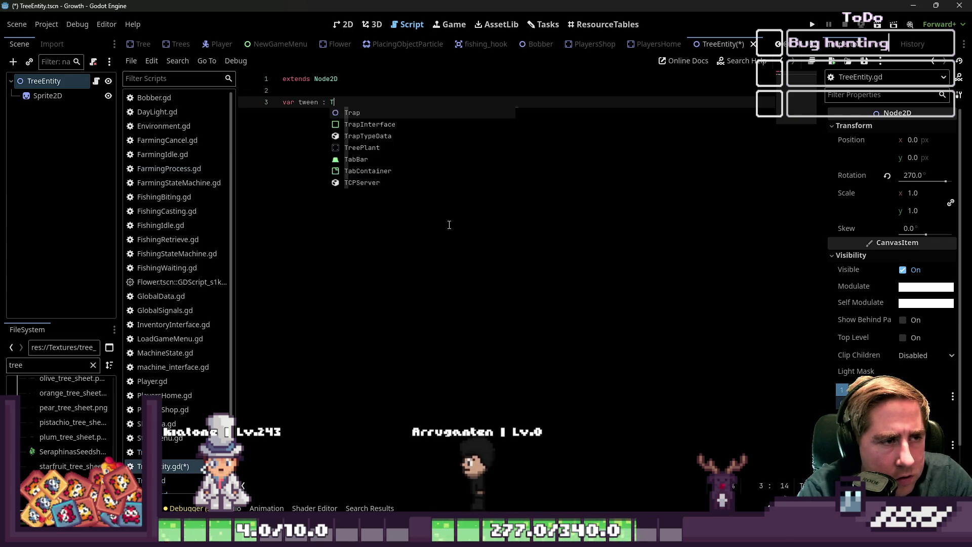
key("Return")
key("Return")
key("Return")
key("BackSpace")
type("func ")
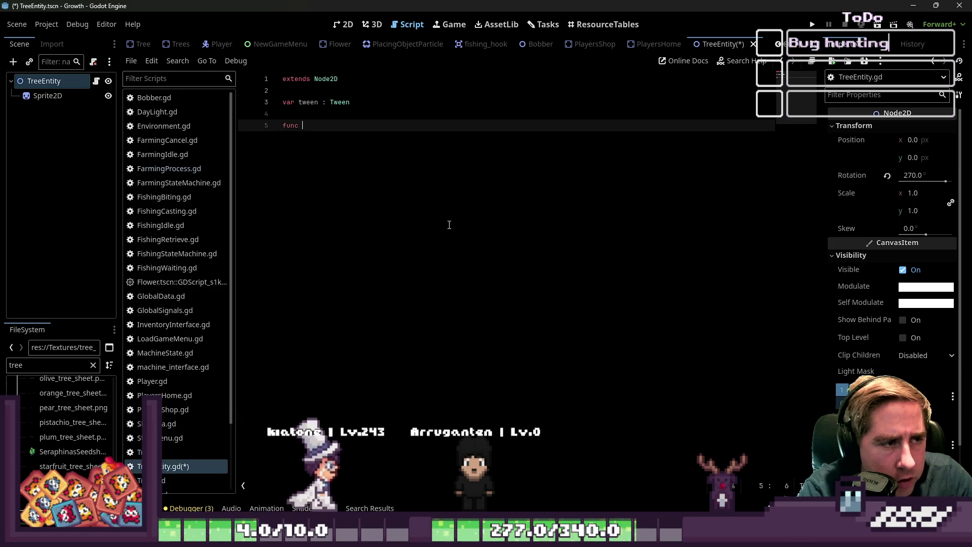
type("_re")
key("Return")
key("Return")
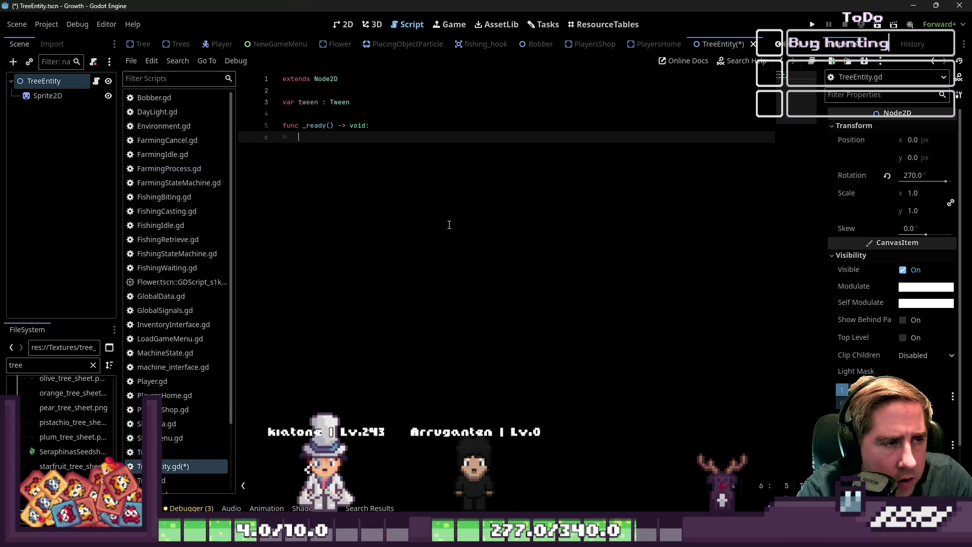
type("tree")
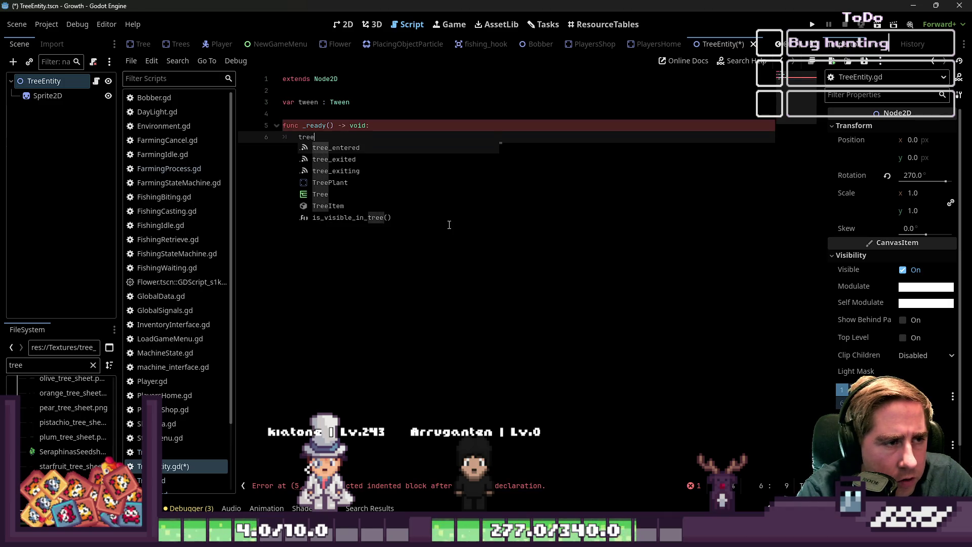
key("ctrl+z")
key("ctrl+z")
key("ctrl+z")
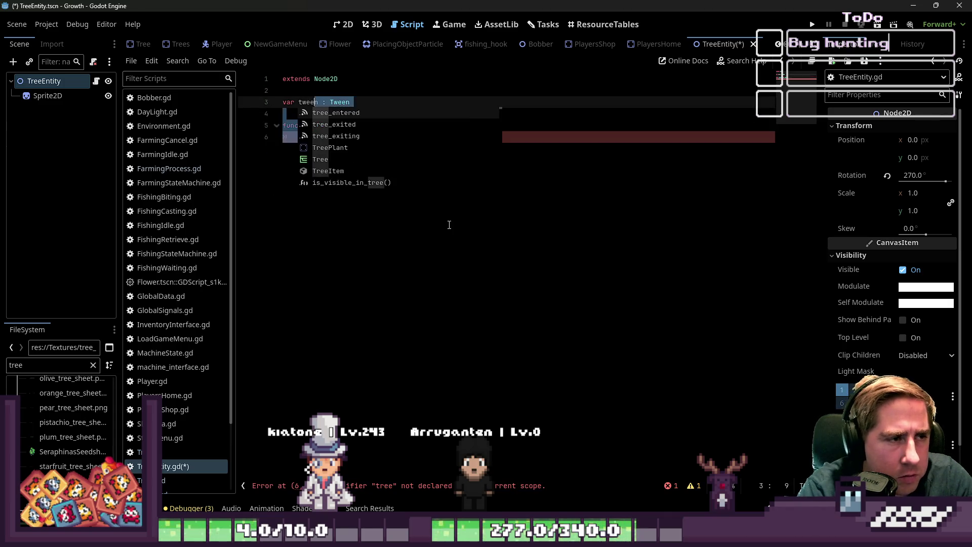
key("ctrl+z")
key("ctrl+z")
key("ctrl+z")
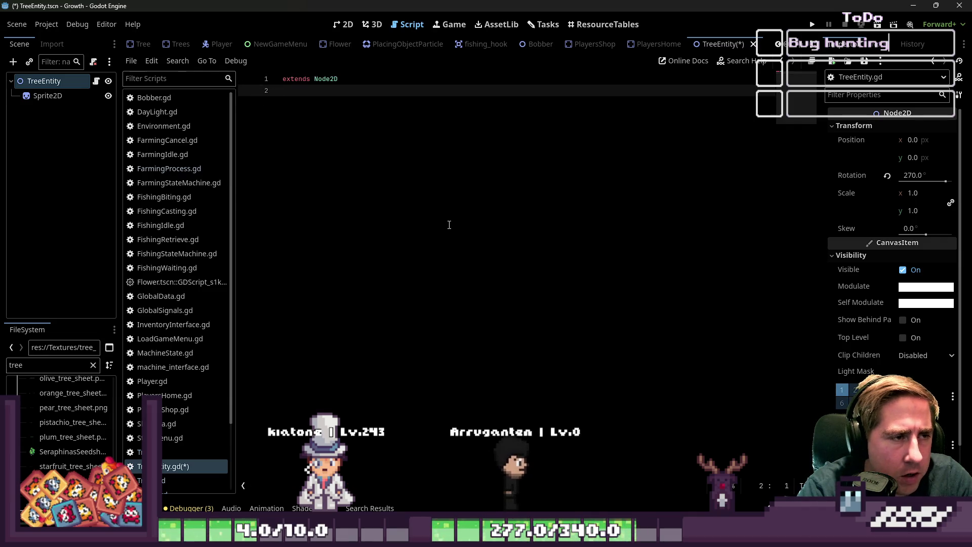
key("Return")
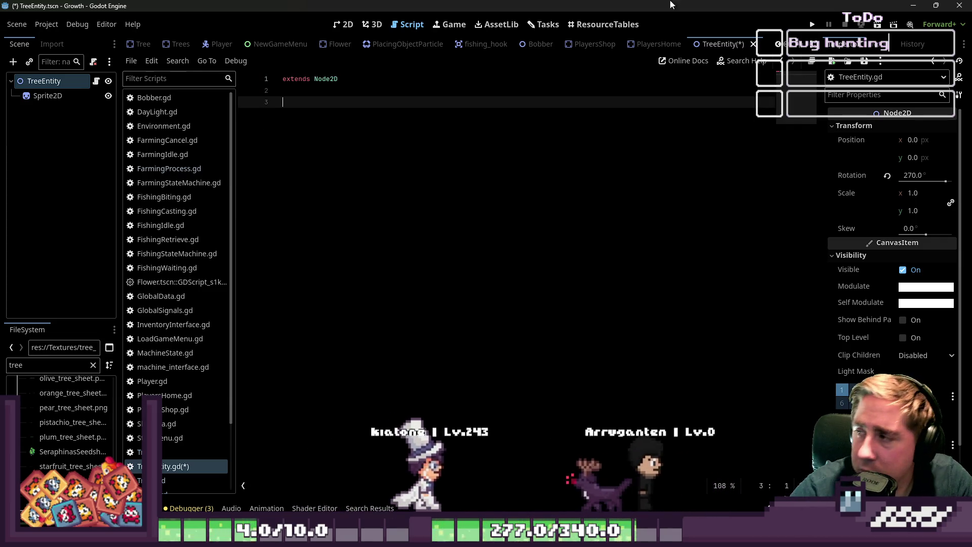
Add an AnimationPlayer child node to TreeEntity via Add Child Node search
right_click(31, 84)
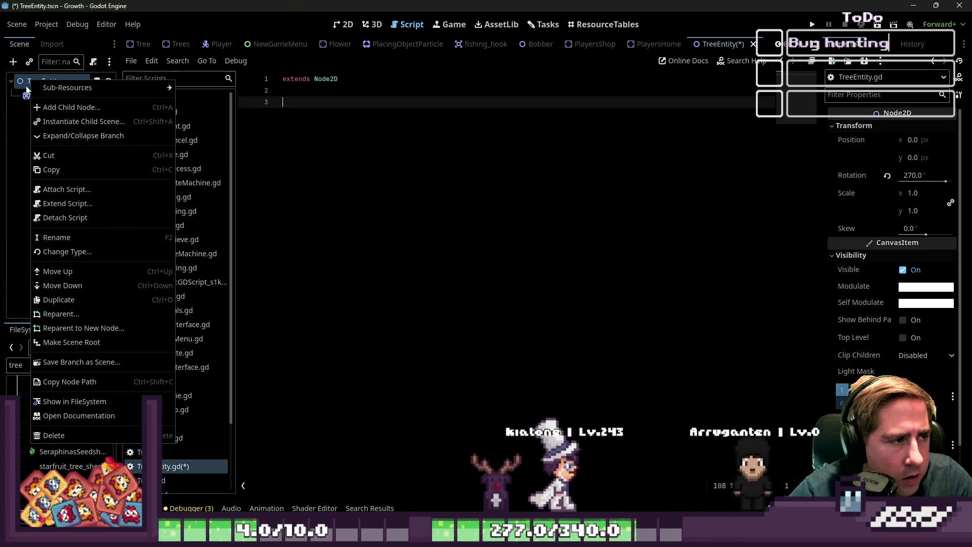
left_click(14, 62)
left_click(13, 62)
key("Escape")
left_click(13, 61)
type("Anima")
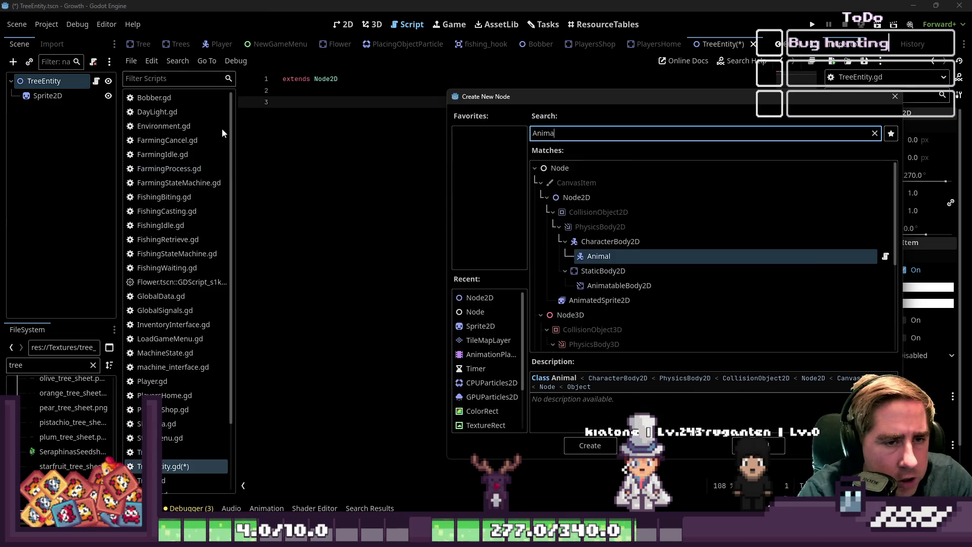
key("Down")
key("Down")
key("Up")
key("Up")
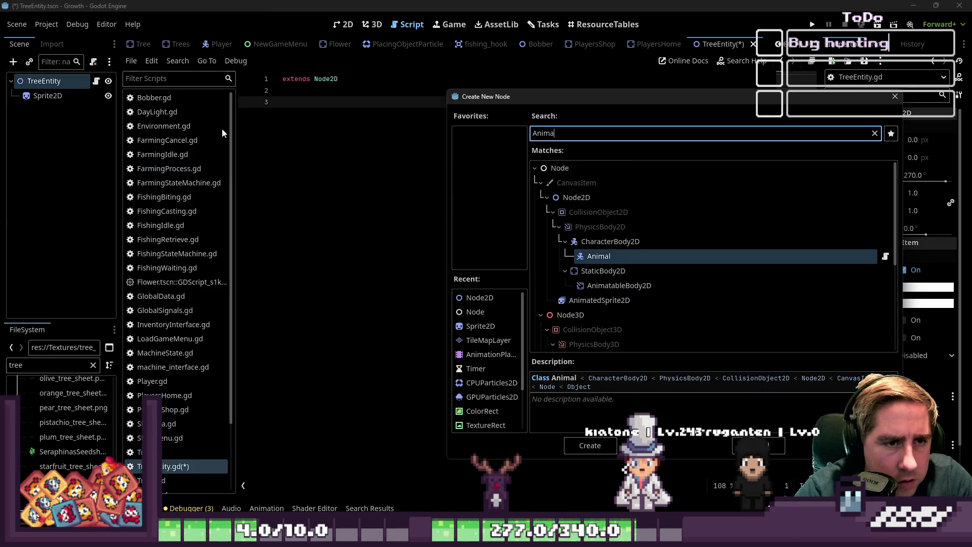
type("tion")
key("Up")
key("Return")
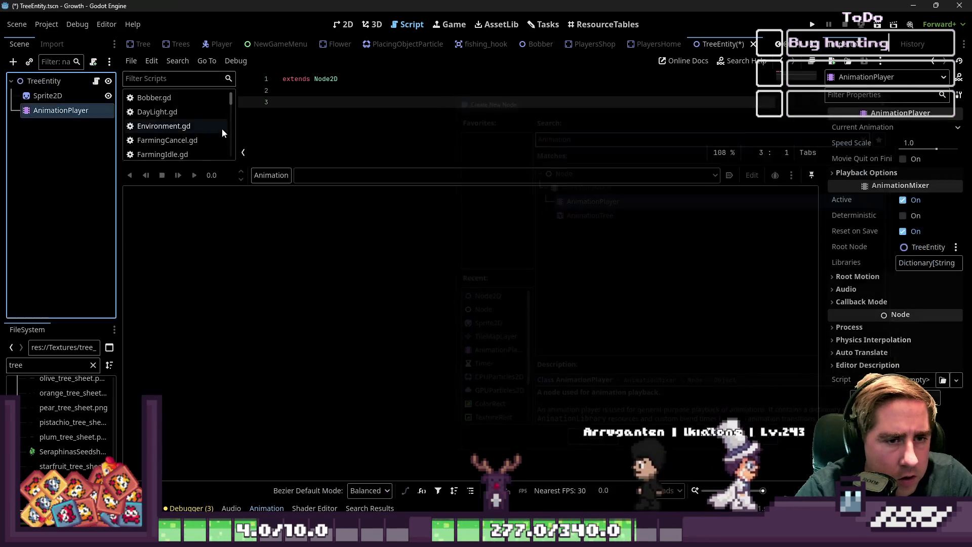
Create a new animation named DESPAWN on the AnimationPlayer
left_click(309, 346)
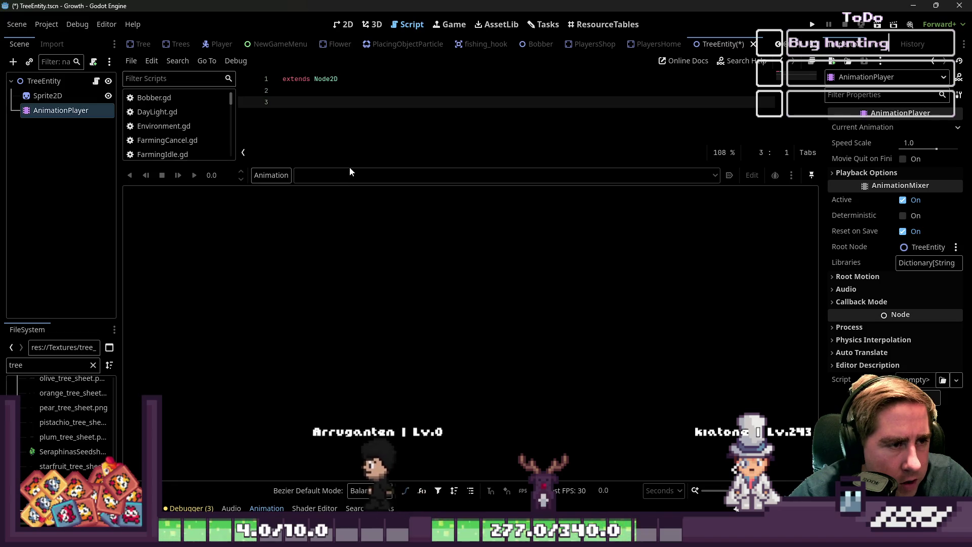
left_click_drag(353, 163, 364, 339)
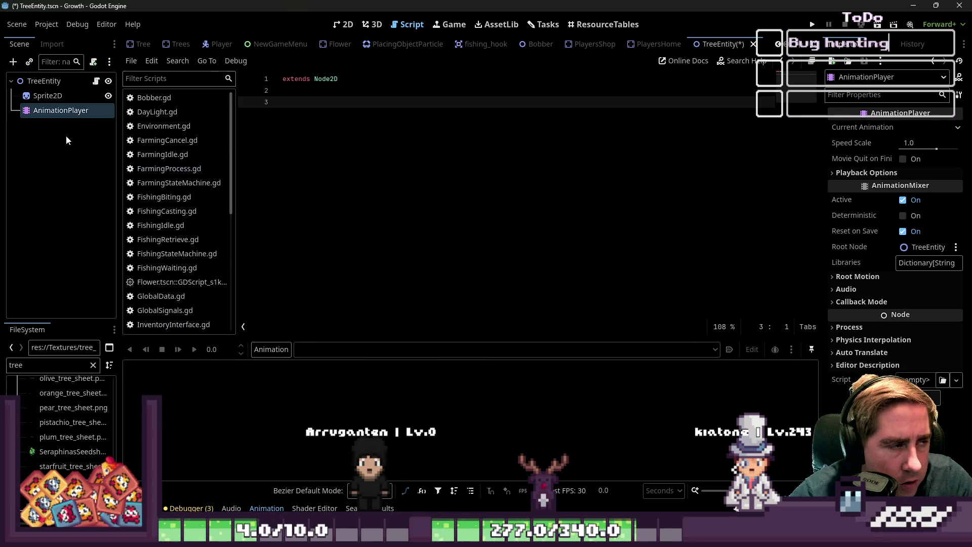
left_click(83, 108)
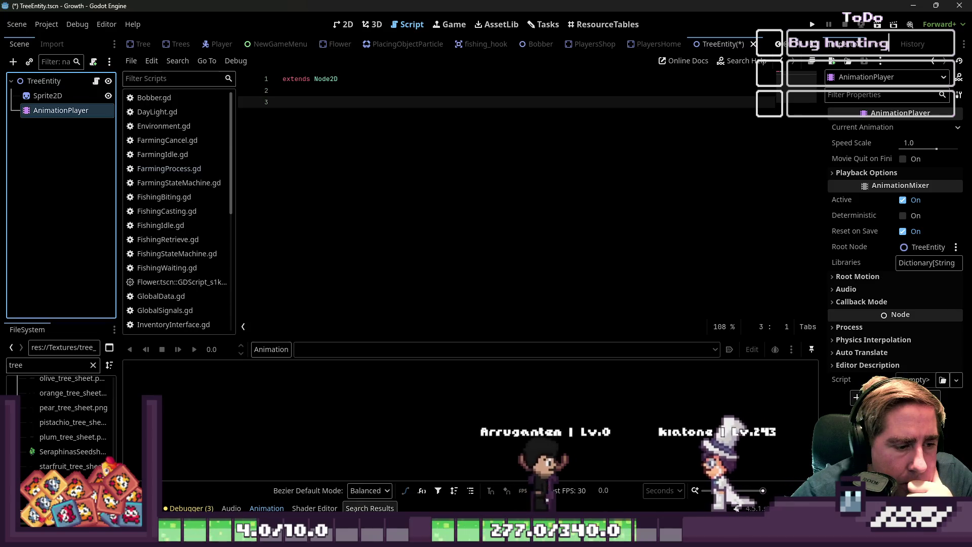
left_click(272, 350)
left_click(277, 363)
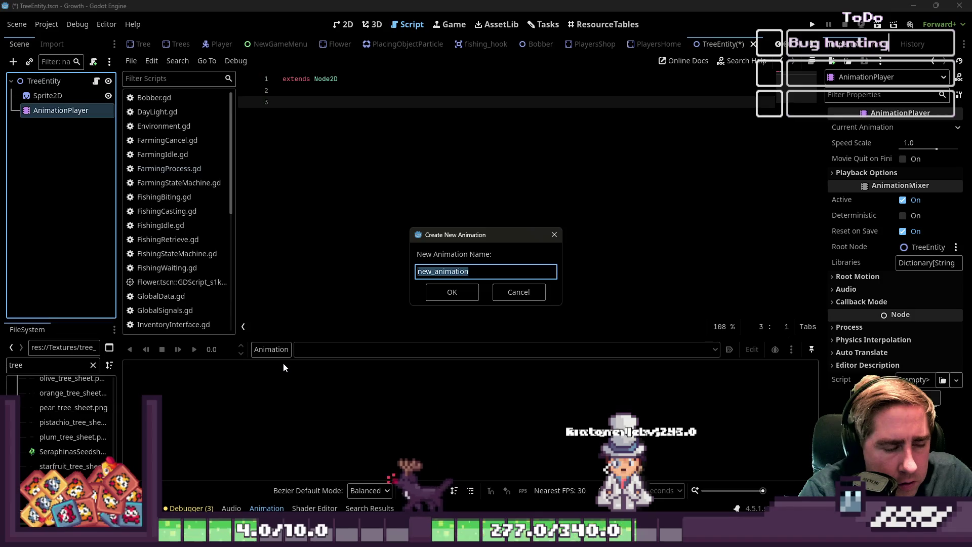
type("De")
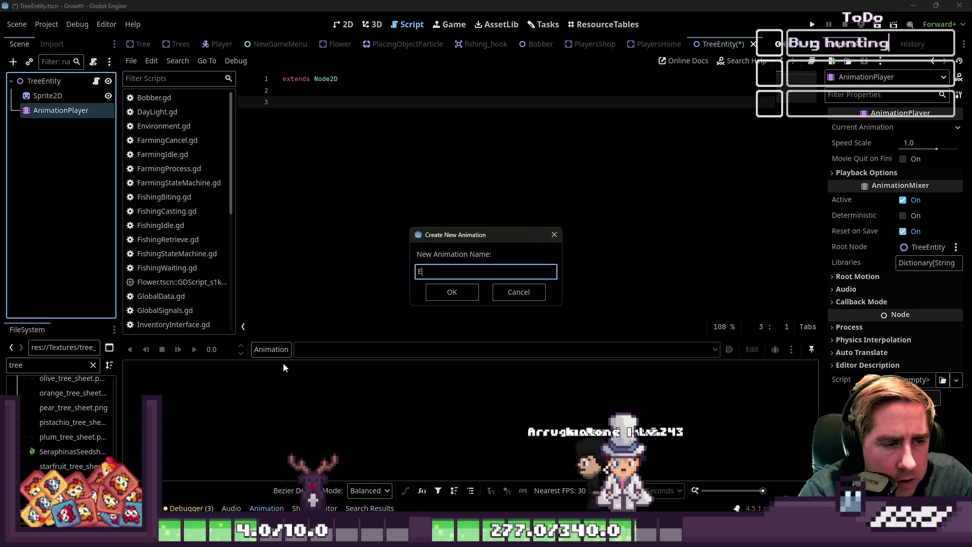
type("WN")
key("Return")
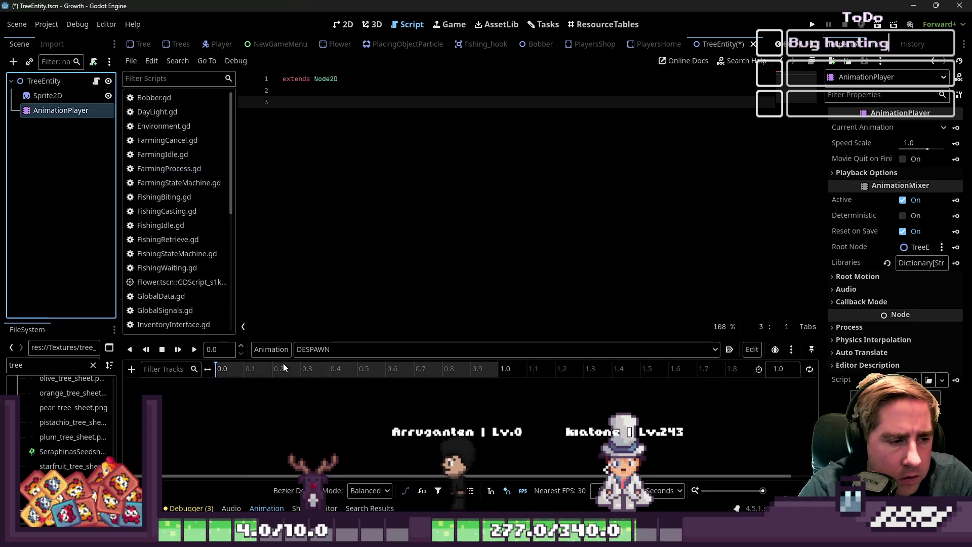
Reset TreeEntity's rotation to 0° and key it as a new rotation track in DESPAWN
left_click(343, 25)
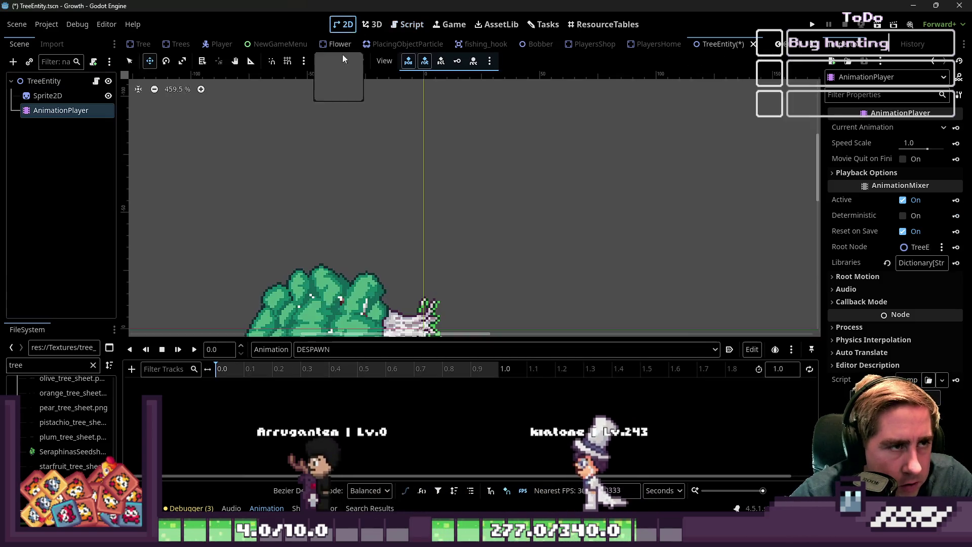
left_click(96, 81)
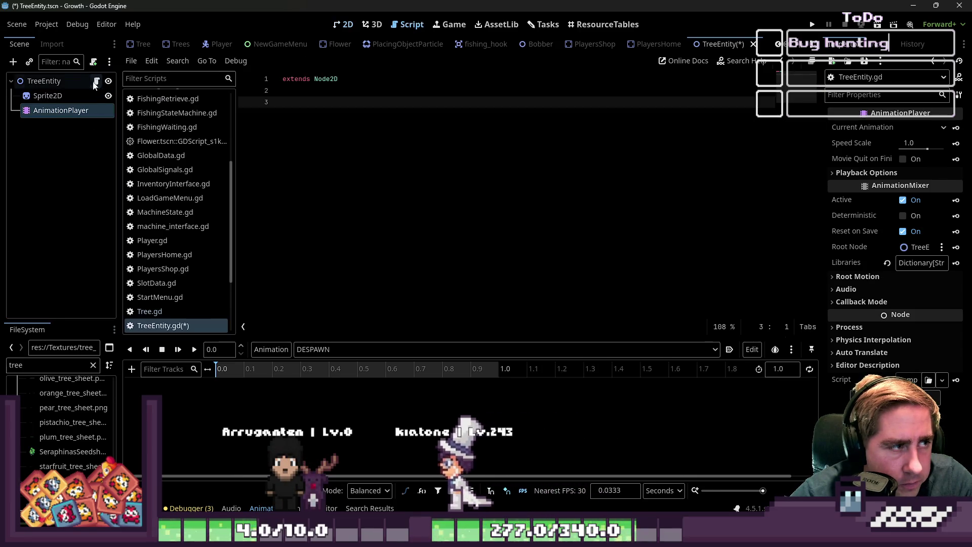
left_click(75, 80)
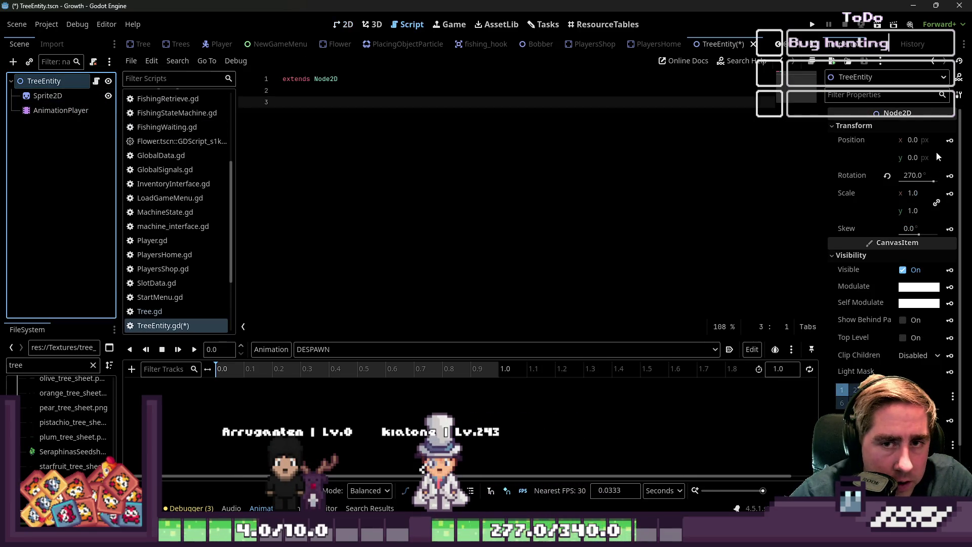
left_click(886, 176)
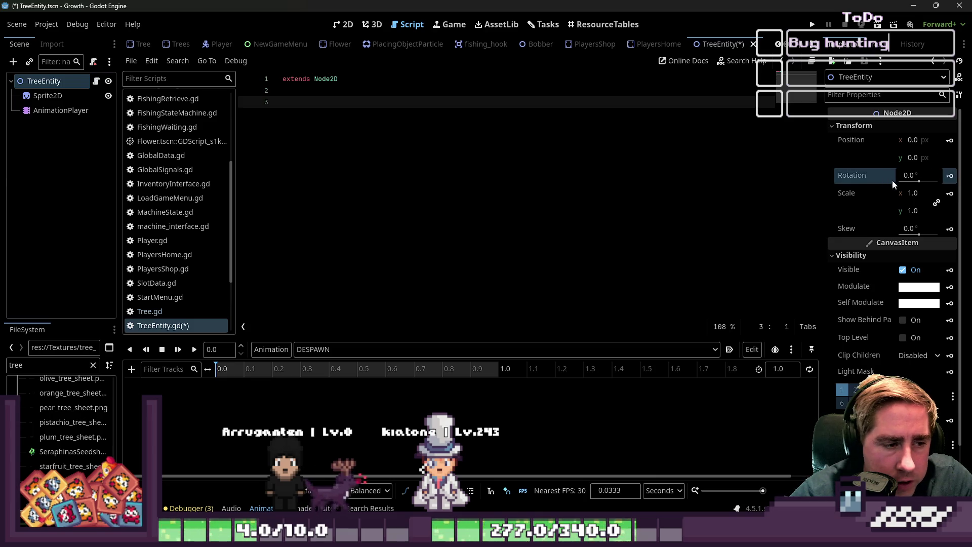
left_click(950, 175)
left_click(442, 304)
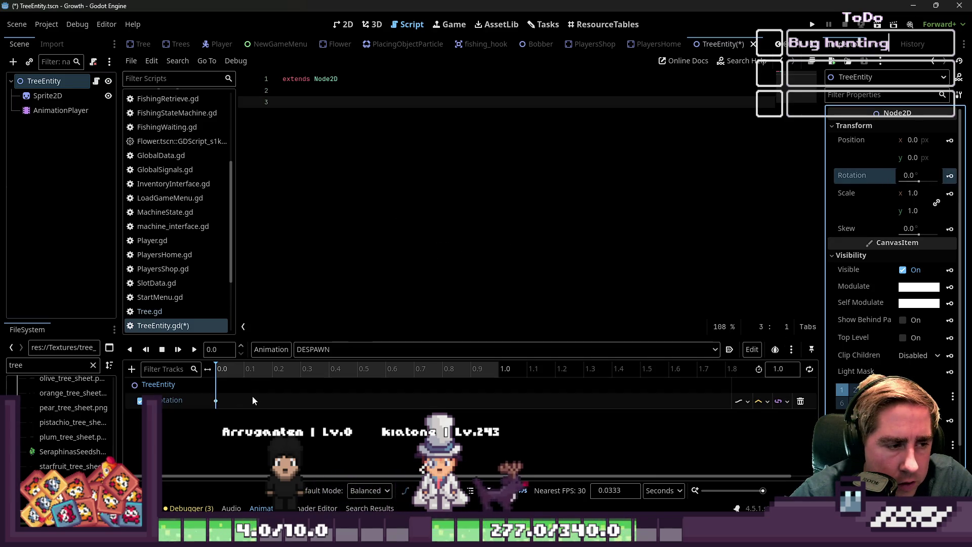
Add a rotation key at 0.2 s with value 270° and preview the animation
right_click(267, 401)
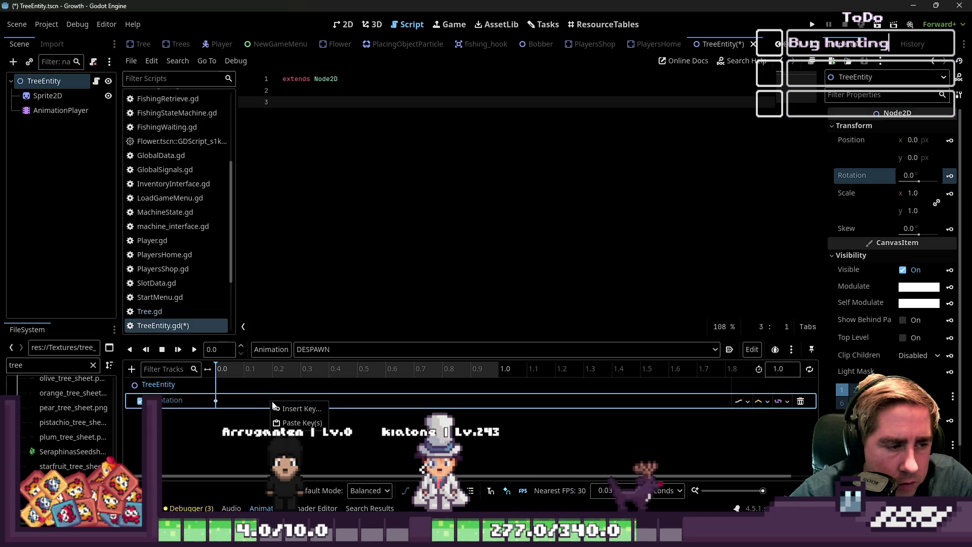
left_click(273, 405)
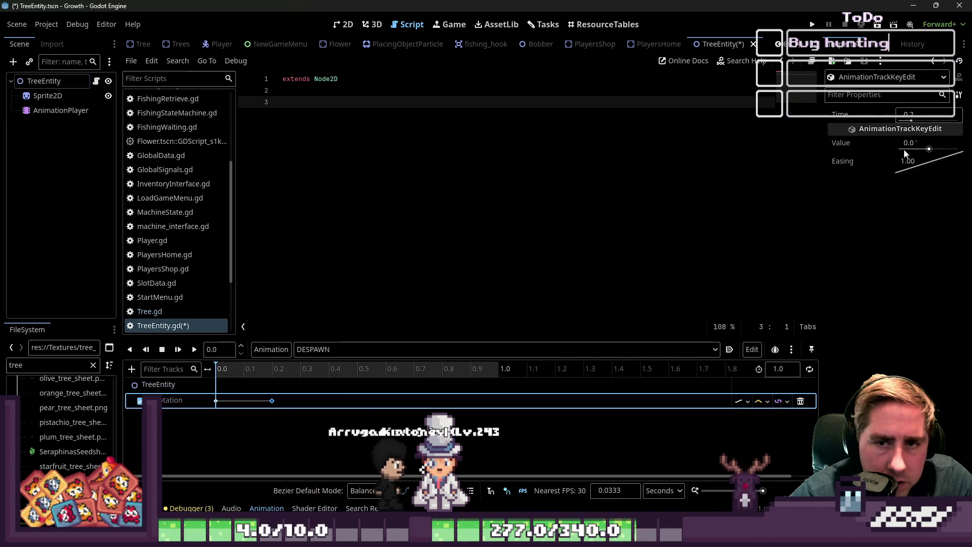
left_click(925, 143)
type("270")
key("Return")
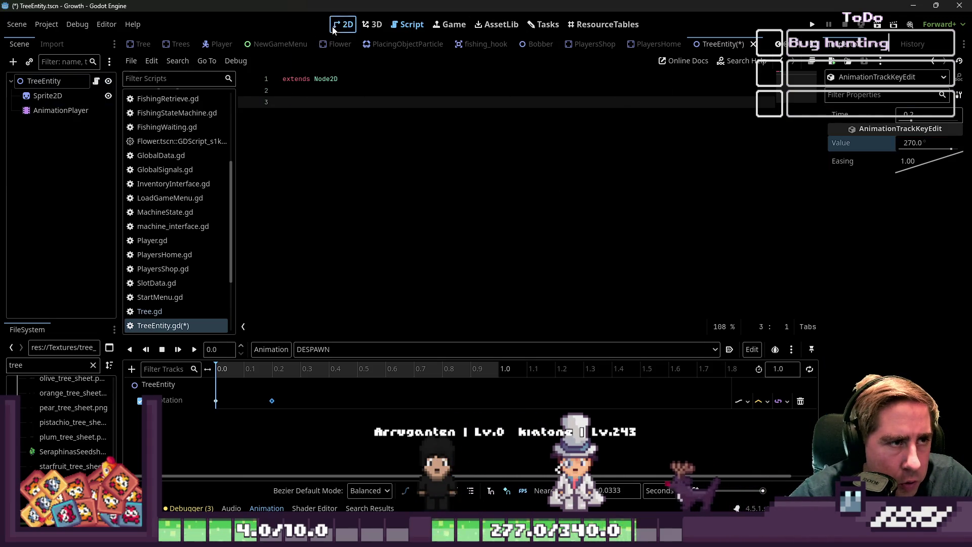
key("ctrl+F1")
left_click(194, 349)
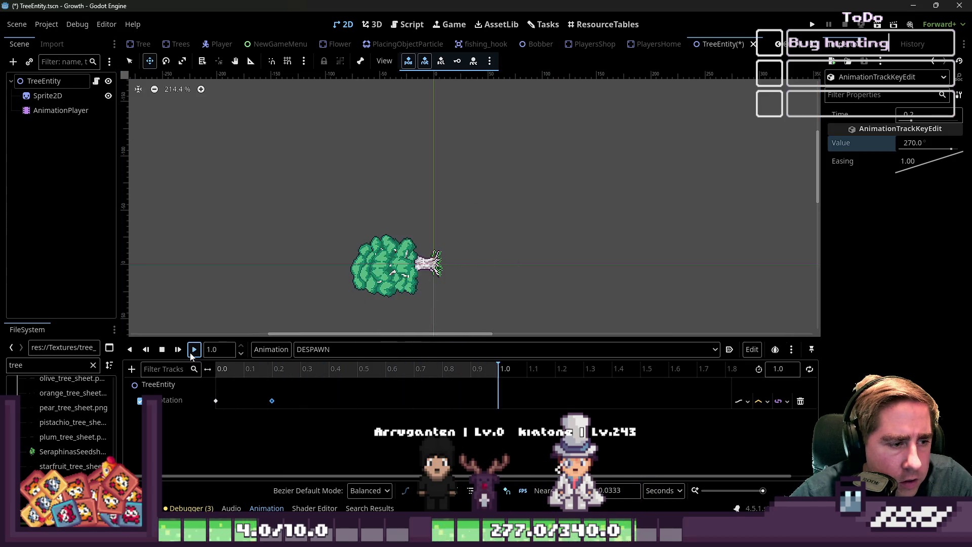
Try -270° and then 270° for the 0.2 s rotation key, previewing each
left_click(193, 350)
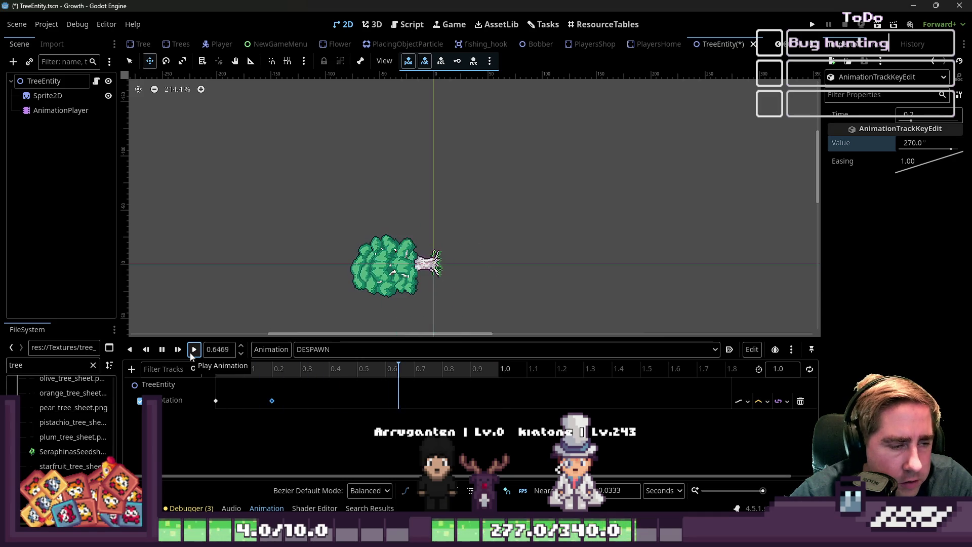
left_click(902, 147)
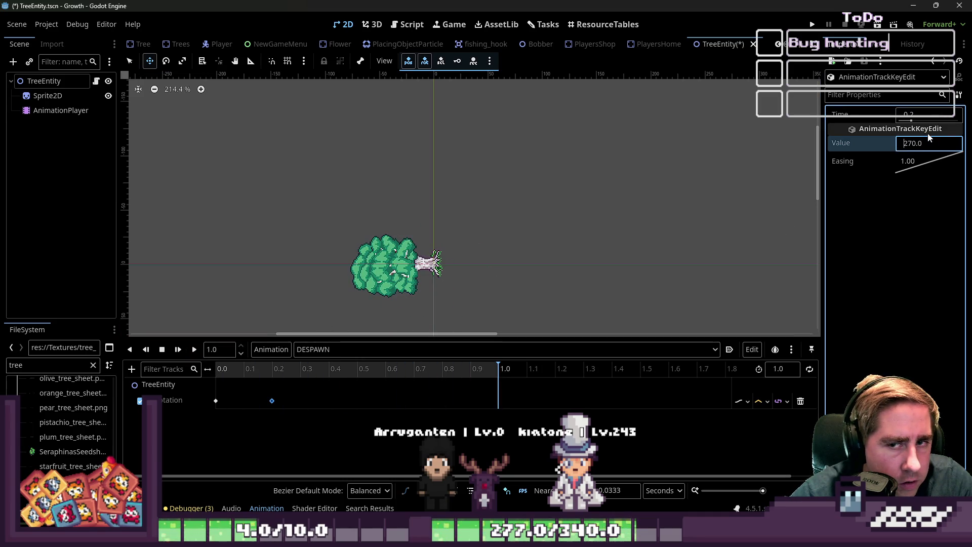
type("-270")
key("Return")
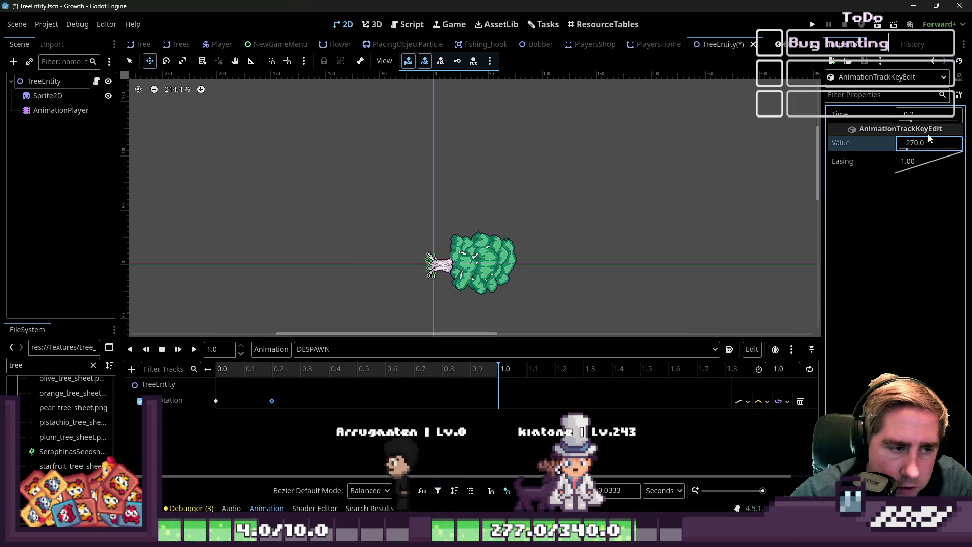
left_click(193, 350)
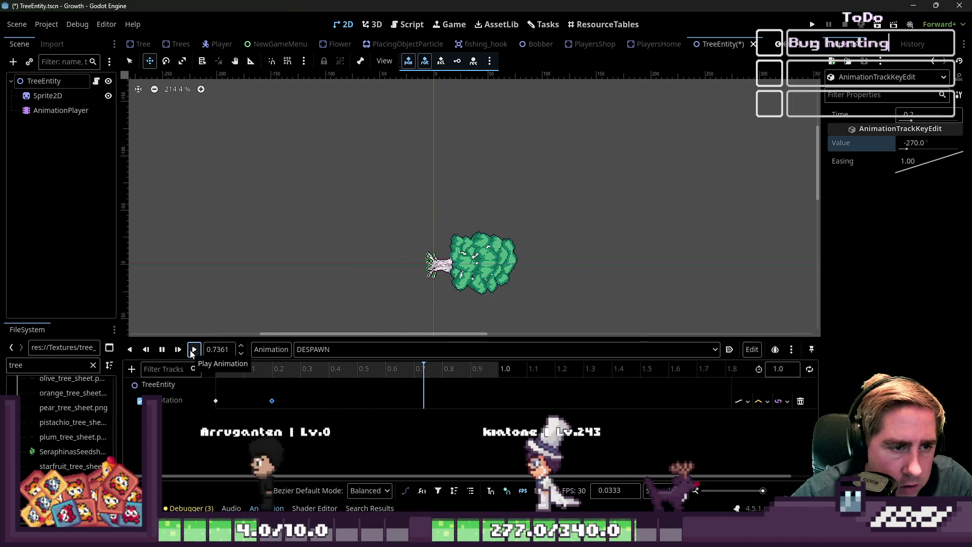
left_click(908, 145)
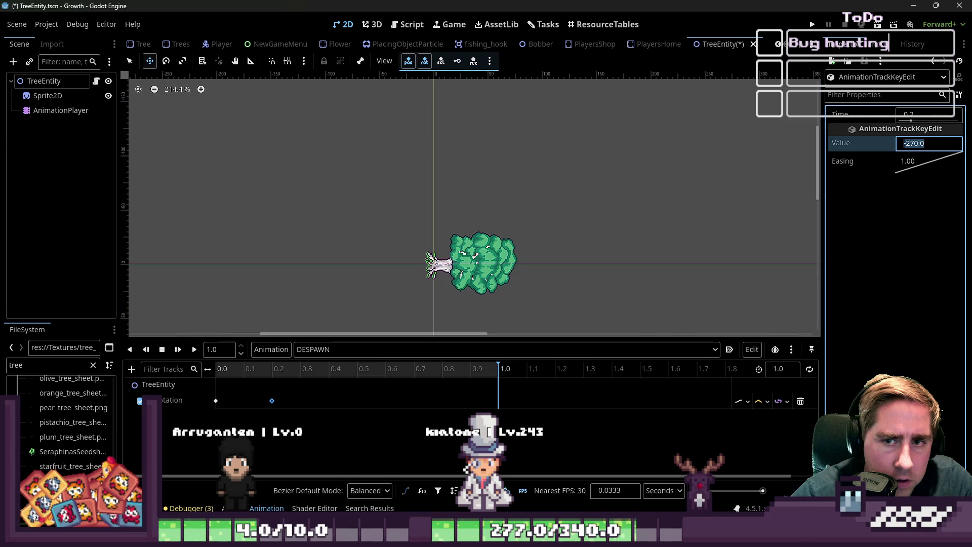
type("270")
key("Return")
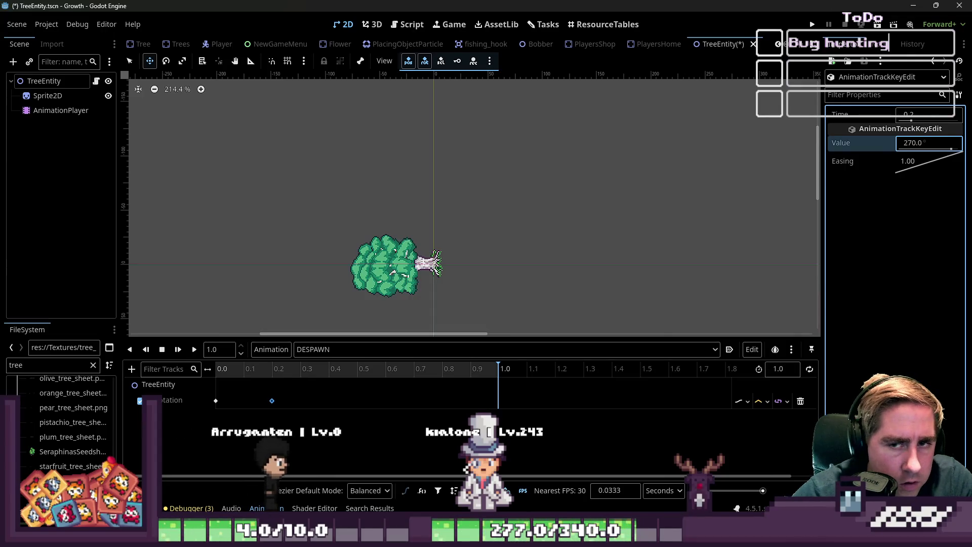
Set the 0.2 s rotation key to -90° and preview the tree tipping left
left_click(910, 145)
type("-90")
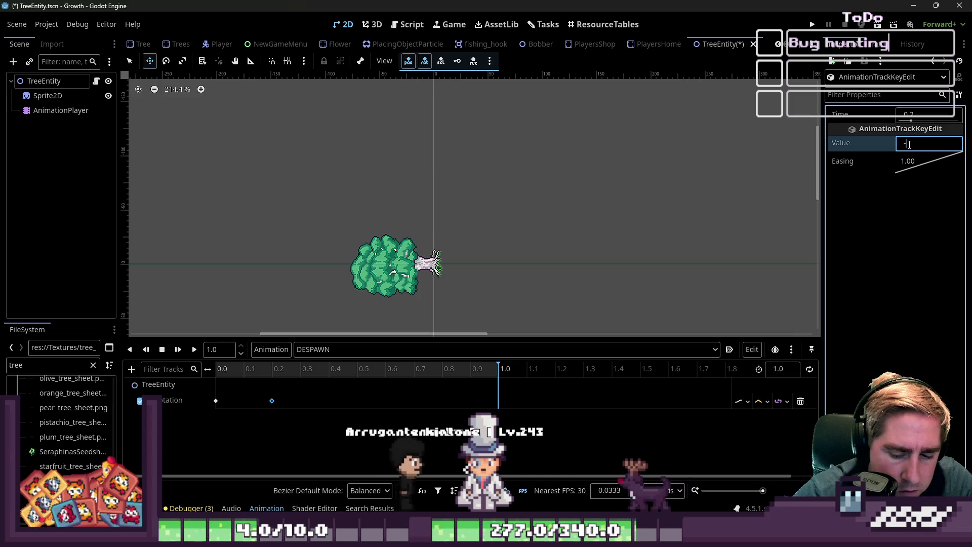
key("Return")
left_click(194, 349)
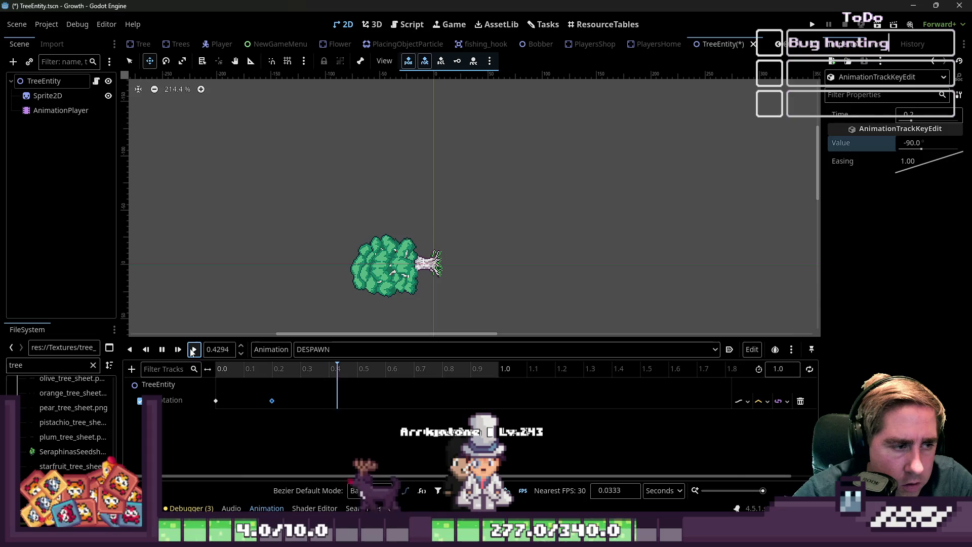
left_click(299, 349)
left_click(298, 349)
left_click(286, 355)
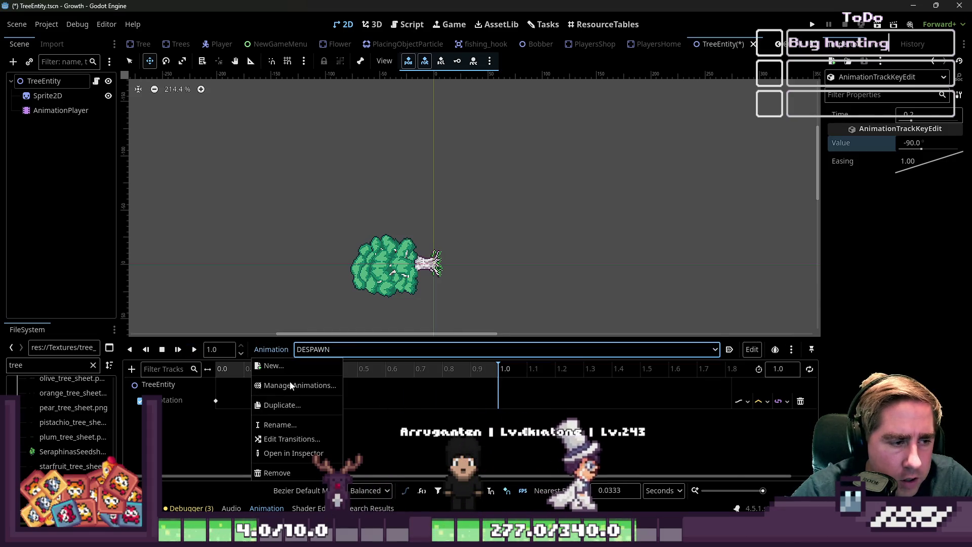
Rename the DESPAWN animation to DESPAWN_LEFT and preview it
left_click(284, 425)
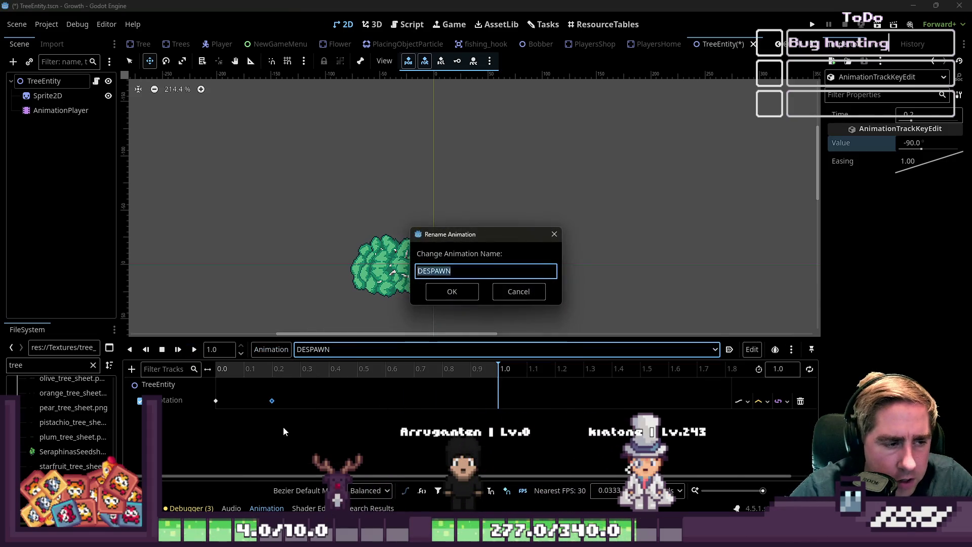
type("FT")
key("Return")
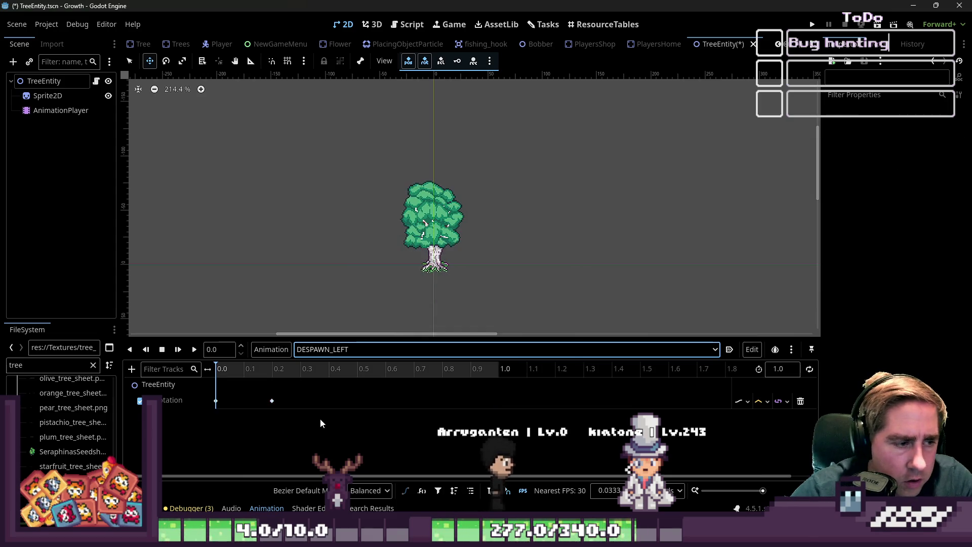
left_click(193, 349)
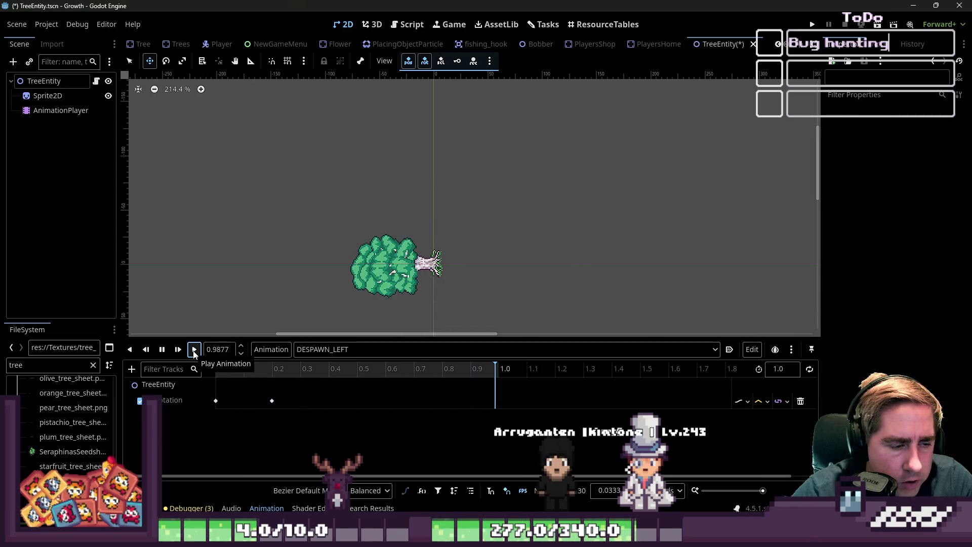
Add a Modulate key track for the TreeEntity node to DESPAWN_LEFT
left_click(41, 81)
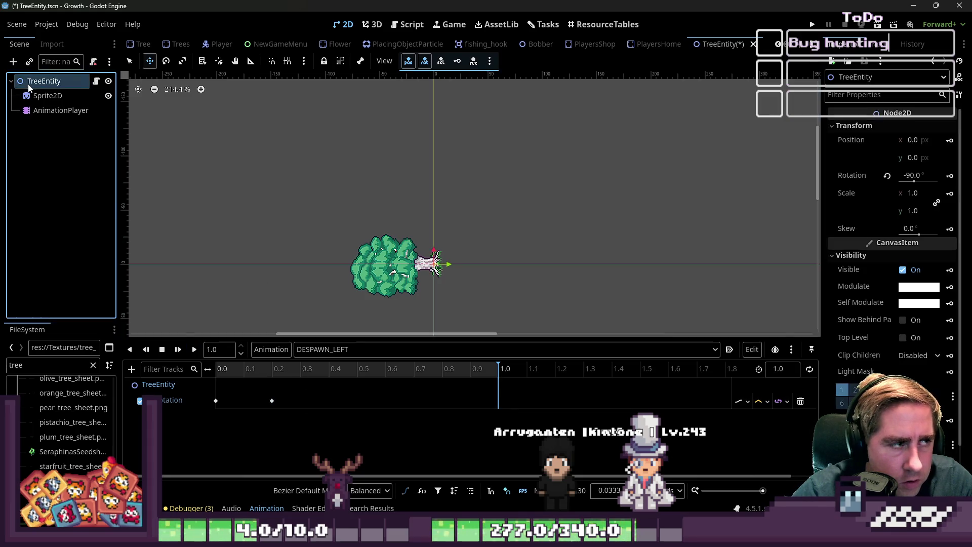
scroll(883, 236, "down", 3)
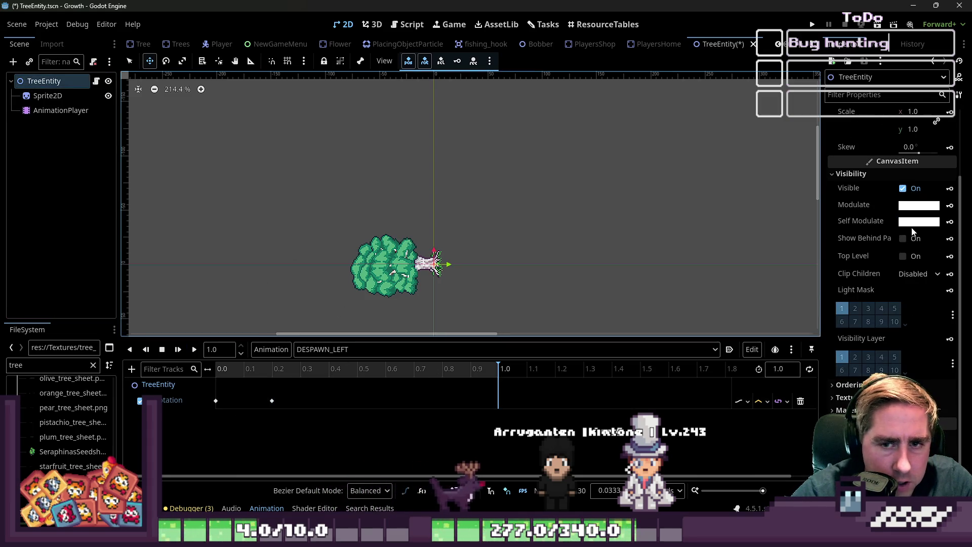
left_click(950, 205)
left_click(443, 303)
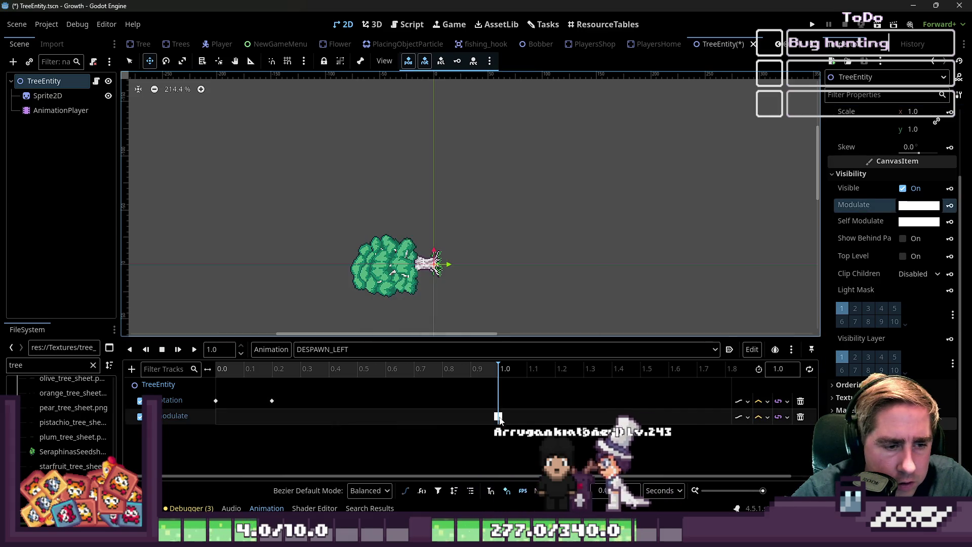
Move the opaque modulate key to 0.2 s and add a fully transparent key after it
left_click_drag(498, 416, 272, 416)
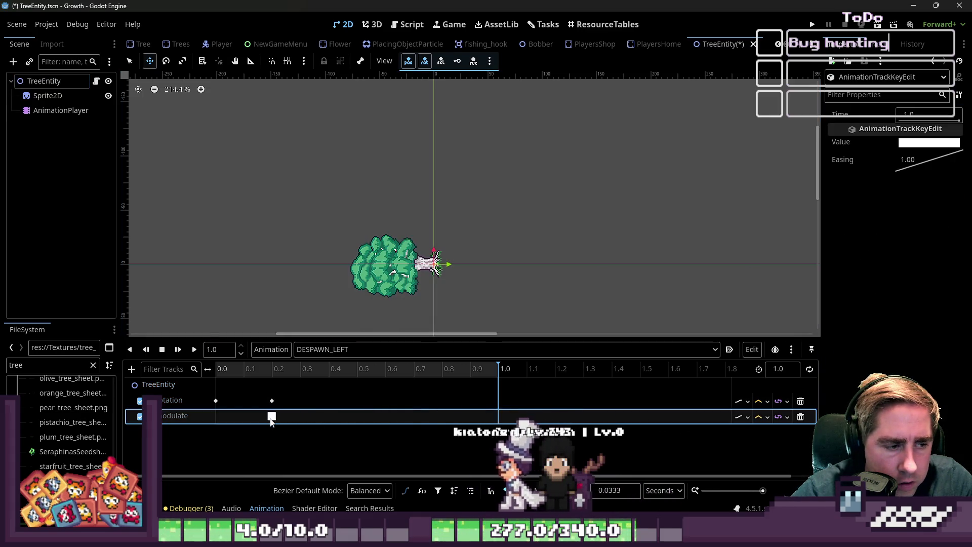
right_click(328, 416)
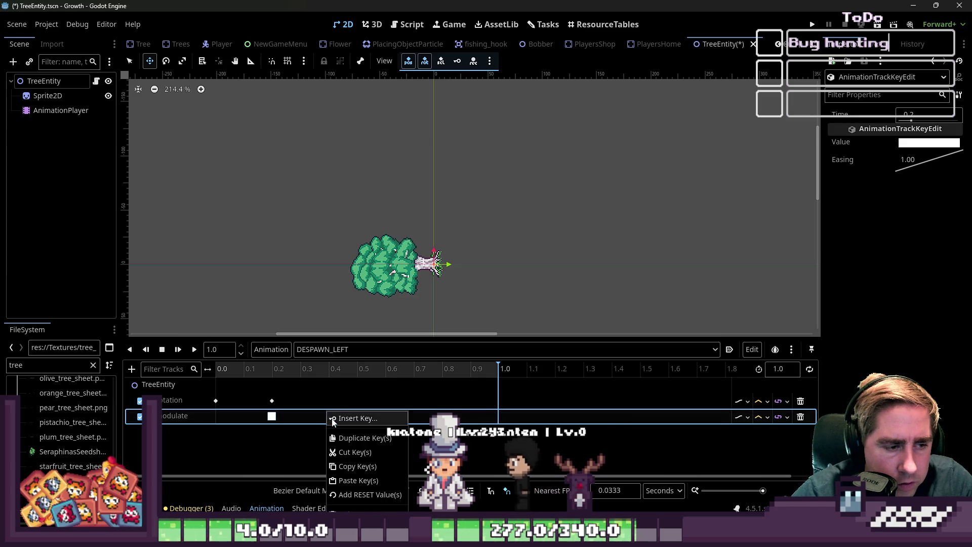
left_click(355, 418)
left_click(929, 143)
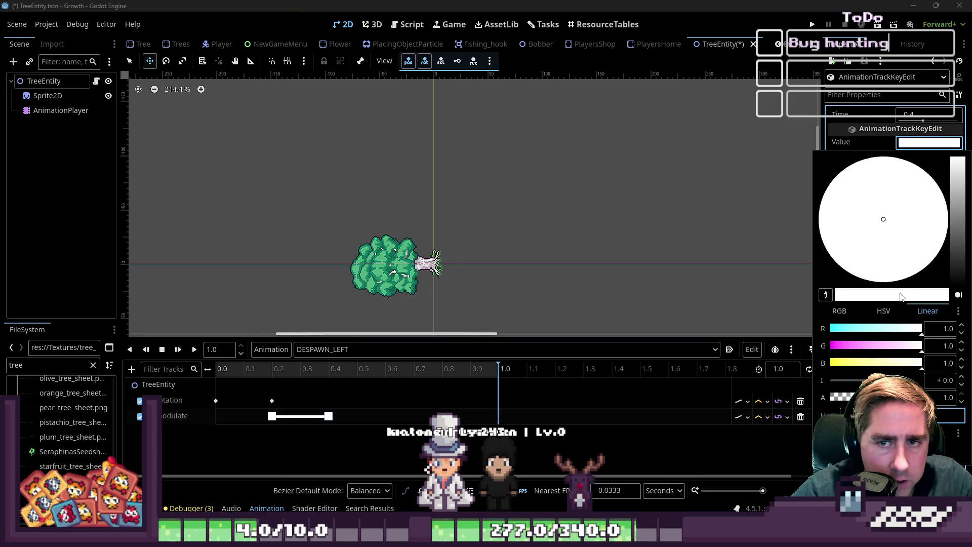
left_click_drag(911, 397, 830, 397)
left_click(416, 439)
Move the transparent modulate key to 0.5 s and preview the fade
left_click_drag(498, 373, 223, 373)
left_click(193, 349)
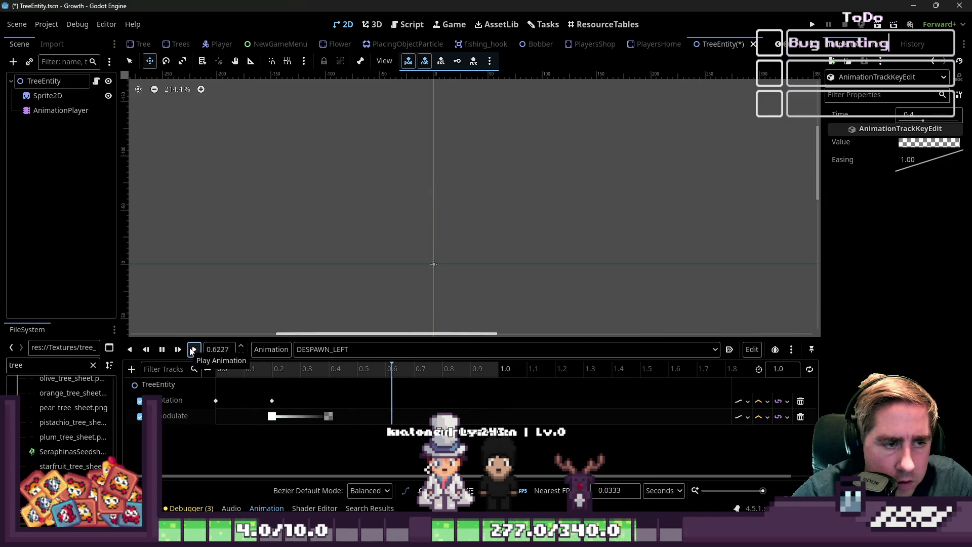
left_click(193, 349)
left_click(193, 350)
left_click_drag(328, 416, 354, 426)
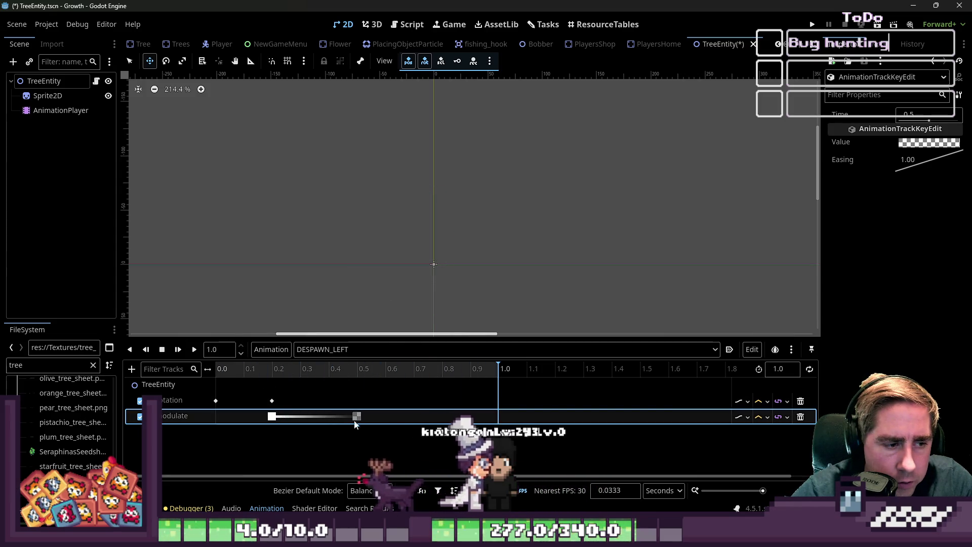
left_click(194, 350)
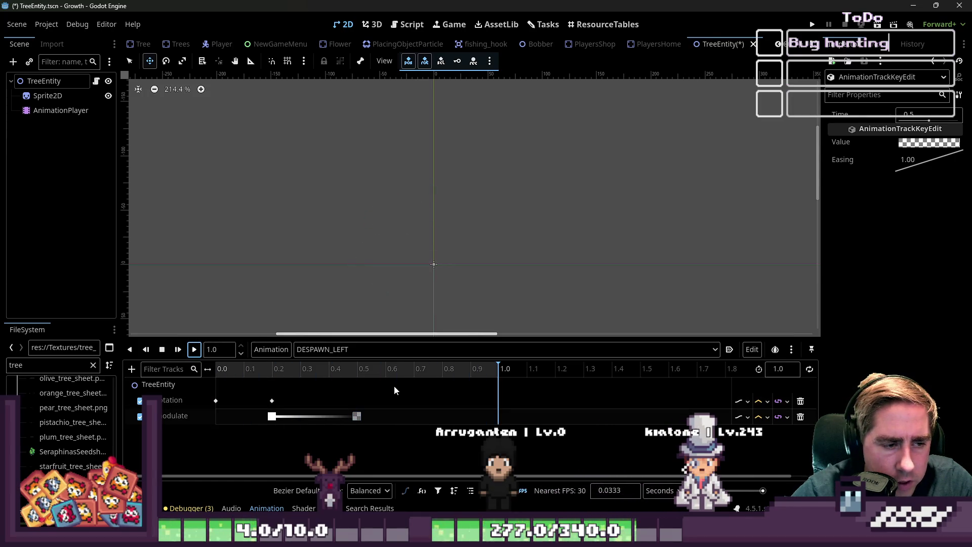
left_click(797, 370)
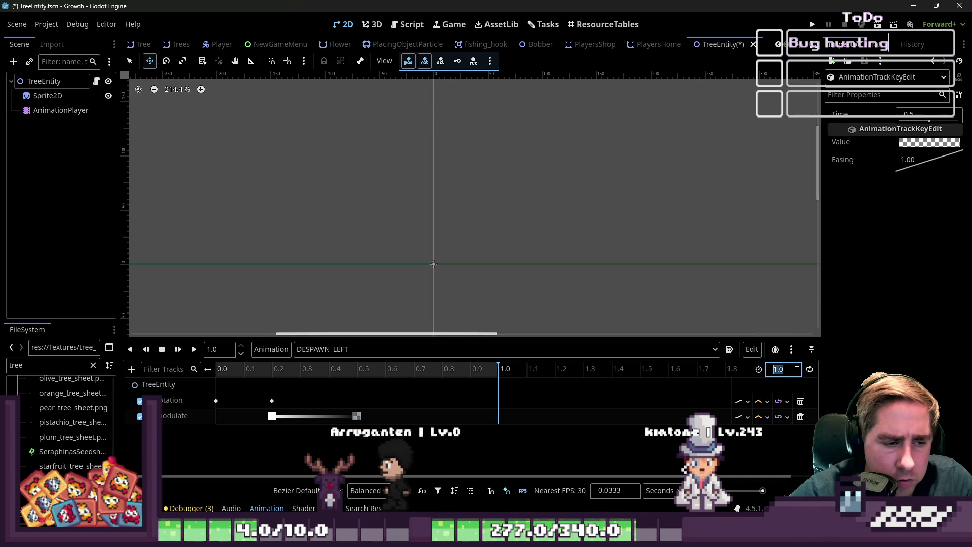
Enter 0.6 as the animation length and replay DESPAWN_LEFT to check it
type("0,")
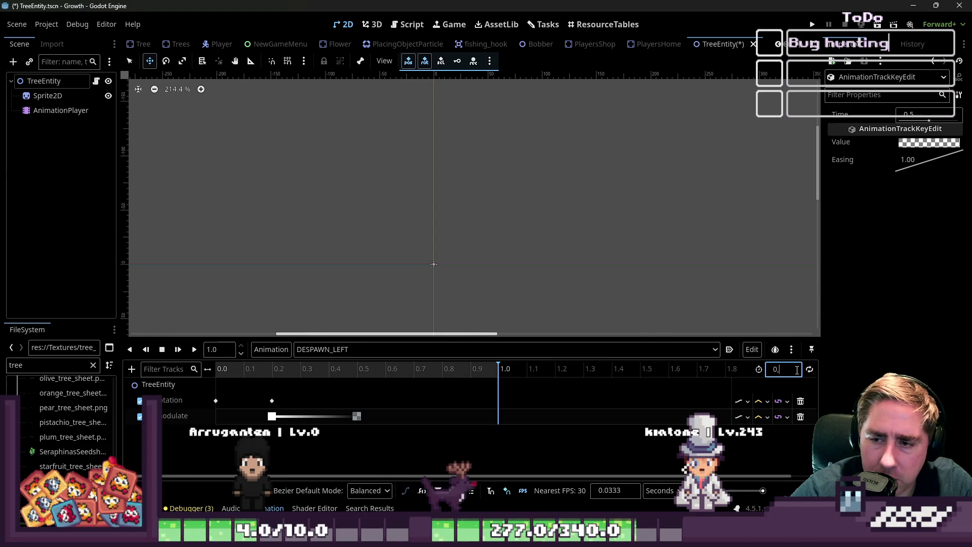
key("BackSpace")
type(".6")
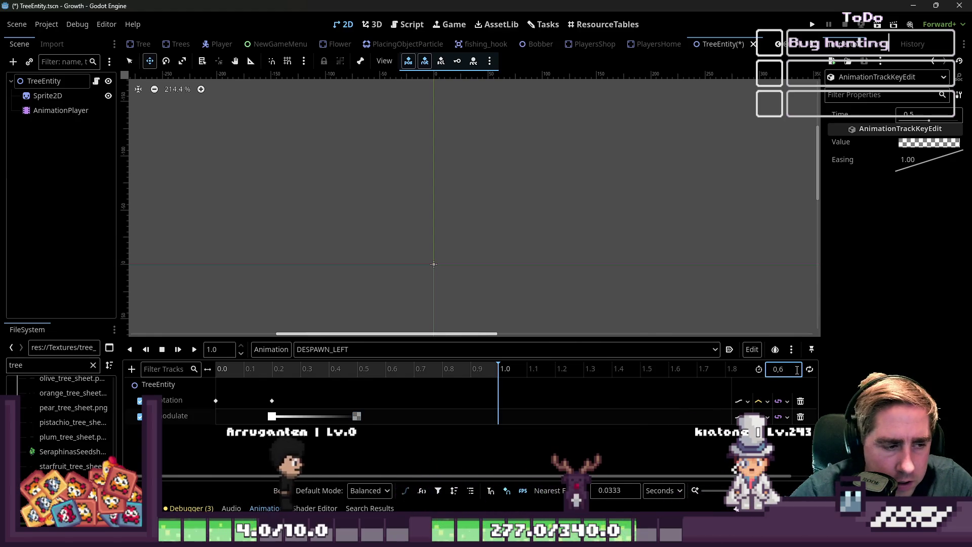
key("Return")
left_click(193, 349)
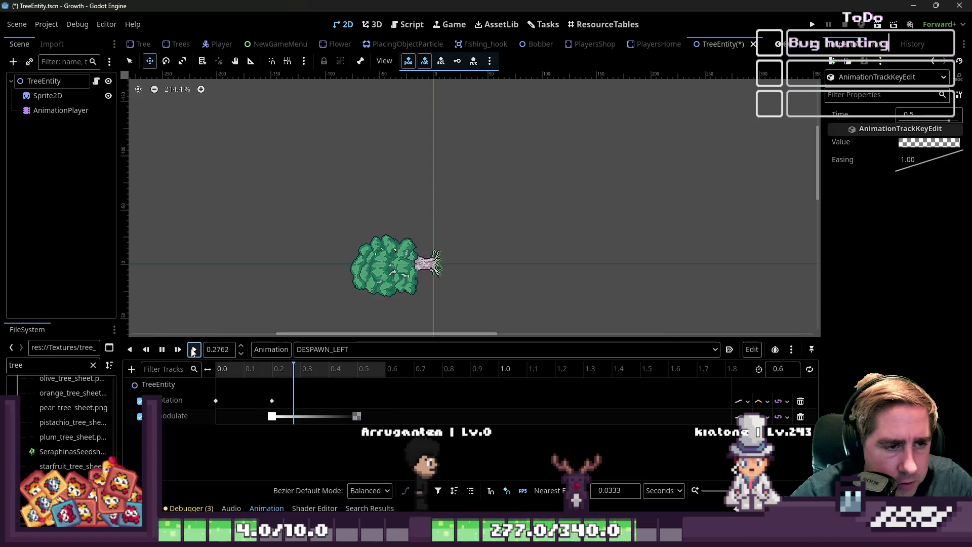
left_click(193, 349)
left_click(194, 349)
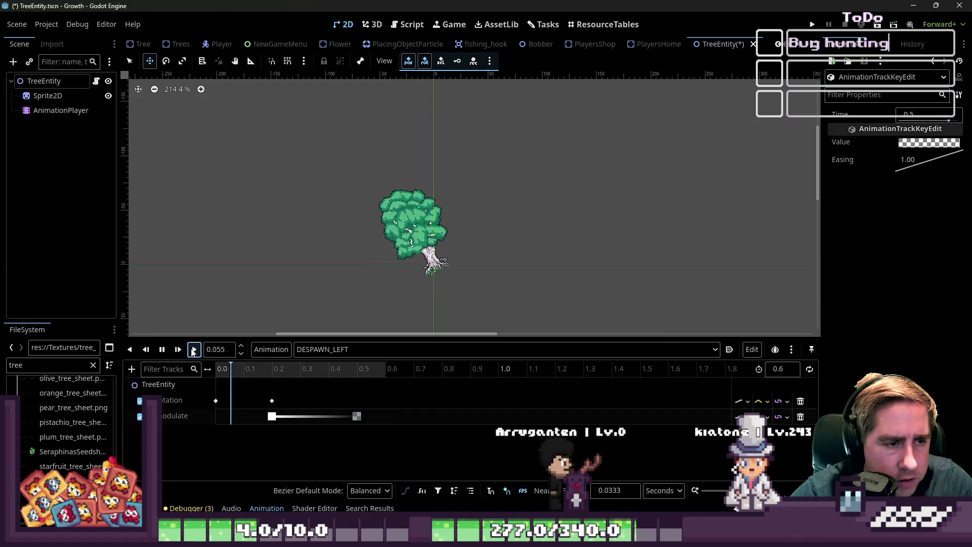
left_click(193, 349)
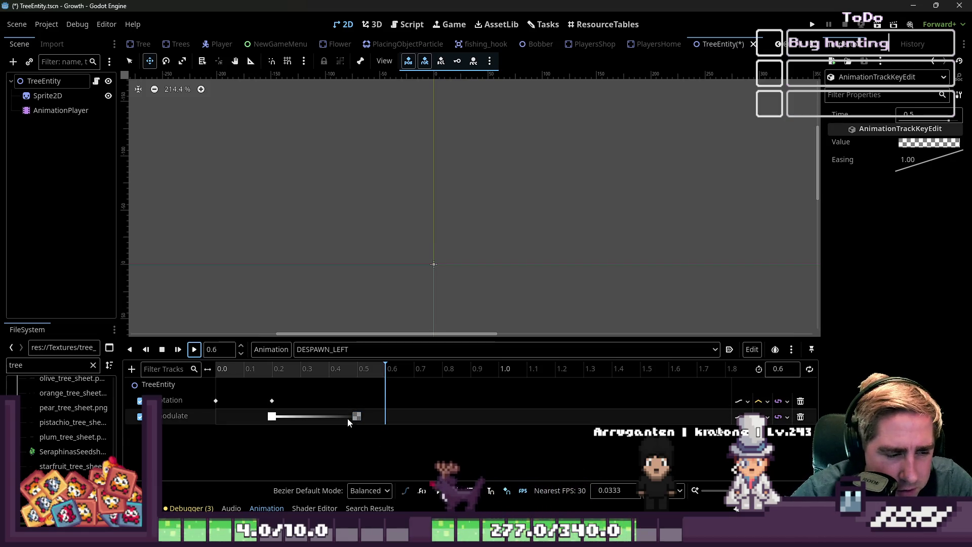
Set the length to 0.8 s, the fade keys to 0.4 and 0.8 s, and the rotation end to 0.4 s
left_click(798, 368)
type("0")
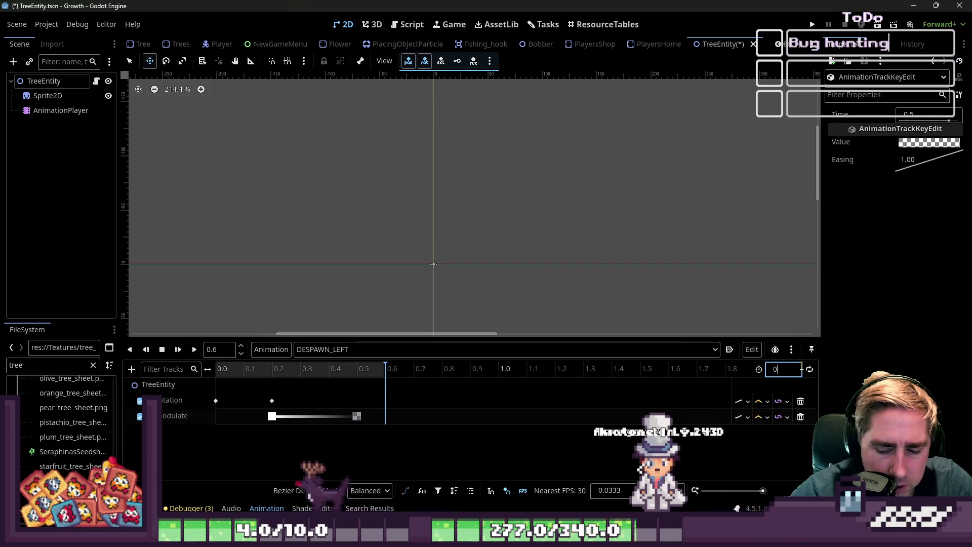
left_click(356, 416)
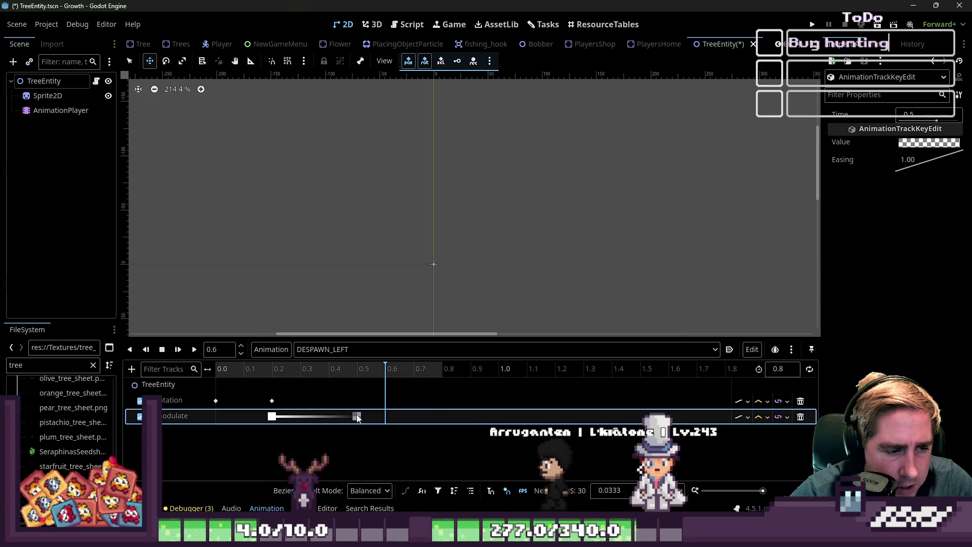
left_click_drag(357, 416, 442, 416)
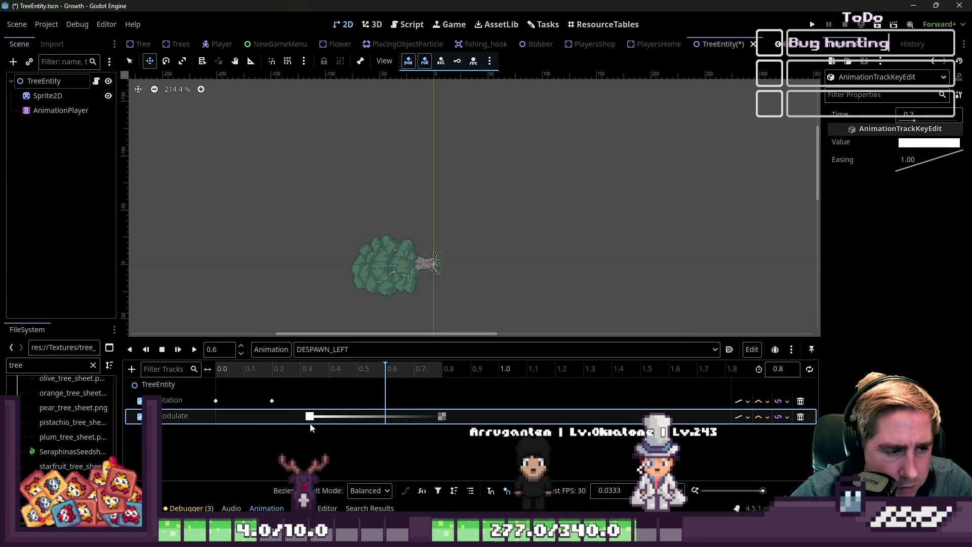
left_click(328, 419)
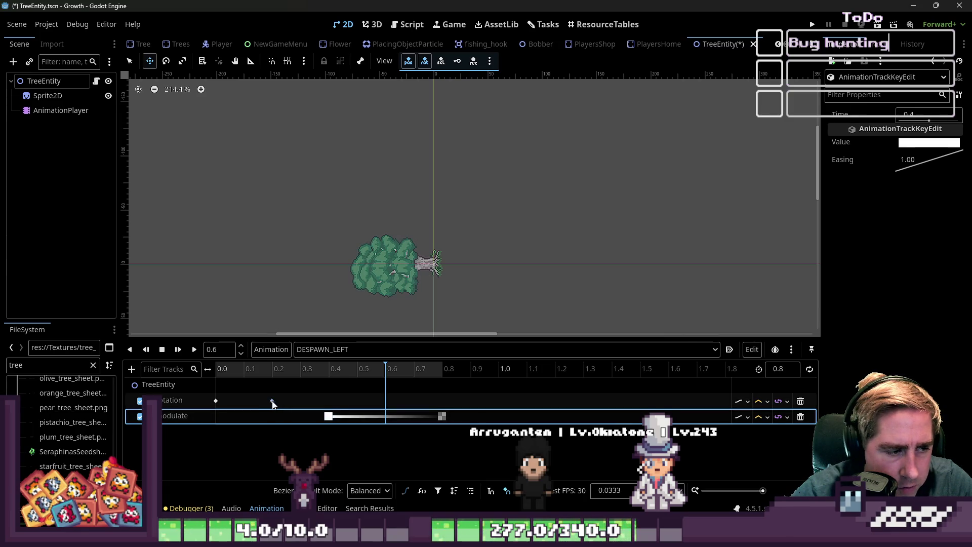
left_click_drag(272, 401, 332, 404)
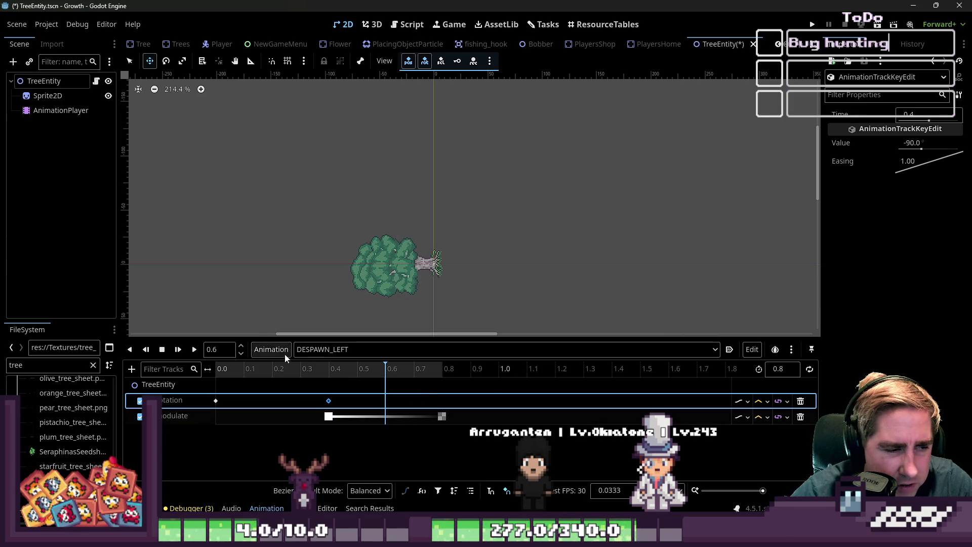
left_click(193, 349)
left_click(193, 350)
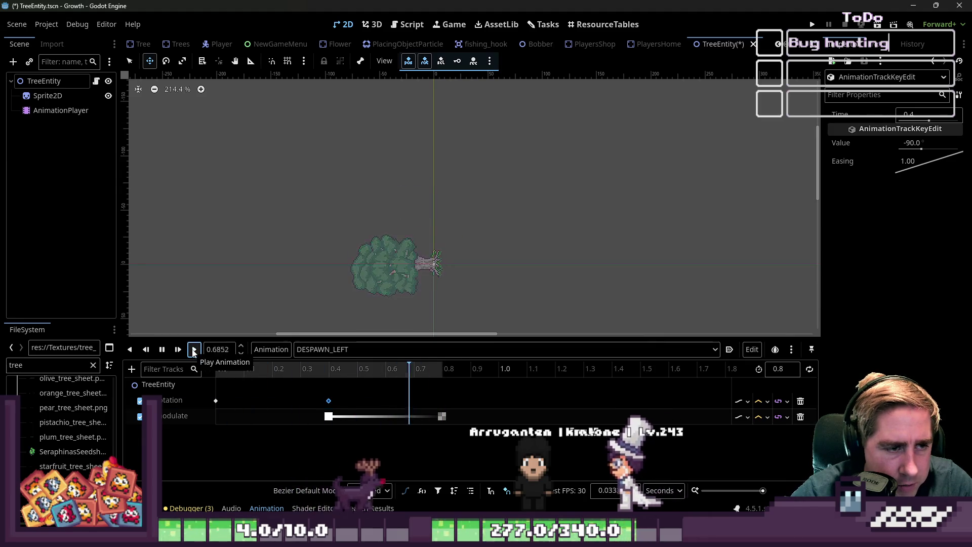
left_click(193, 349)
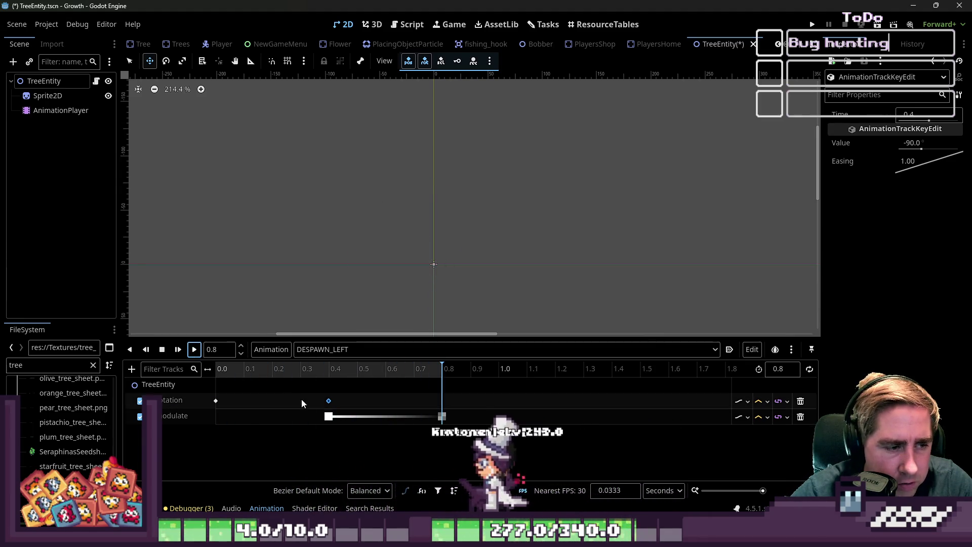
Start the fade earlier at 0.3 s and preview the timing
left_click(326, 416)
left_click_drag(324, 418, 314, 421)
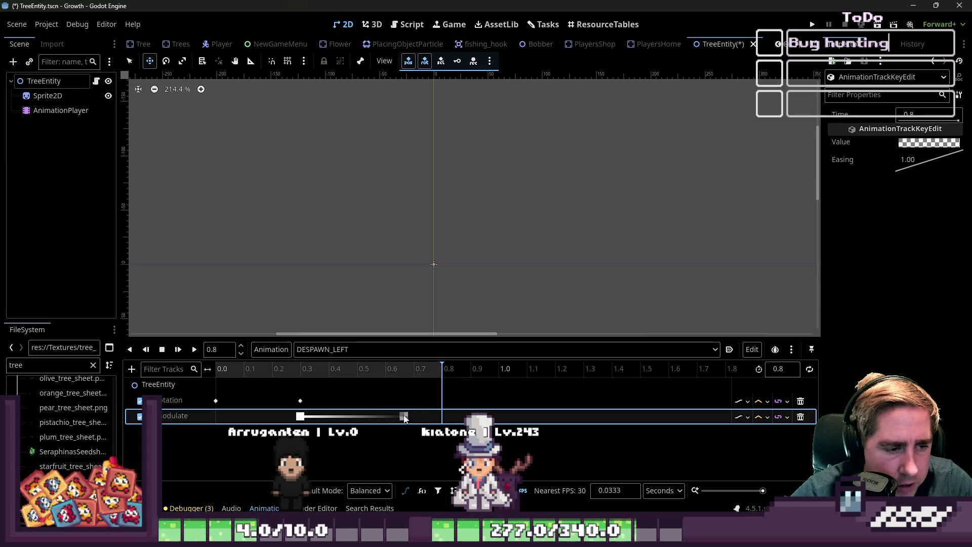
left_click(192, 352)
left_click(192, 353)
left_click(192, 353)
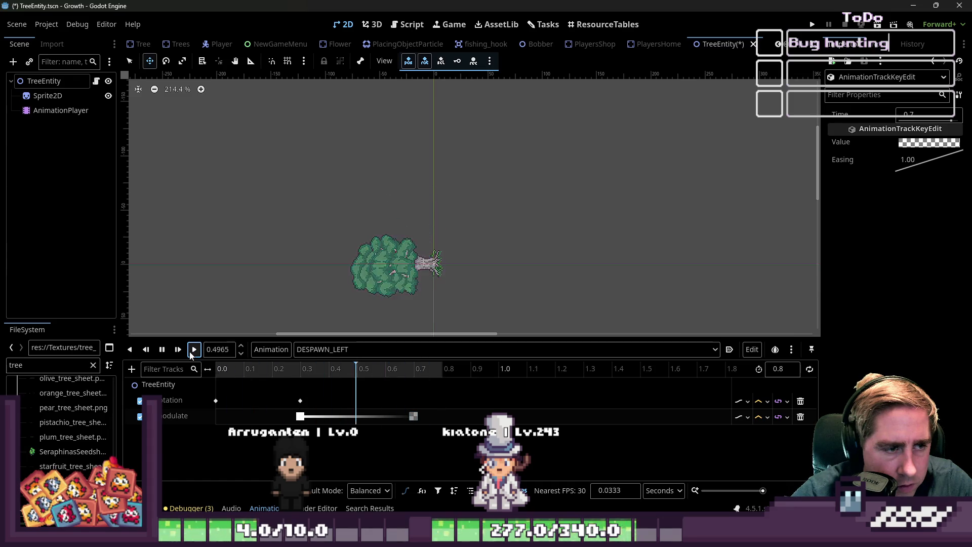
left_click(192, 354)
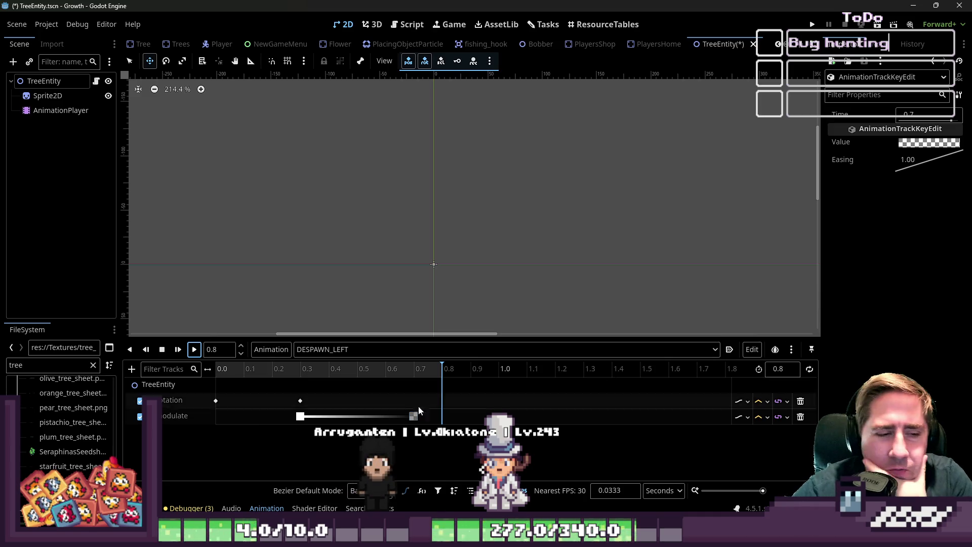
Push the fade end key to 0.8 s and the rotation end key to 0.4 s, then preview
left_click_drag(410, 418, 439, 417)
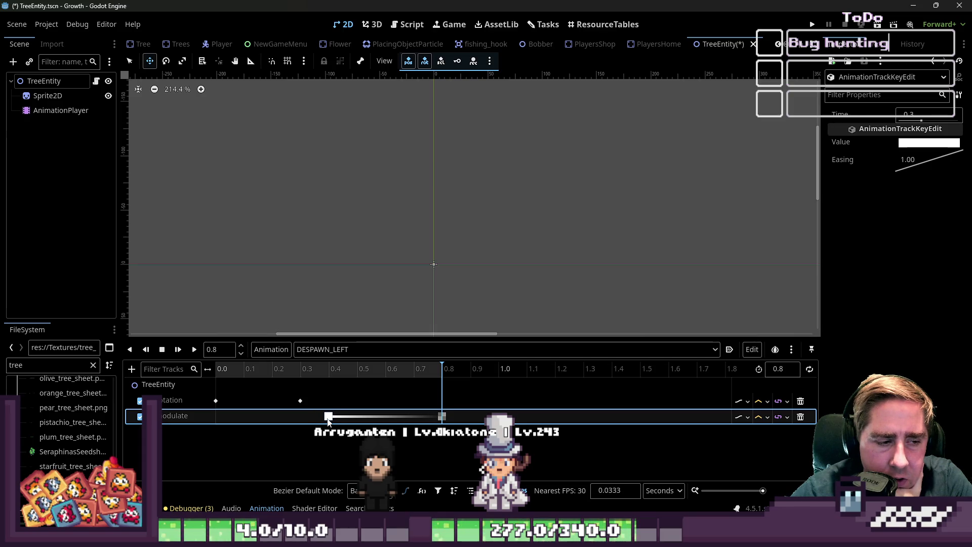
left_click_drag(300, 401, 329, 401)
left_click(194, 350)
left_click(194, 349)
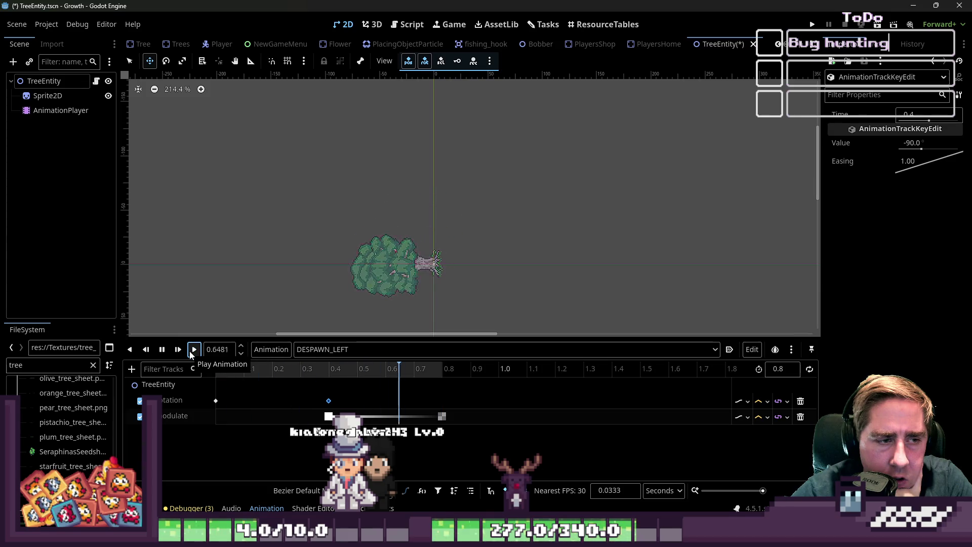
left_click(194, 349)
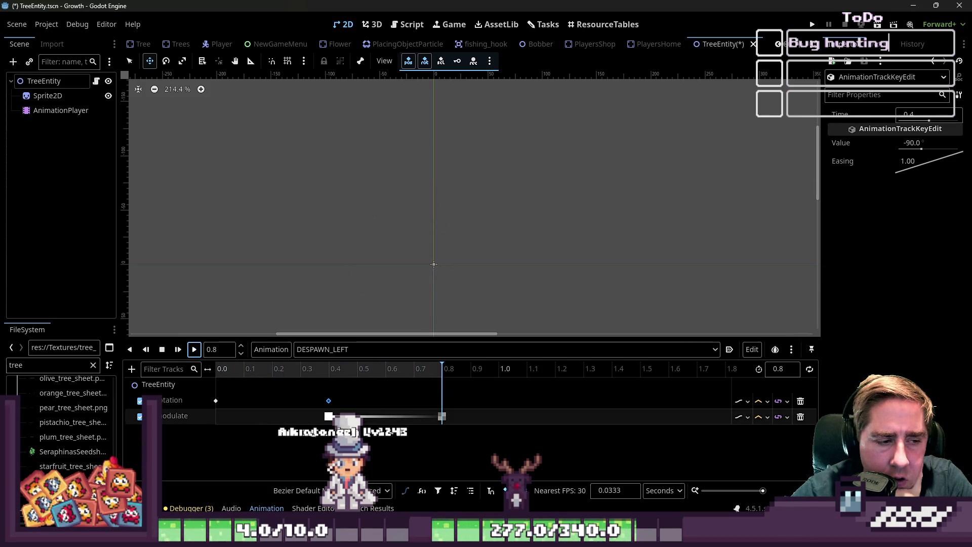
Settle the fade start at 0.5 s after trying 0.6 s, and replay to check
left_click_drag(328, 416, 386, 416)
left_click(191, 355)
left_click(192, 355)
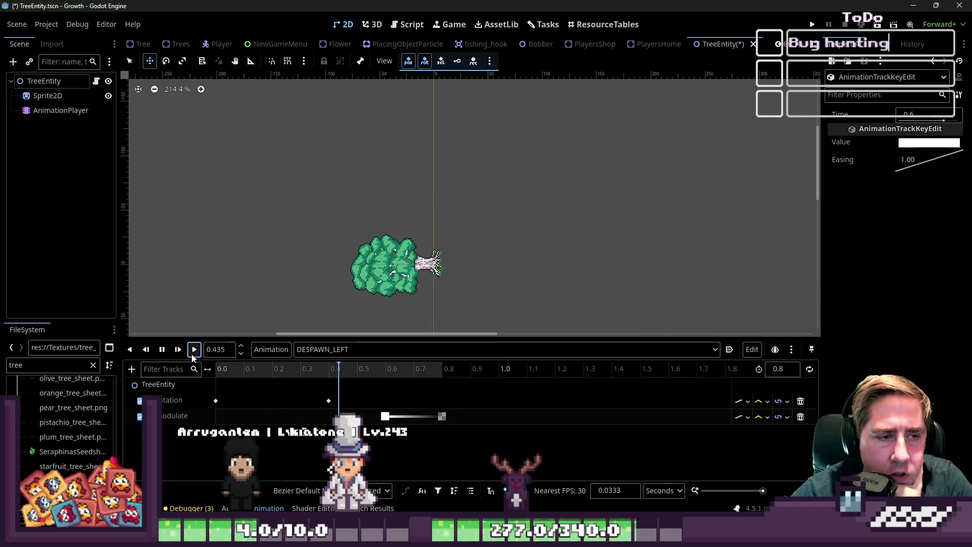
left_click_drag(385, 416, 357, 416)
left_click(195, 350)
left_click(195, 350)
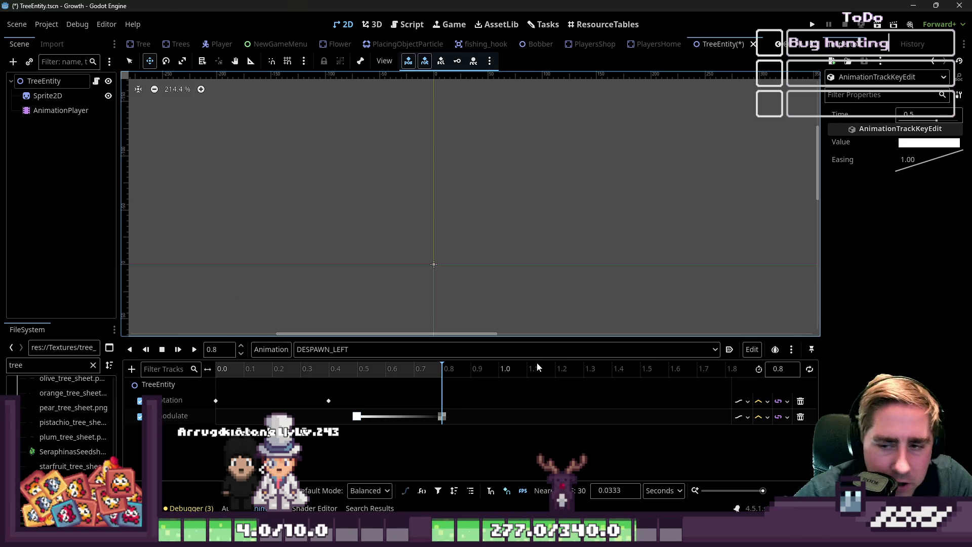
left_click(271, 349)
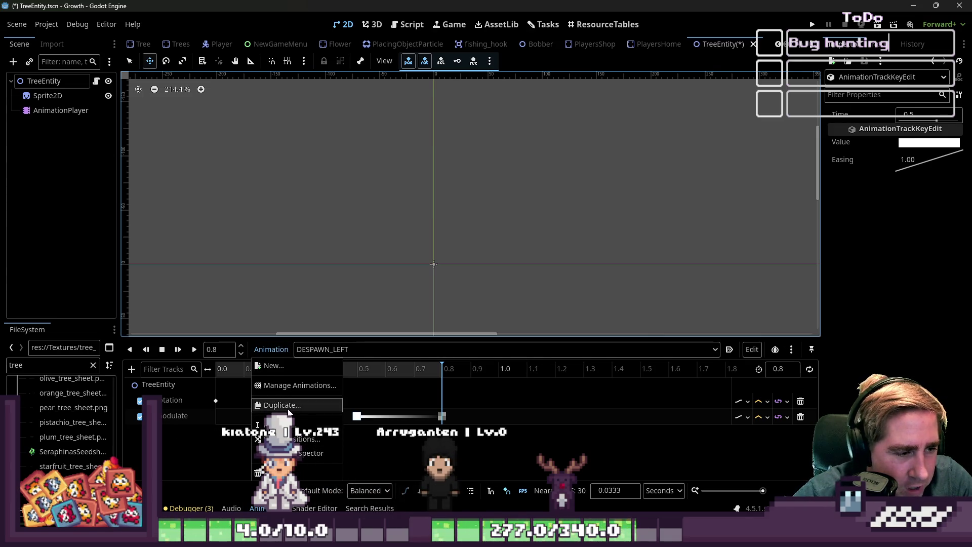
Duplicate DESPAWN_LEFT as a new animation named DESPAWN_RIGHT
left_click(282, 405)
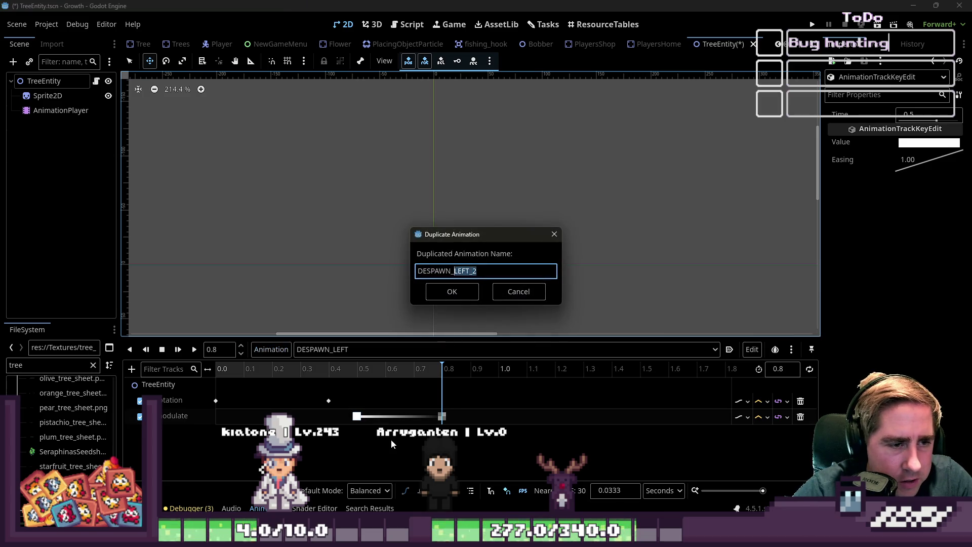
type("HT")
key("Return")
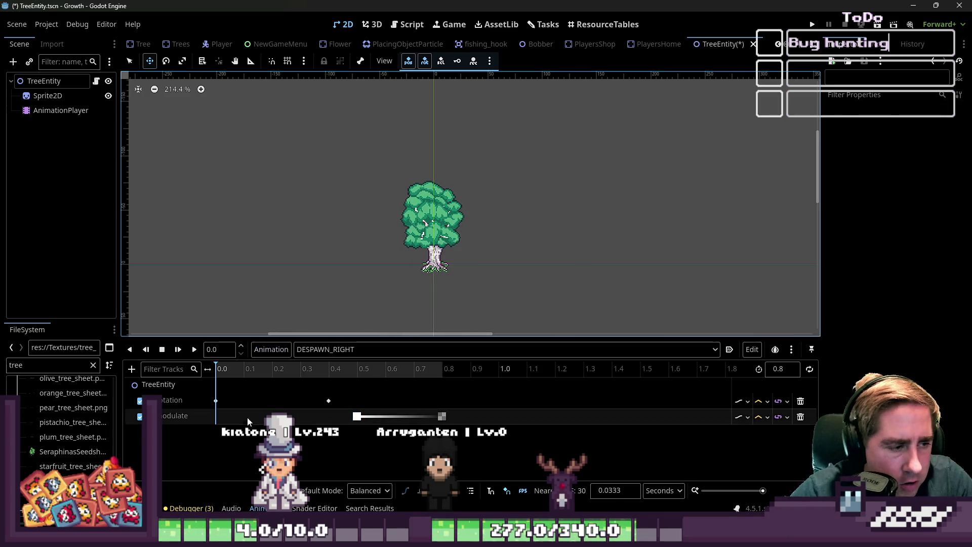
Change the 0.4 s rotation key from -90° to 90° and preview the tree falling right
left_click(217, 401)
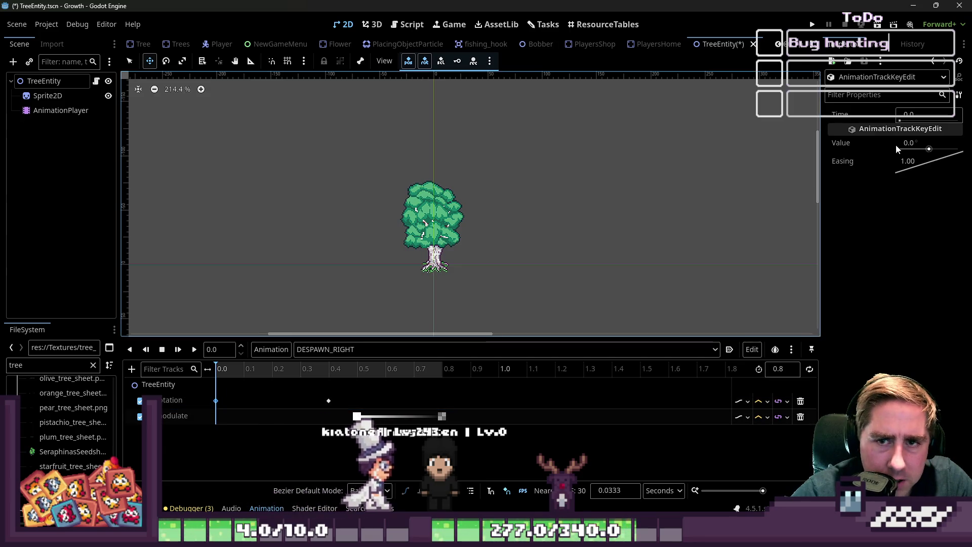
left_click(329, 401)
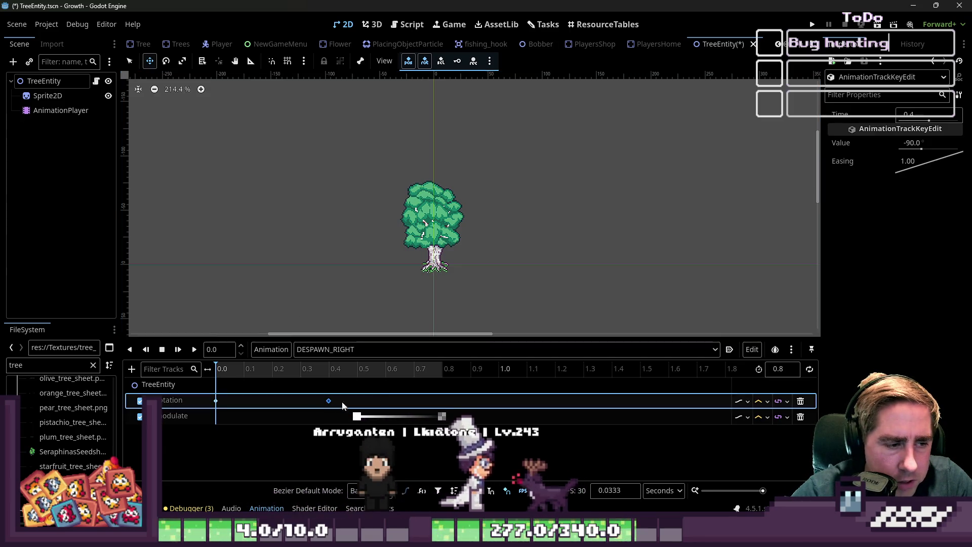
left_click(914, 144)
type("90")
key("Return")
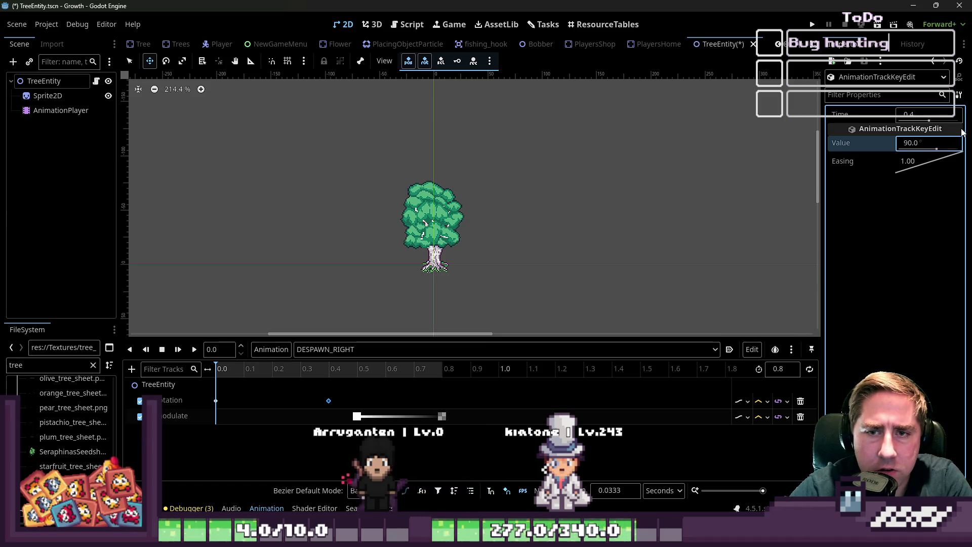
left_click(194, 351)
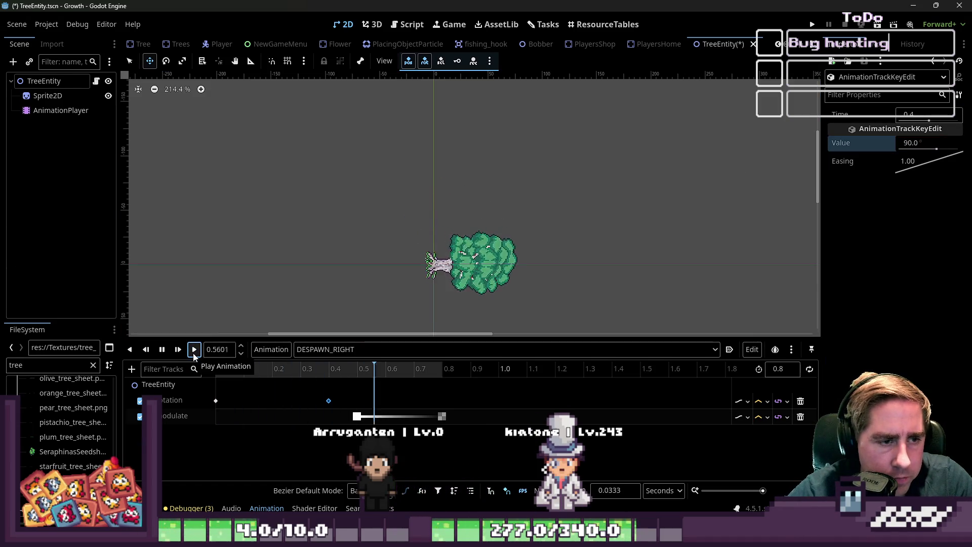
left_click(194, 350)
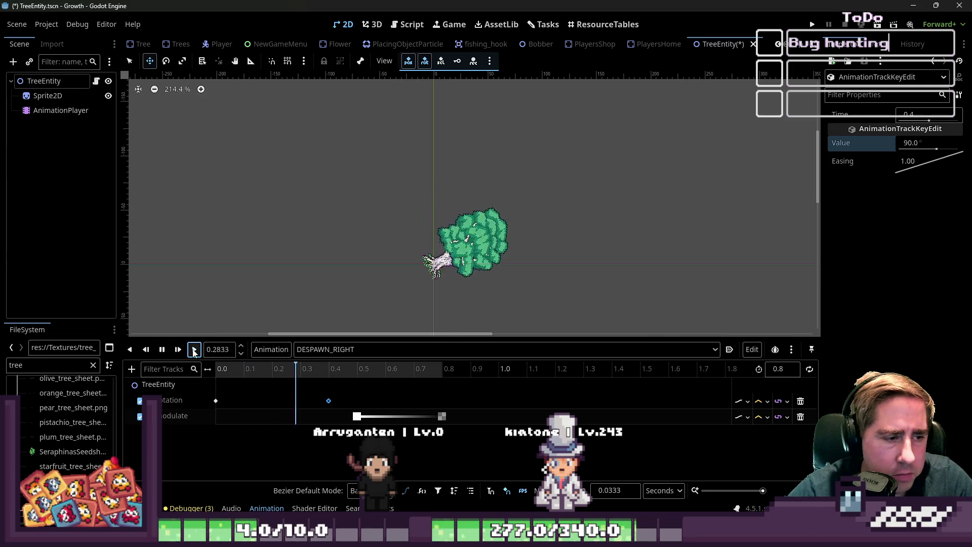
left_click(193, 351)
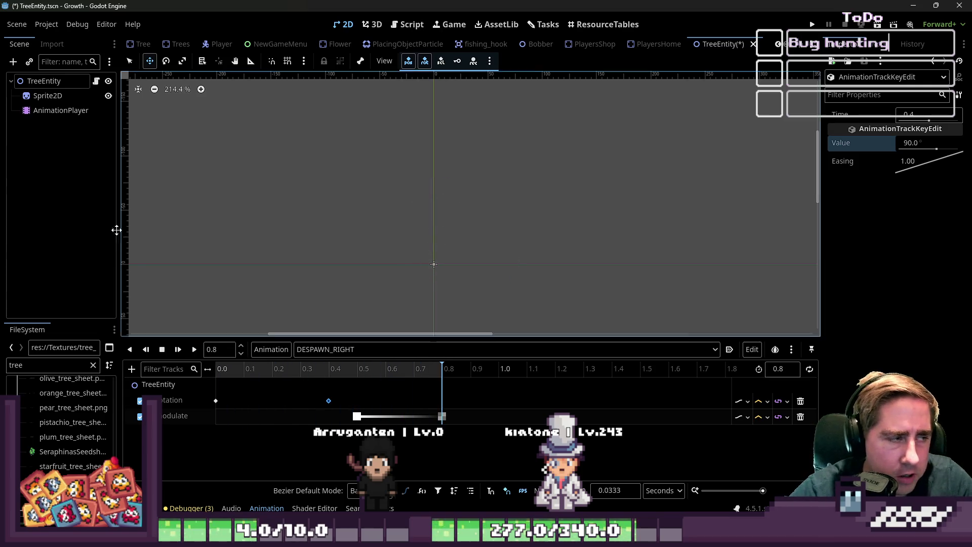
left_click(44, 81)
left_click(405, 23)
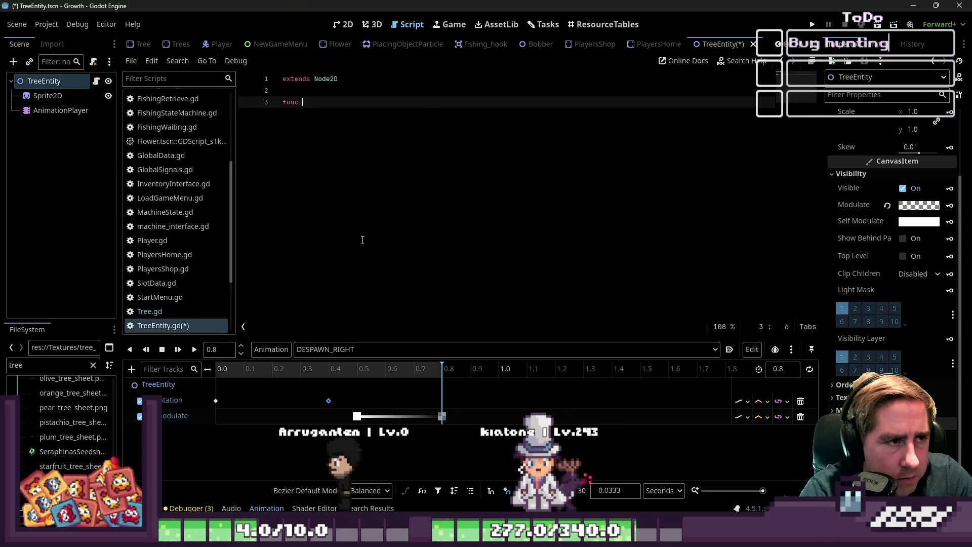
Add a _ready() function in TreeEntity.gd that calls start_animation()
type("_r")
key("Return")
key("Return")
type("s")
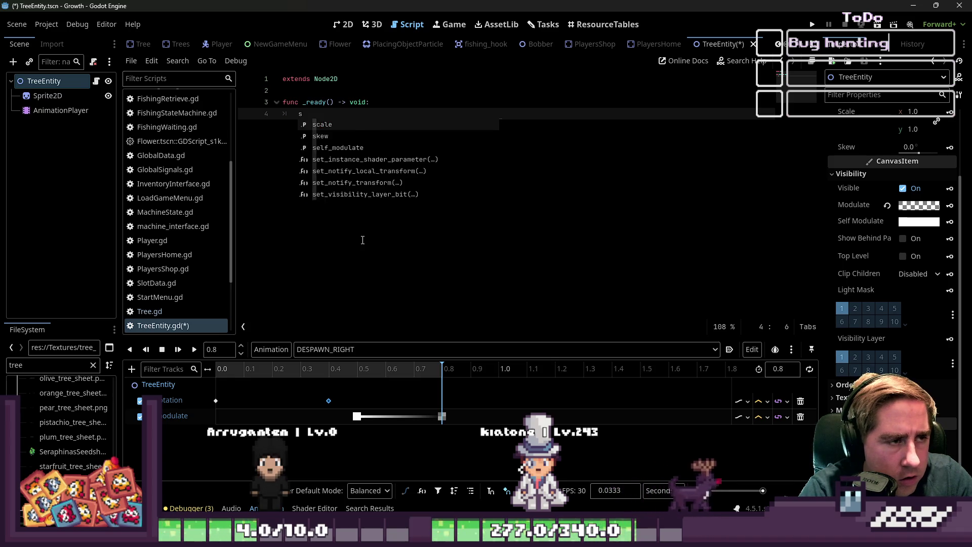
type("tart_animation(")
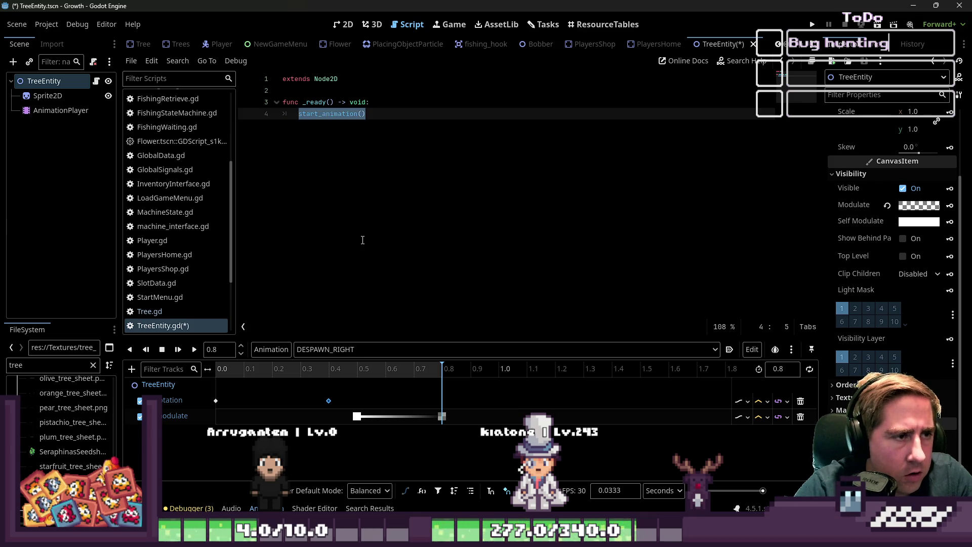
key("Return")
key("Return")
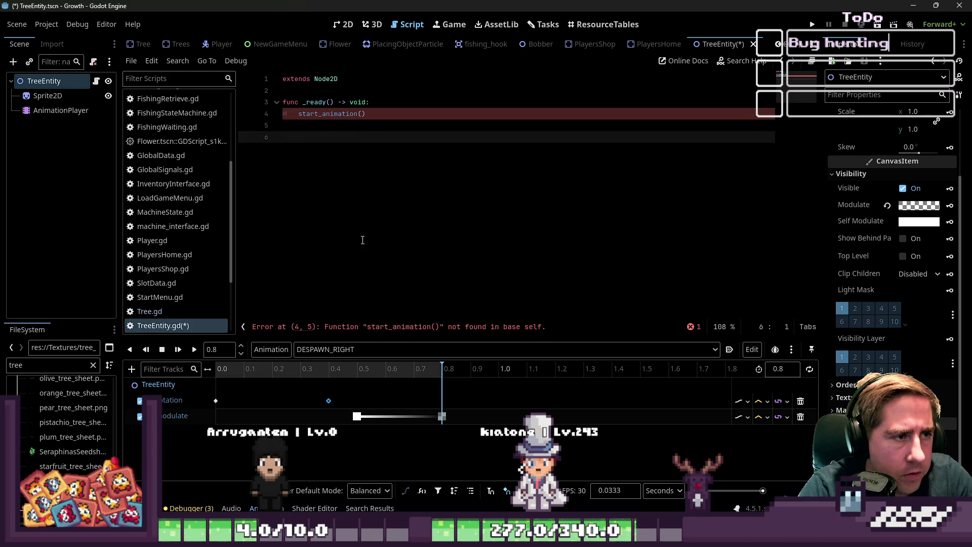
Define start_animation() -> void with a body calling %AnimationPlayer.play()
type("funcstart_animation() -> vo")
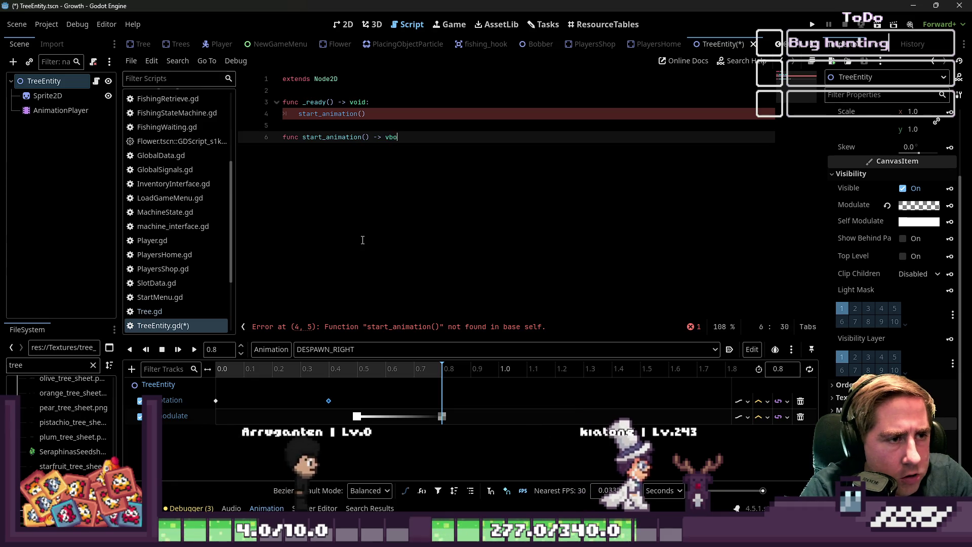
key("Return")
type(":")
key("Return")
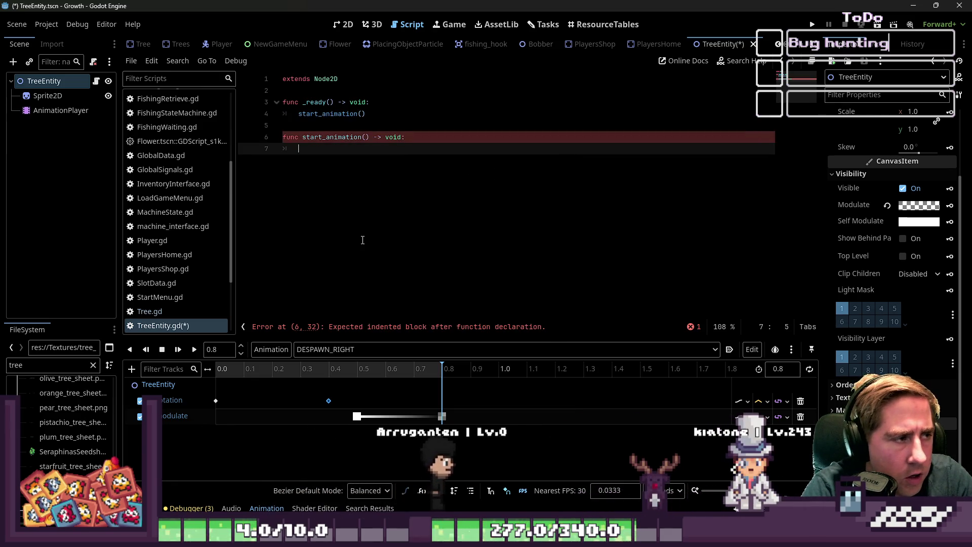
double_click(60, 110)
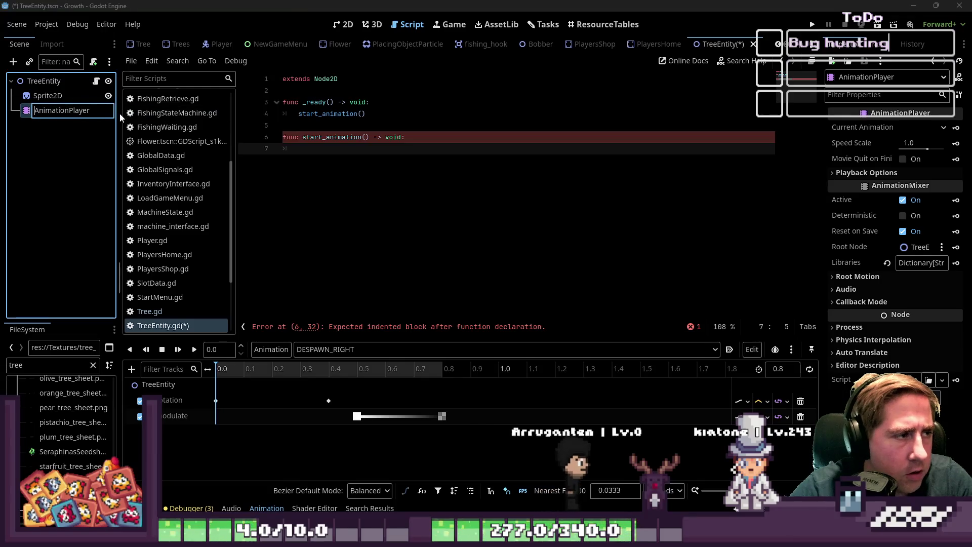
key("Home")
type("%")
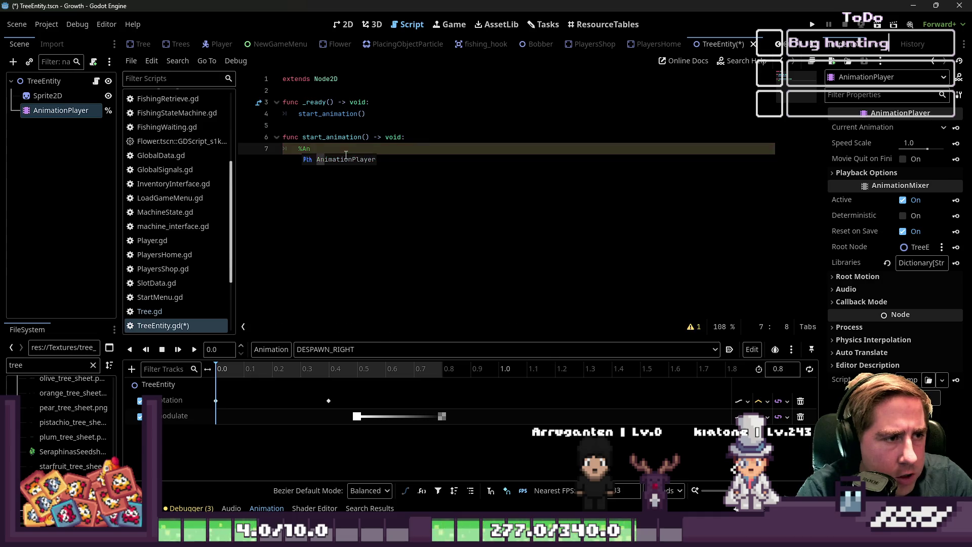
type(".play(")
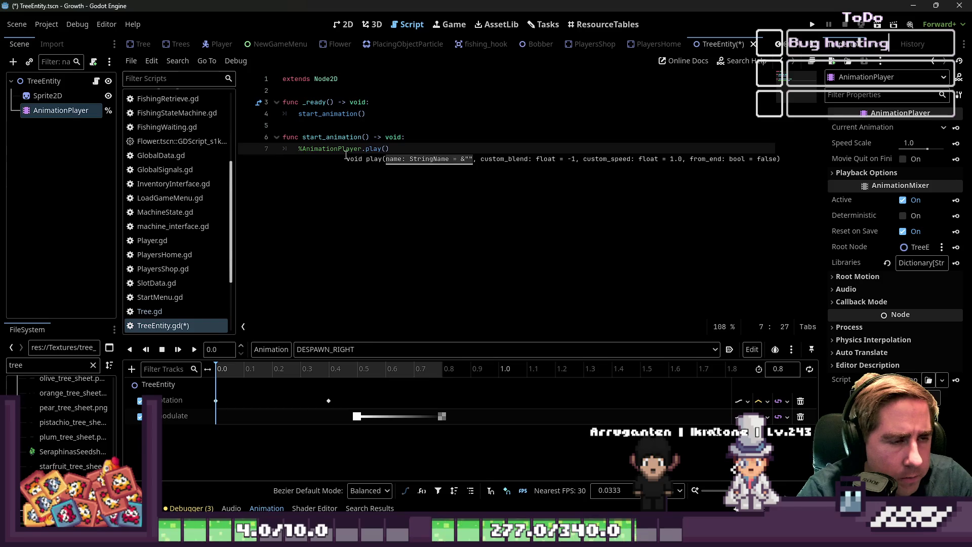
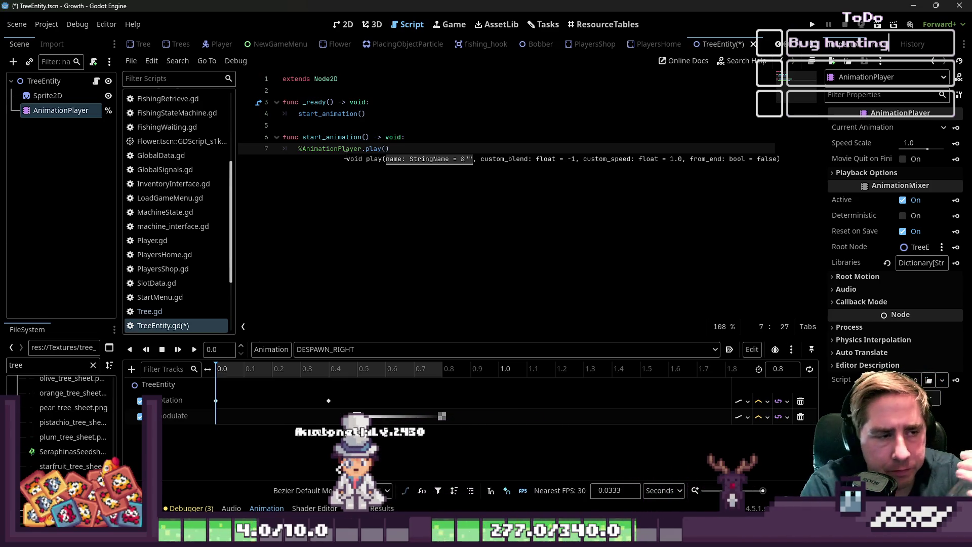
In start_animation, add an if comparing the player's x to global_position.x that plays DESPAWN_RIGHT
left_click(437, 137)
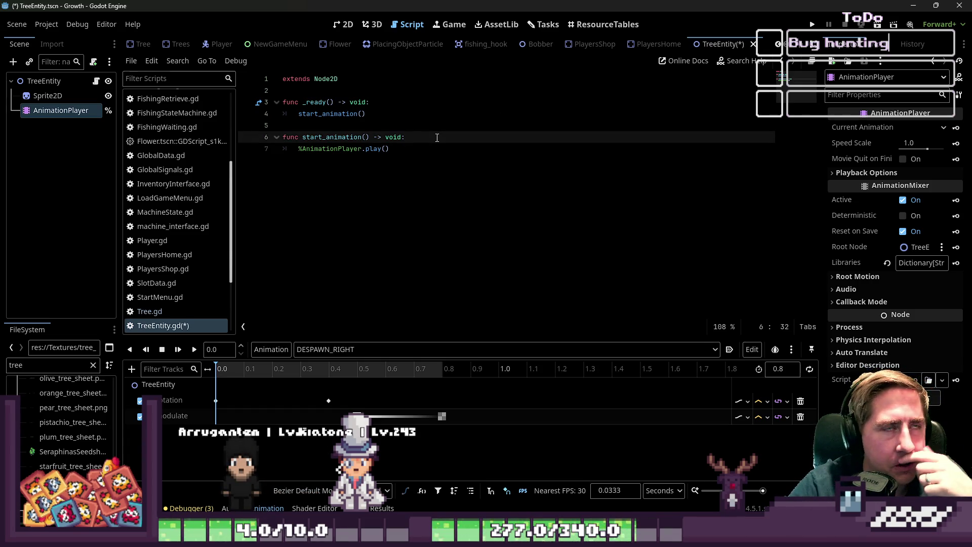
key("Return")
type("if GlobalData")
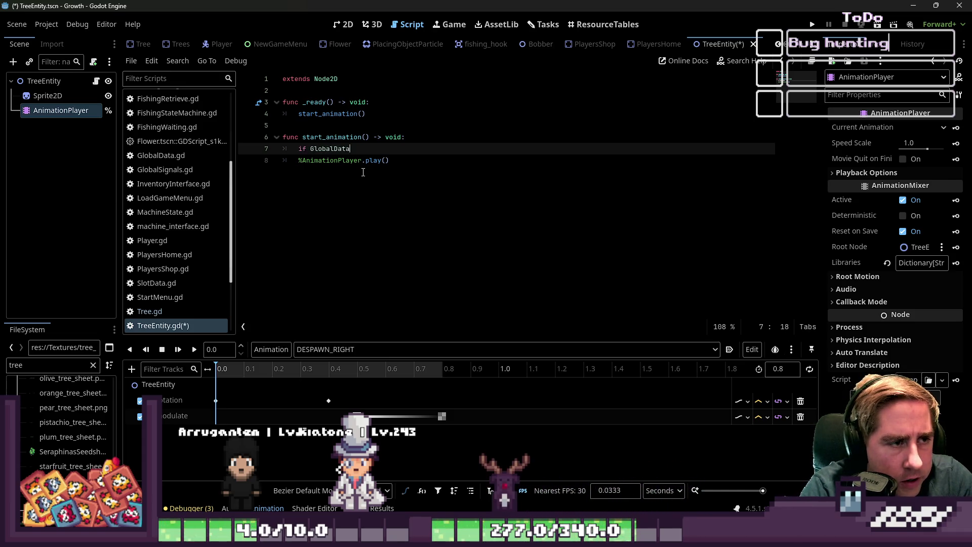
type(".player.global_position.x < sel")
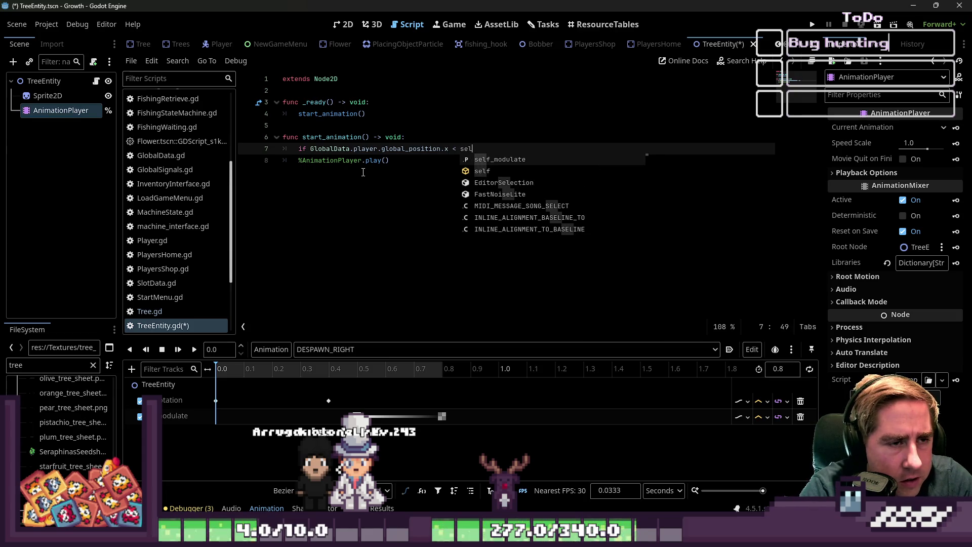
key("BackSpace")
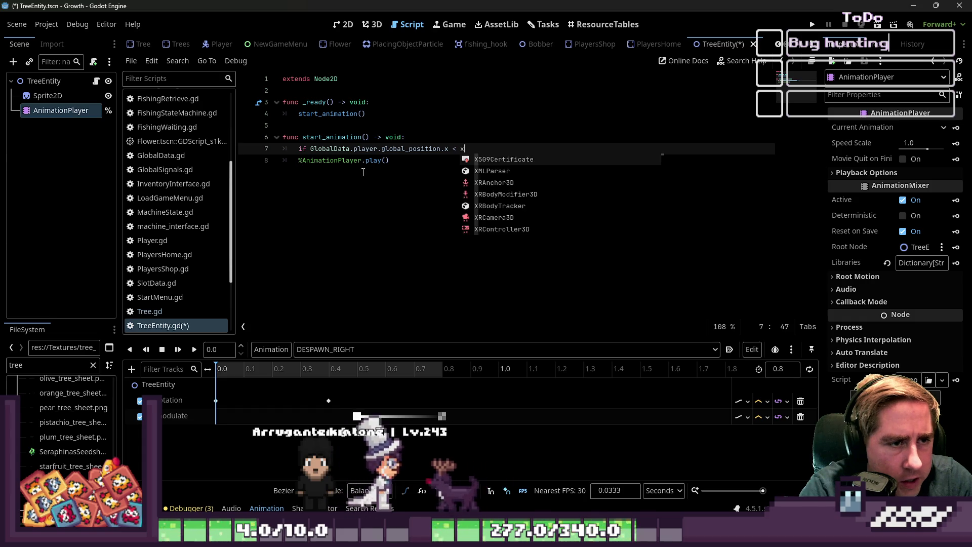
type("global")
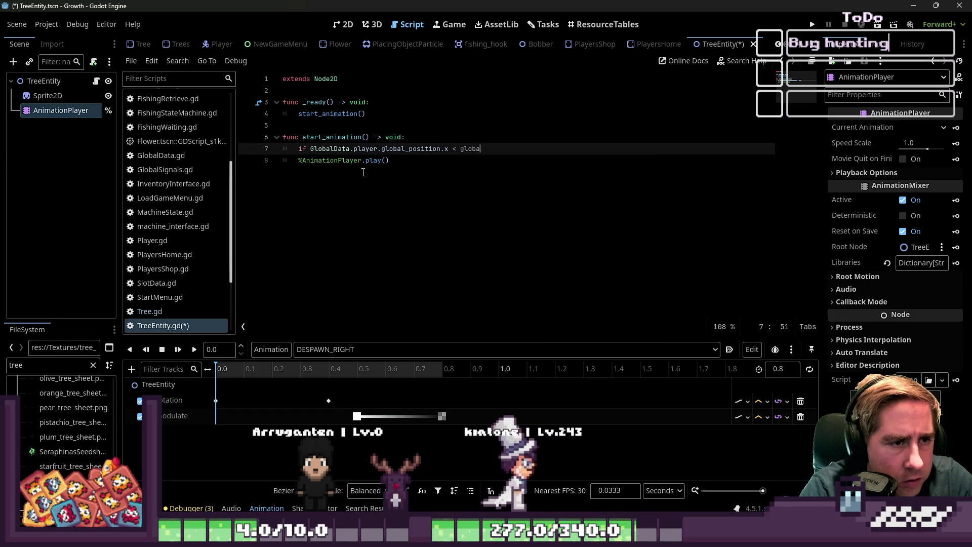
key("Return")
type(".x:")
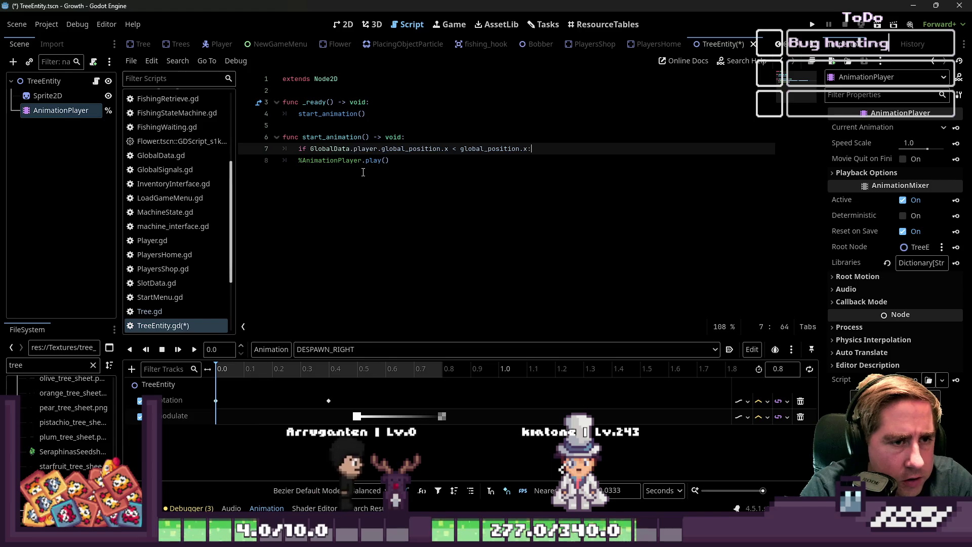
key("Return")
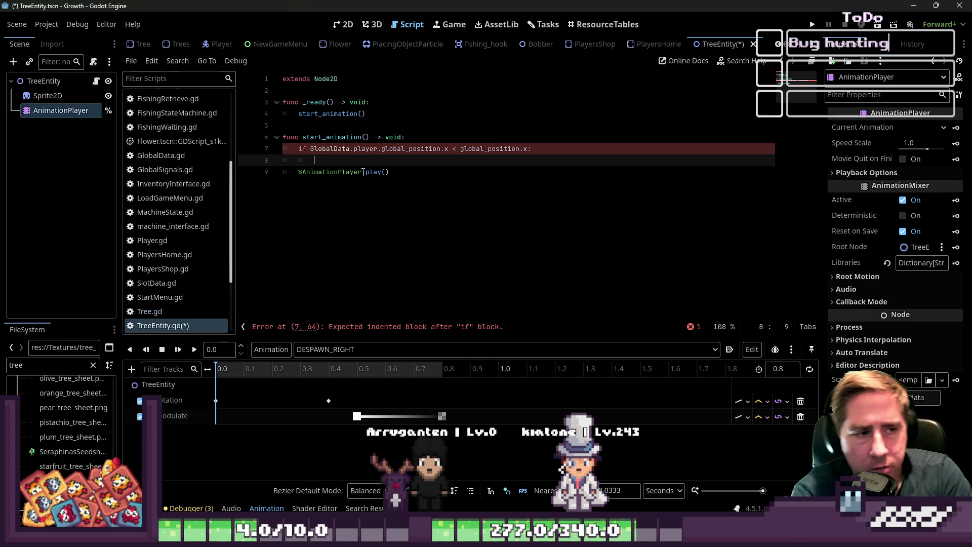
key("Delete")
key("Tab")
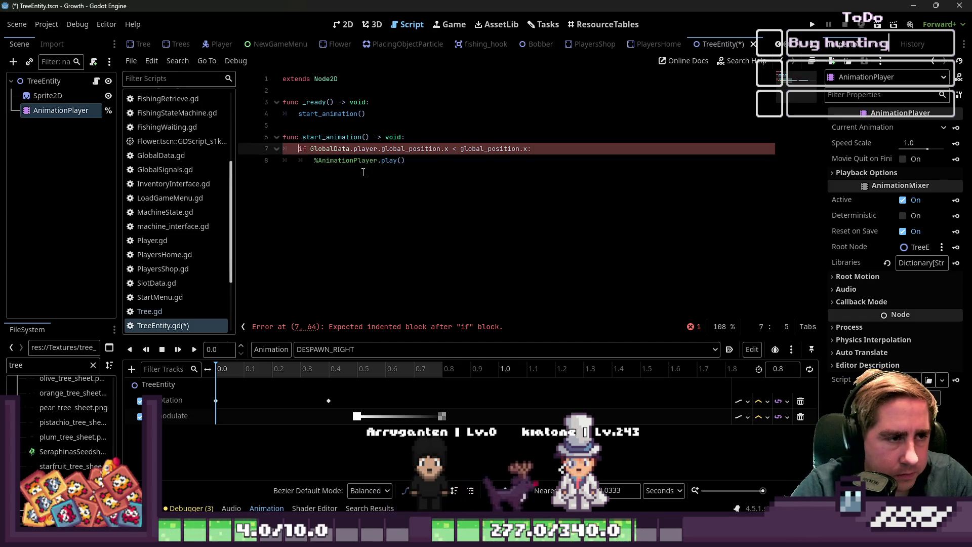
key("End")
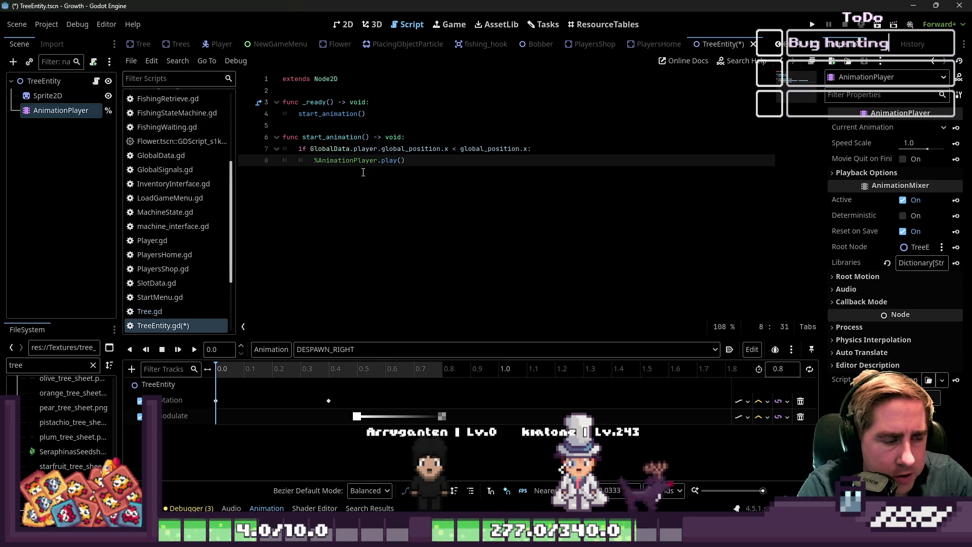
type("DESPAWN")
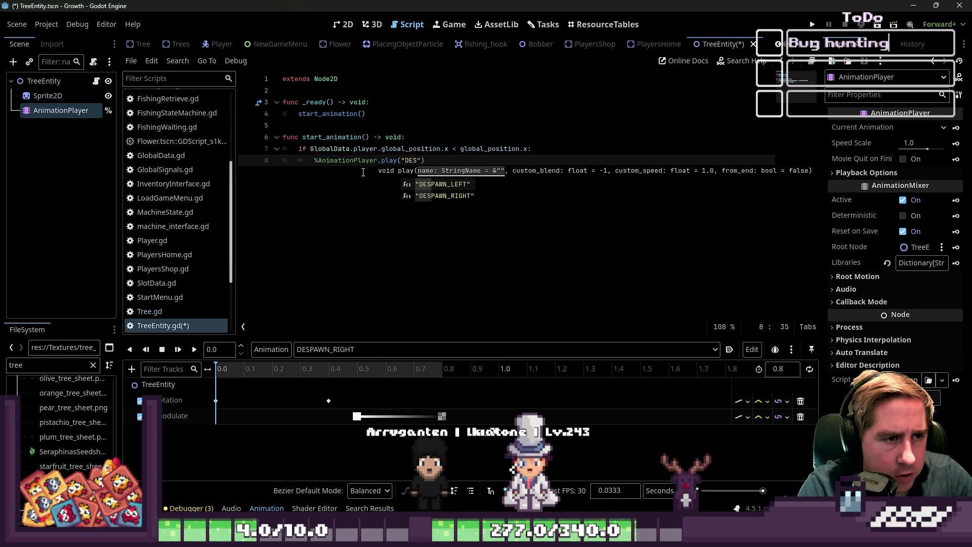
type("_RIGHT")
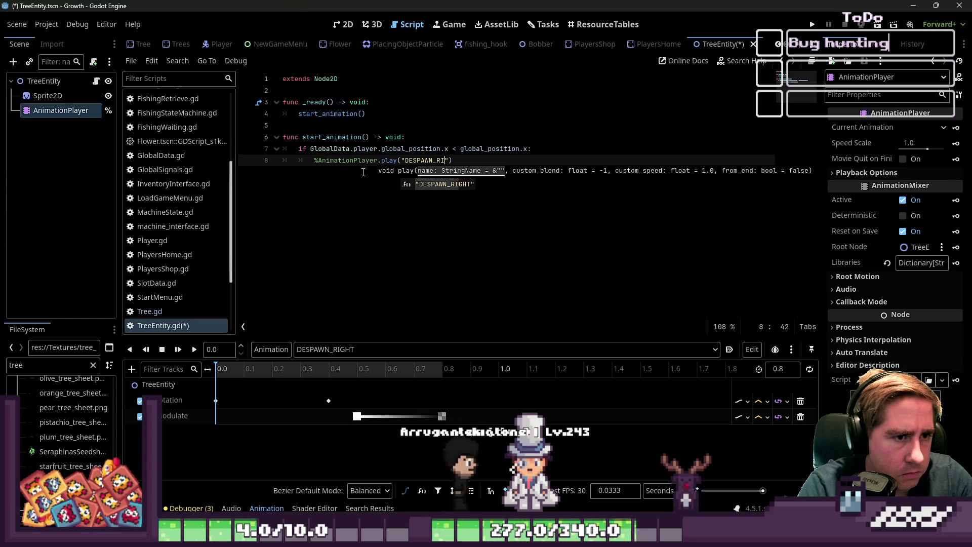
key("Return")
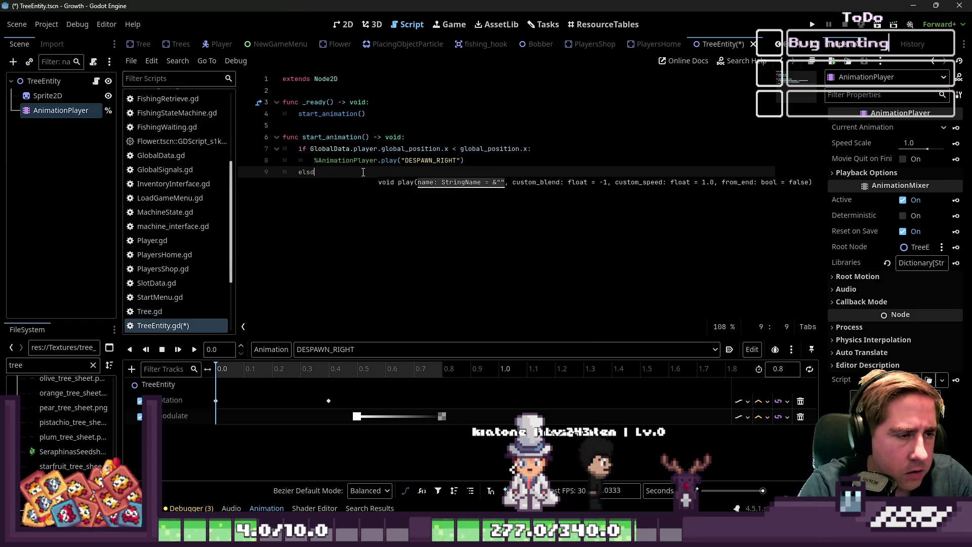
Add an else branch that plays DESPAWN_LEFT, reusing the copied play call
key("BackSpace")
type("else:")
key("Return")
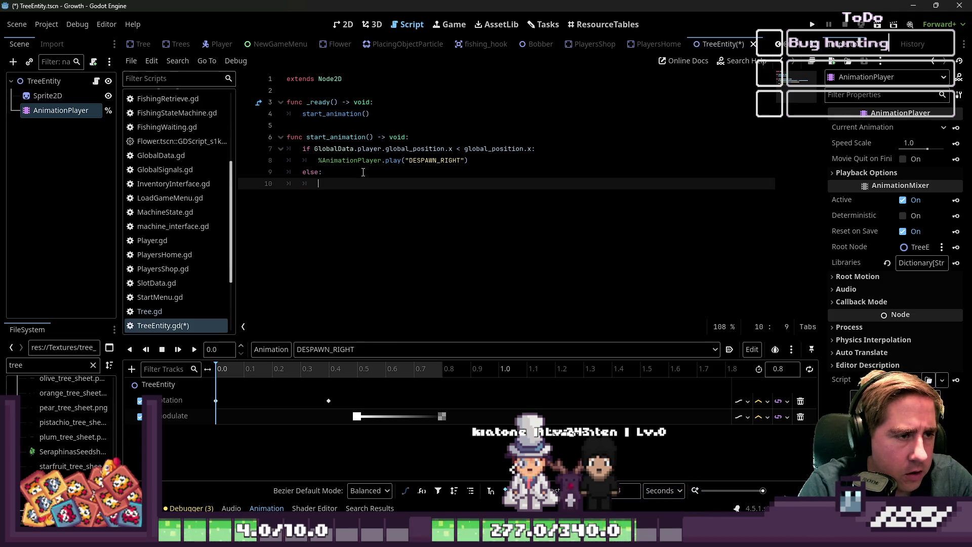
key("Up")
key("Up")
key("ctrl+shift+Right")
key("ctrl+shift+Right")
key("ctrl+shift+Right")
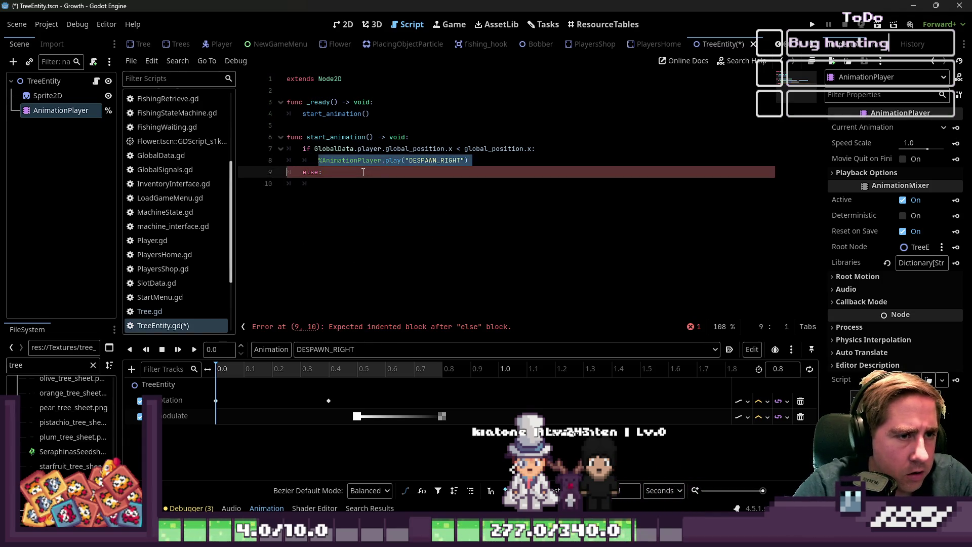
key("shift+Left")
key("ctrl+c")
key("Down")
key("Down")
key("ctrl+v")
key("Left")
key("Left")
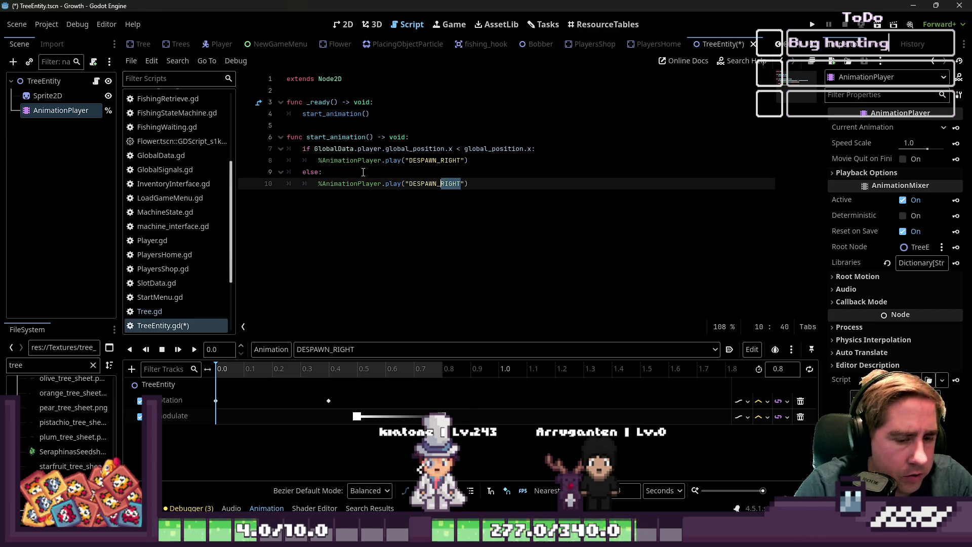
Await the AnimationPlayer's animation_finished, then queue_free() the tree and save
key("Return")
type("awai")
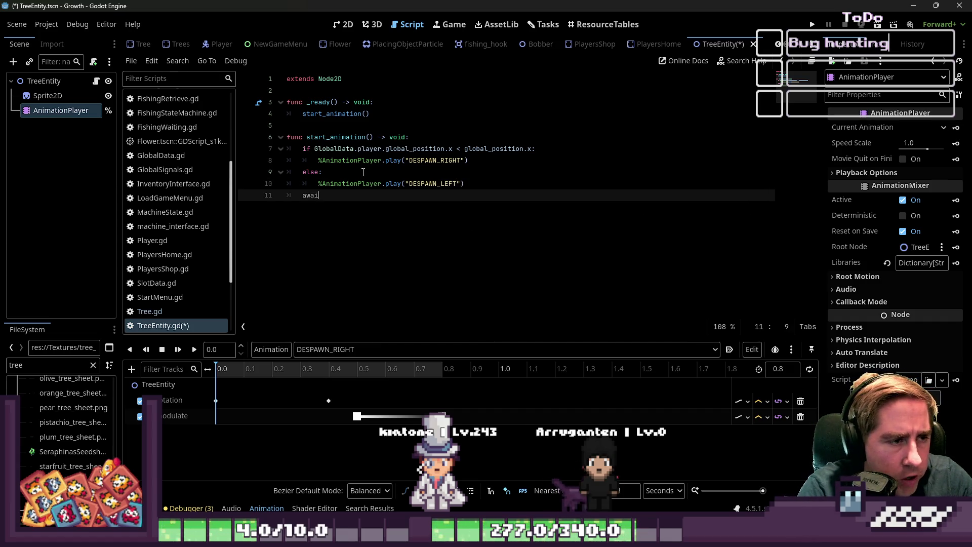
type("t.")
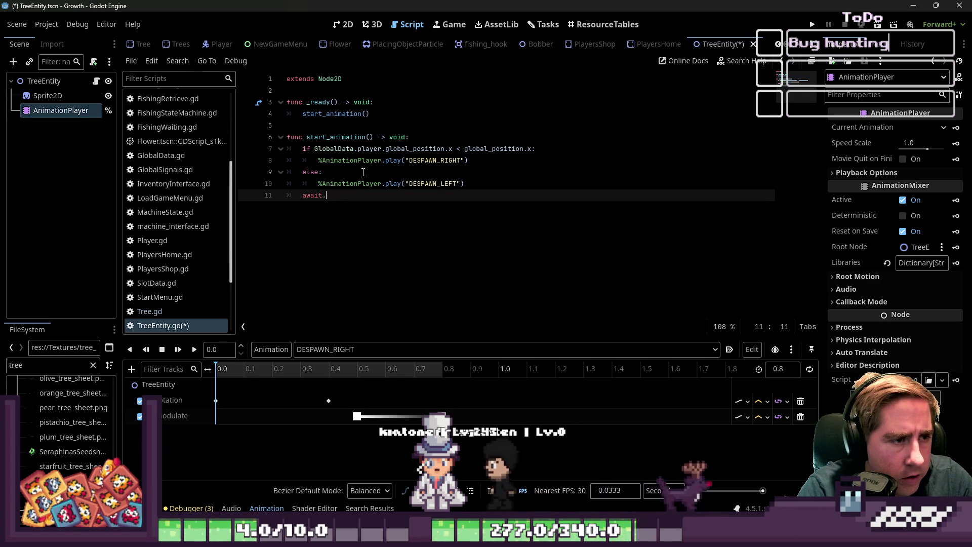
key("BackSpace")
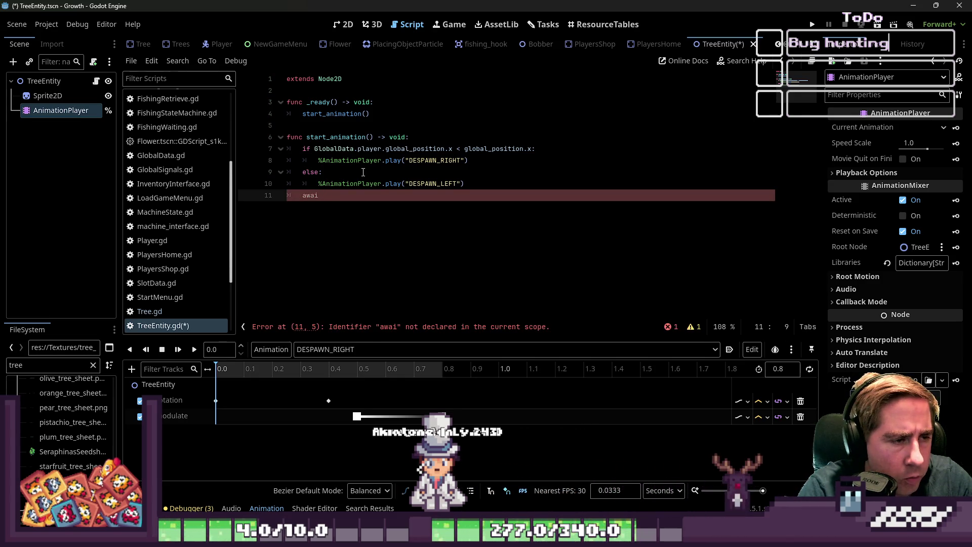
type("t %An")
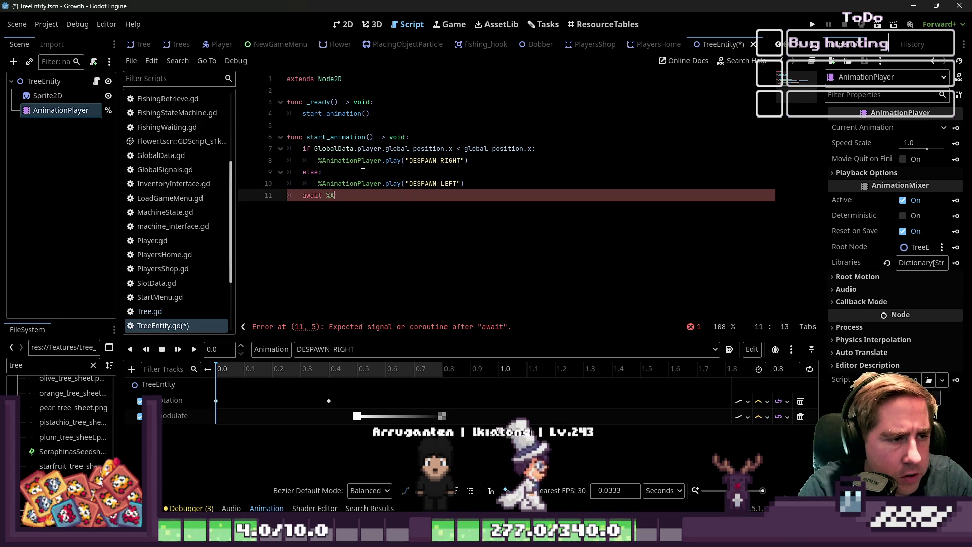
key("Return")
type(".")
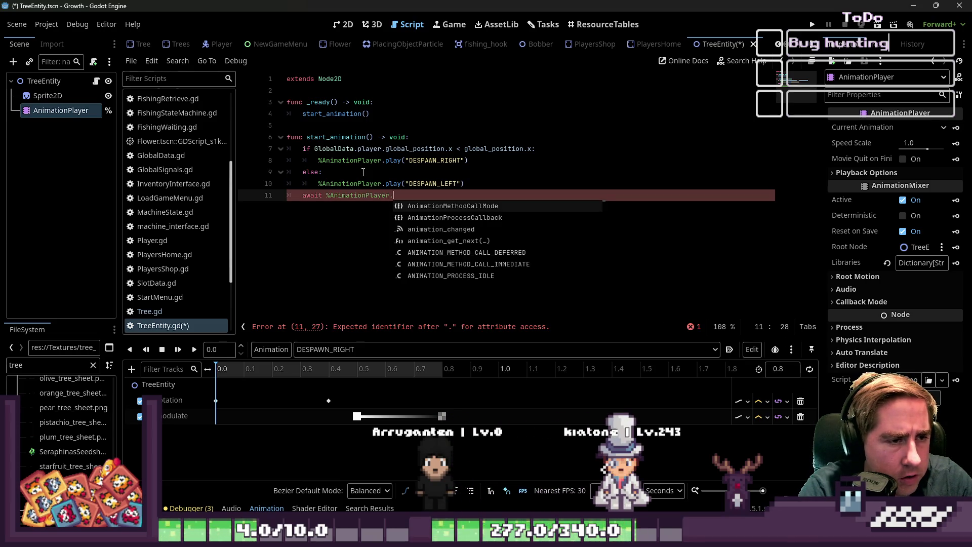
type("anima")
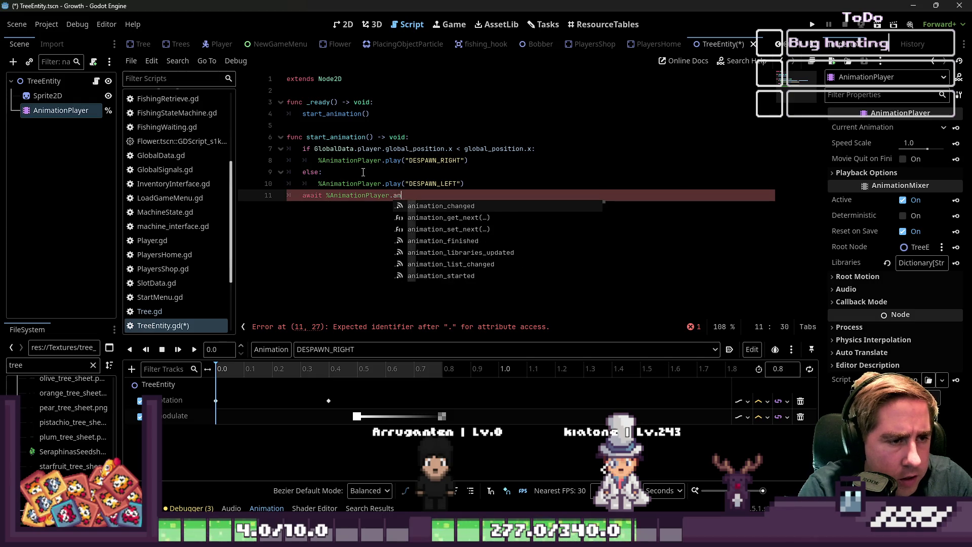
key("Return")
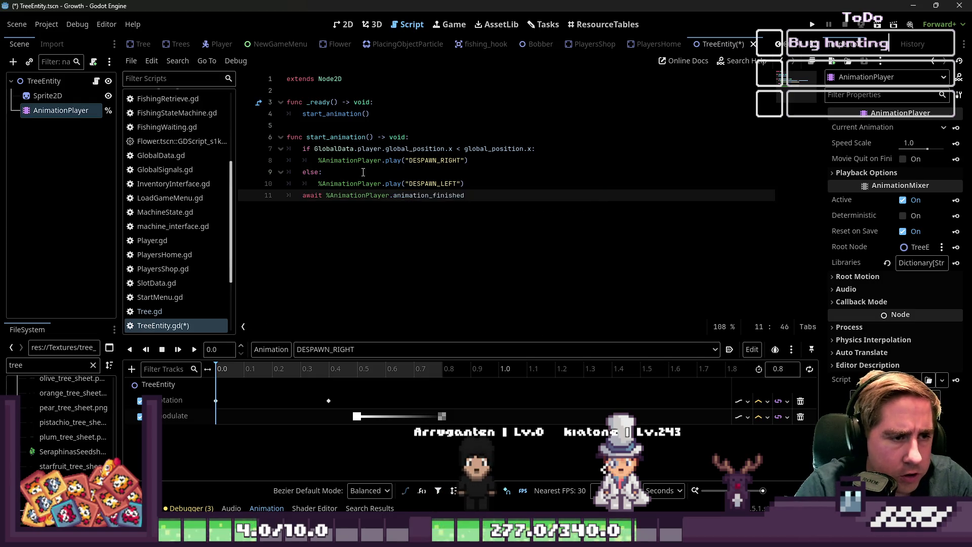
key("Return")
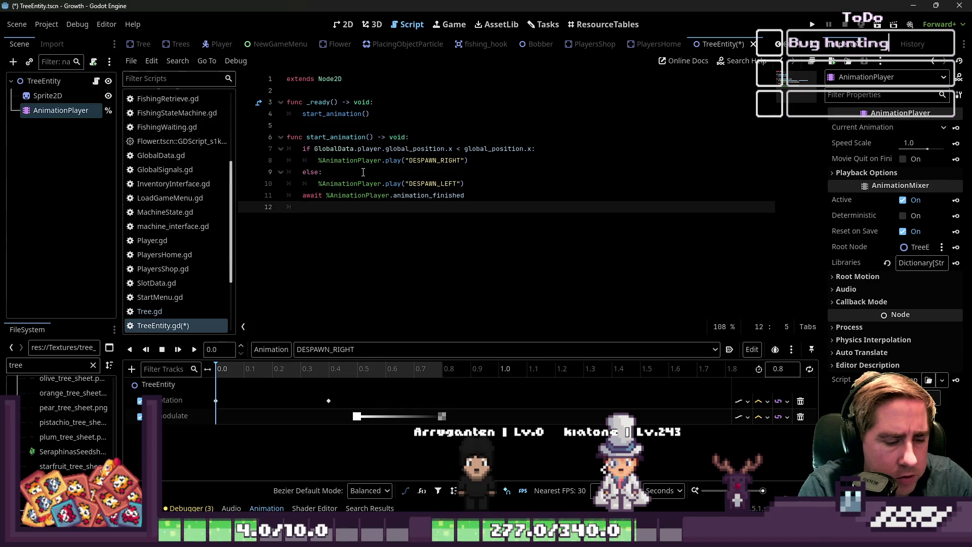
type("queue_free")
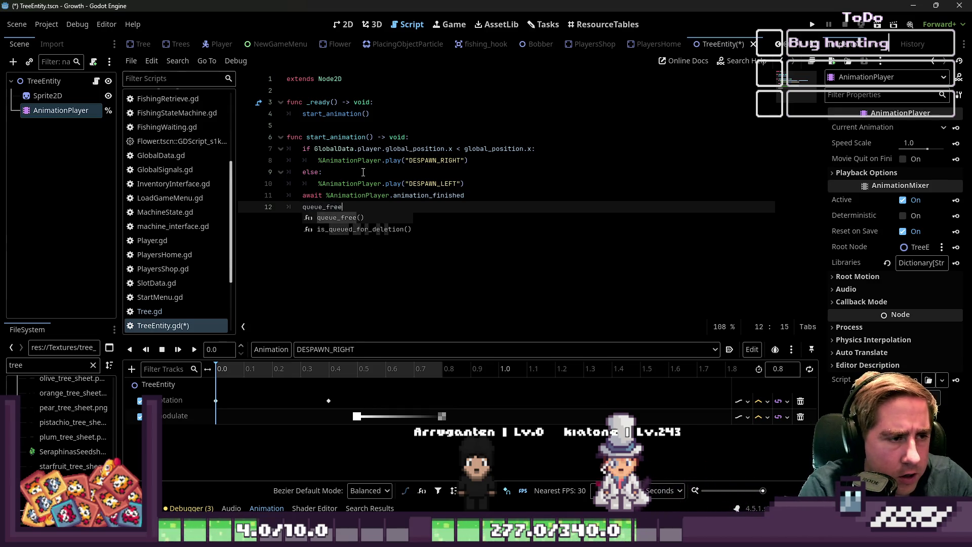
key("Return")
key("End")
key("ctrl+s")
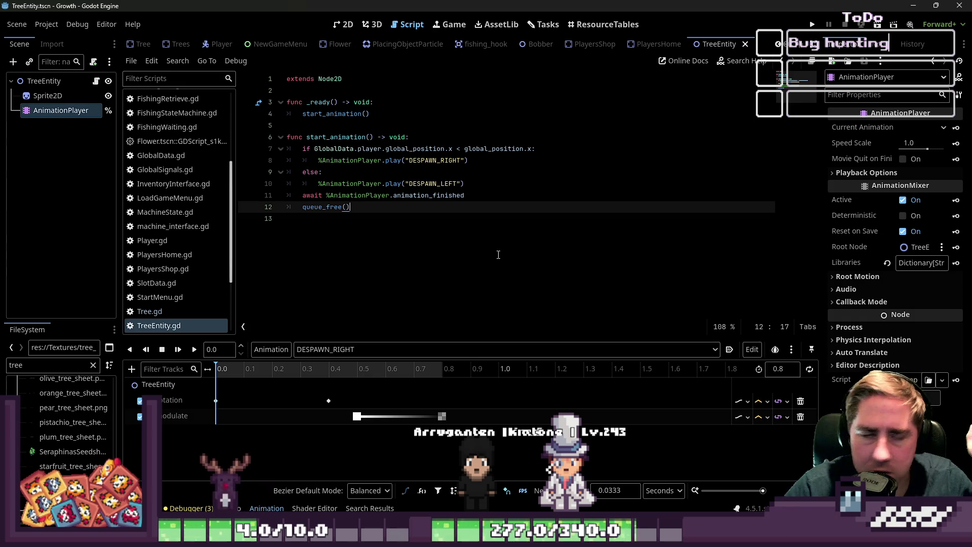
Look over the tree scene and the World scene in the 2D editor
left_click(344, 24)
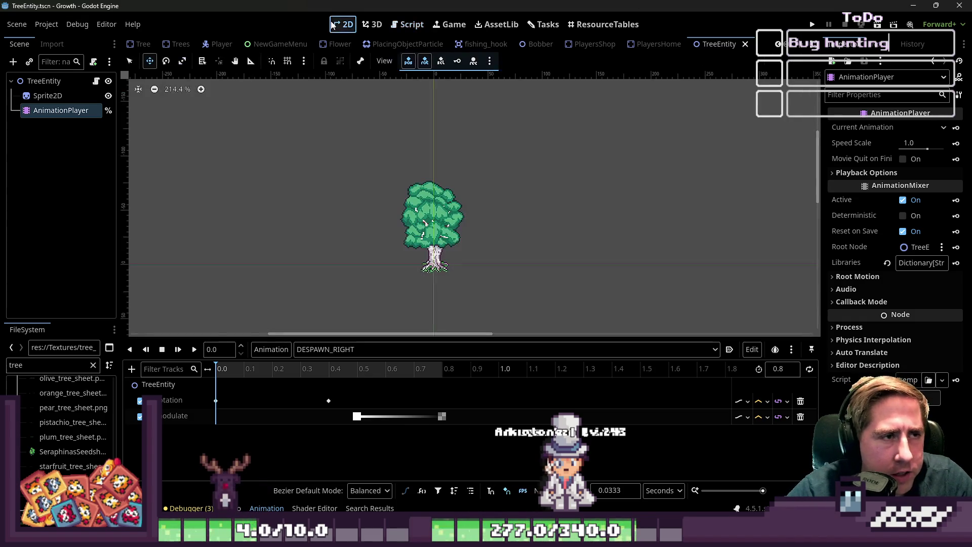
scroll(541, 156, "down", 4)
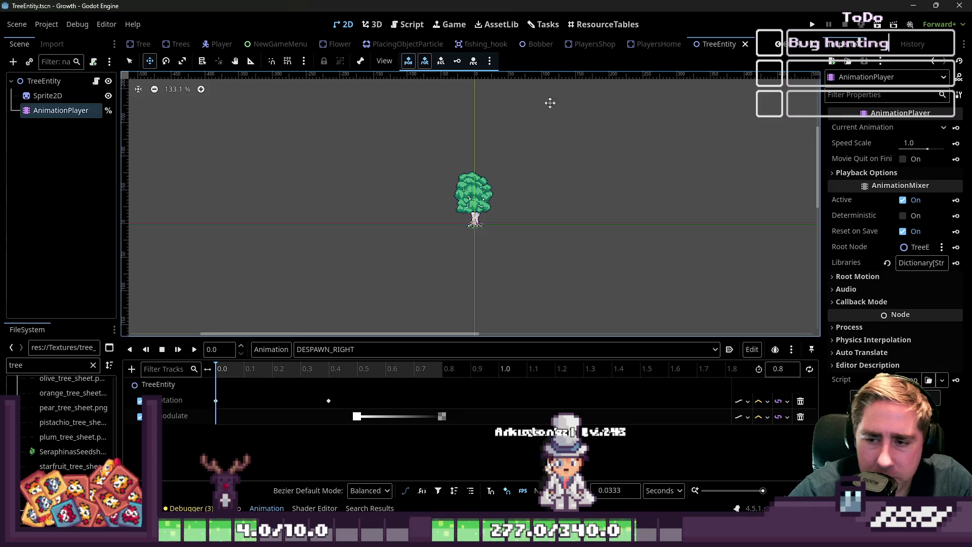
scroll(281, 45, "up", 5)
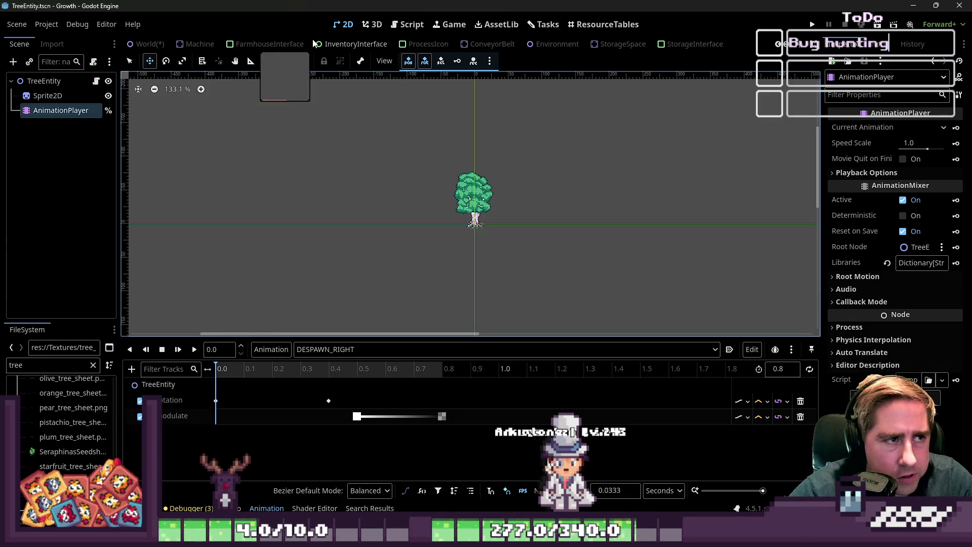
scroll(313, 44, "up", 5)
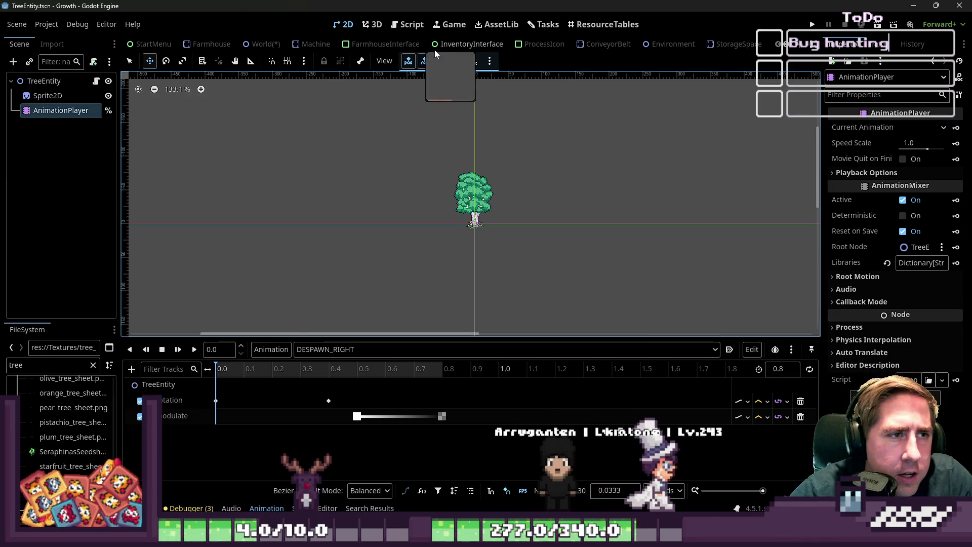
left_click(247, 46)
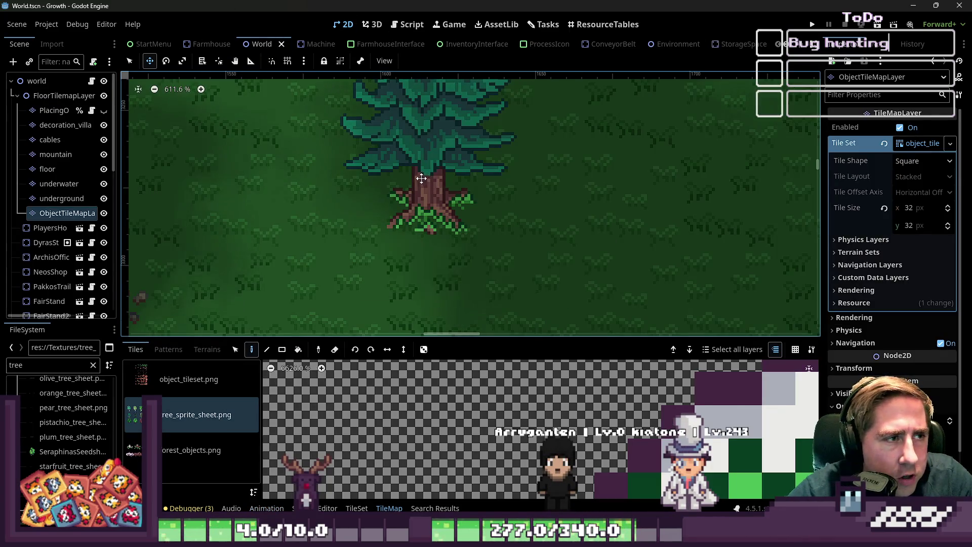
scroll(470, 48, "down", 5)
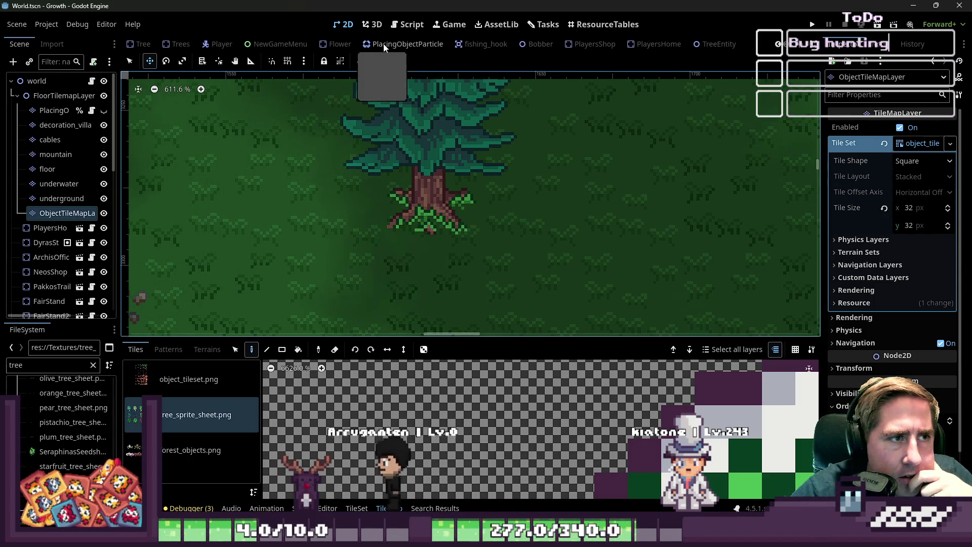
scroll(400, 43, "up", 2)
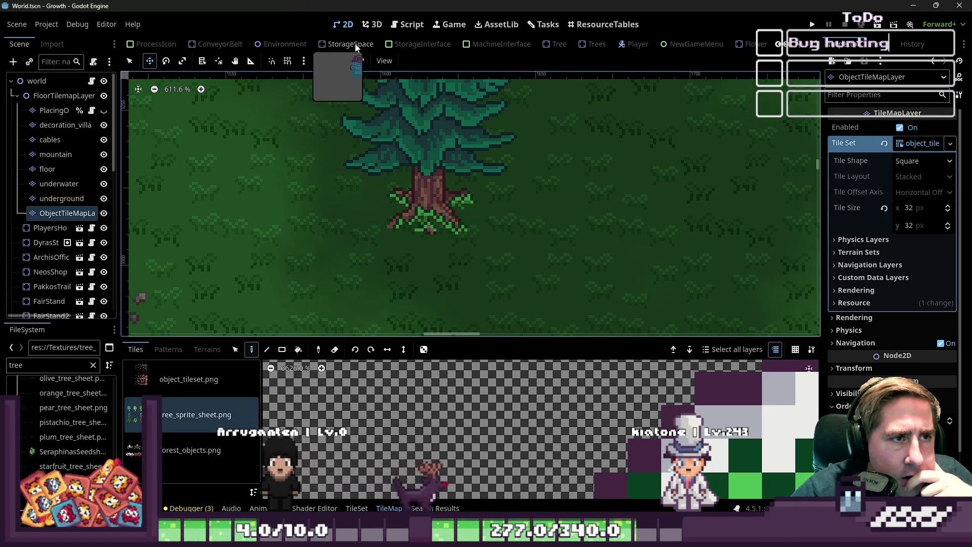
scroll(402, 40, "up", 1)
In the Player scene, expand the state machine and open FarmingState's FarmingStateMachine.gd script
left_click(445, 44)
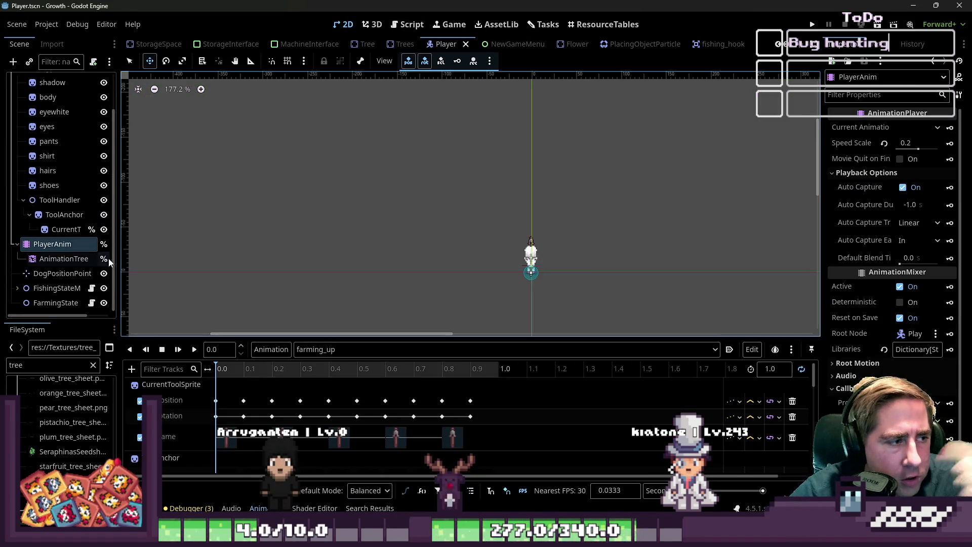
left_click(17, 289)
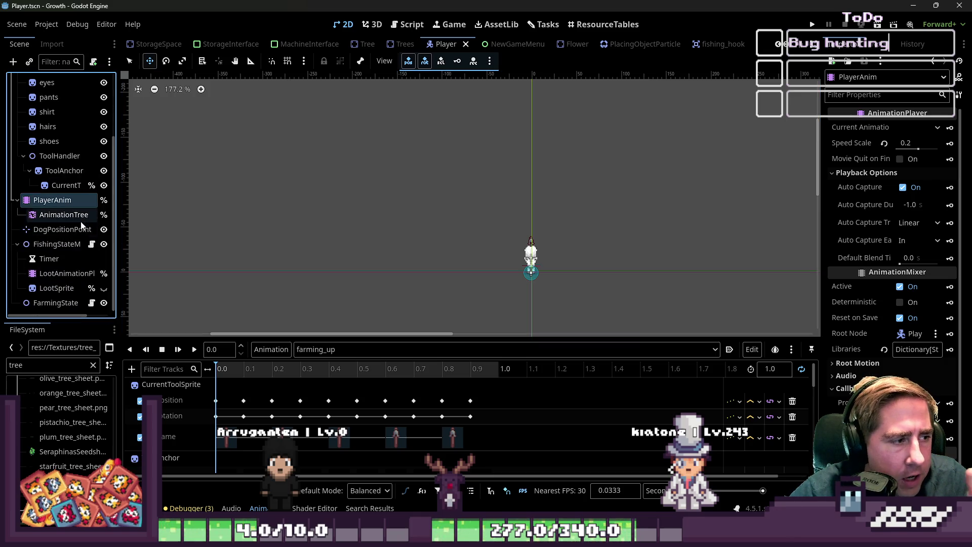
left_click(57, 244)
left_click(54, 303)
left_click(92, 302)
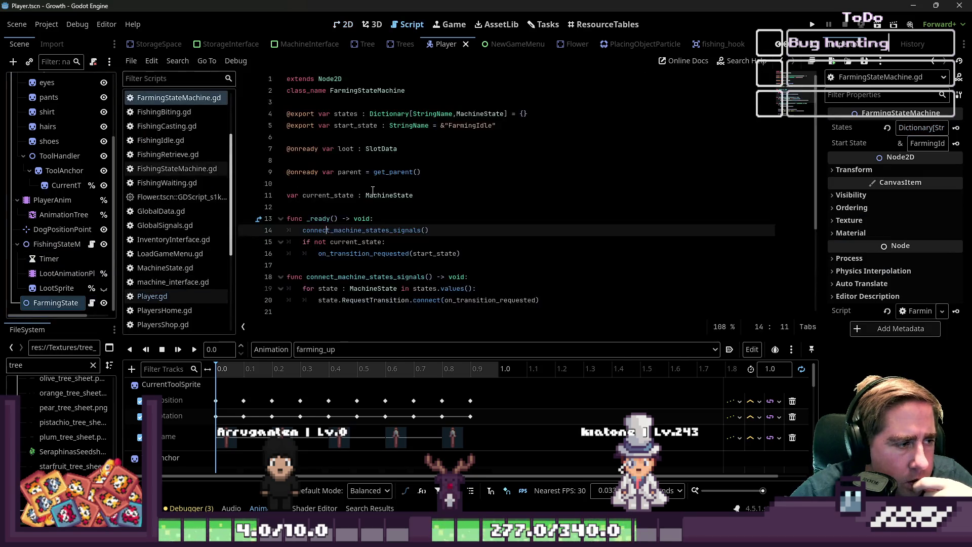
Widen the open-scripts list and compare FarmingIdle with FarmingProcess
left_click(428, 232)
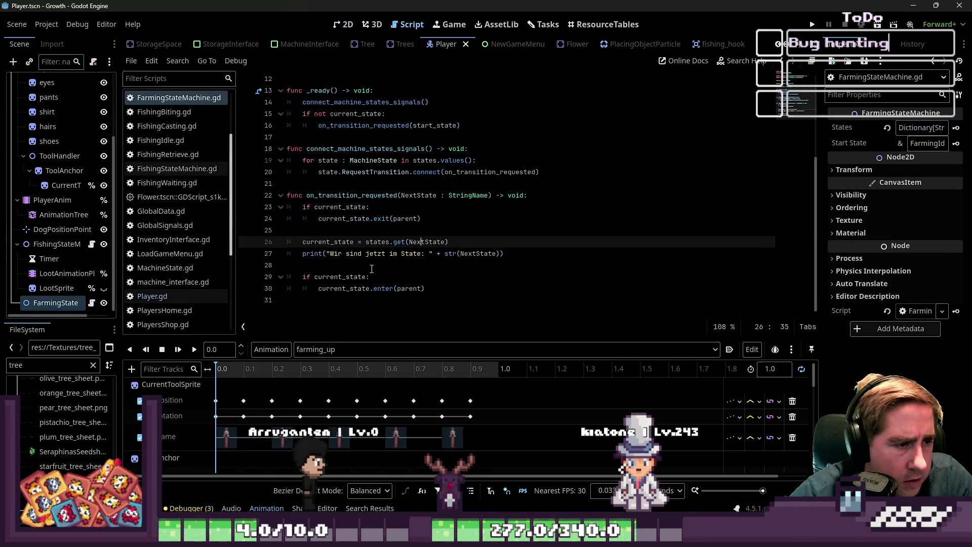
left_click(314, 265)
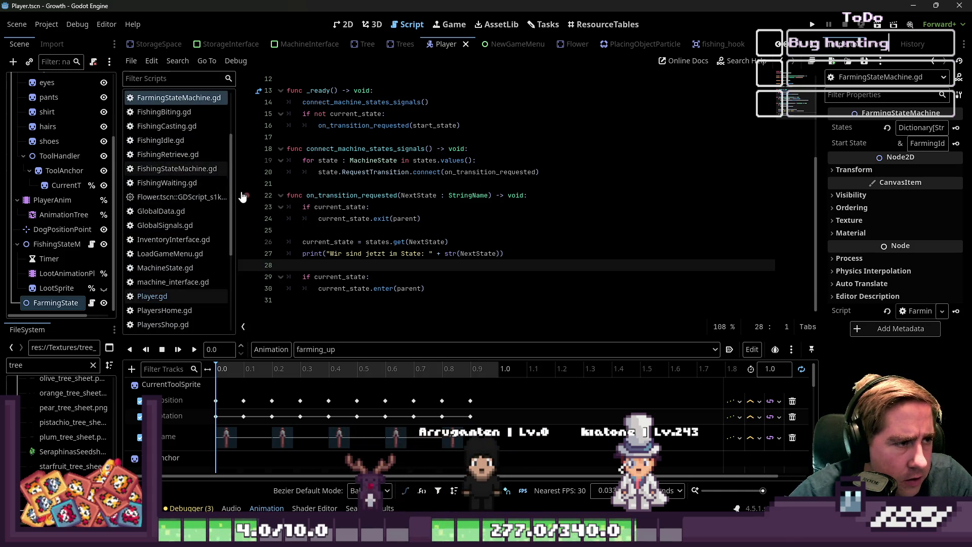
left_click_drag(236, 193, 273, 193)
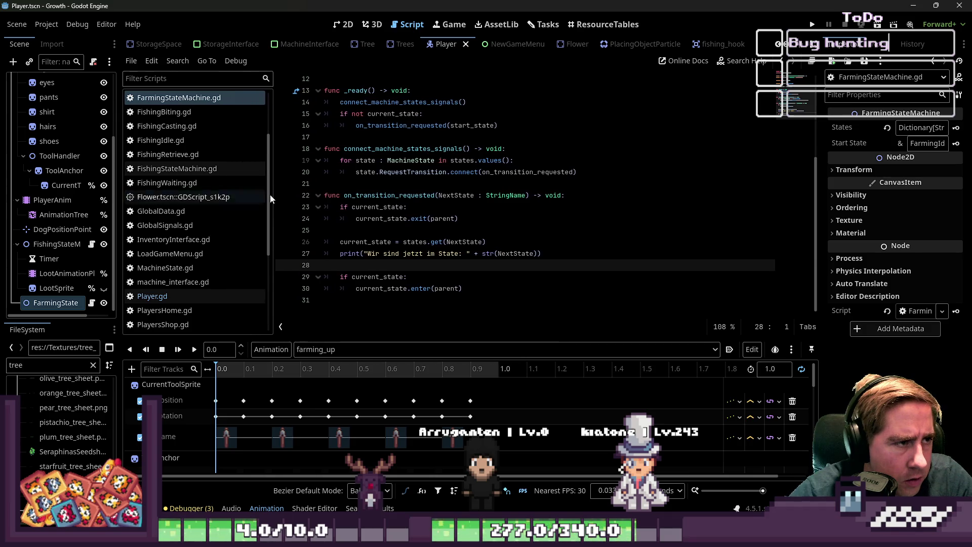
left_click(180, 171)
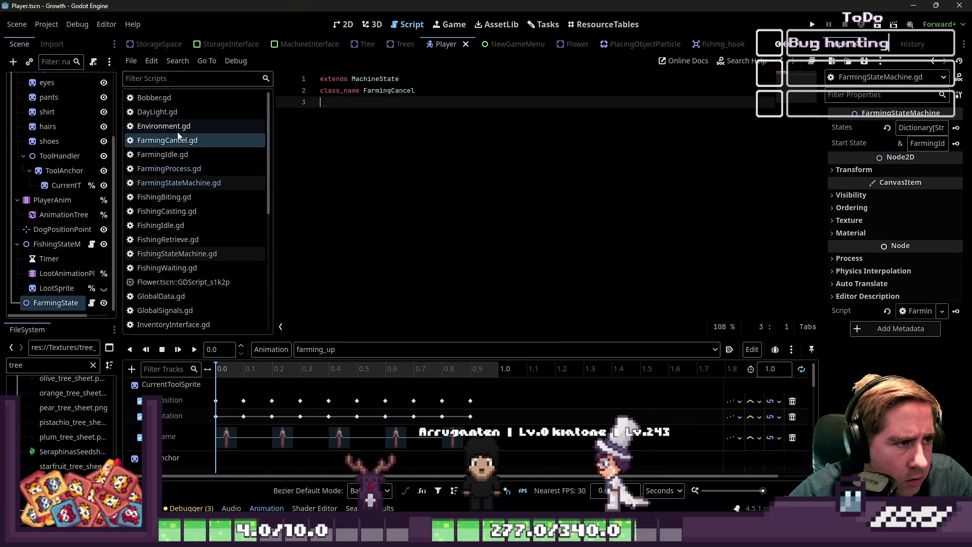
left_click(169, 155)
left_click(170, 168)
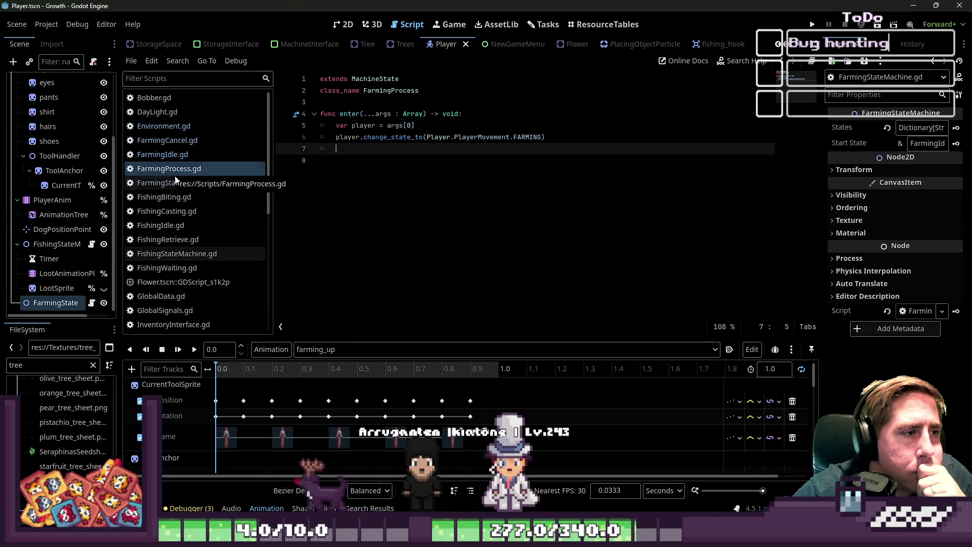
Look through FarmingStateMachine, FarmingIdle and FarmingCancel scripts, ending on FarmingProcess
left_click(173, 183)
left_click(175, 173)
left_click(164, 155)
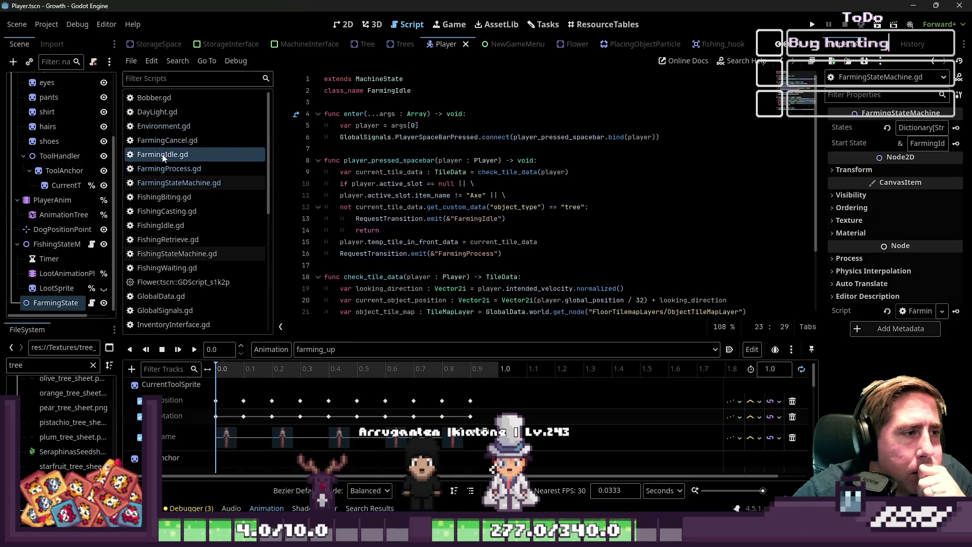
left_click(165, 169)
left_click(171, 183)
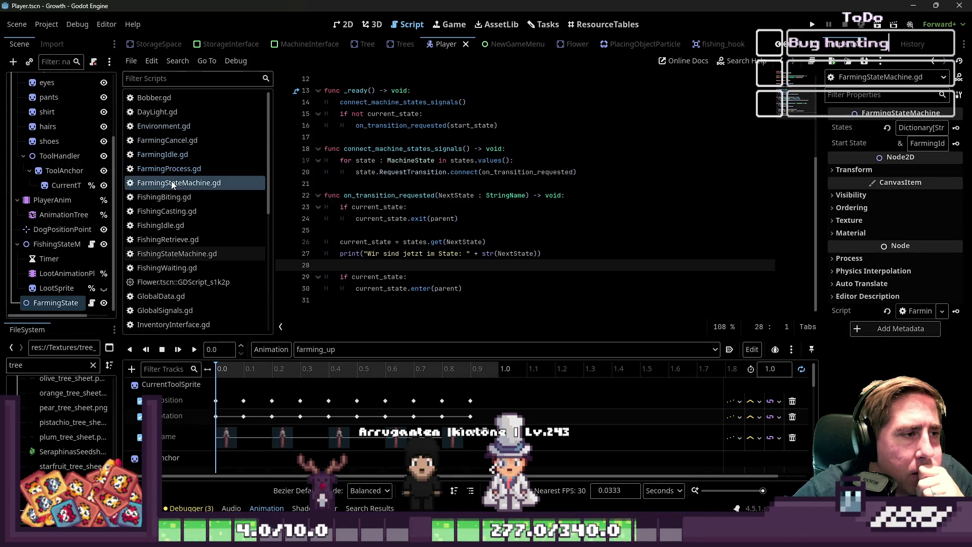
left_click(162, 140)
left_click(165, 156)
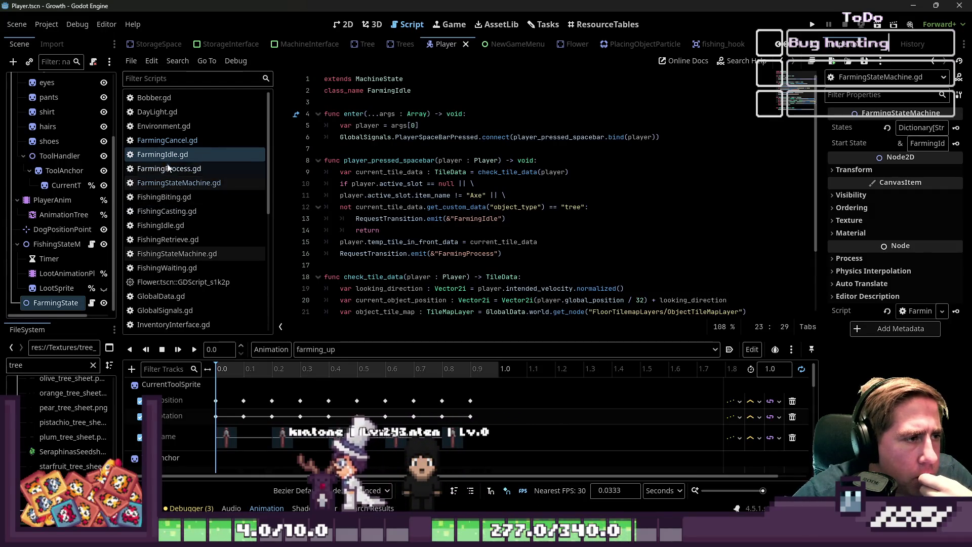
left_click(167, 140)
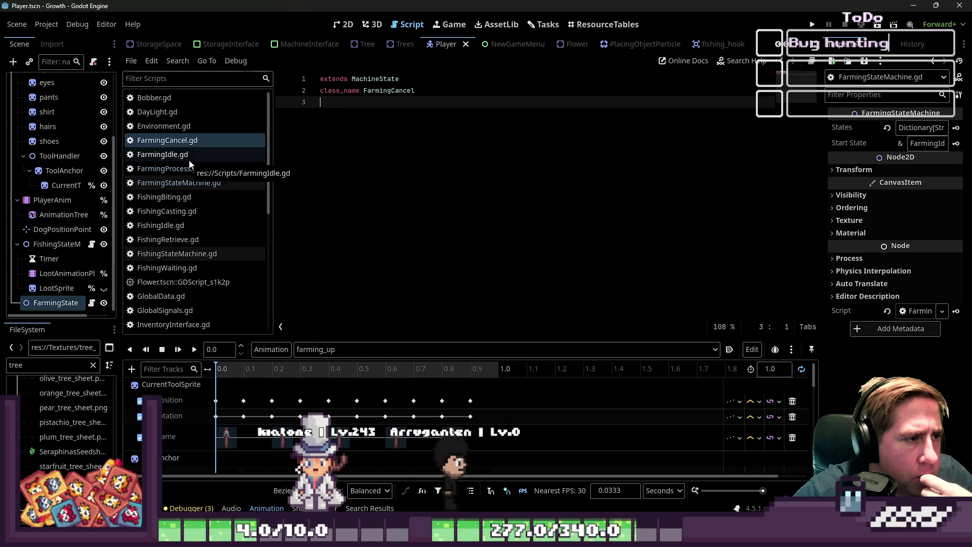
left_click(171, 183)
left_click(167, 169)
Remove the trailing empty line 8 from FarmingProcess.gd and save it
left_click(393, 171)
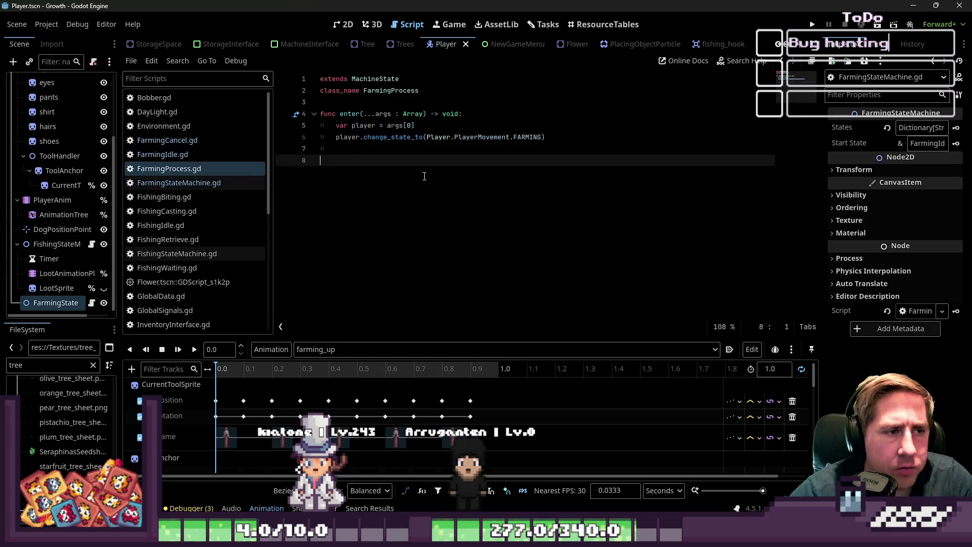
key("BackSpace")
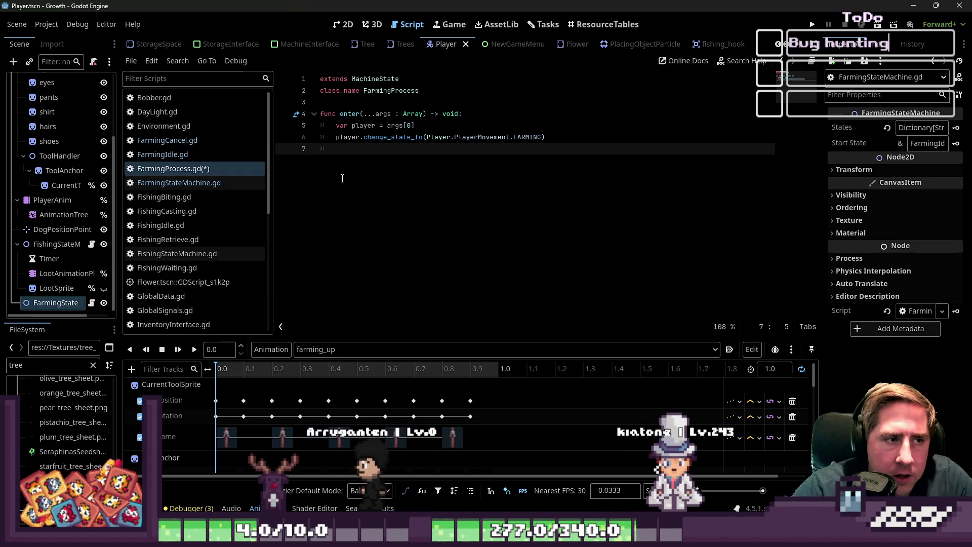
key("ctrl+s")
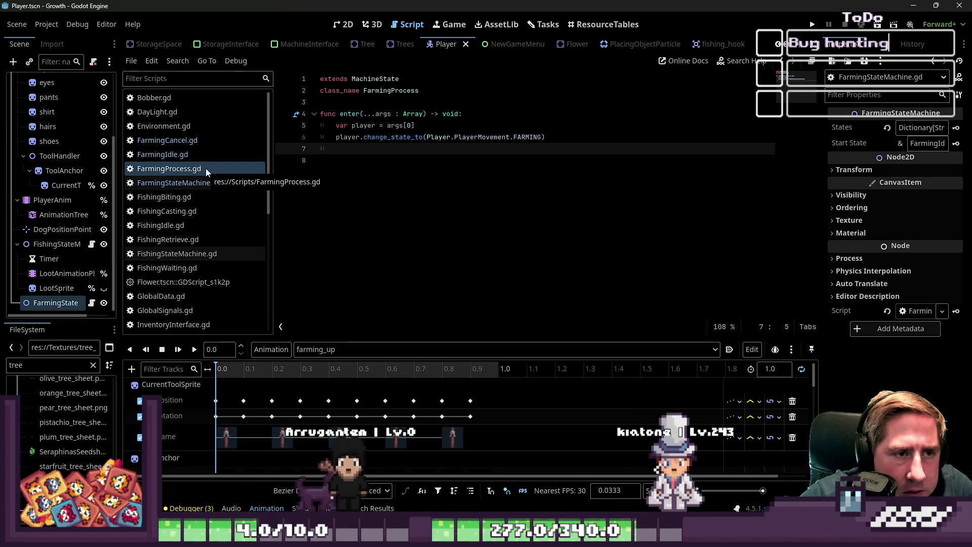
double_click(345, 114)
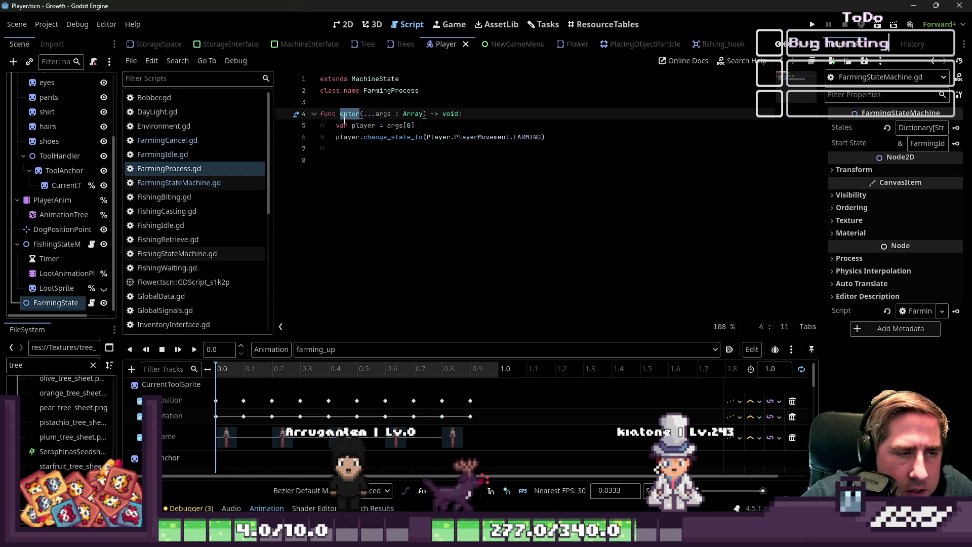
left_click(526, 188)
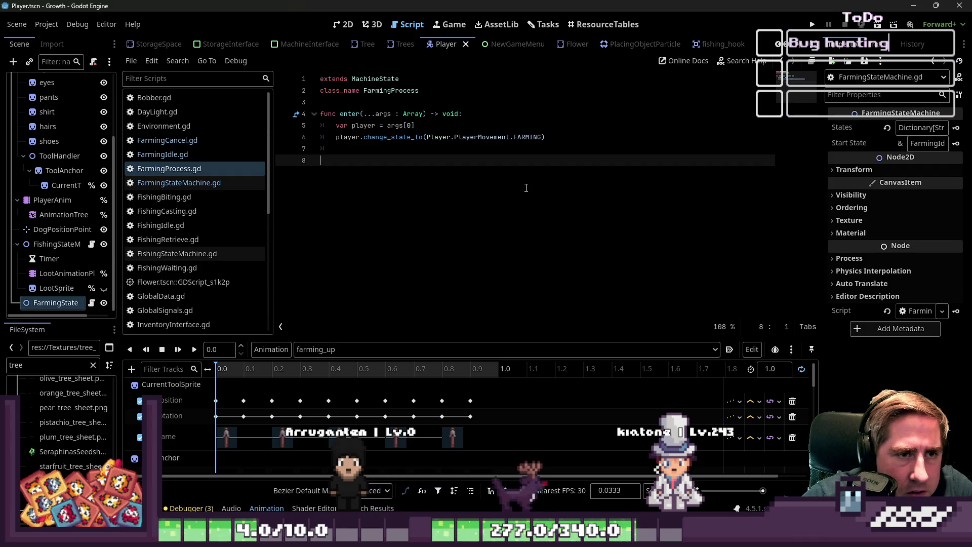
left_click(520, 149)
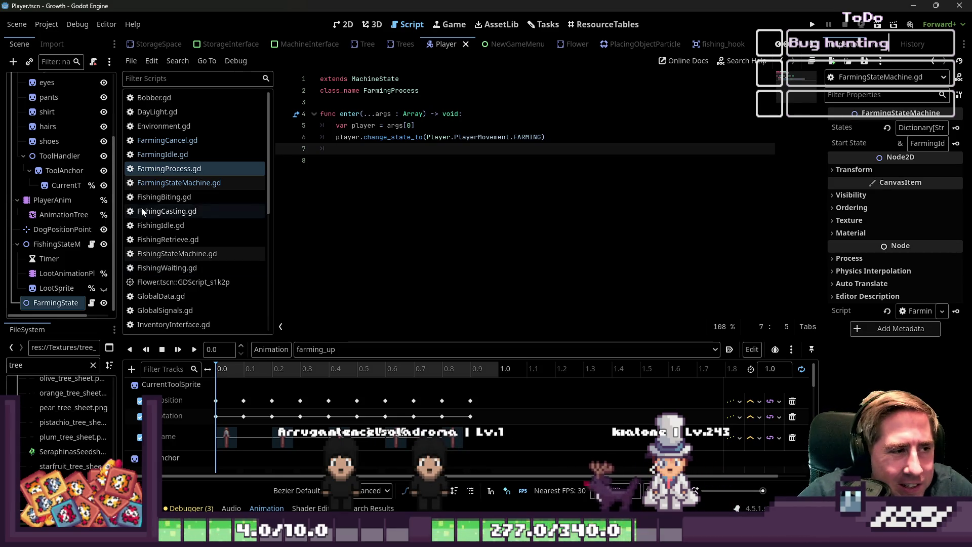
Review FarmingIdle's tree check and temp_tile_in_front_data code, then return to FarmingProcess
left_click(194, 183)
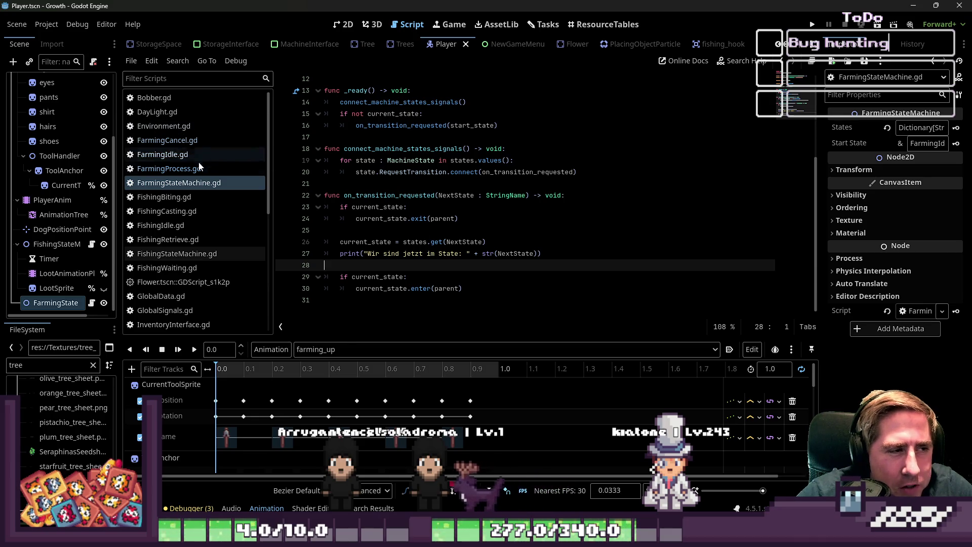
left_click(198, 171)
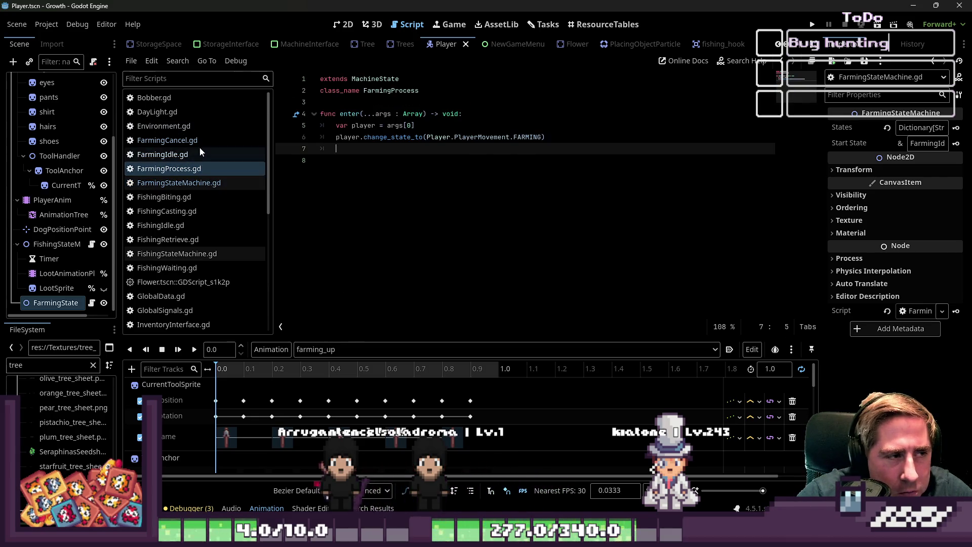
left_click(199, 151)
left_click(501, 219)
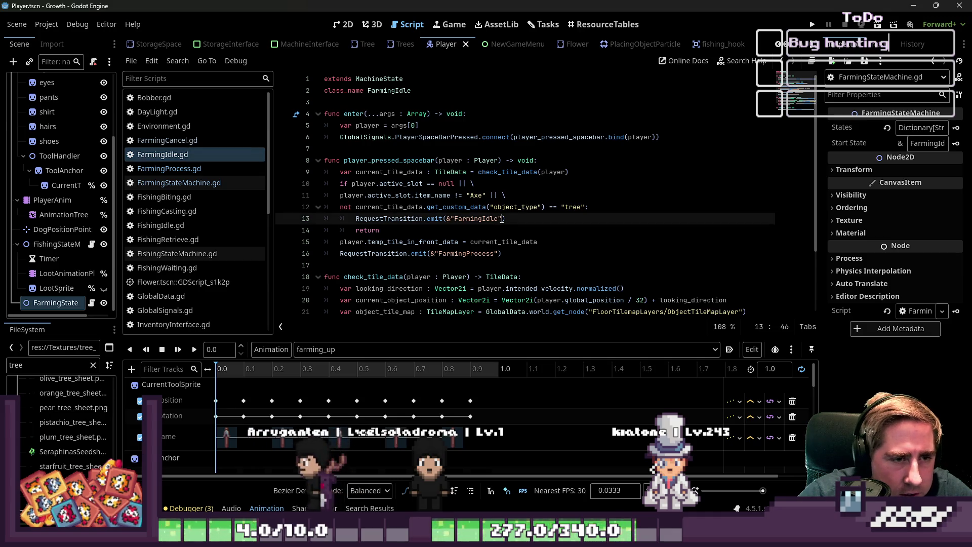
left_click_drag(384, 231, 458, 207)
left_click(458, 207)
scroll(435, 238, "down", 2)
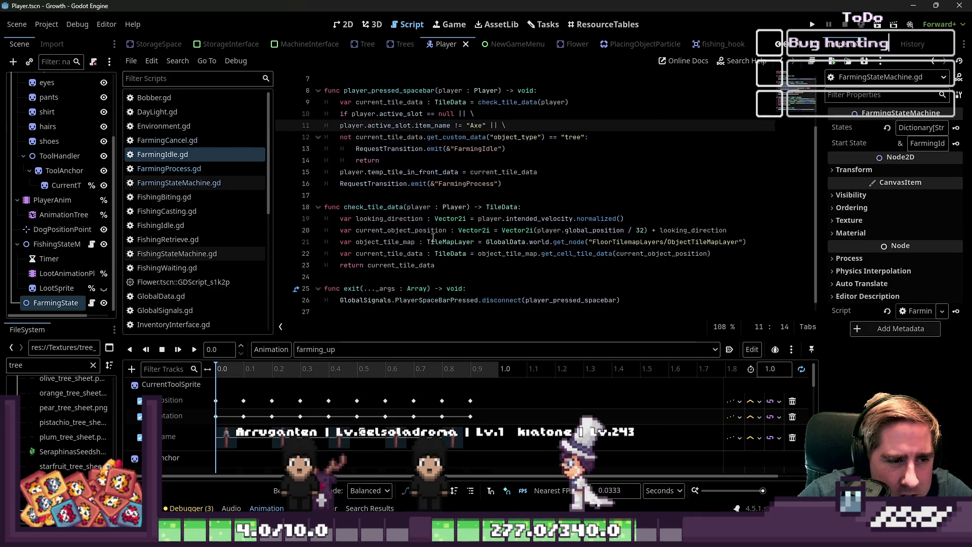
left_click(416, 265)
left_click_drag(483, 256, 334, 226)
left_click(486, 242)
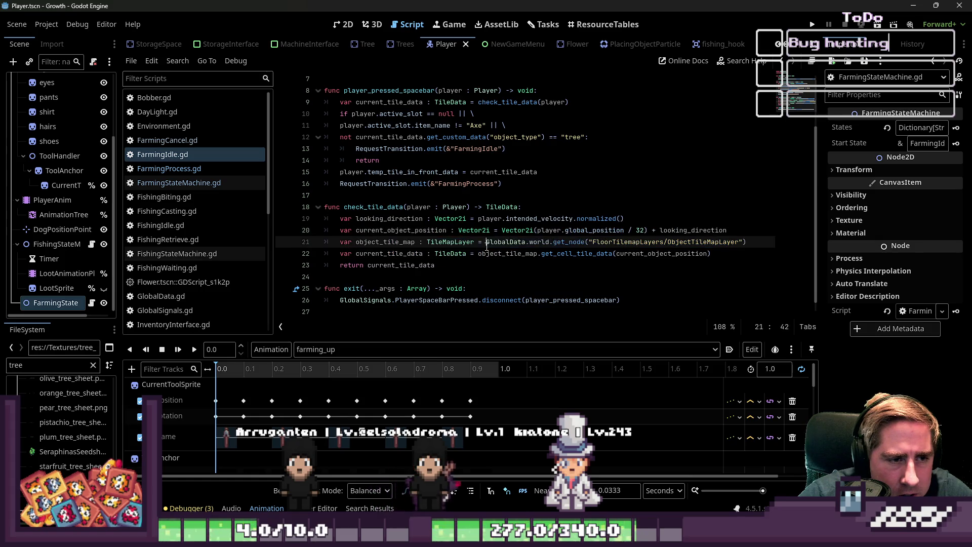
scroll(440, 235, "up", 1)
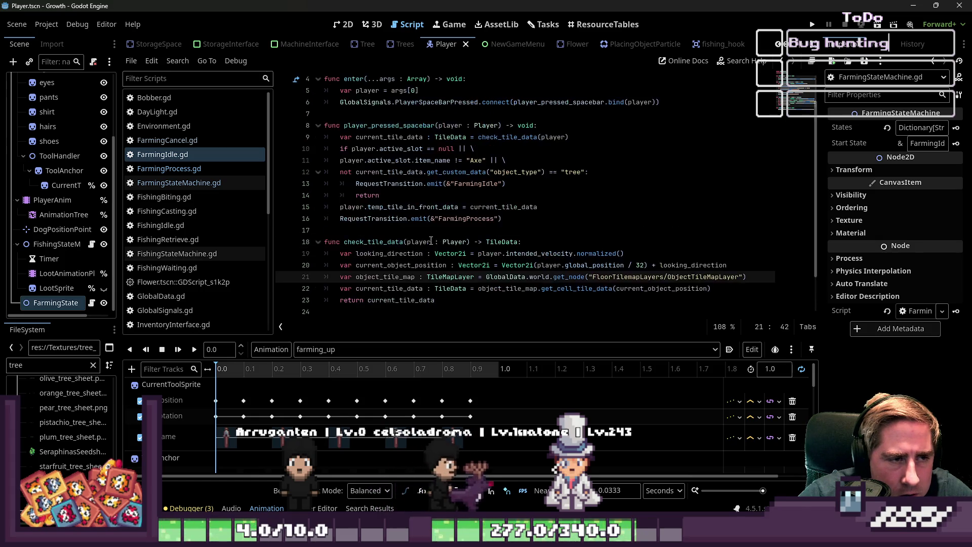
double_click(413, 206)
left_click(423, 230)
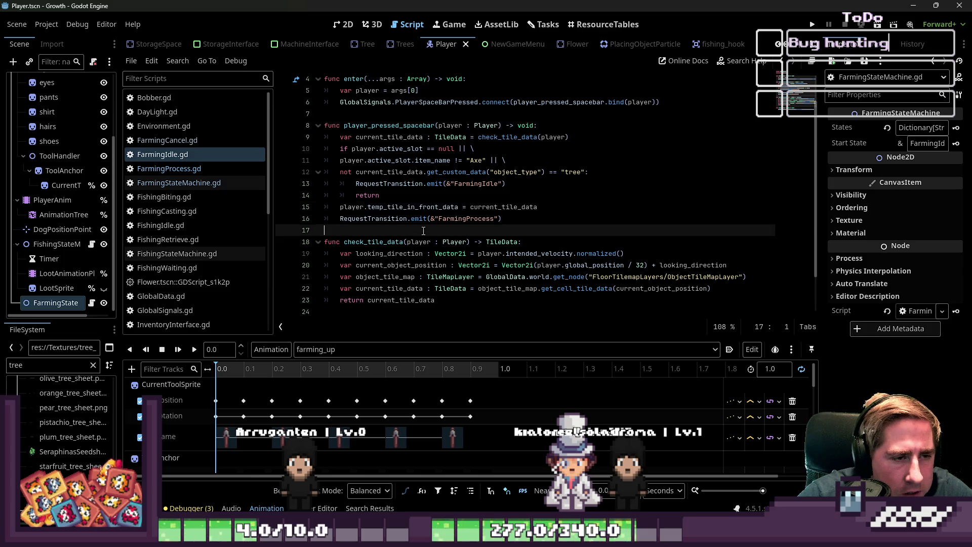
left_click(204, 172)
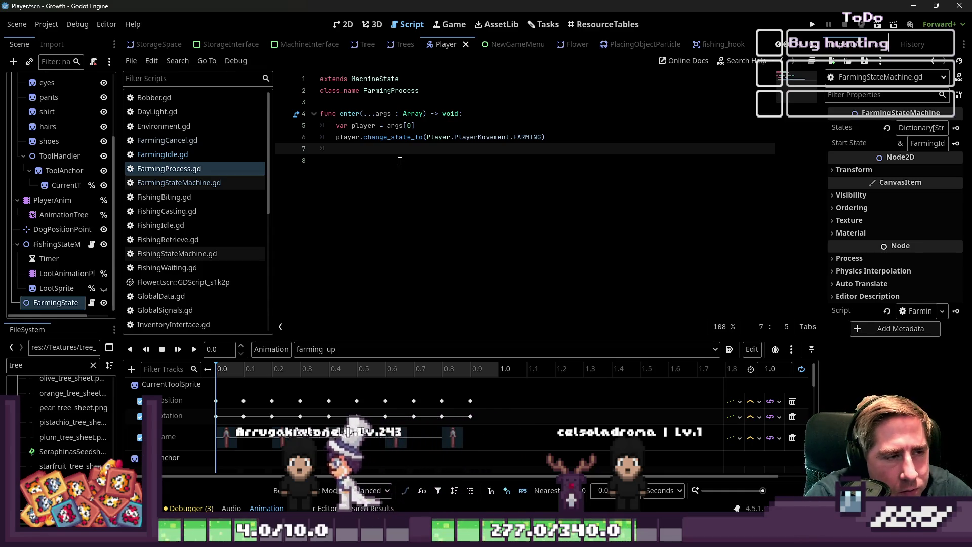
Widen the left dock and scroll the FileSystem panel
scroll(108, 457, "up", 5)
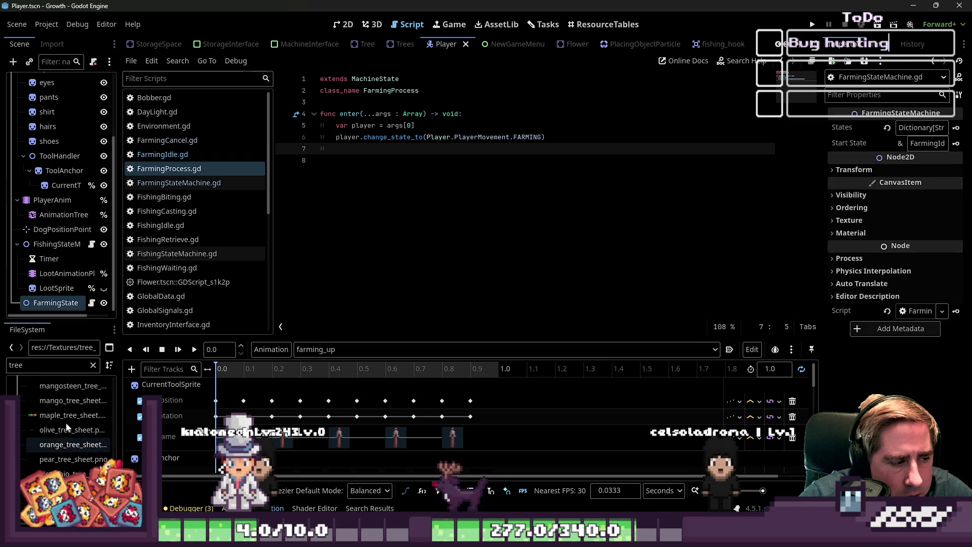
scroll(91, 446, "up", 5)
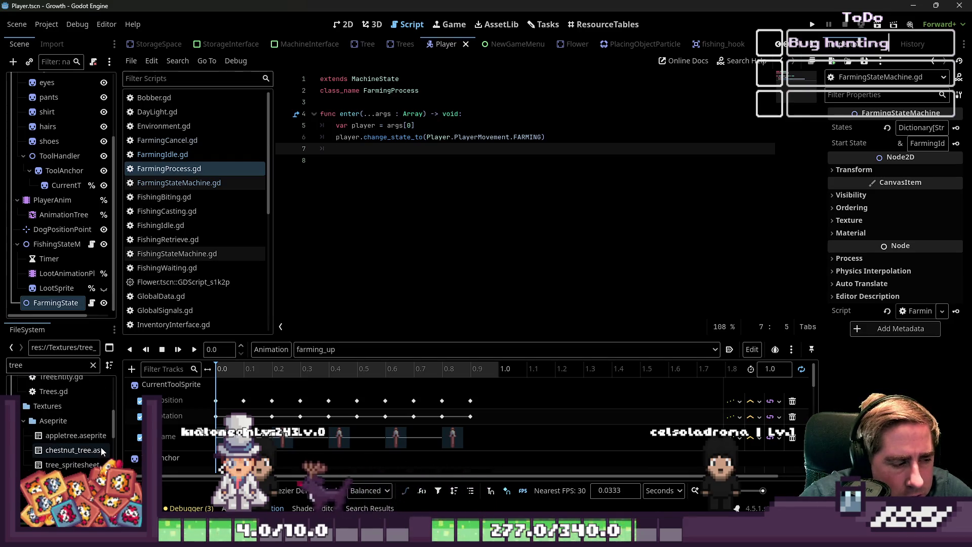
scroll(93, 450, "up", 5)
left_click_drag(121, 442, 164, 442)
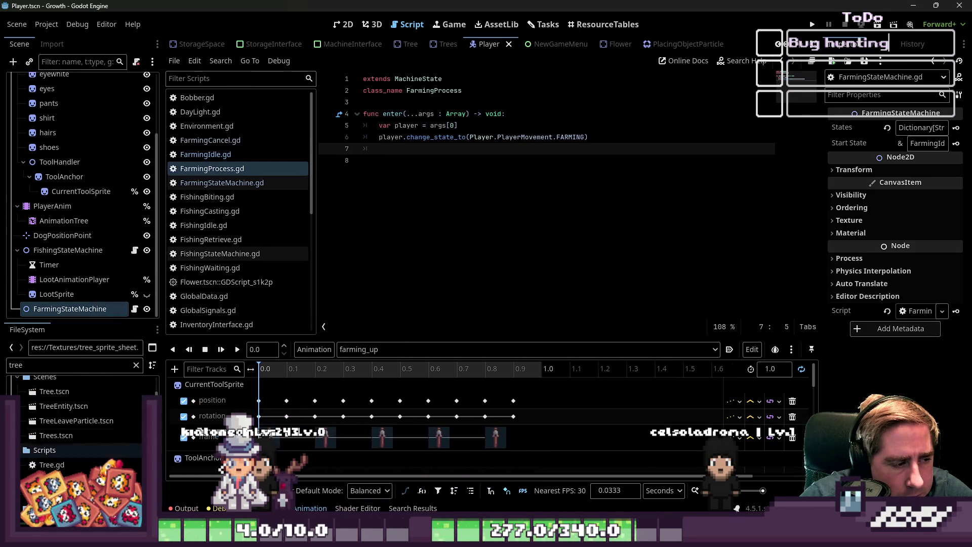
Drag TreeEntity.tscn into FarmingProcess.gd to create the TREE_ENTITY preload constant, spaced with blank lines
mouse_move(83, 439)
left_mouse_down()
mouse_move(126, 450)
mouse_move(456, 161)
mouse_move(556, 104)
left_mouse_up()
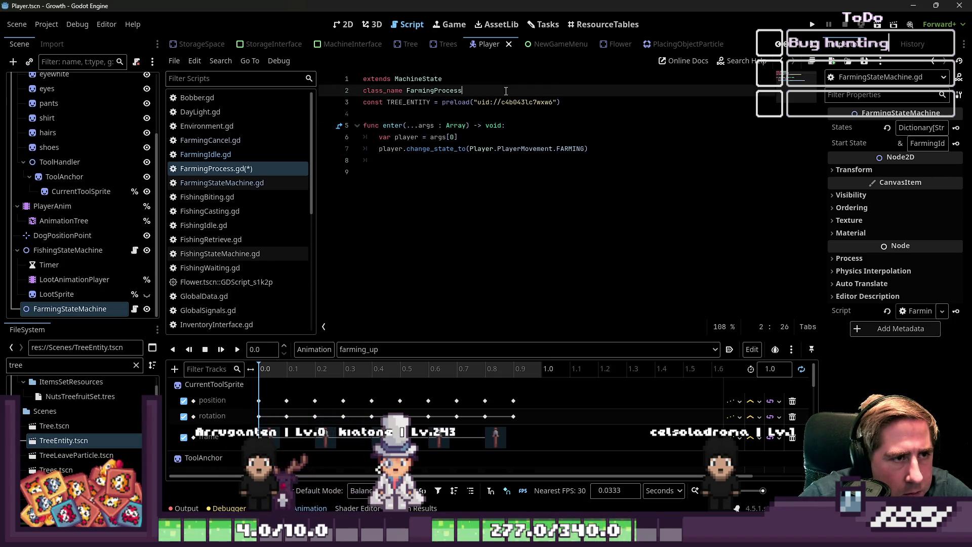
key("Down")
key("Down")
key("Down")
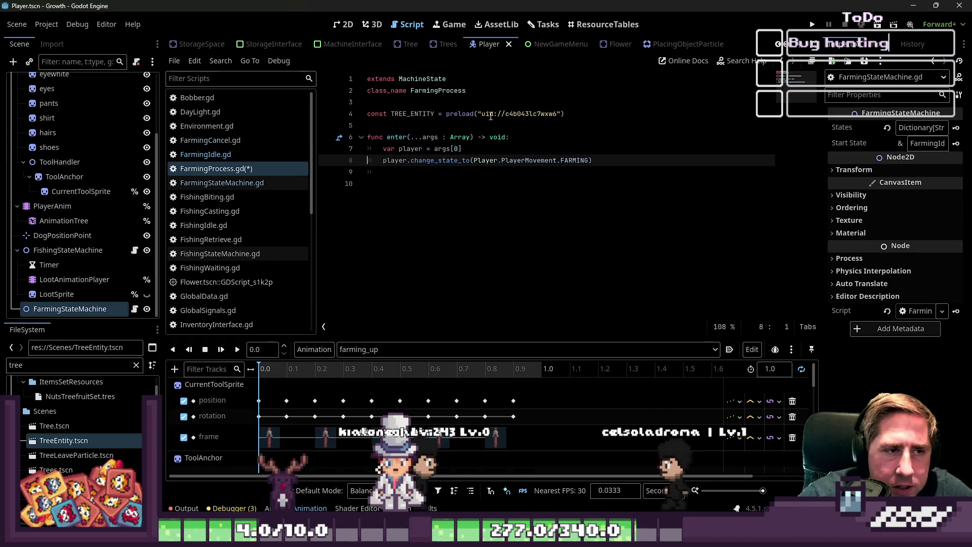
double_click(425, 113)
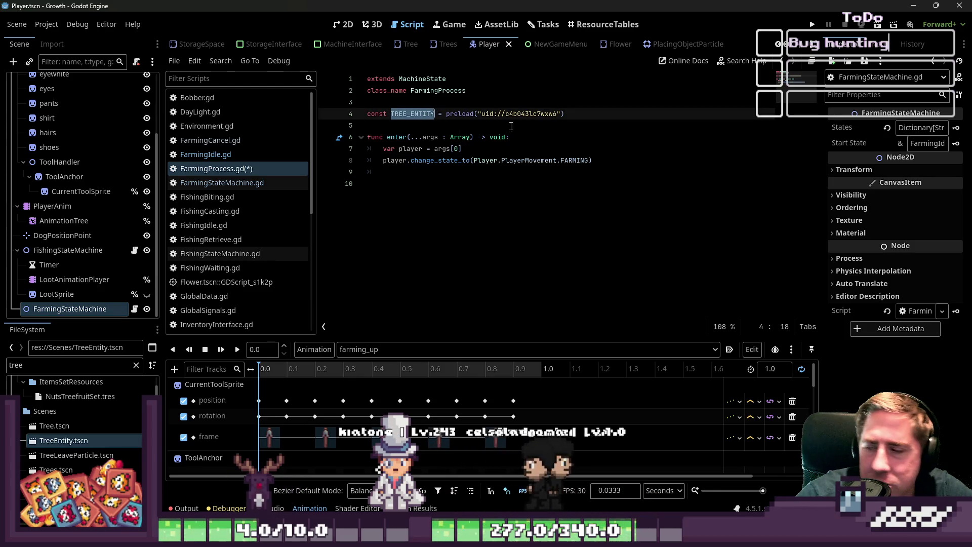
left_click(618, 108)
key("Down")
key("Down")
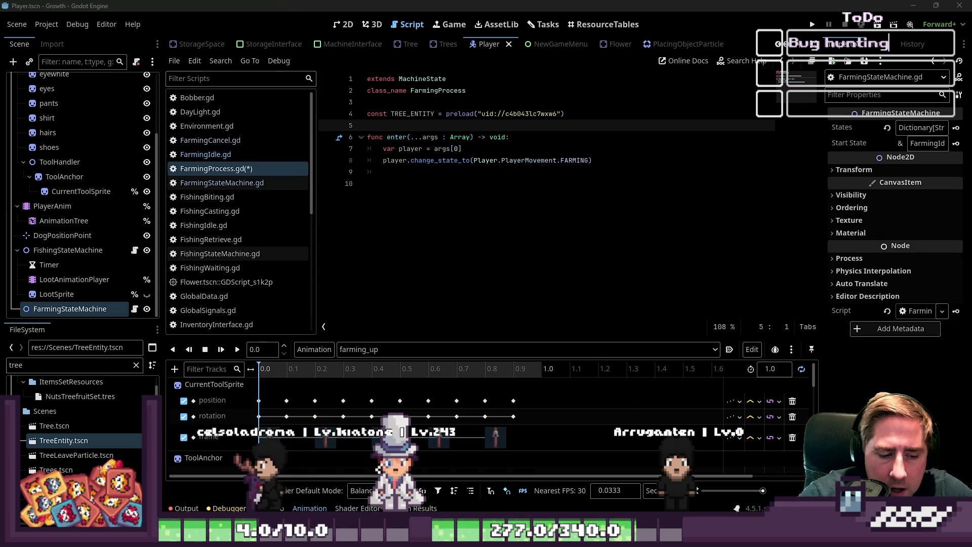
key("alt+Tab")
key("alt+Tab")
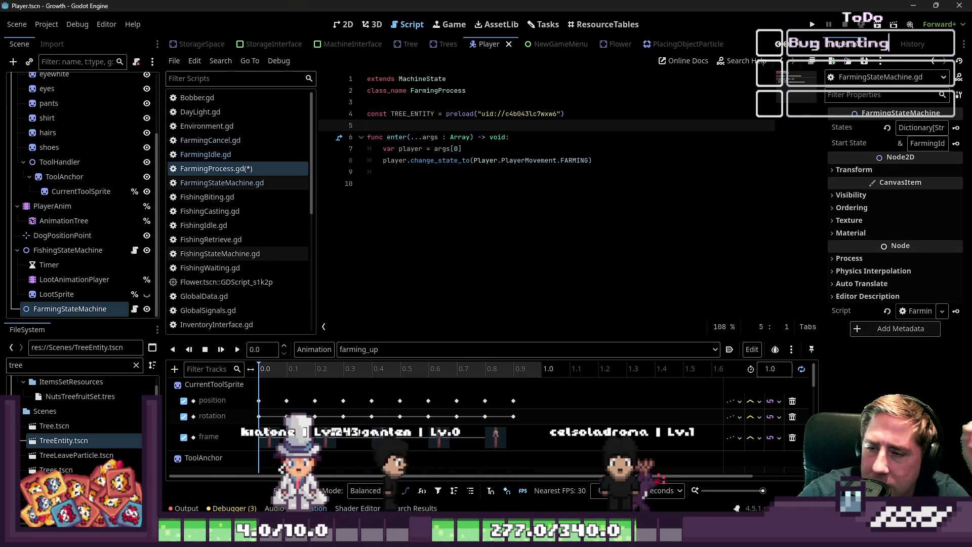
Clear the half-written line in enter() and start a new temp_tile_in_front_data. line
left_click(460, 136)
left_click(521, 184)
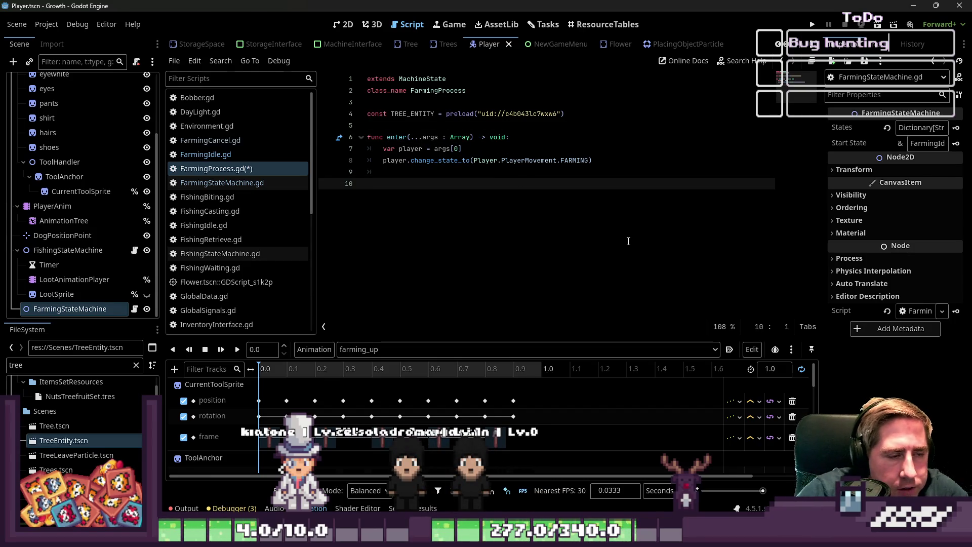
key("Up")
key("End")
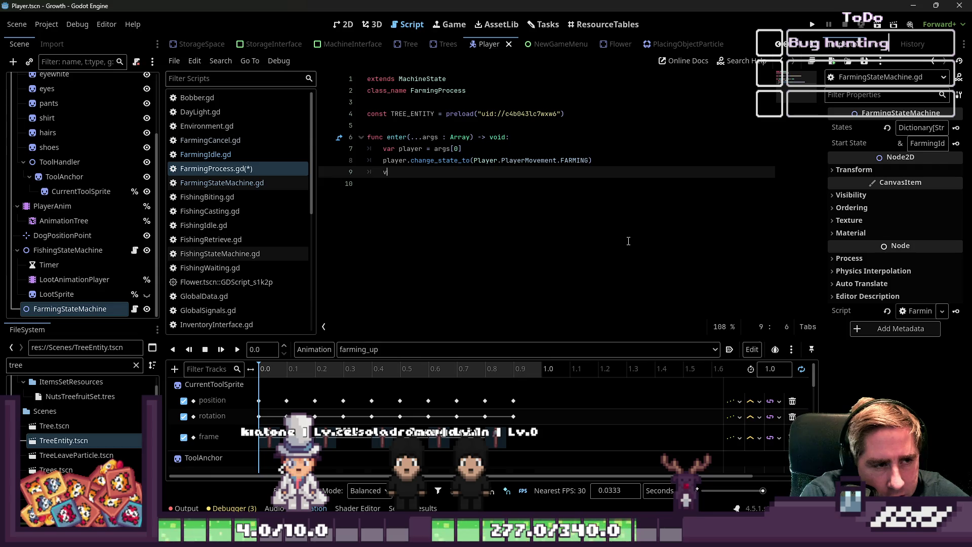
key("BackSpace")
key("BackSpace")
key("BackSpace")
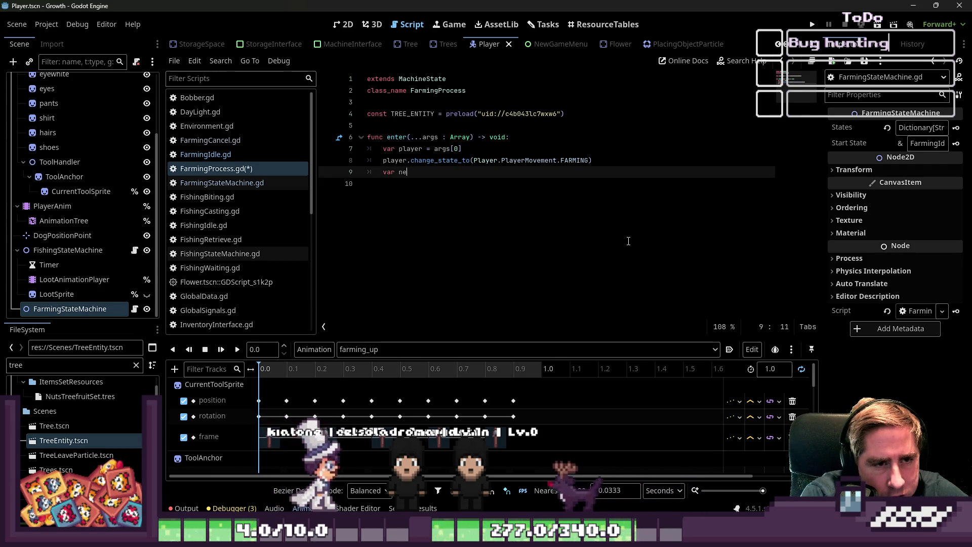
key("BackSpace")
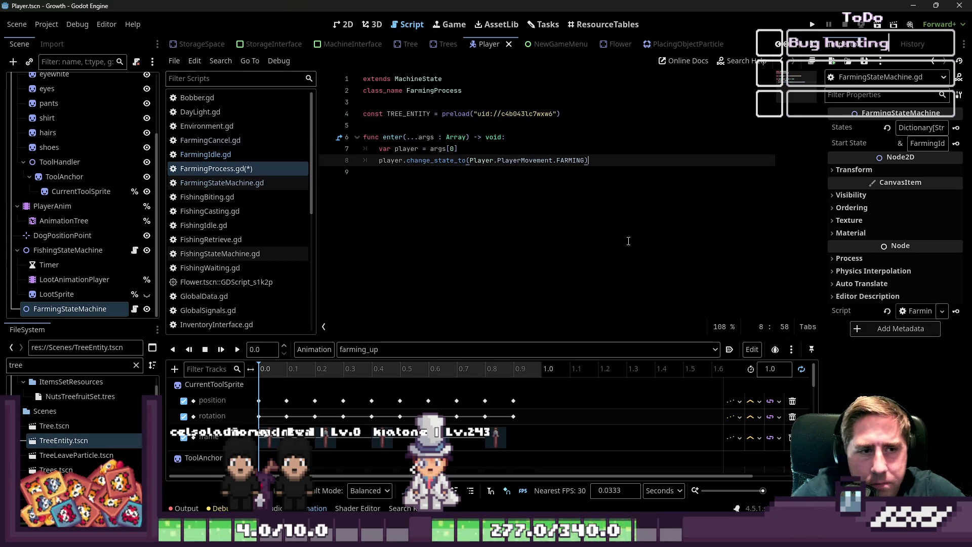
key("Return")
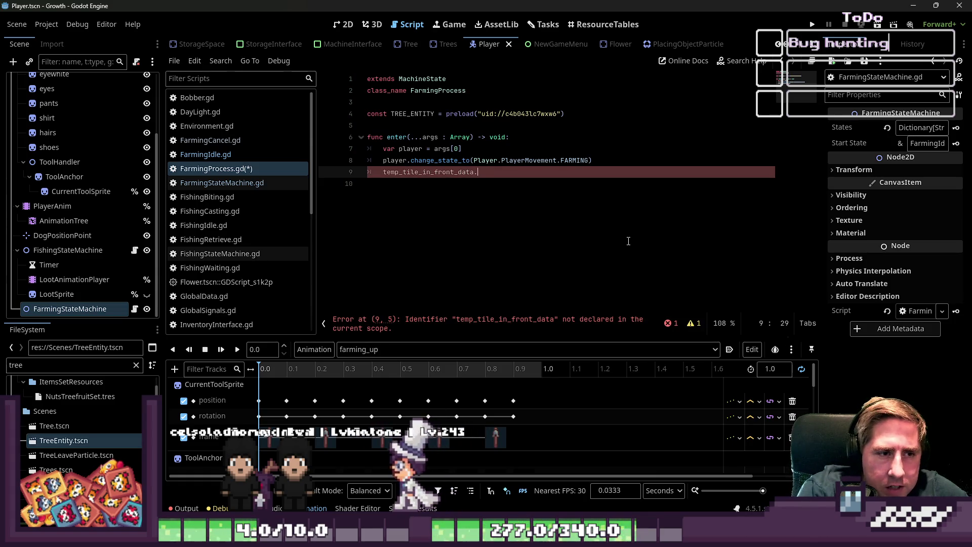
type(".")
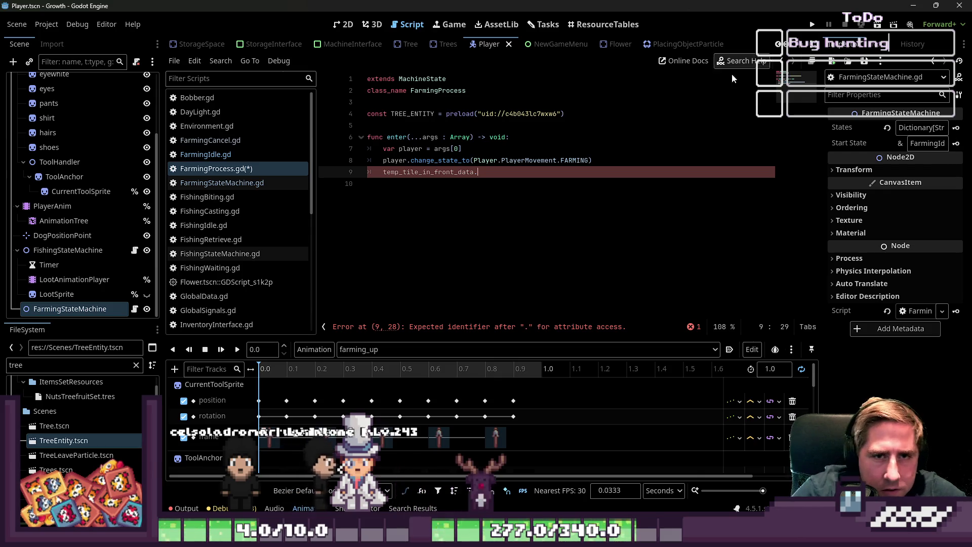
left_click(742, 61)
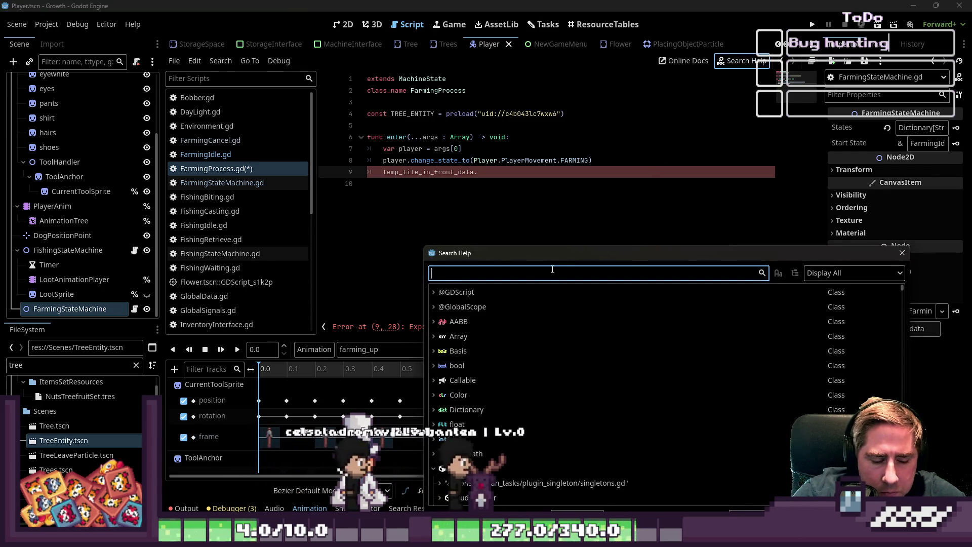
Search the help for TileData and browse its methods, such as get_custom_data and has_custom_data
type("Ti")
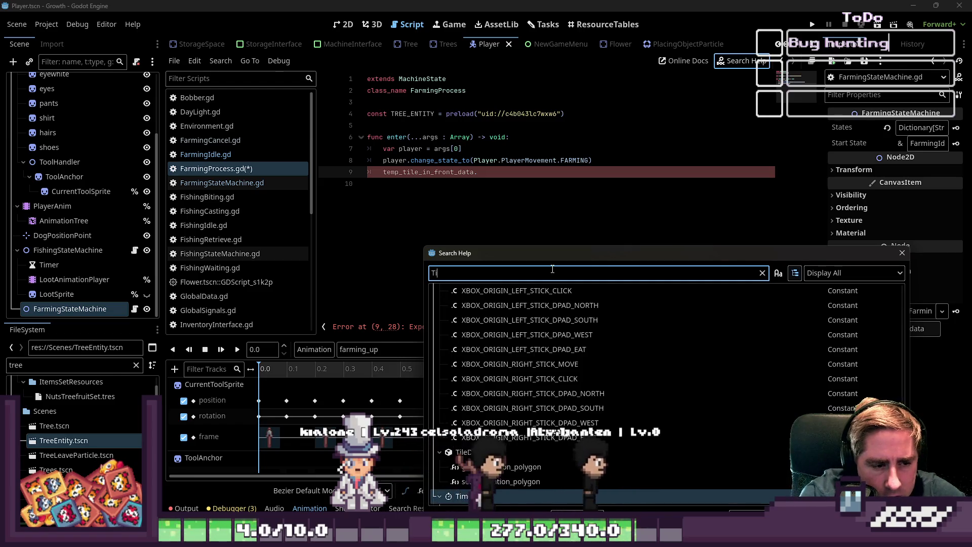
type("l")
key("BackSpace")
key("BackSpace")
key("BackSpace")
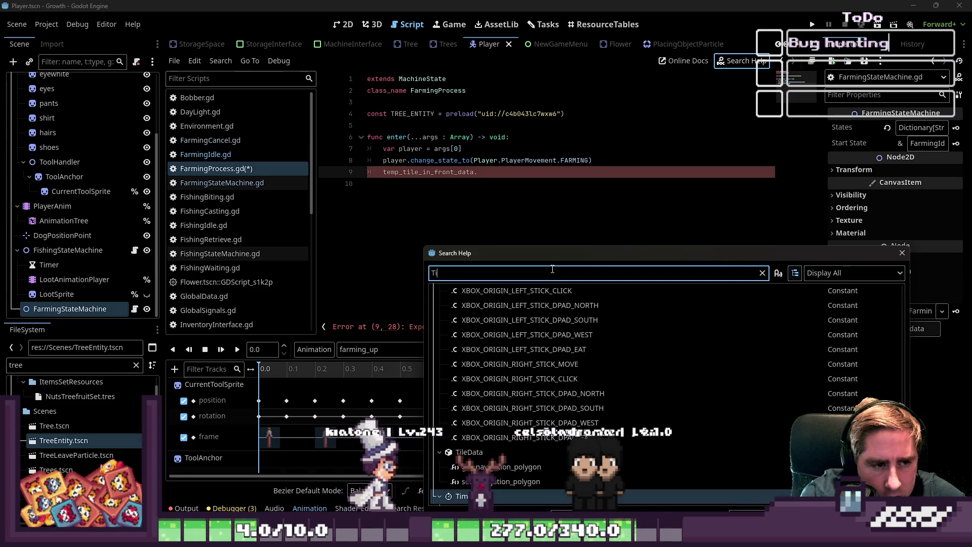
type("TileData")
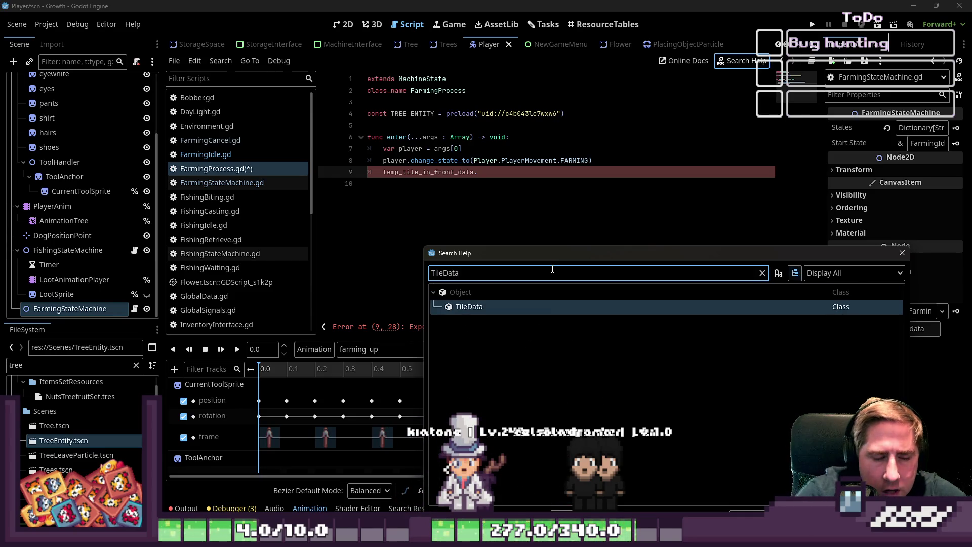
double_click(527, 304)
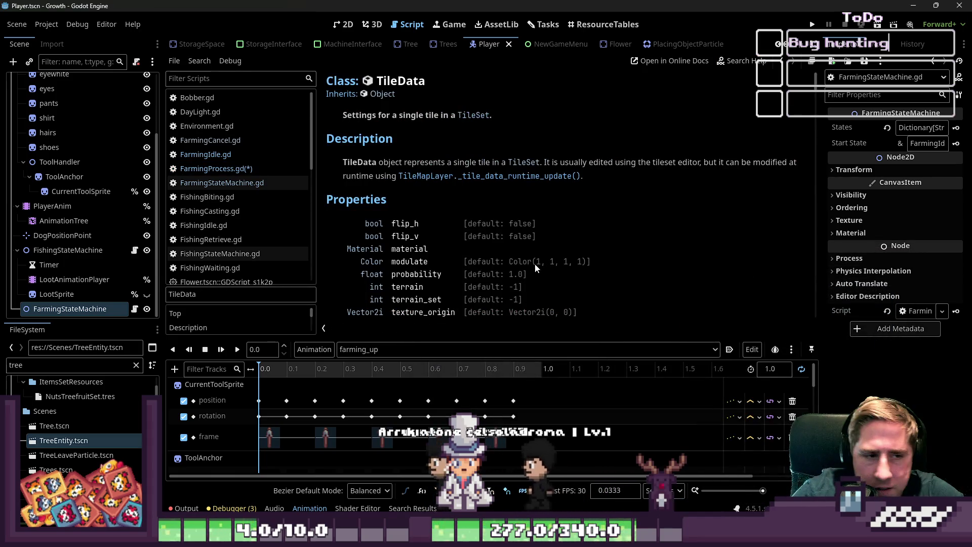
scroll(516, 271, "down", 3)
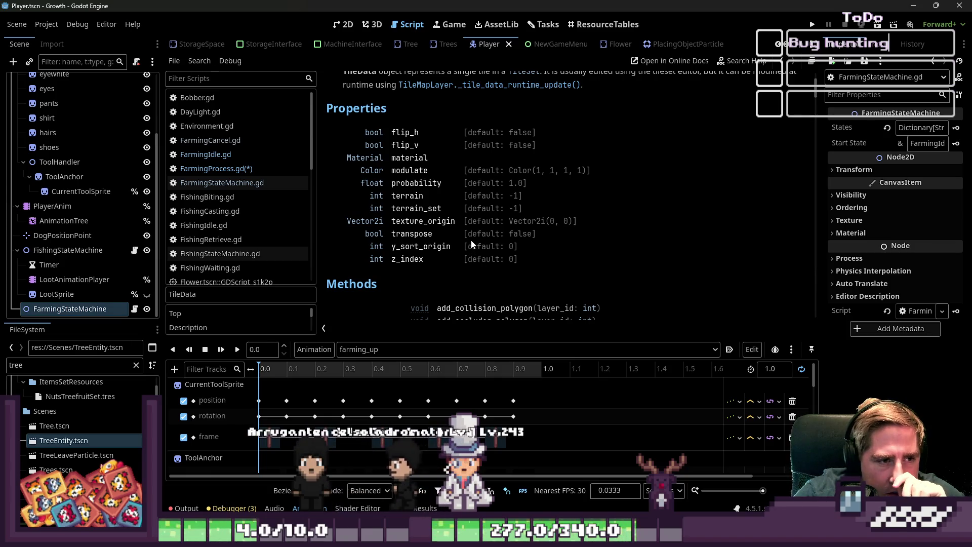
scroll(471, 245, "down", 2)
scroll(473, 247, "down", 1)
scroll(473, 247, "down", 3)
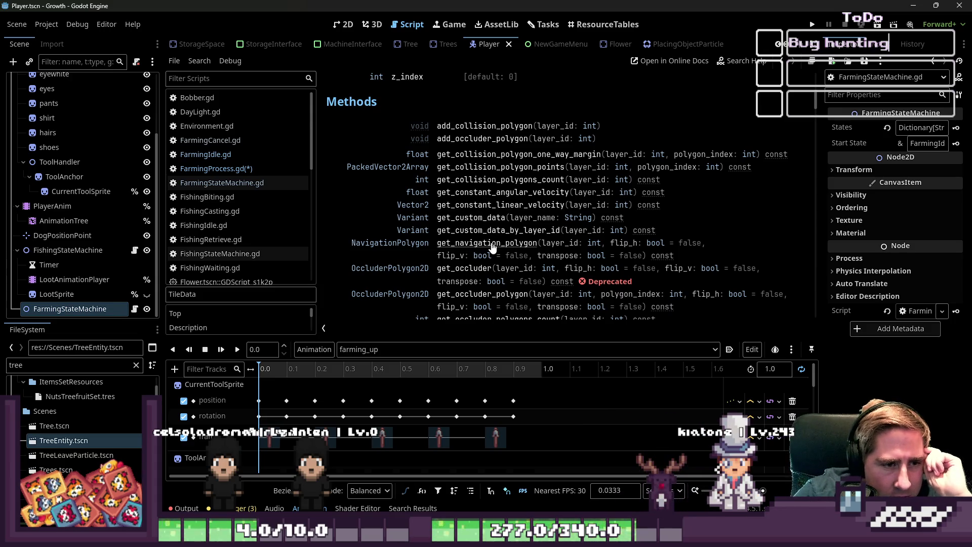
scroll(520, 217, "down", 2)
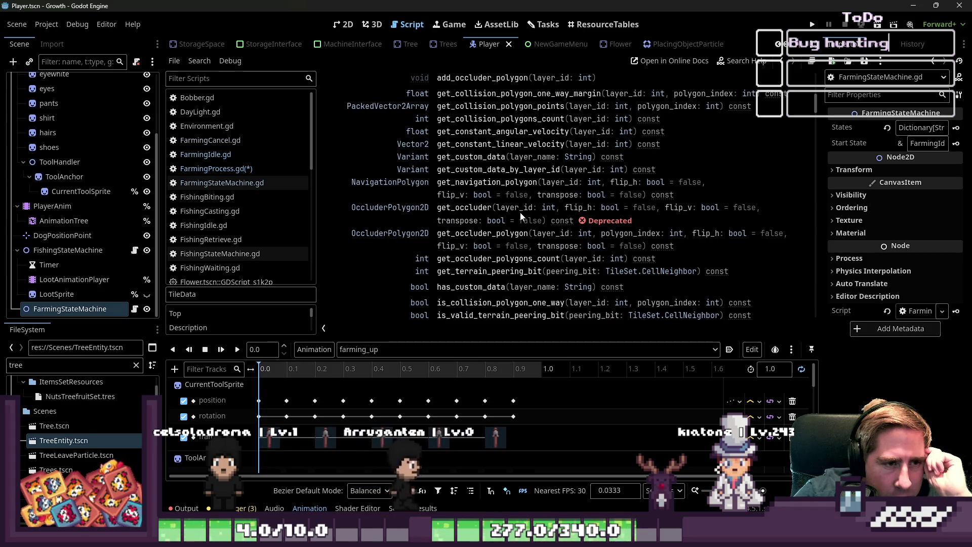
scroll(520, 217, "down", 1)
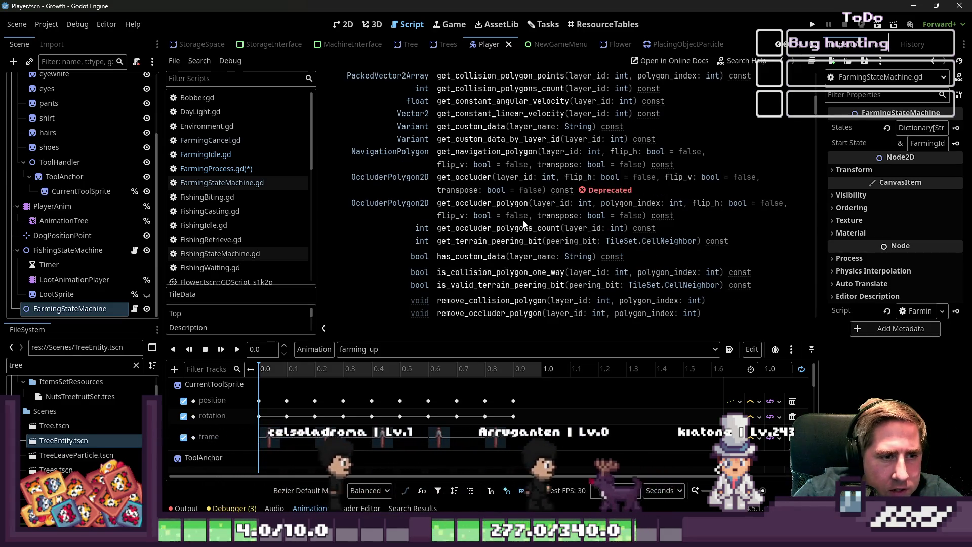
scroll(524, 224, "down", 2)
scroll(524, 224, "down", 1)
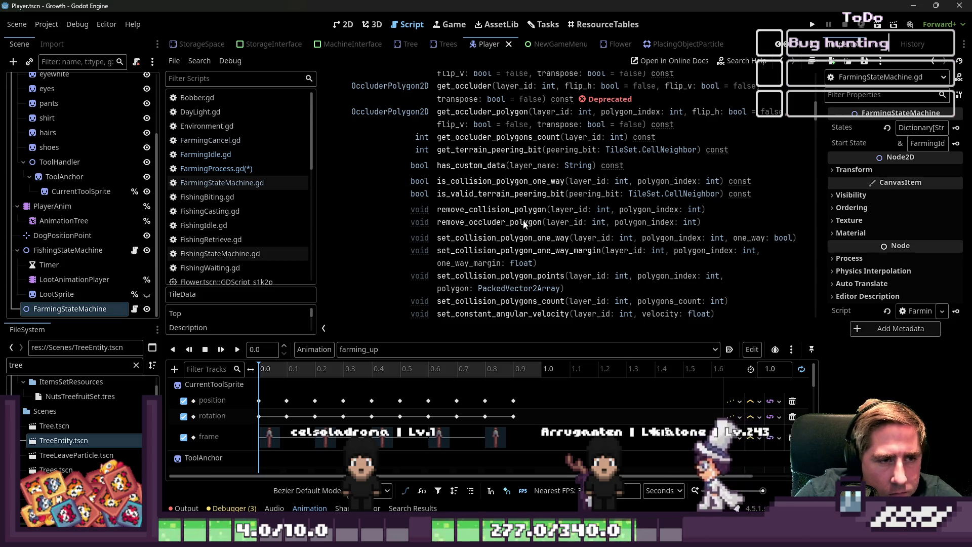
scroll(524, 224, "down", 3)
scroll(524, 224, "down", 1)
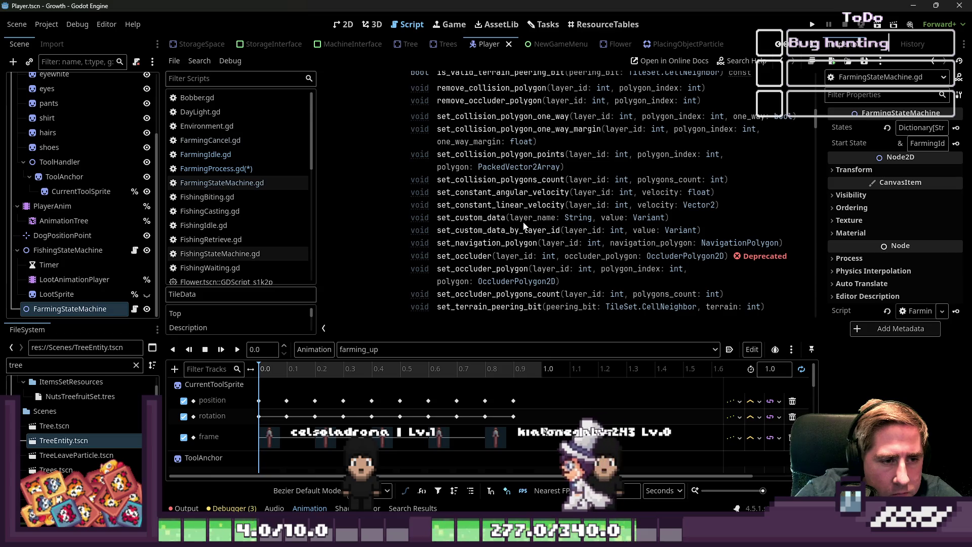
scroll(524, 225, "up", 6)
scroll(524, 226, "up", 3)
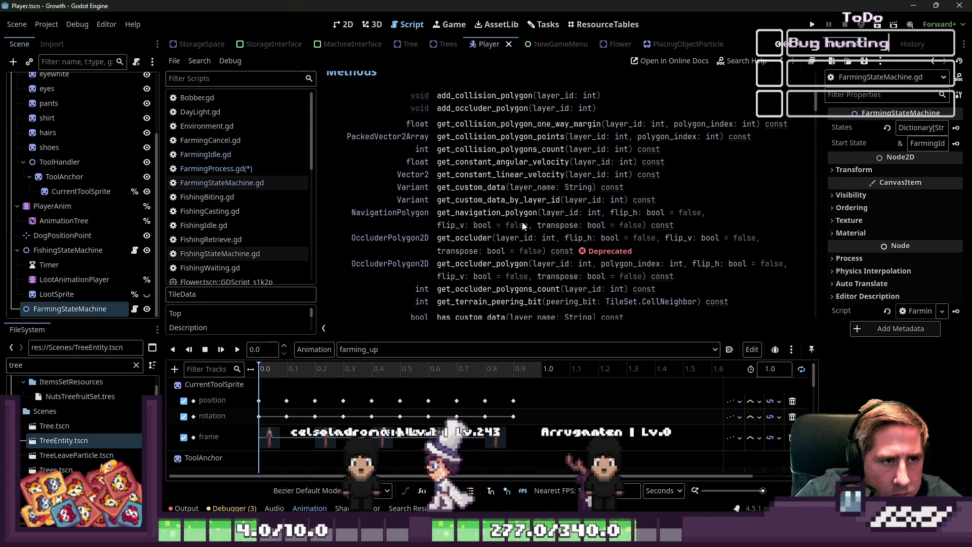
scroll(524, 225, "up", 1)
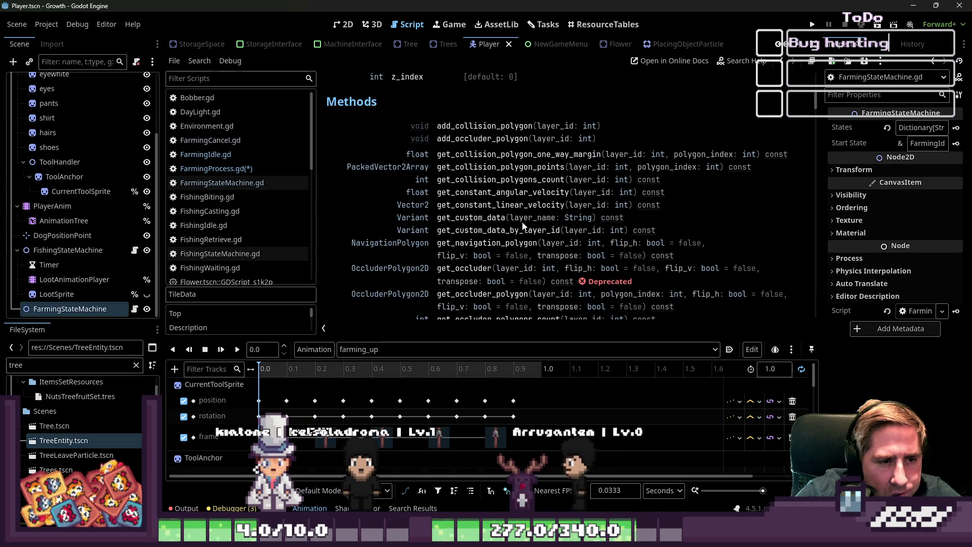
scroll(520, 224, "down", 4)
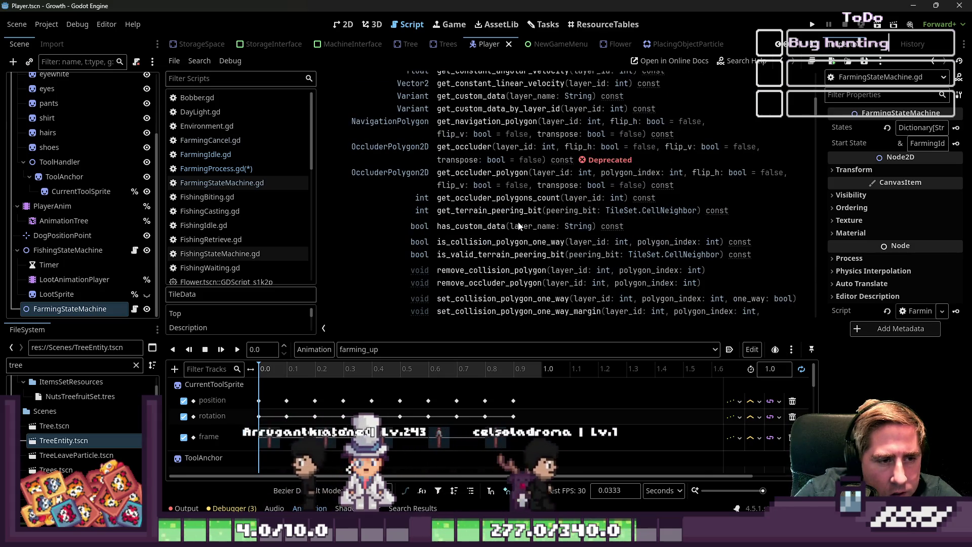
Find the current_object_position code in FarmingIdle.gd's check_tile_data
left_click(219, 155)
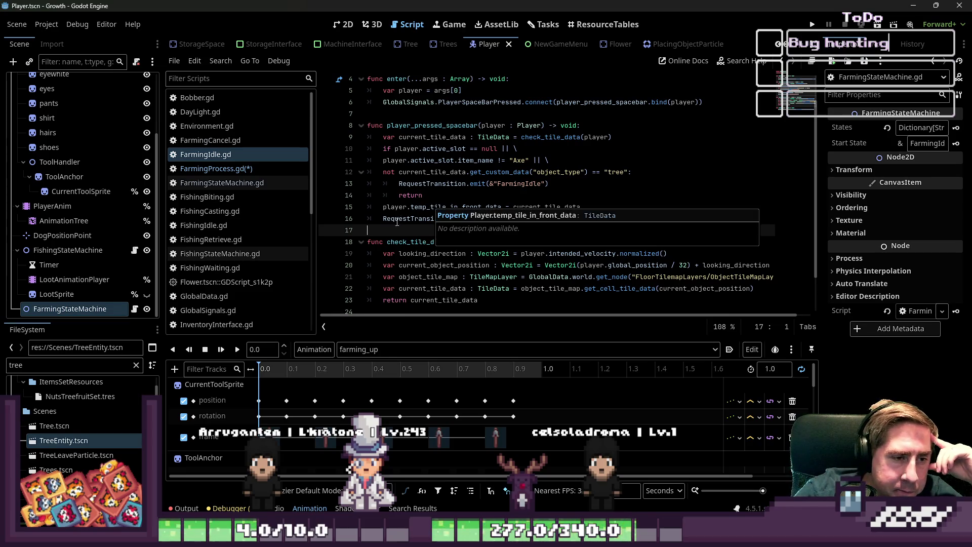
scroll(397, 221, "down", 2)
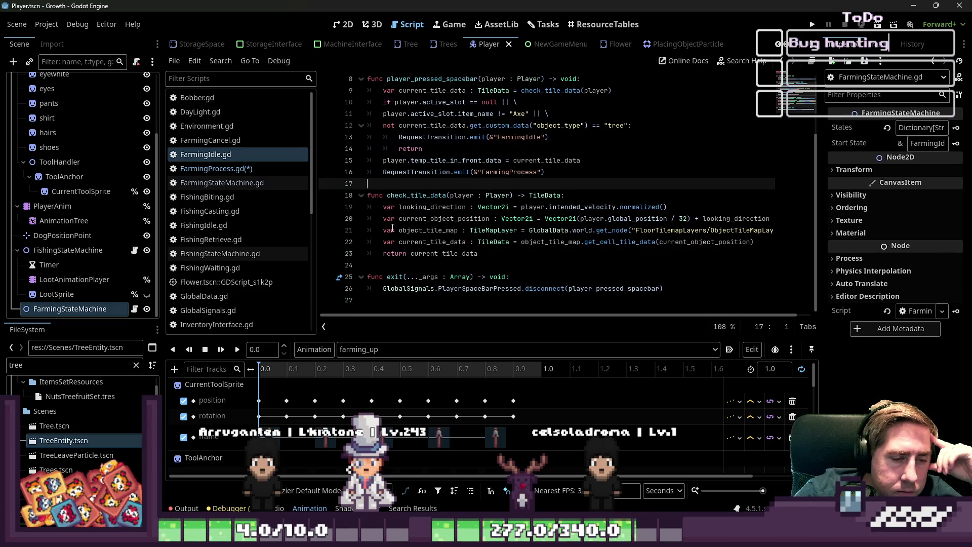
scroll(392, 228, "up", 1)
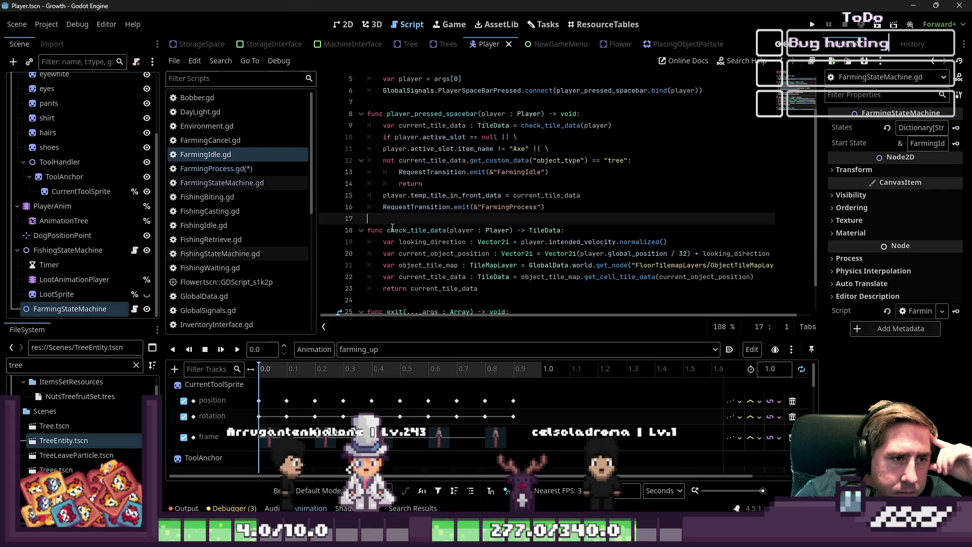
scroll(393, 228, "up", 2)
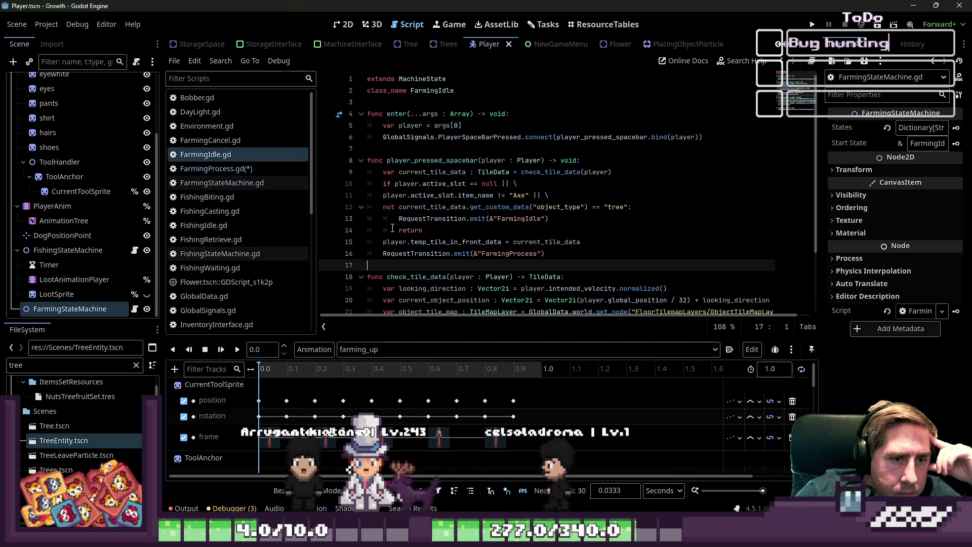
scroll(428, 223, "down", 3)
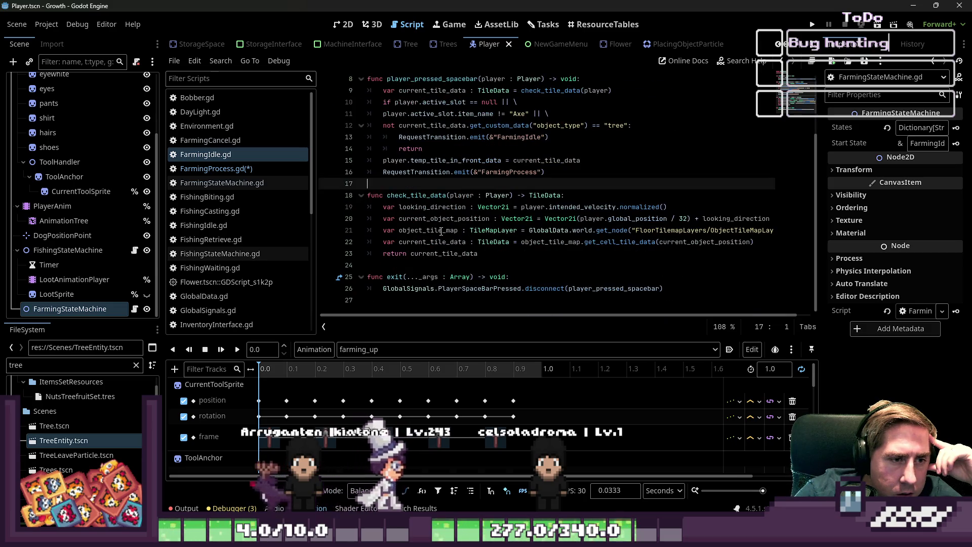
double_click(424, 218)
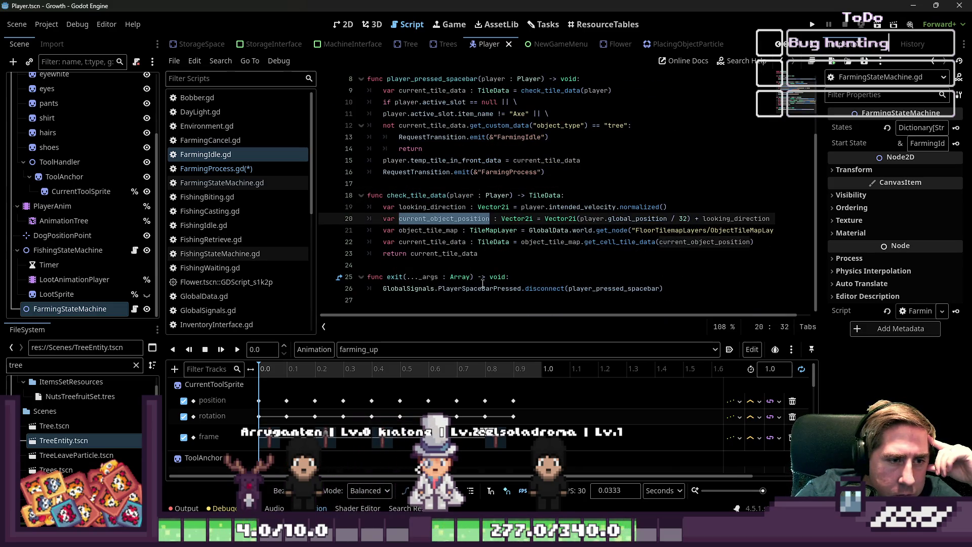
left_click_drag(494, 317, 536, 311)
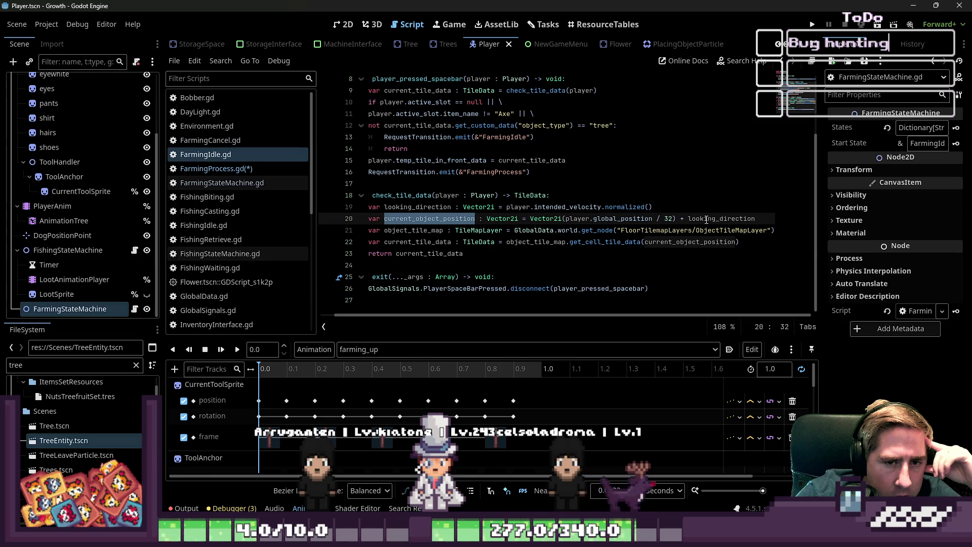
mouse_move(703, 222)
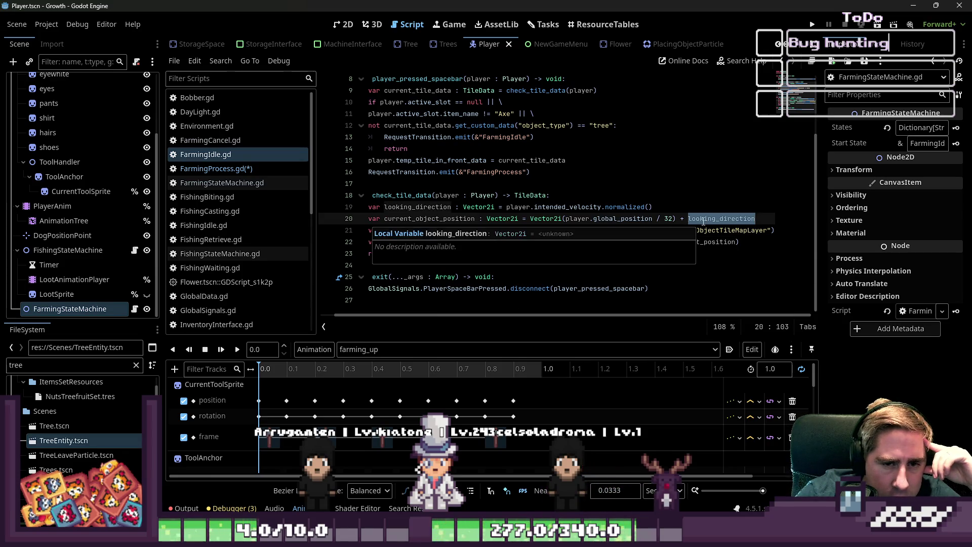
Select the looking_direction and current_object_position lines 19–20, then go back to FarmingProcess.gd
left_click(558, 208)
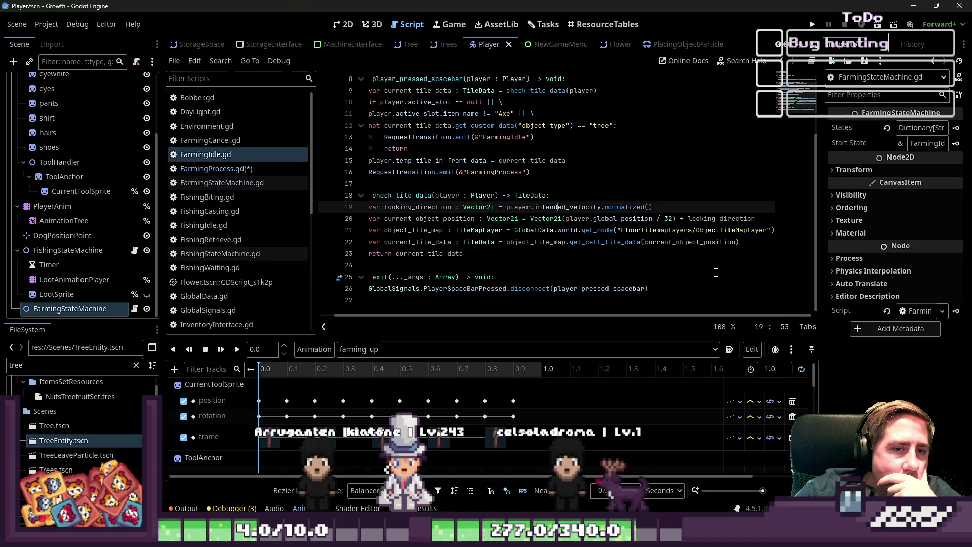
mouse_move(750, 225)
left_mouse_down()
mouse_move(354, 195)
mouse_move(321, 207)
left_mouse_up()
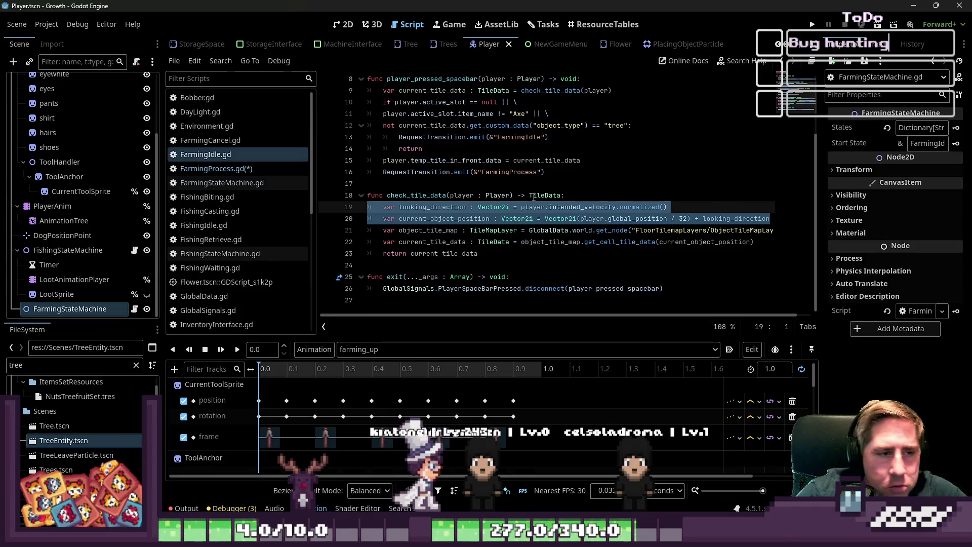
left_click(772, 221)
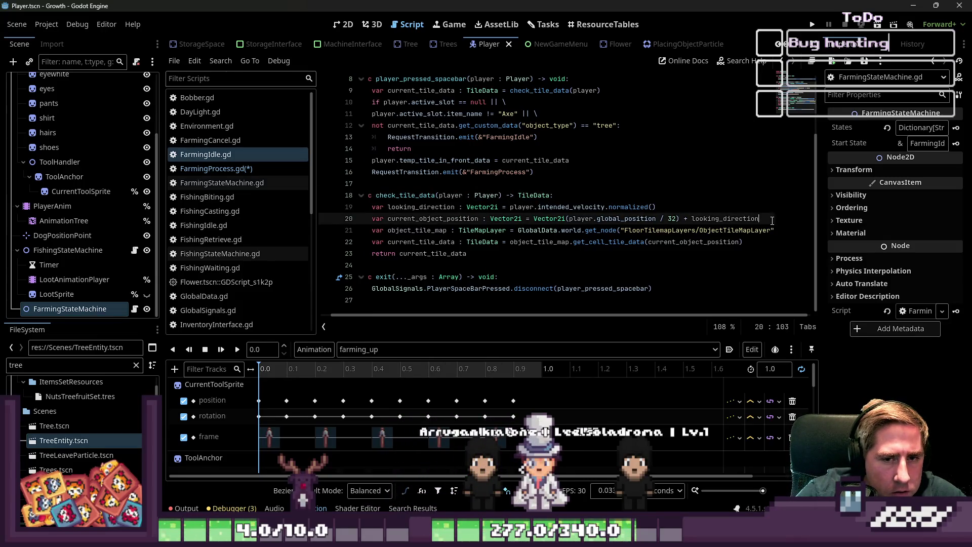
left_click_drag(767, 220, 354, 208)
key("ctrl+c")
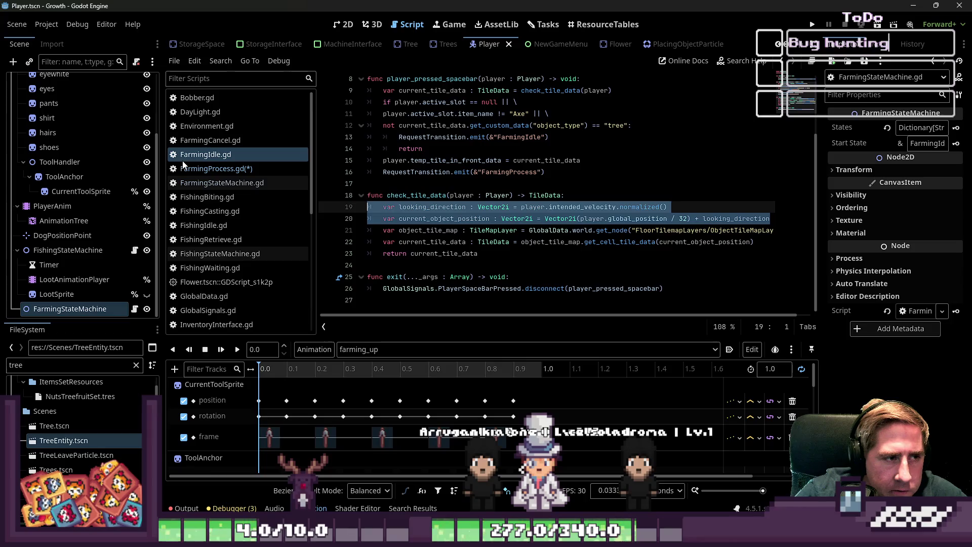
left_click(194, 169)
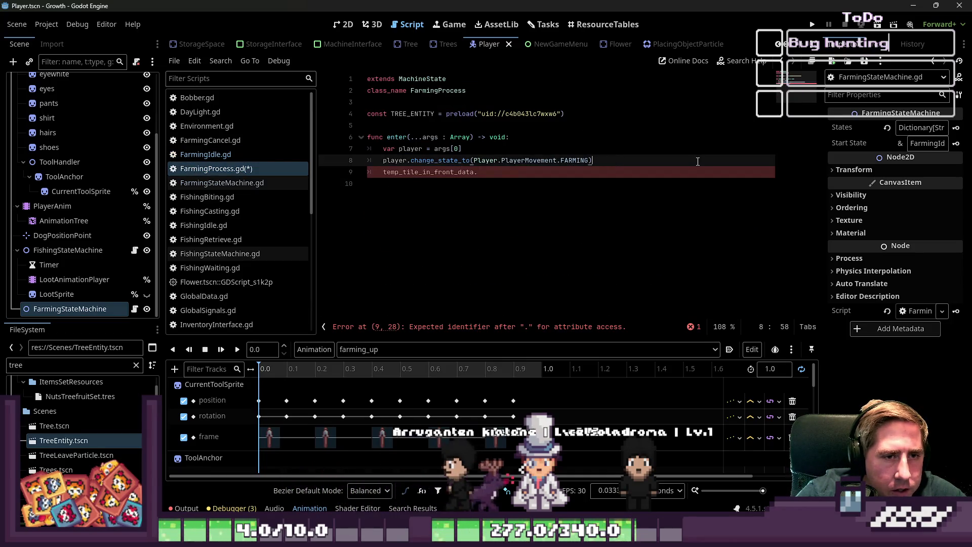
Paste the looking_direction and current_object_position lines into enter()
key("Return")
key("Up")
key("ctrl+v")
Replace the broken temp_tile_in_front_data line with 'var create_tree_entity :' and open the TreeEntity scene
key("Down")
key("shift+Home")
type("v")
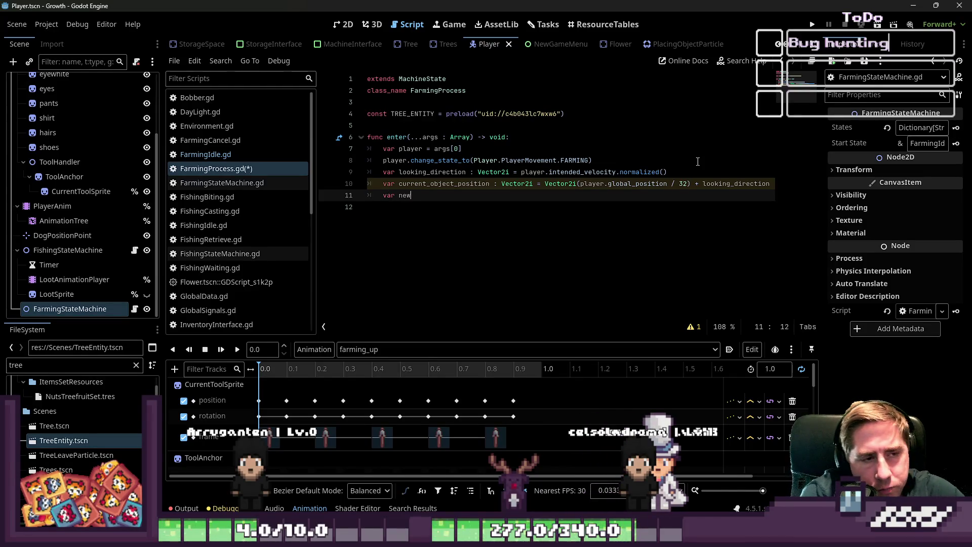
key("BackSpace")
key("BackSpace")
key("BackSpace")
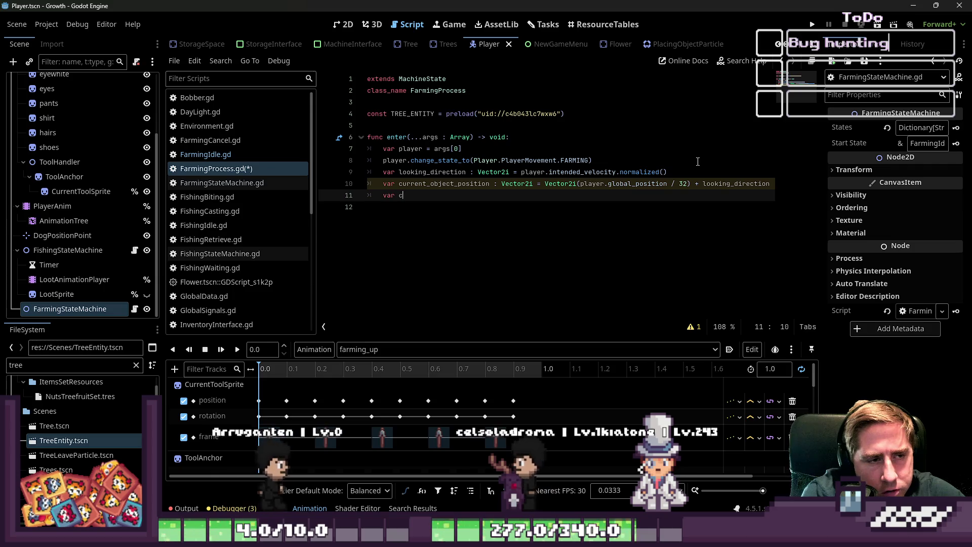
type("create_tree_eint")
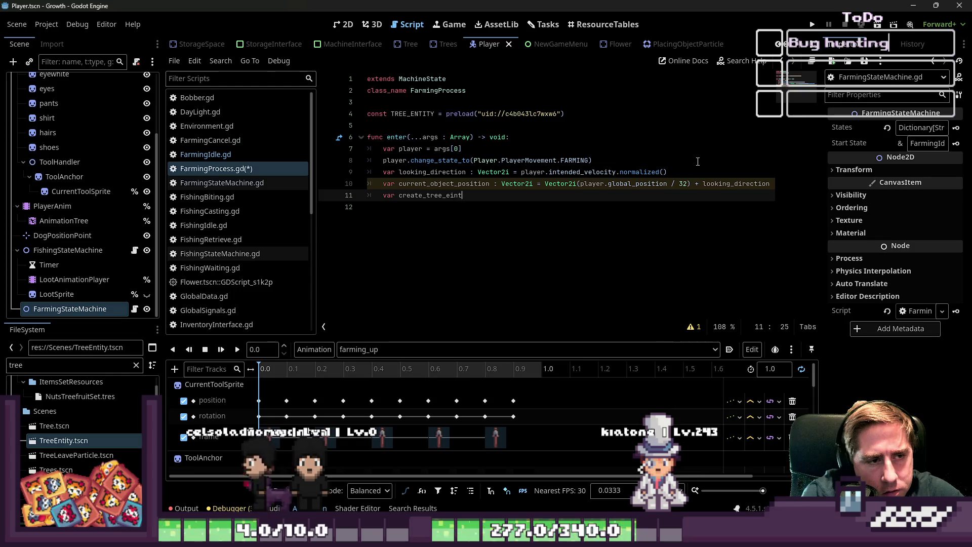
key("BackSpace")
key("BackSpace")
key("BackSpace")
type("ntity :")
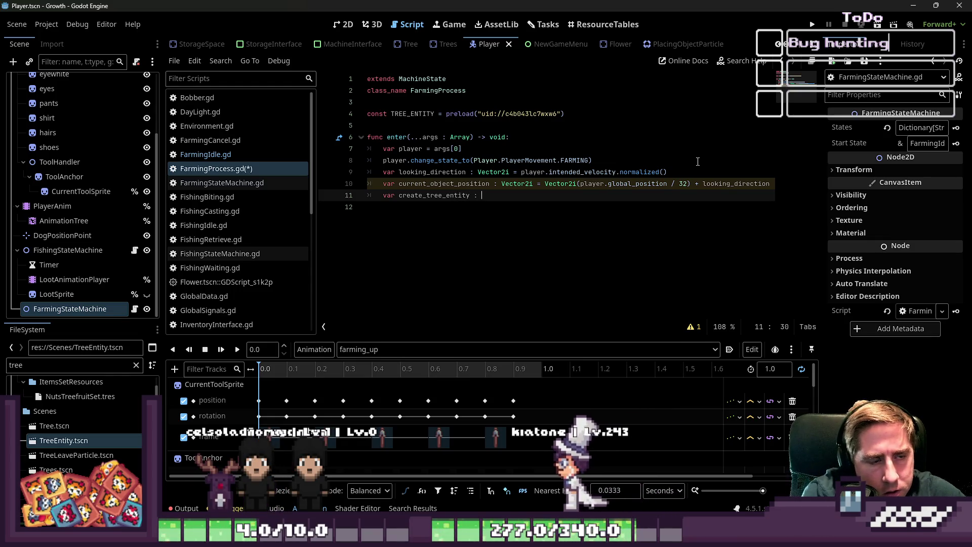
scroll(47, 283, "up", 3)
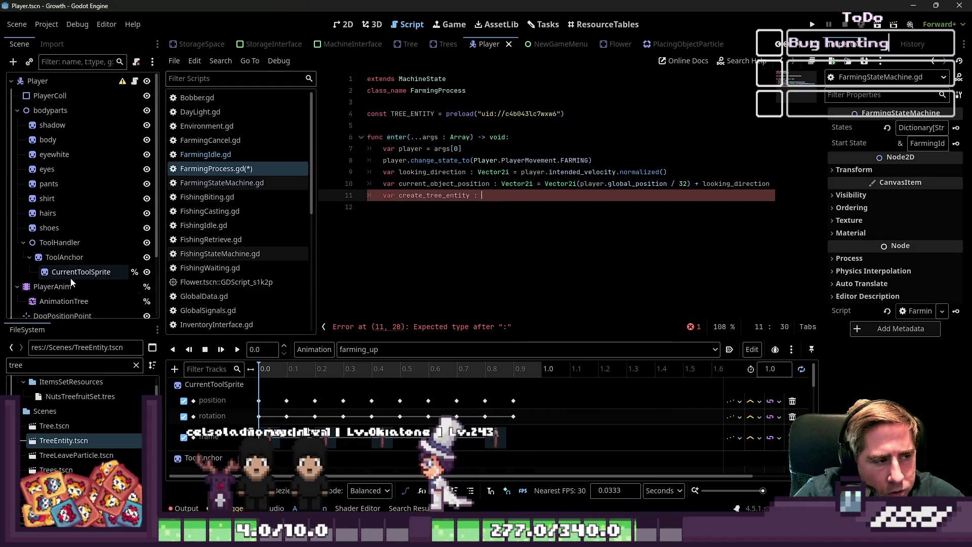
double_click(61, 438)
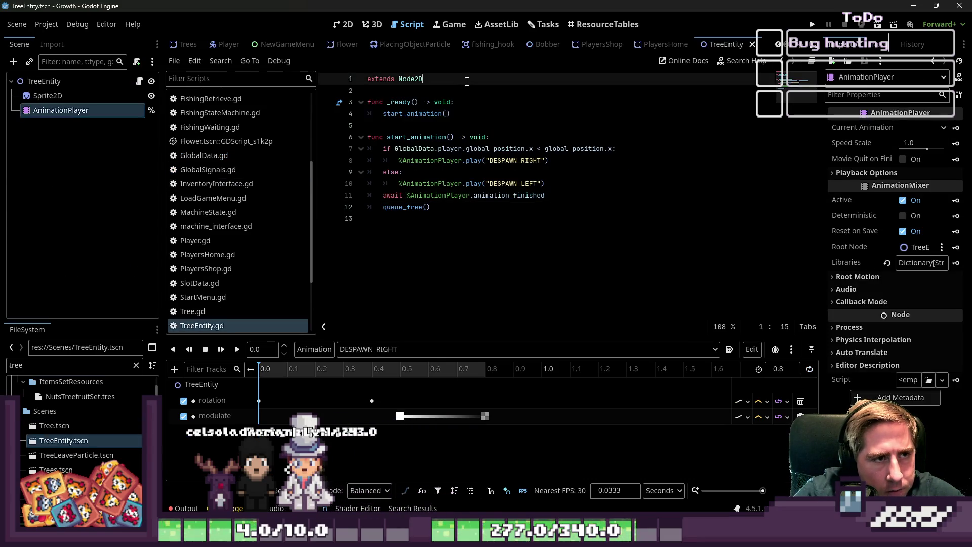
Add 'class_name TreeEntity' at the top of the TreeEntity script
key("Return")
key("Up")
type("class")
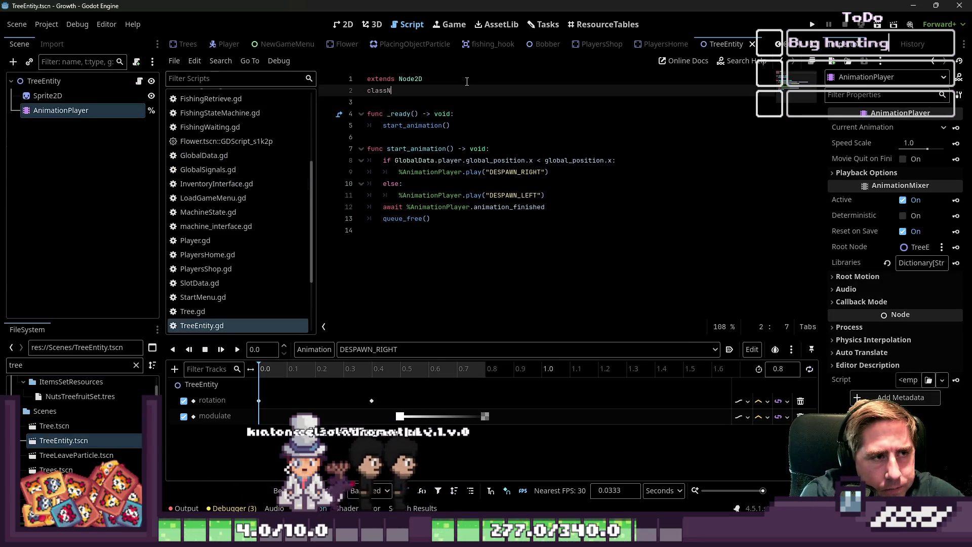
type("_name ")
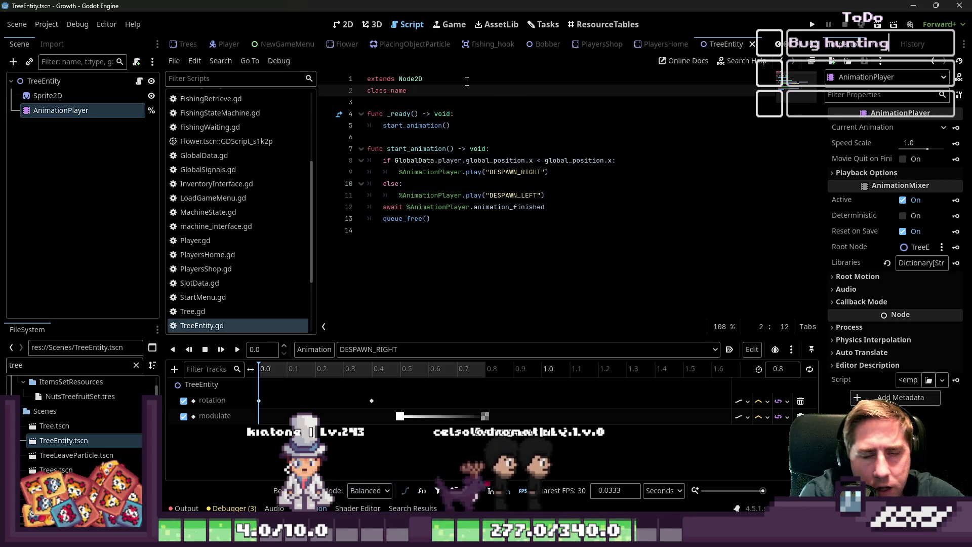
type("TreeEntity")
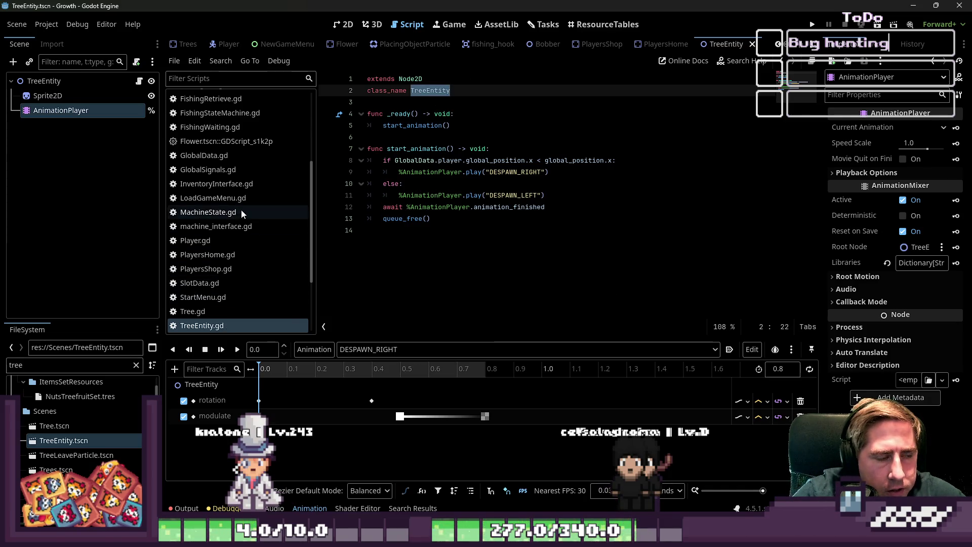
scroll(224, 172, "up", 5)
In FarmingProcess.gd, instantiate TREE_ENTITY as create_tree_entity and set its global_position to current_object_position
left_click(224, 171)
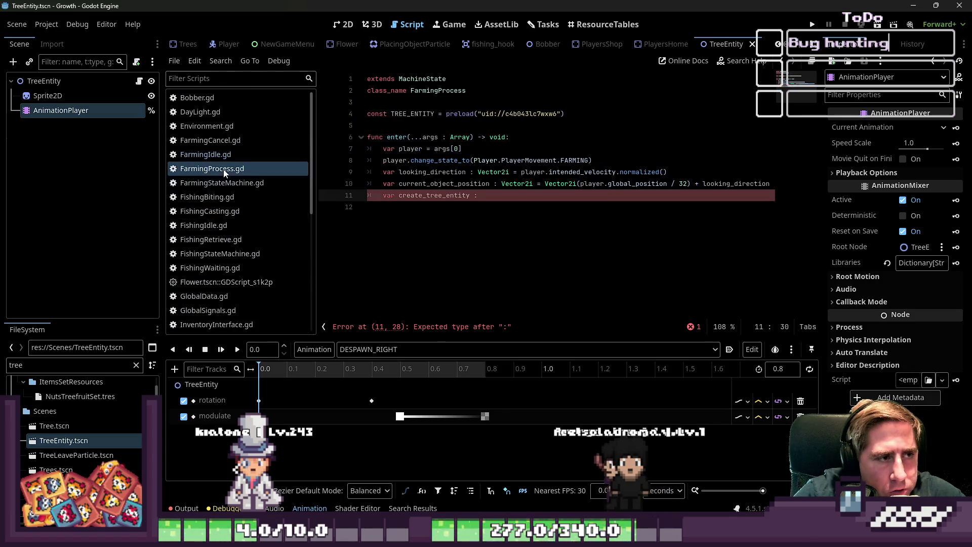
type("TreeEntity = ")
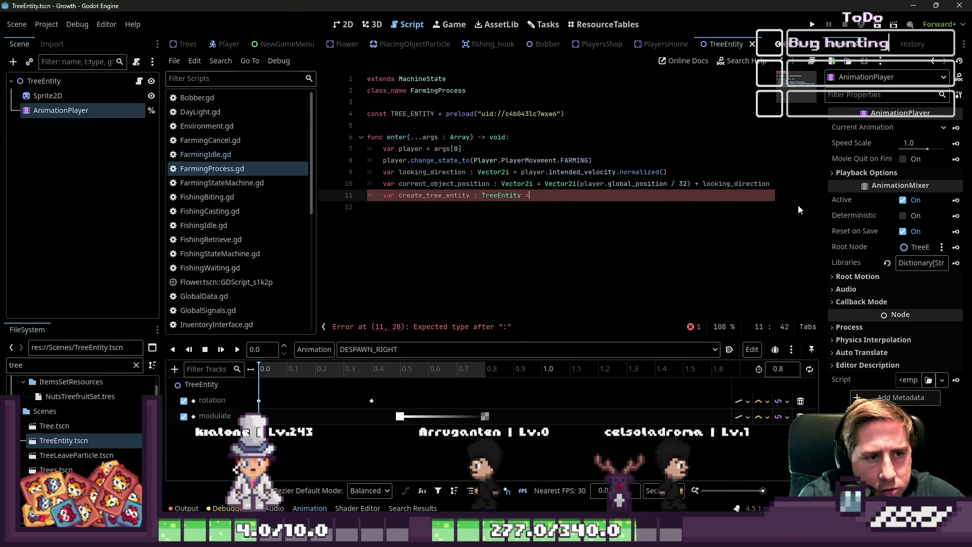
type("TREE_ENTITY.in")
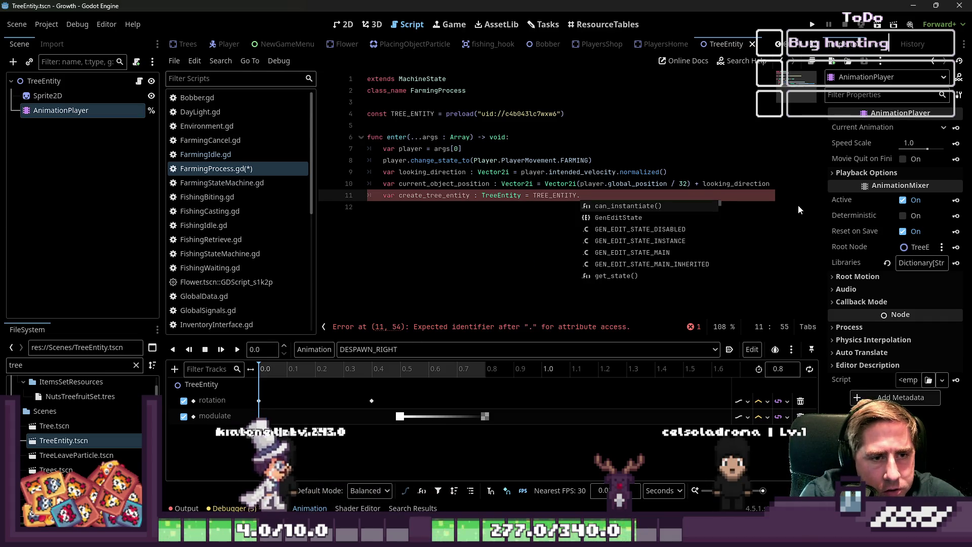
key("Return")
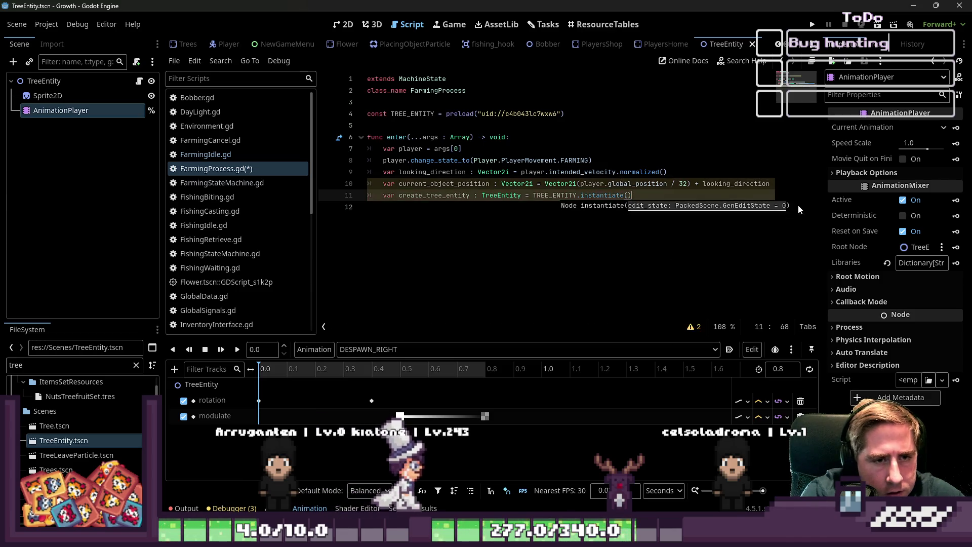
key("Return")
type("create_tree_entity.")
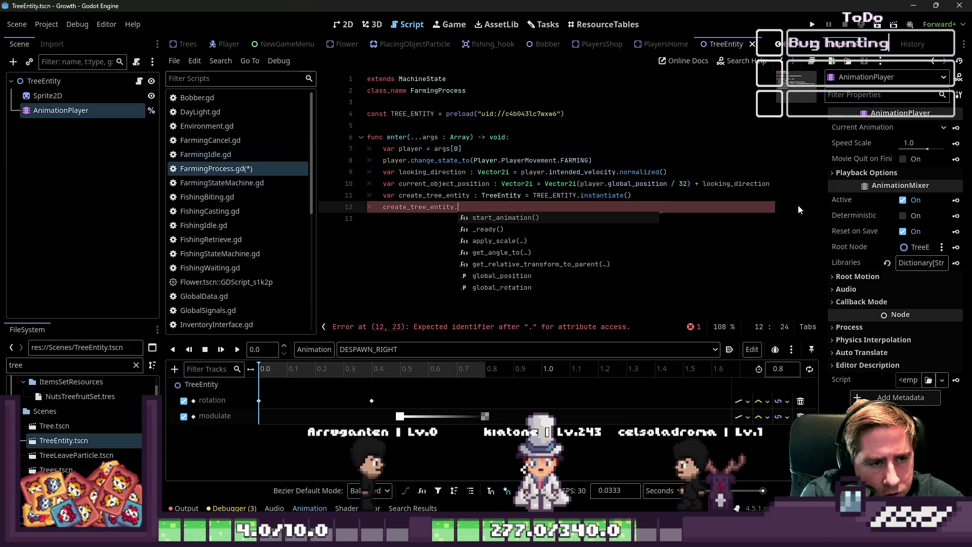
type("global_position")
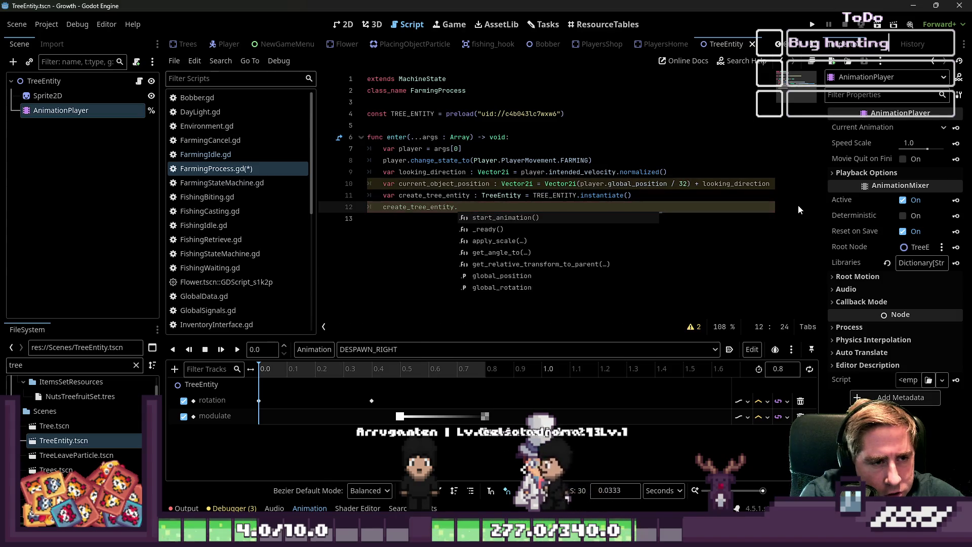
type(" = curr")
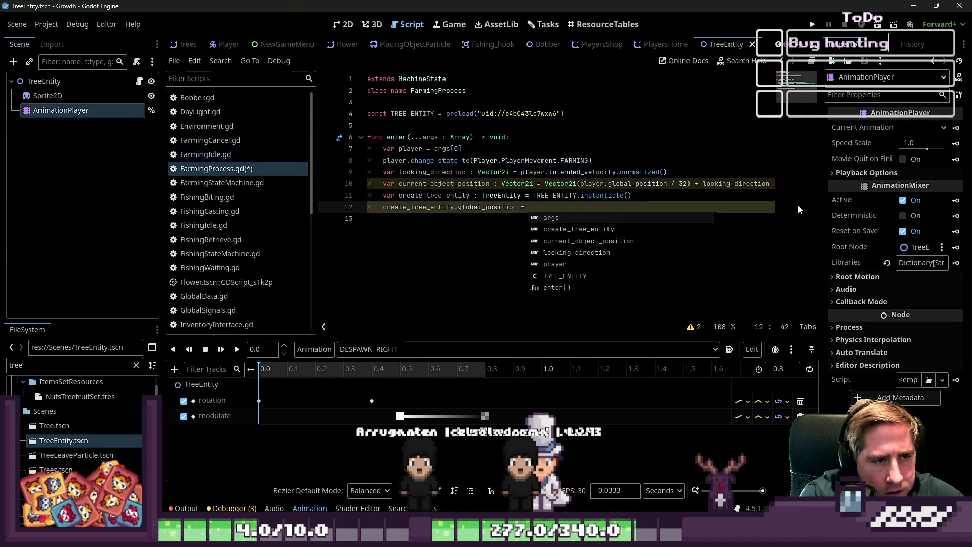
key("Return")
key("Return")
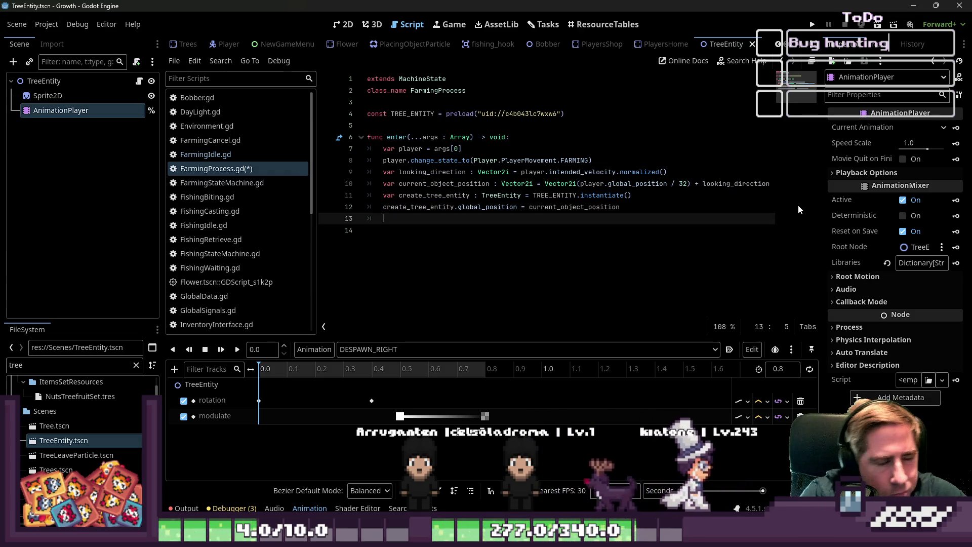
scroll(178, 44, "up", 2)
scroll(178, 44, "up", 4)
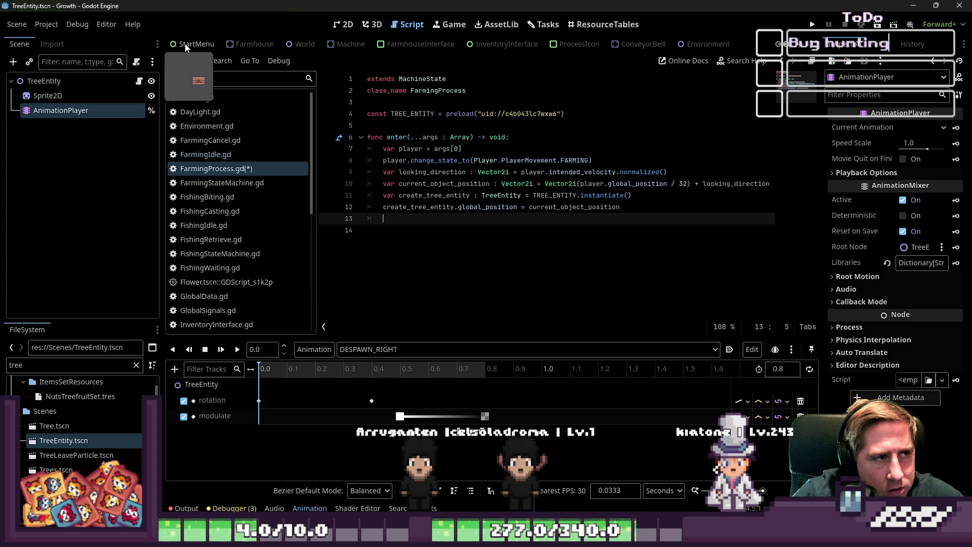
In the World scene, select the TempPlacingItemParent node's name
left_click(302, 44)
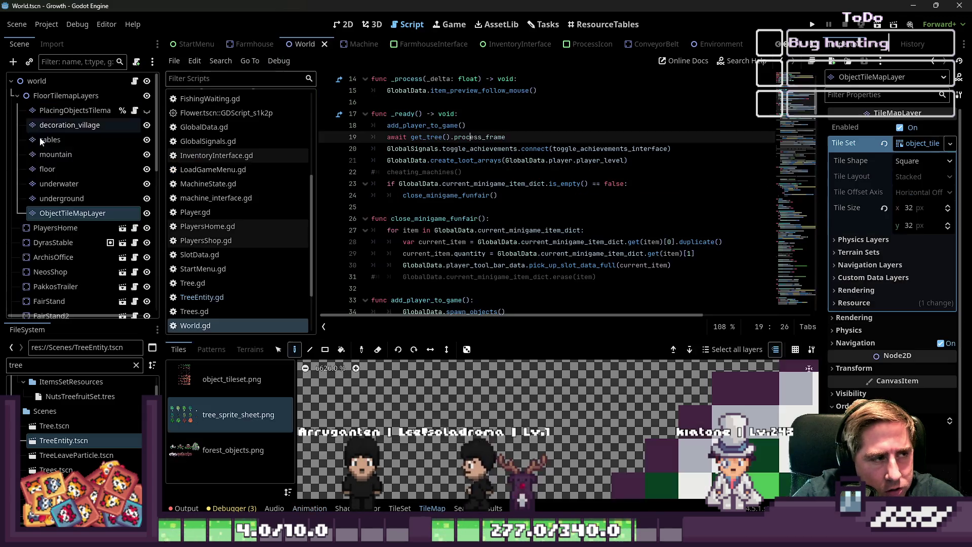
scroll(53, 229, "down", 5)
scroll(53, 229, "down", 8)
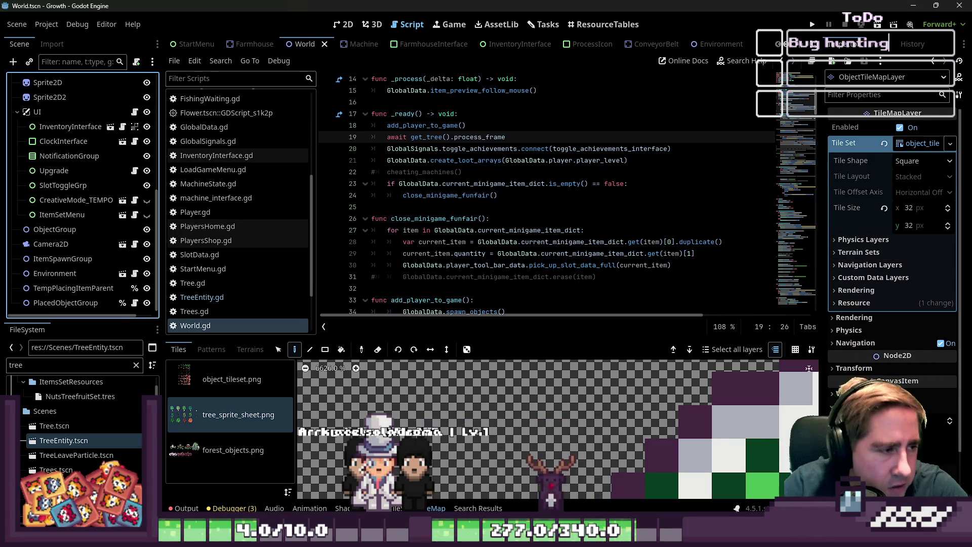
double_click(71, 287)
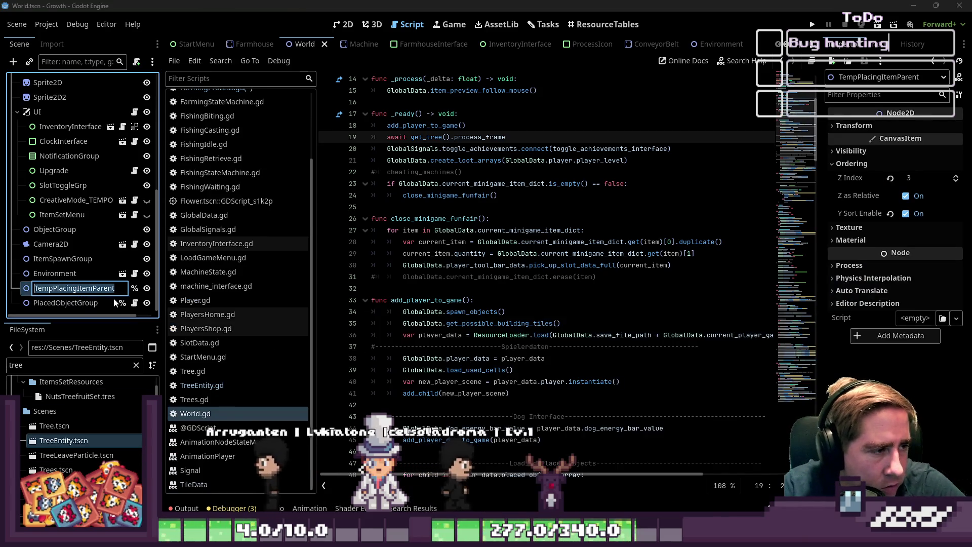
Search all project files for TempPlacingItemParent and open the GlobalData.gd match on line 806
key("Return")
left_click(640, 267)
key("ctrl+shift+f")
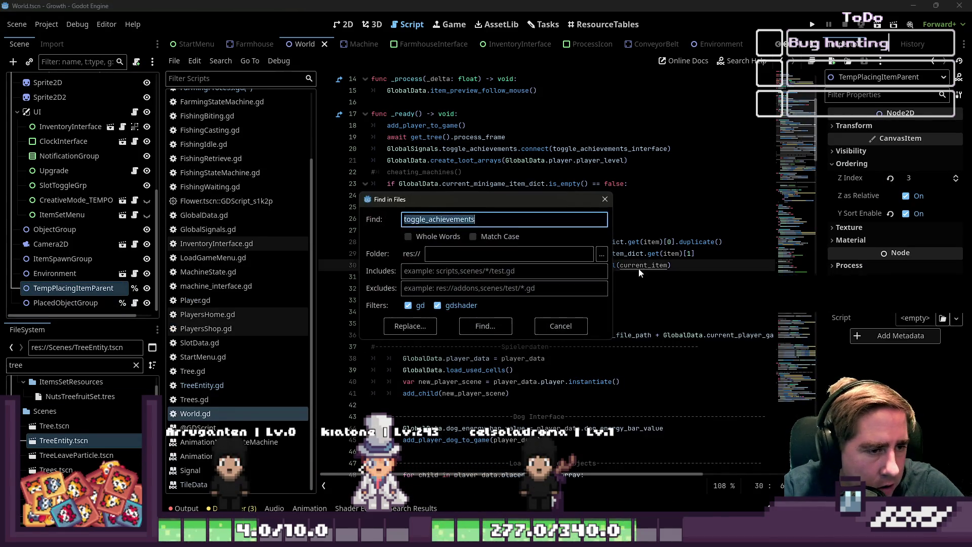
key("Return")
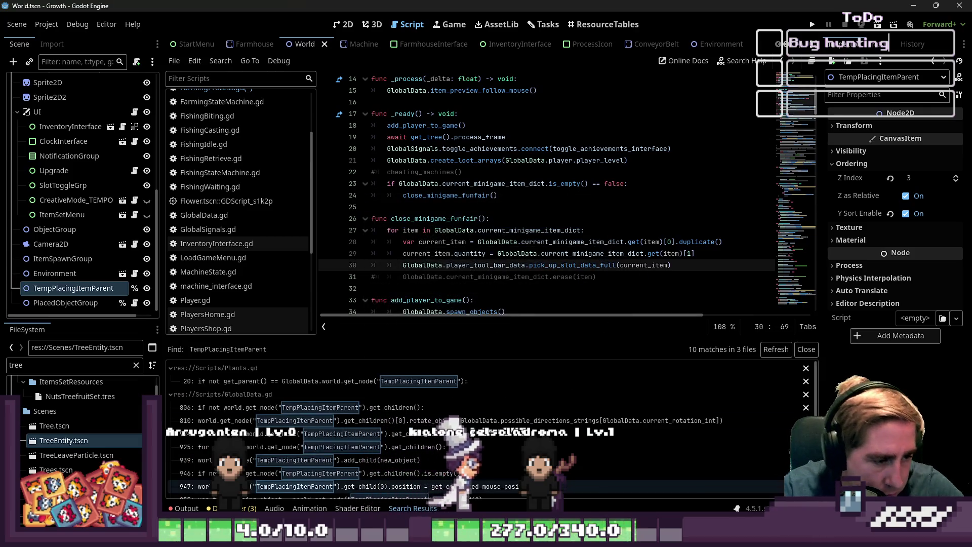
scroll(486, 431, "down", 3)
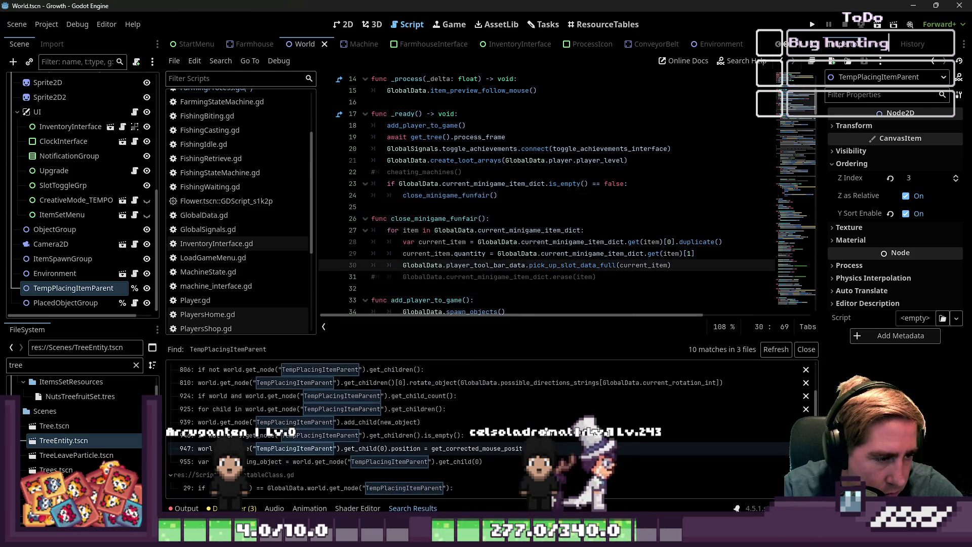
scroll(363, 411, "up", 3)
left_click(363, 411)
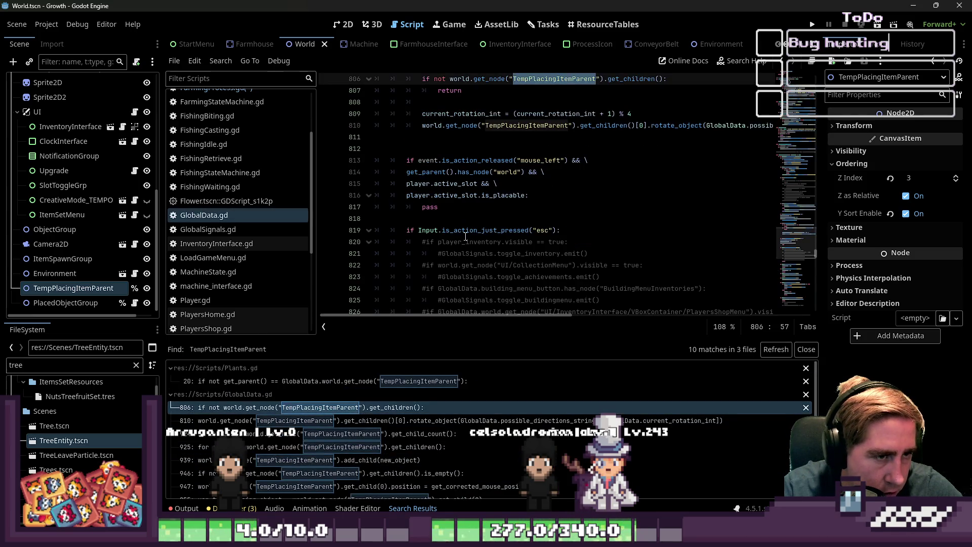
Delete the stray whitespace on empty line 808 below the TempPlacingItemParent child check
scroll(465, 236, "up", 3)
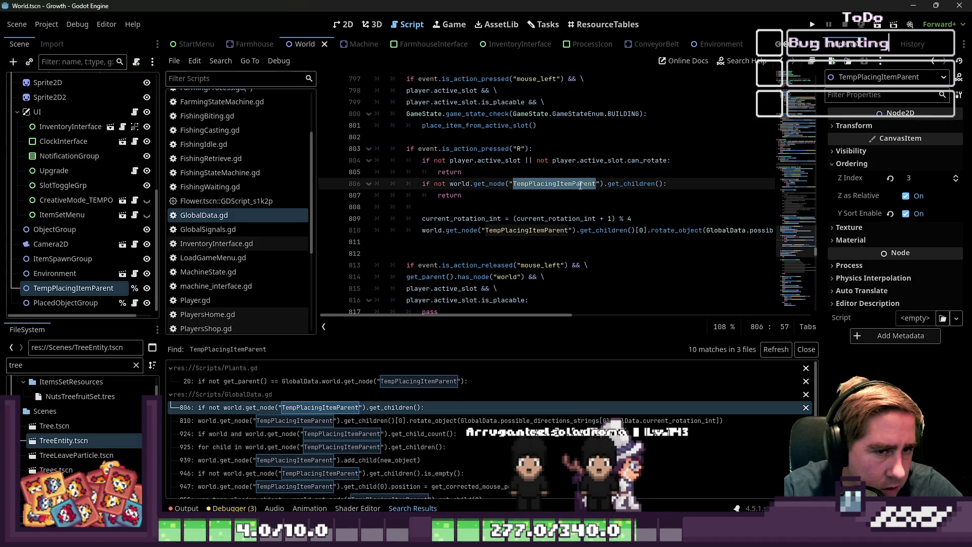
left_click_drag(461, 195, 390, 196)
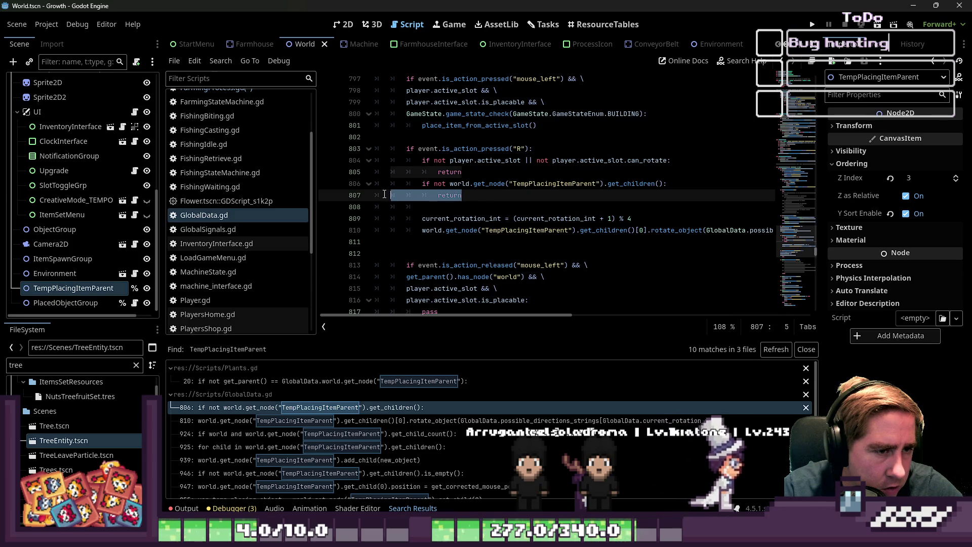
left_click(457, 207)
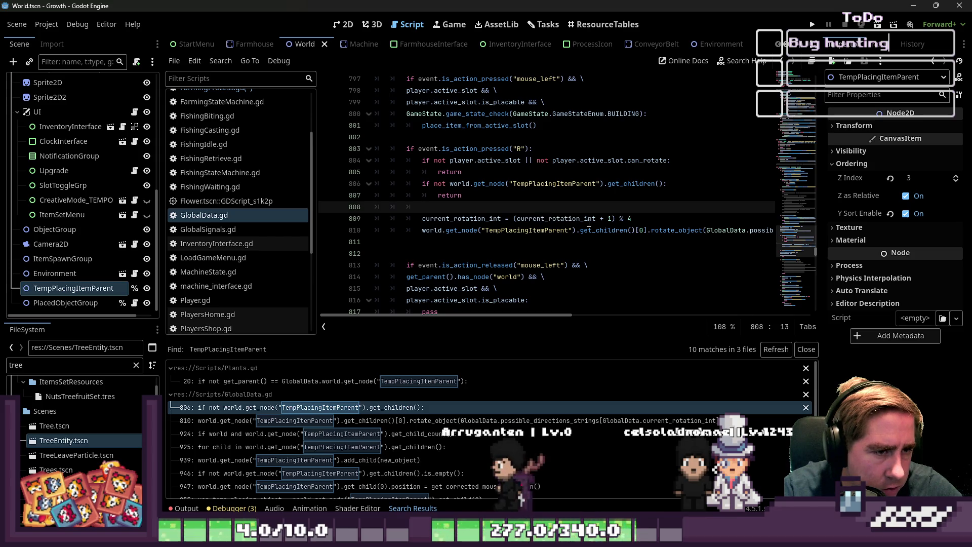
left_click(503, 195)
left_click_drag(503, 195, 337, 184)
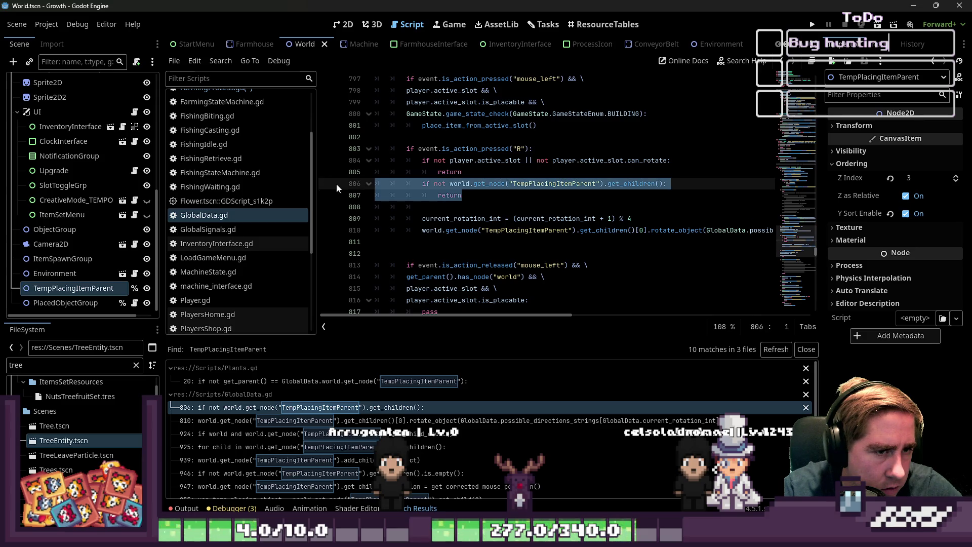
left_click_drag(414, 200, 345, 208)
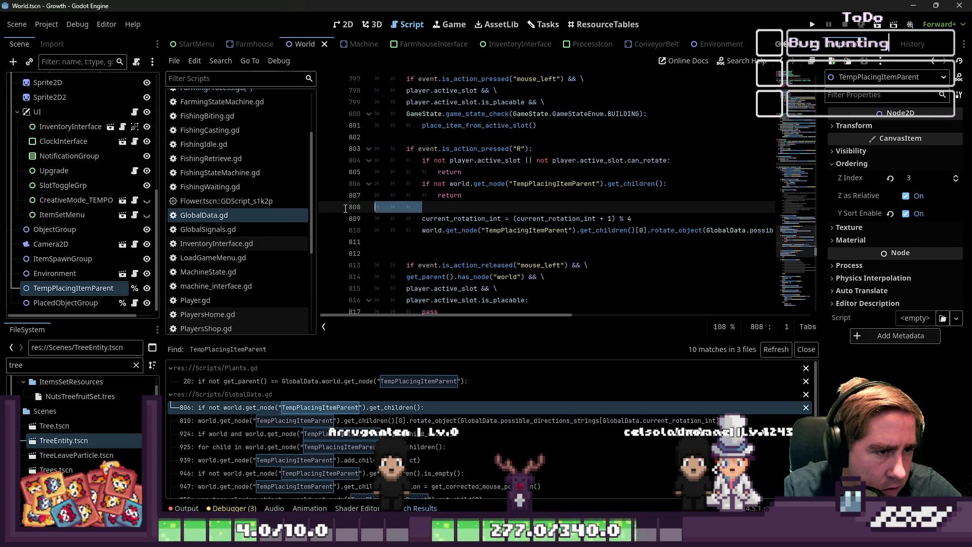
key("BackSpace")
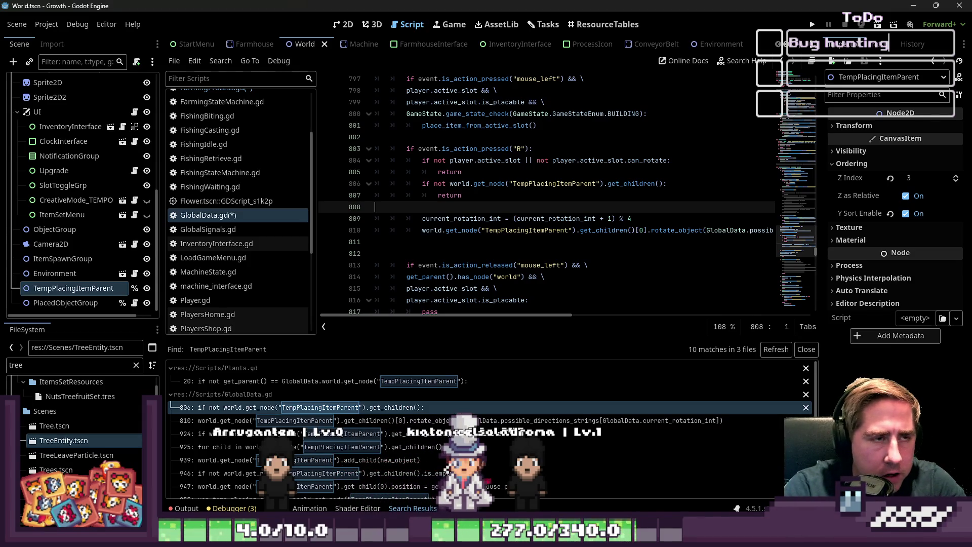
scroll(658, 45, "down", 10)
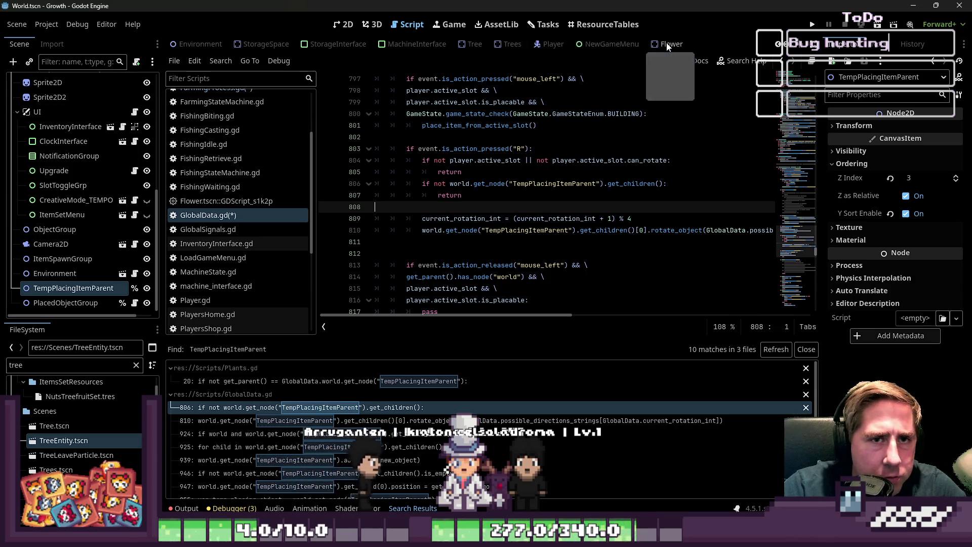
In the TreeEntity scene's 2D view, play the AnimationPlayer's DESPAWN_RIGHT animation and rewind it
left_click(715, 41)
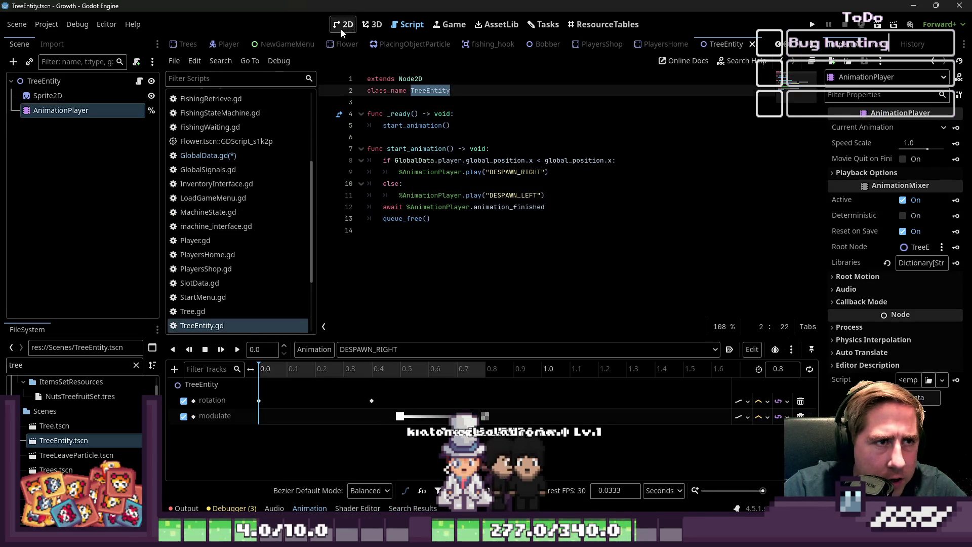
left_click(343, 25)
left_click(56, 82)
left_click(51, 96)
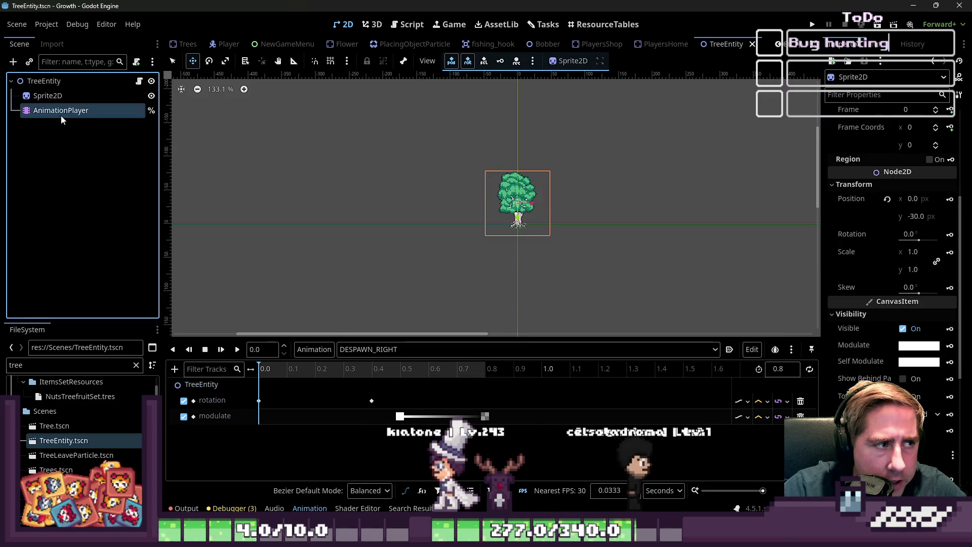
left_click(60, 111)
left_click(405, 349)
left_click(371, 378)
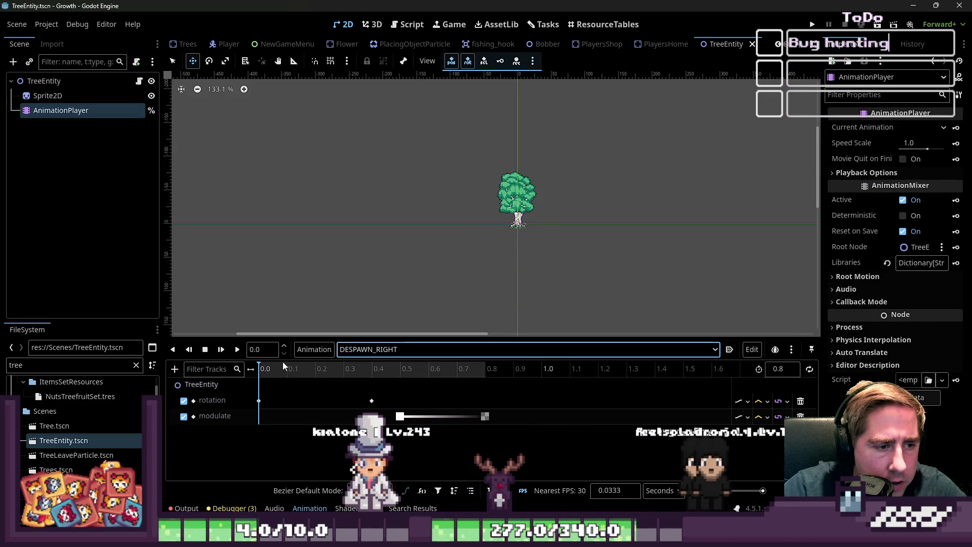
left_click(237, 353)
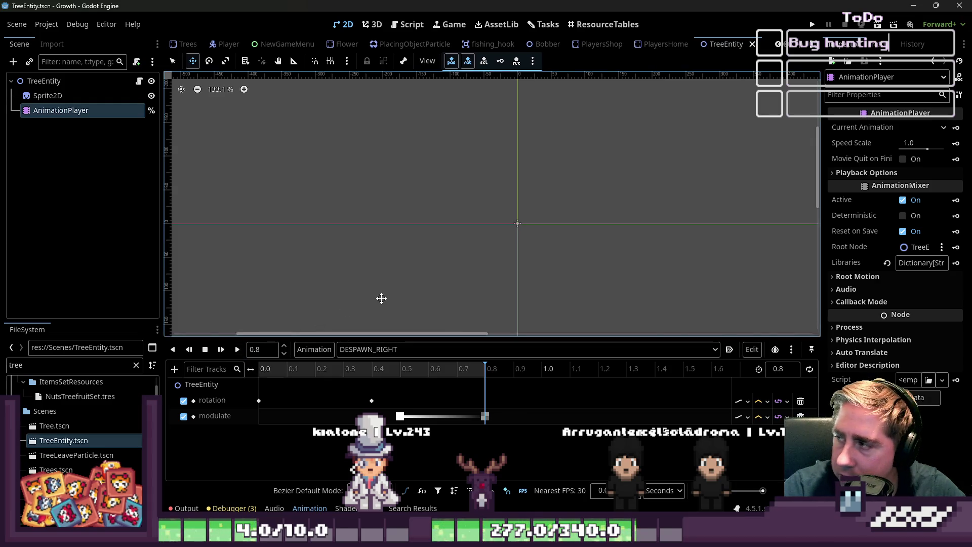
left_click(214, 356)
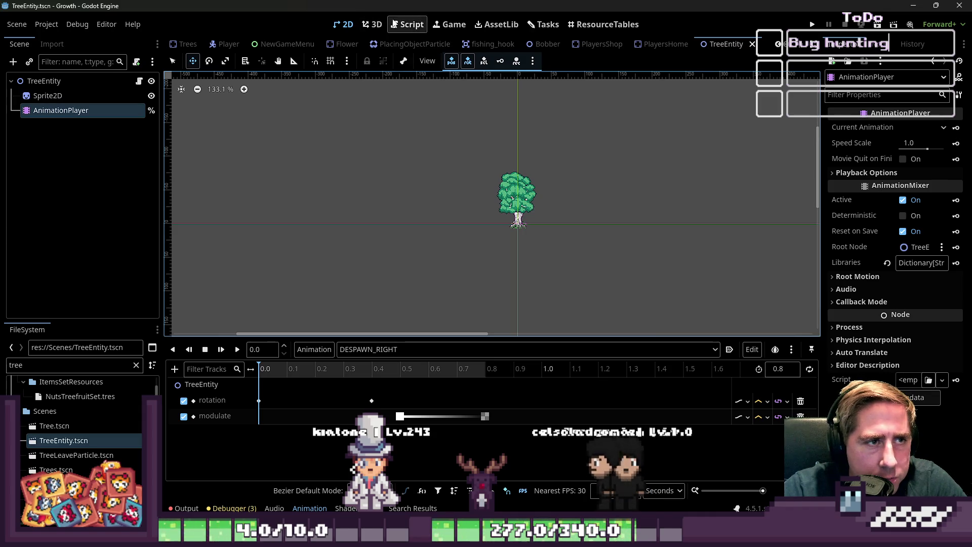
Show TreeEntity.gd in the script editor at its queue_free line
left_click(393, 23)
left_click(481, 256)
left_click(452, 221)
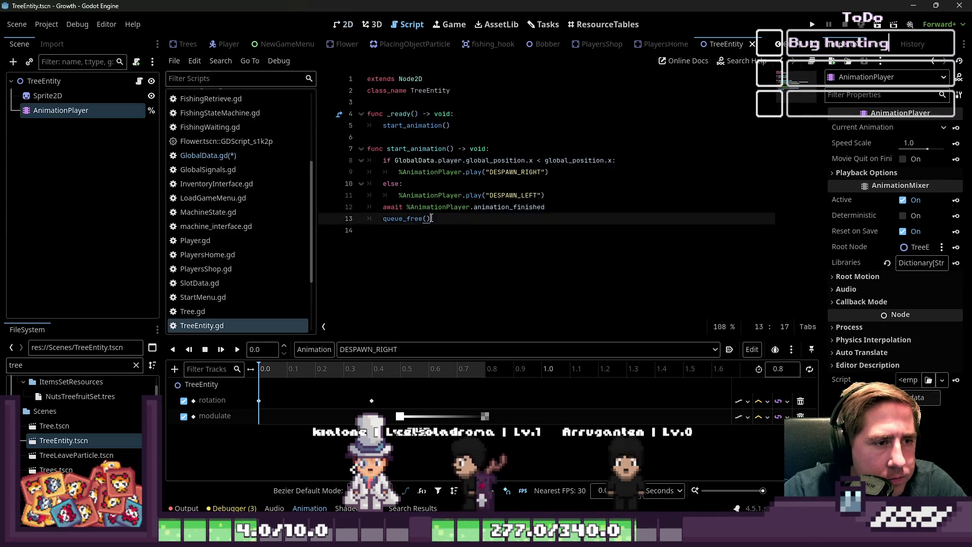
Save the pending changes and look through GlobalData.gd
left_click(492, 230)
key("ctrl+s")
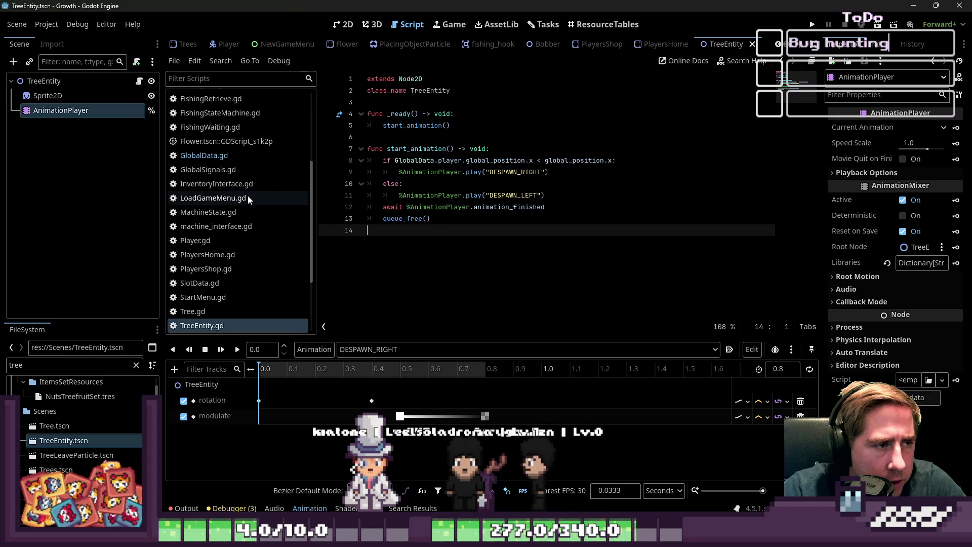
left_click(240, 157)
scroll(231, 301, "down", 1)
scroll(230, 302, "down", 1)
scroll(222, 228, "up", 6)
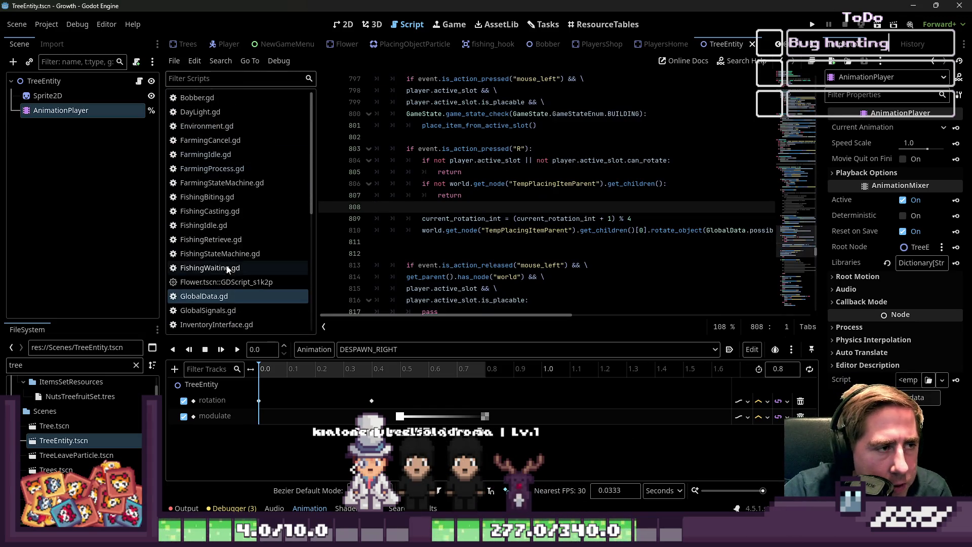
In FarmingProcess.gd, re-indent empty line 13 below the tree entity creation code inside enter()
left_click(216, 169)
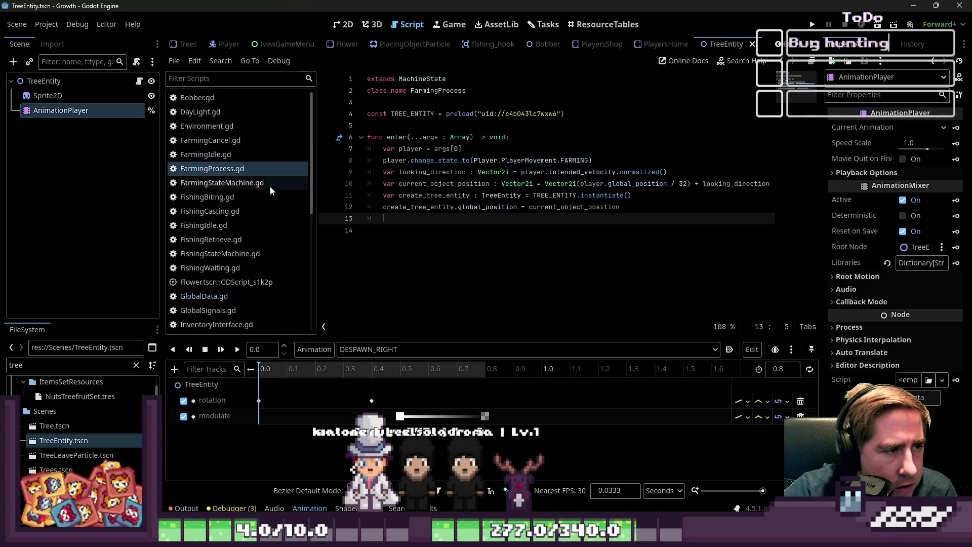
left_click(445, 195)
left_click_drag(621, 206, 381, 195)
left_click(462, 206)
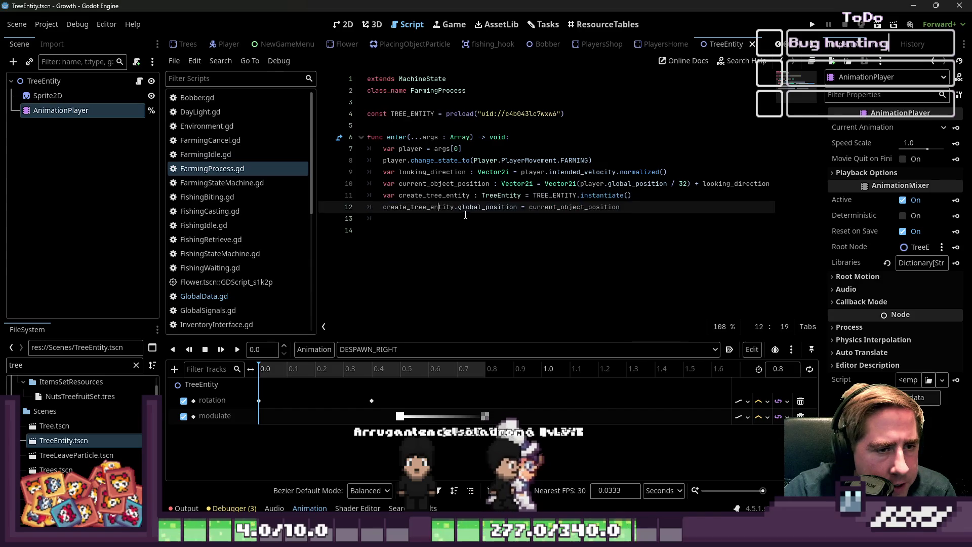
left_click(481, 217)
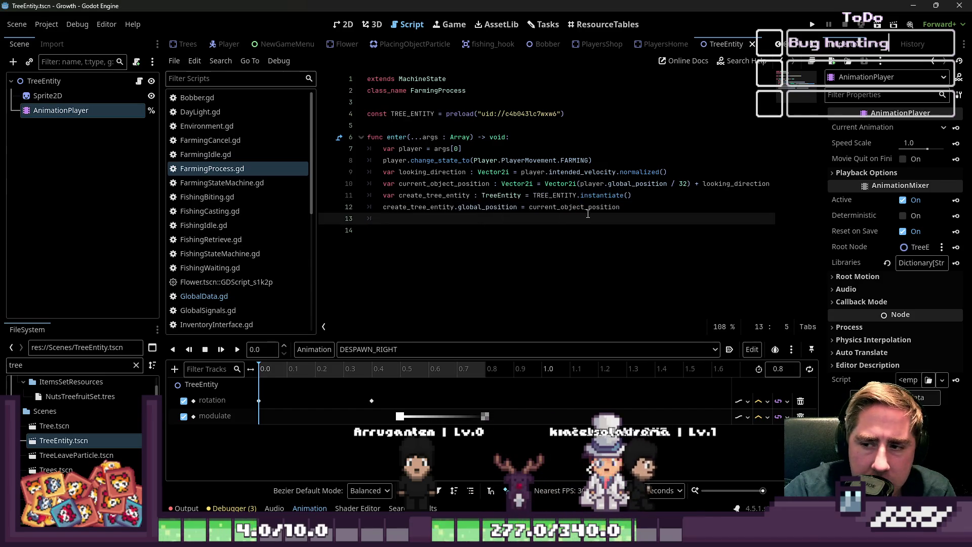
left_click(485, 226)
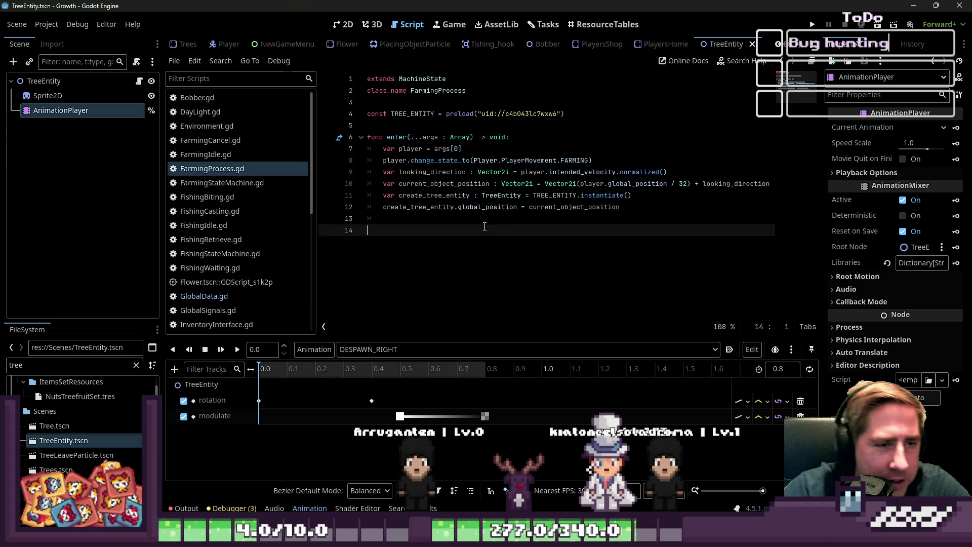
double_click(430, 209)
double_click(487, 207)
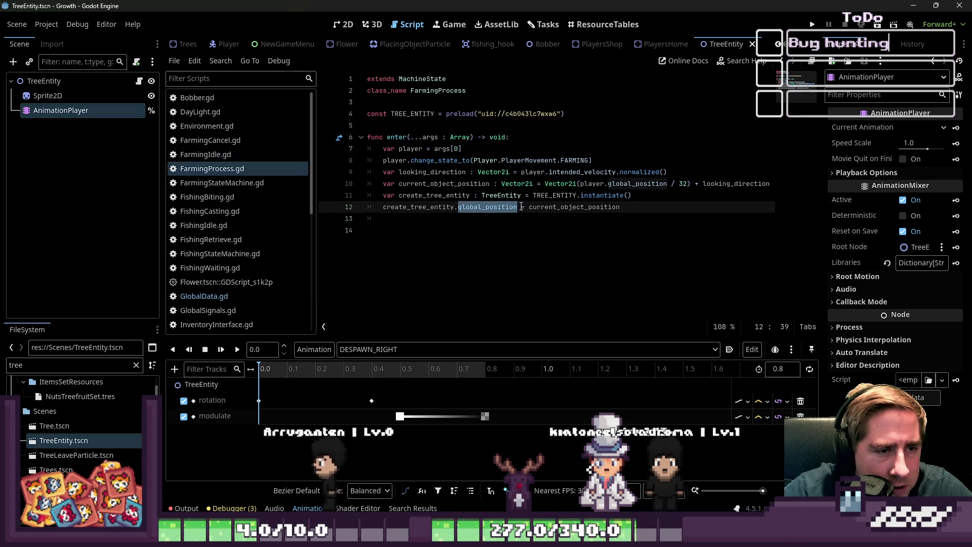
left_click(539, 217)
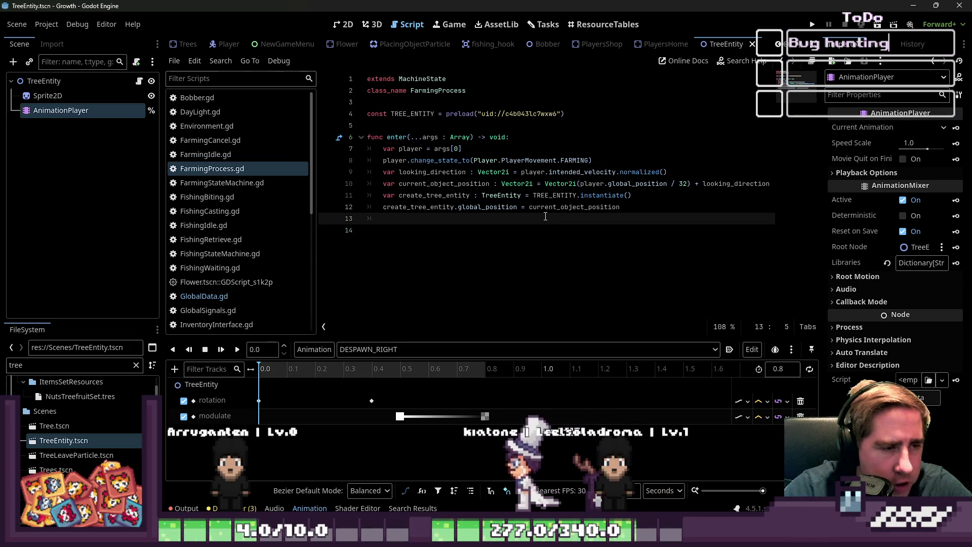
key("BackSpace")
key("Tab")
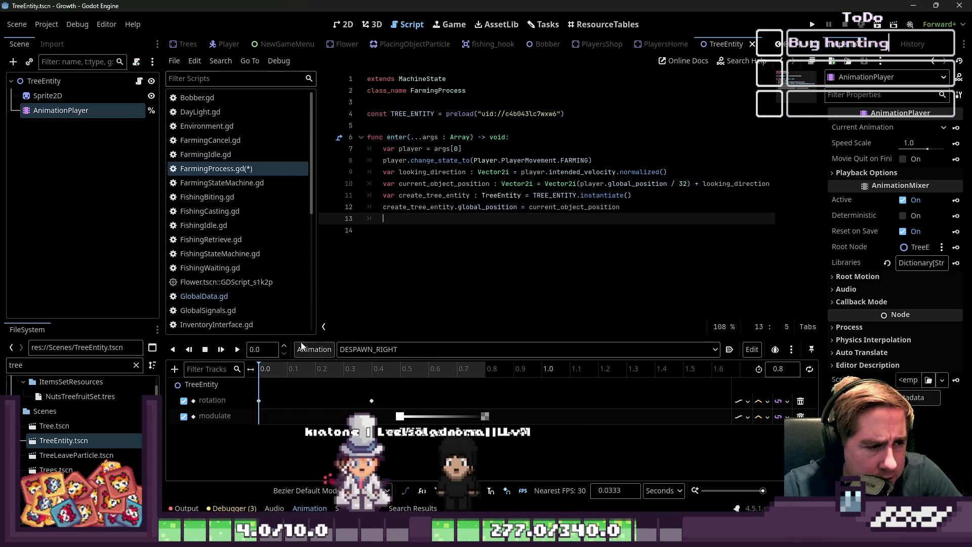
left_click(235, 296)
Copy the object_tile_map lookup on line 21 of FarmingIdle.gd and return to FarmingProcess.gd
scroll(465, 228, "down", 5)
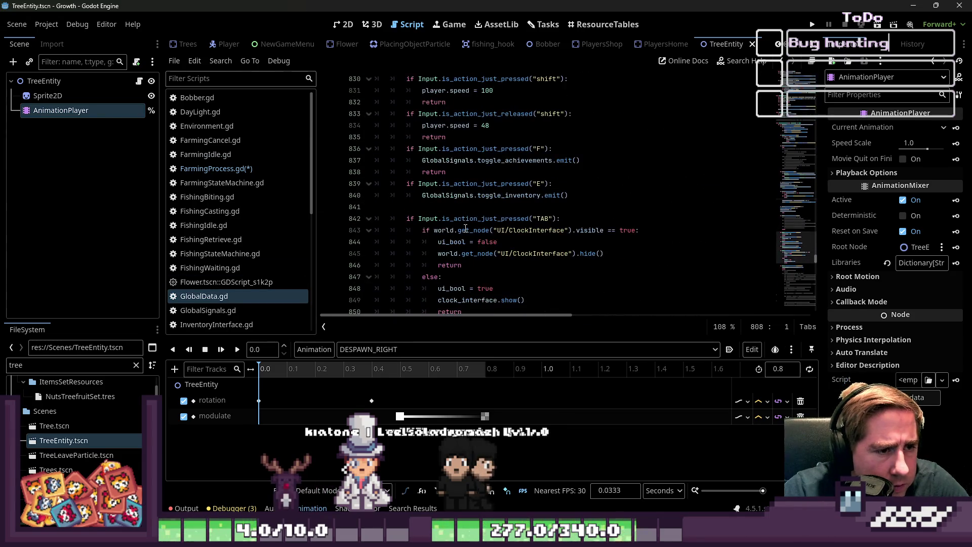
left_click(205, 154)
left_click(416, 218)
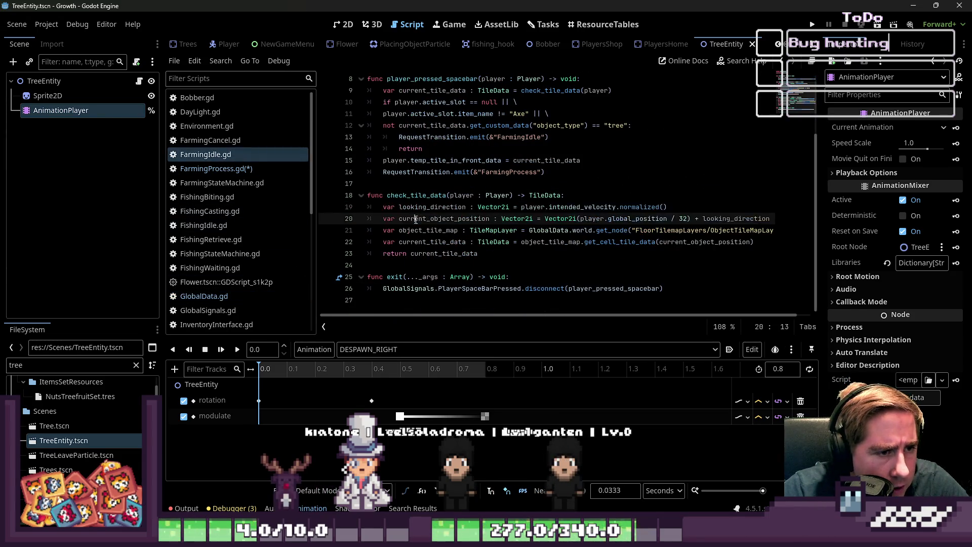
left_click(418, 230)
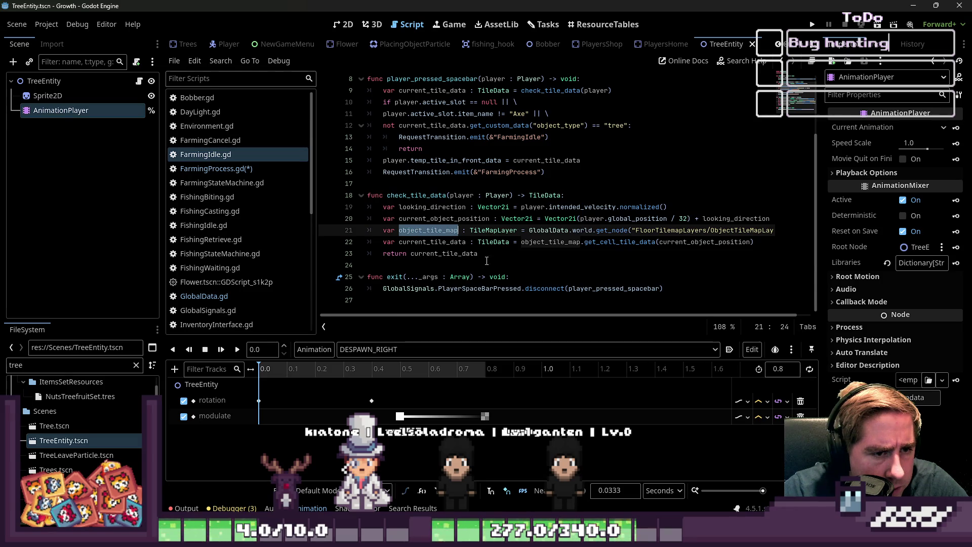
mouse_move(583, 315)
left_mouse_down()
mouse_move(598, 314)
mouse_move(528, 314)
mouse_move(542, 315)
left_mouse_up()
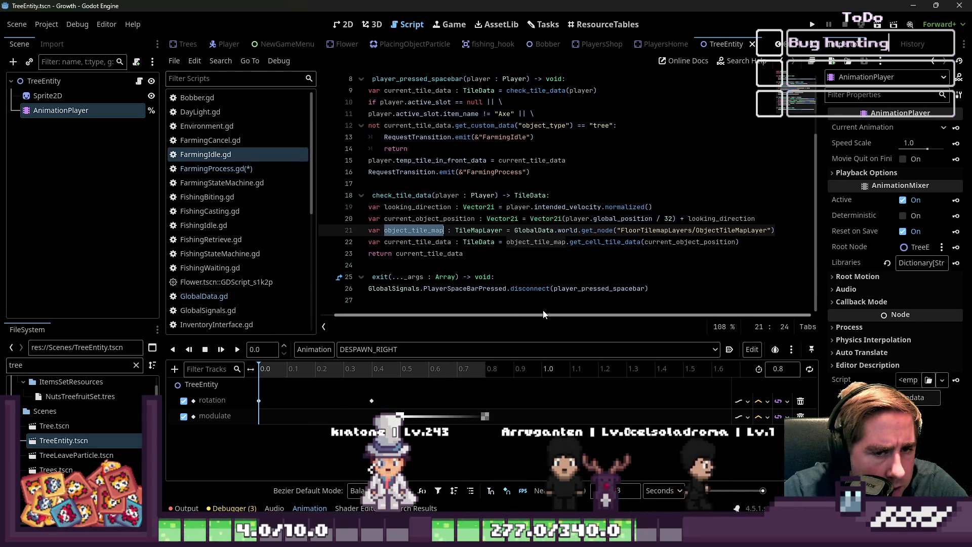
left_click_drag(601, 233, 305, 234)
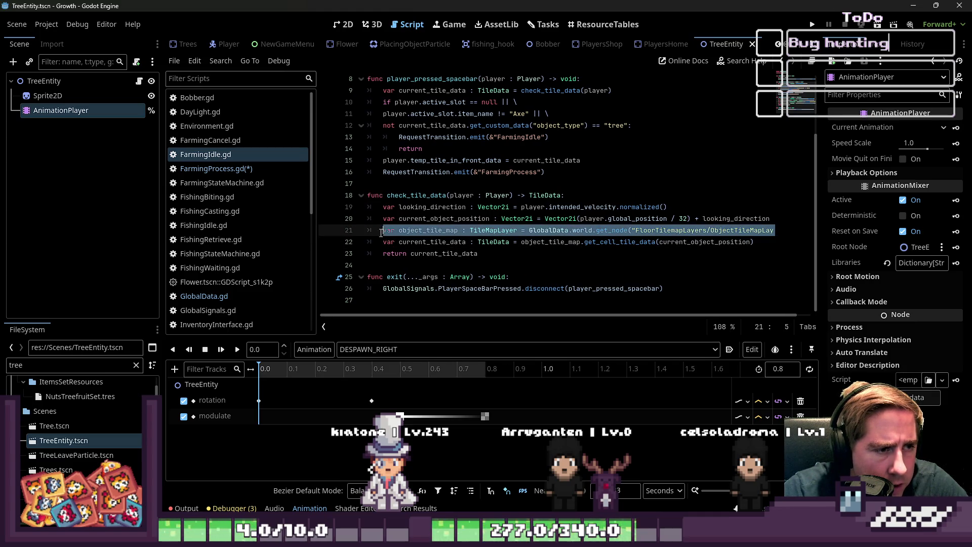
left_click(253, 167)
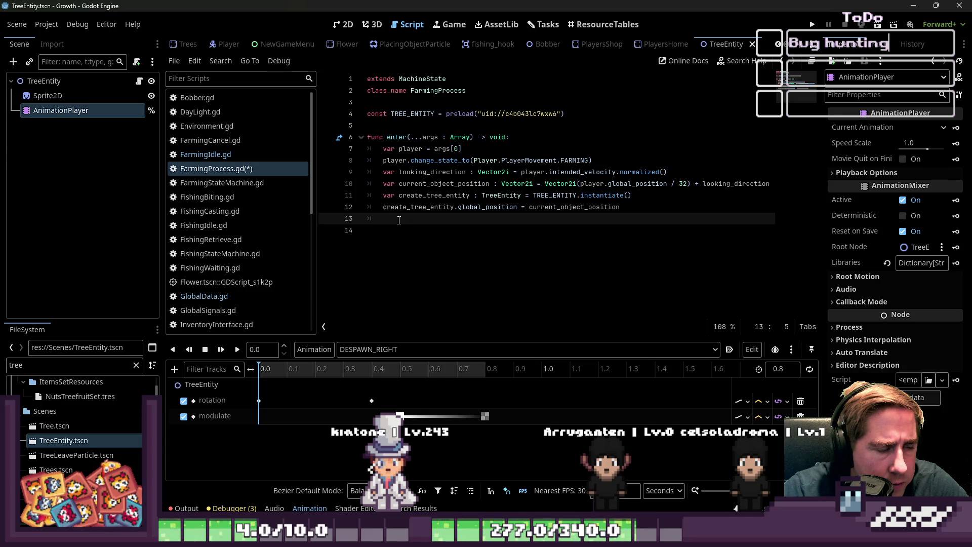
Paste the object_tile_map lookup on line 13 and add object_tile_map.set_cell(current_object_position, ...) below it
type("var object_tile_map : TileMapLayer = GlobalData.world.get_node(\"FloorTilemapLayers/ObjectTileMapLayer\")")
key("Return")
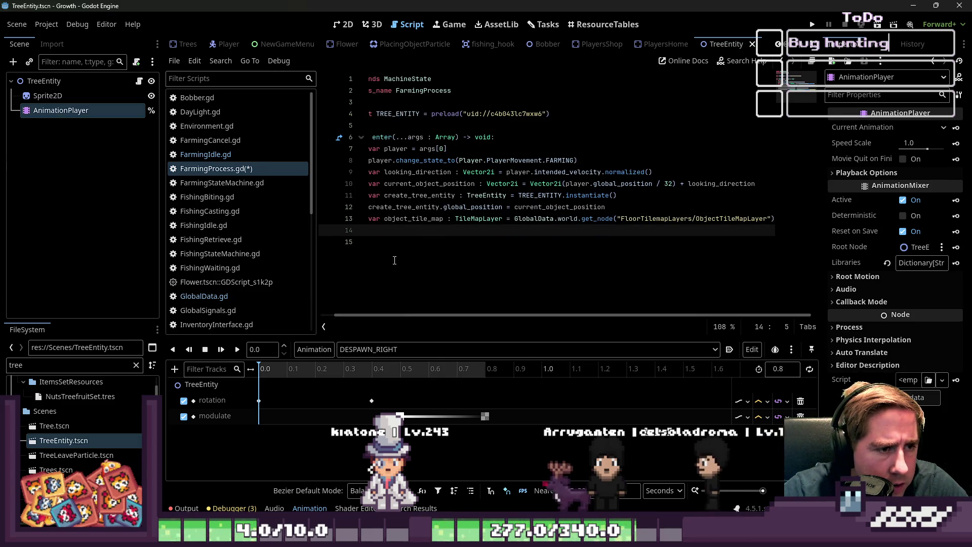
left_click_drag(400, 316, 320, 324)
type("b")
key("Return")
type("set_c")
key("Return")
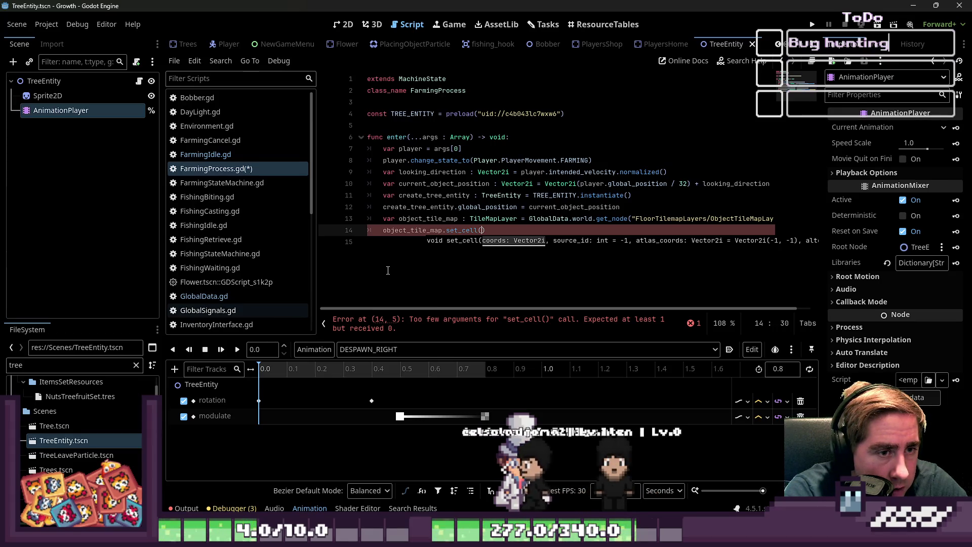
type("cu")
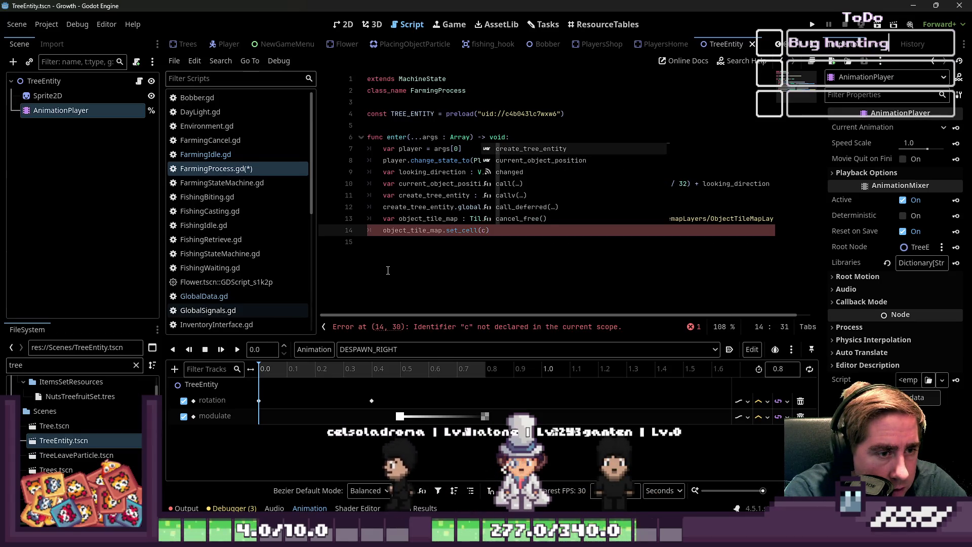
key("Return")
type(",")
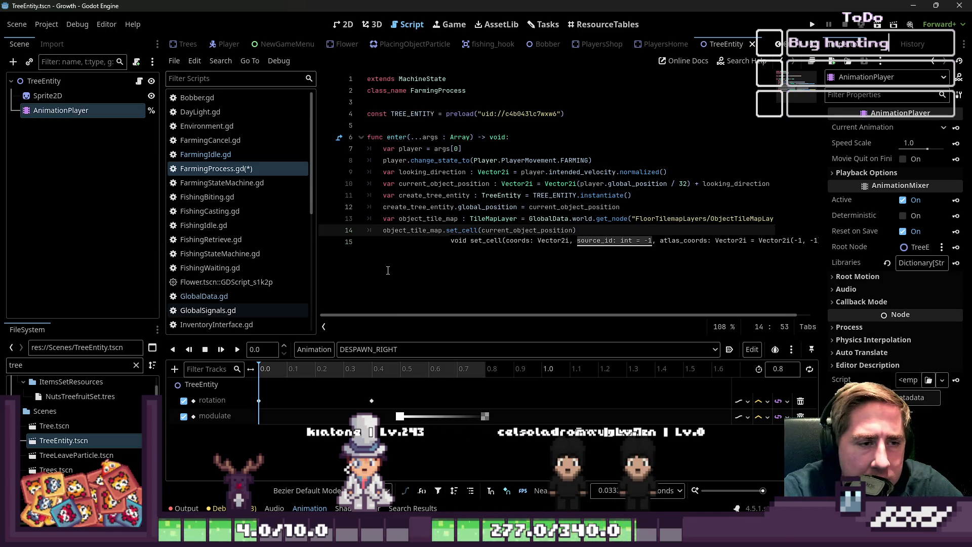
key("Return")
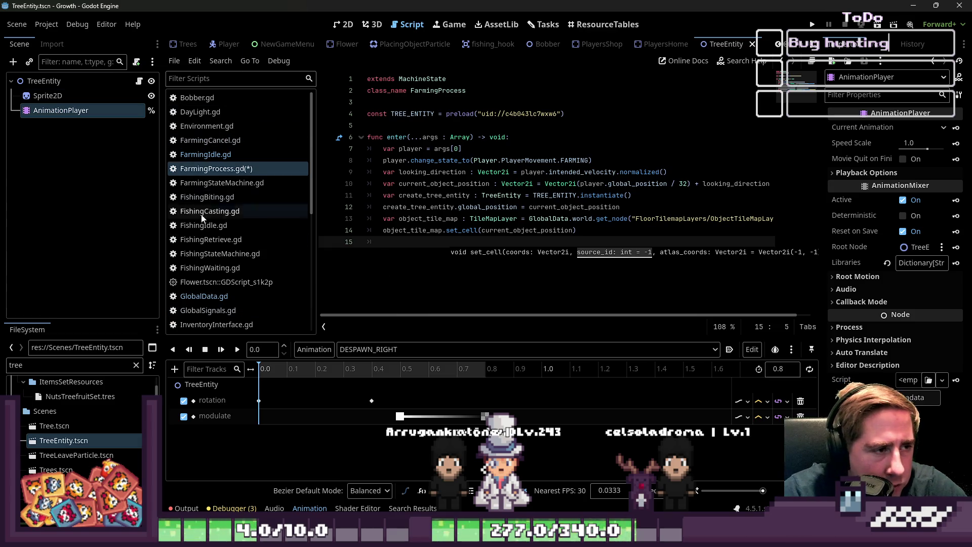
double_click(115, 364)
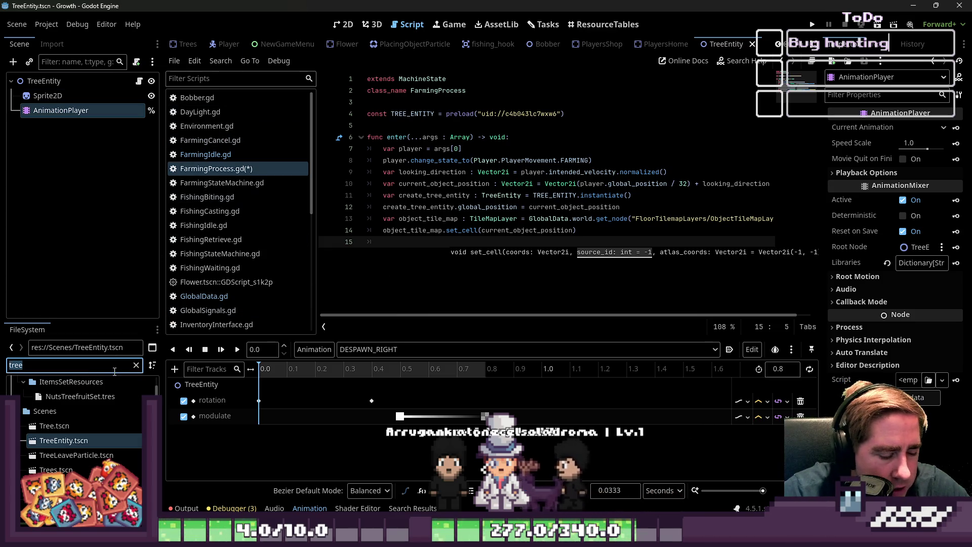
Clear the 'SUCCE' FileSystem filter and start a new script from the File menu
type("SUCCE")
key("ctrl+BackSpace")
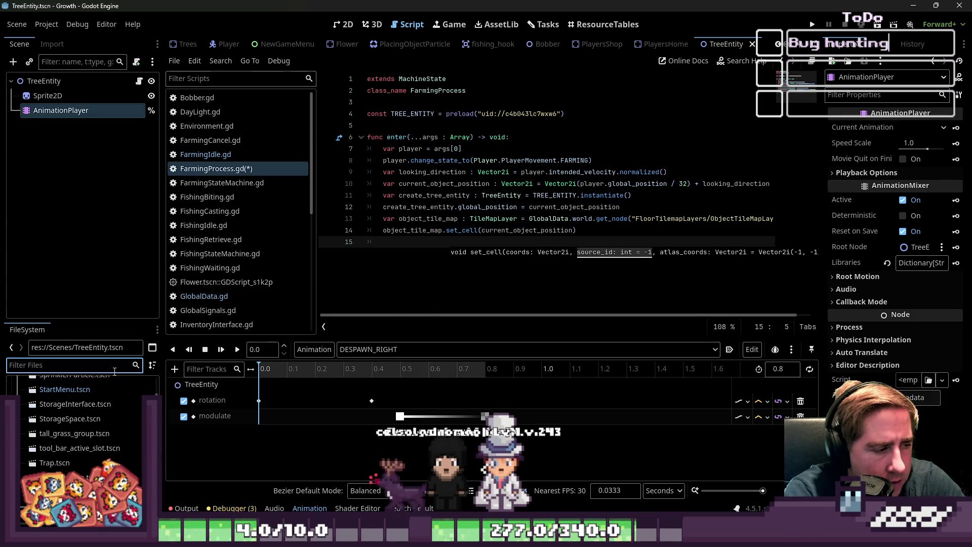
scroll(116, 405, "up", 5)
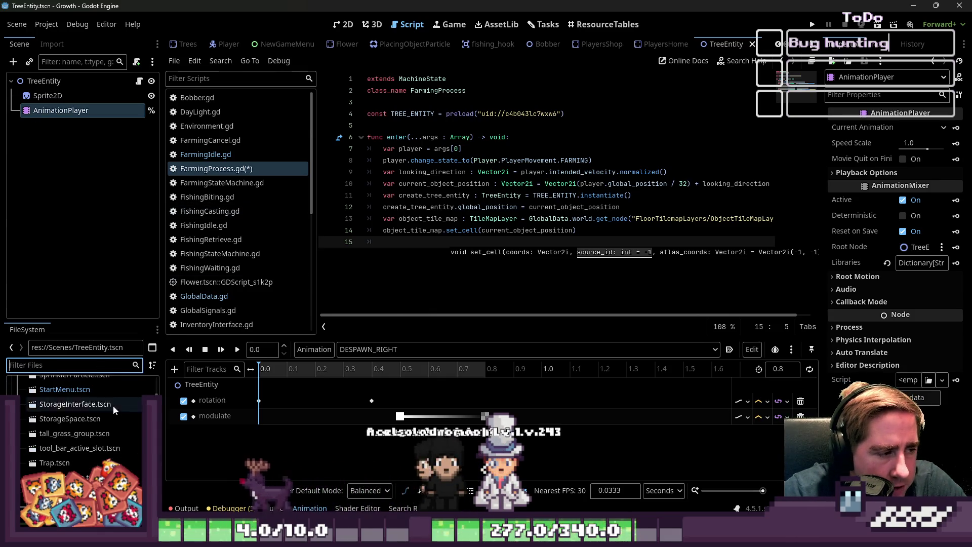
scroll(118, 412, "up", 10)
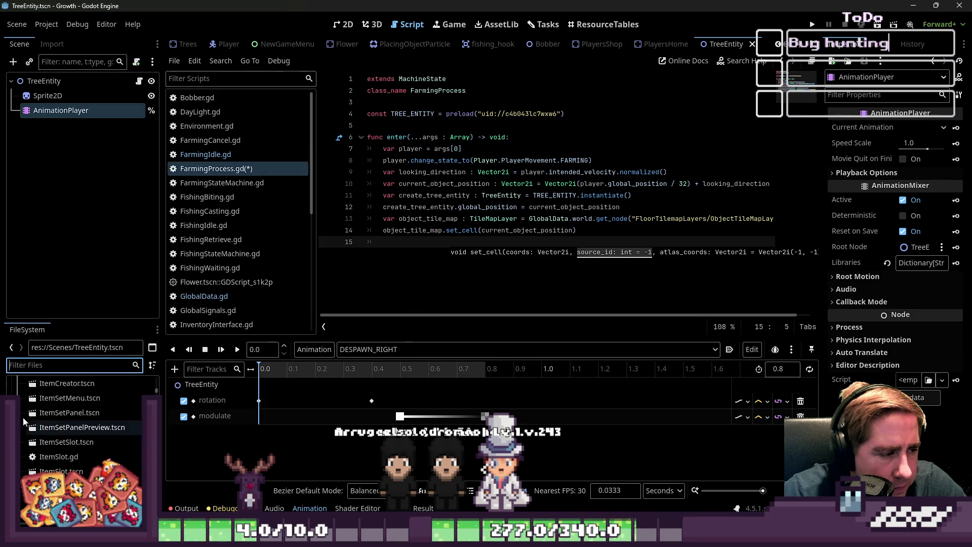
left_click(175, 60)
left_click(188, 72)
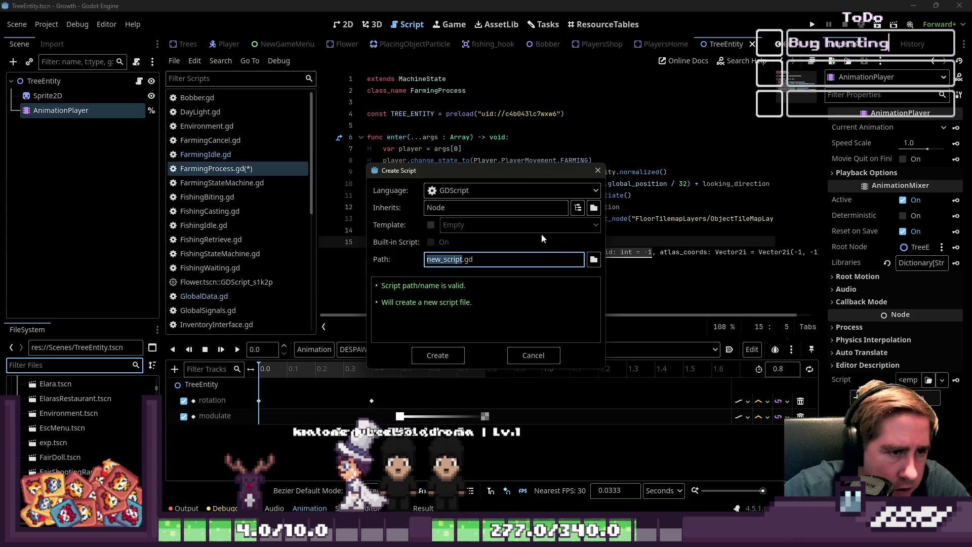
Create Scripts/FarmingSucccess.gd inheriting MachineState
double_click(492, 210)
type("NM")
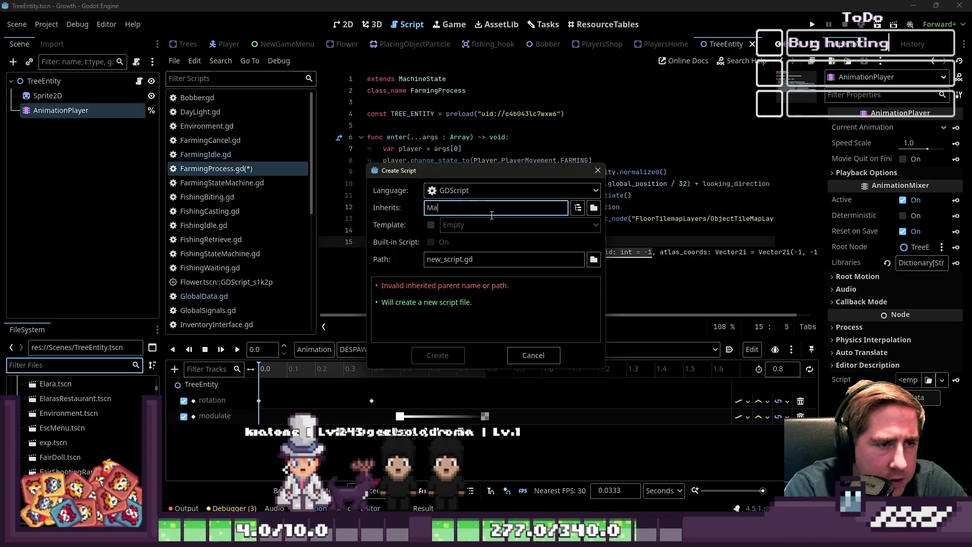
type("neState")
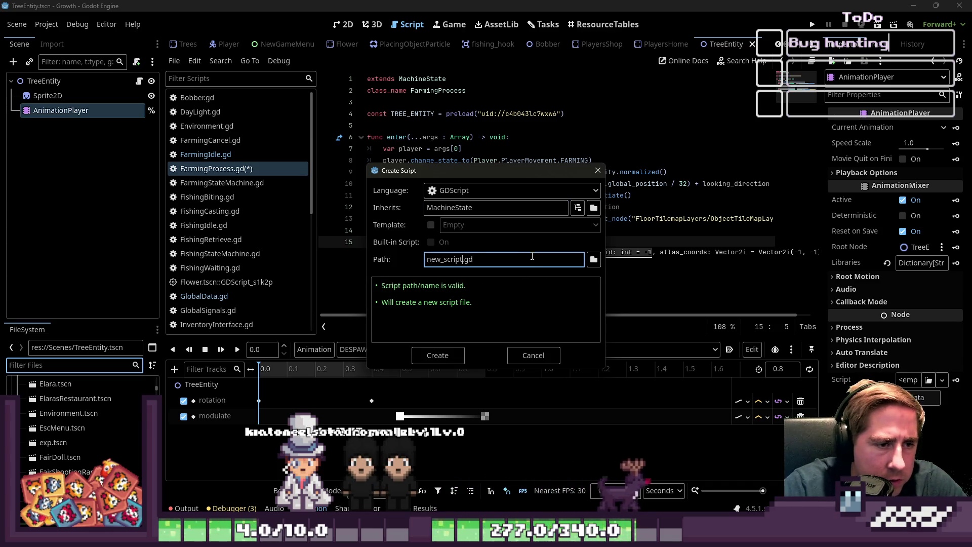
type("rming")
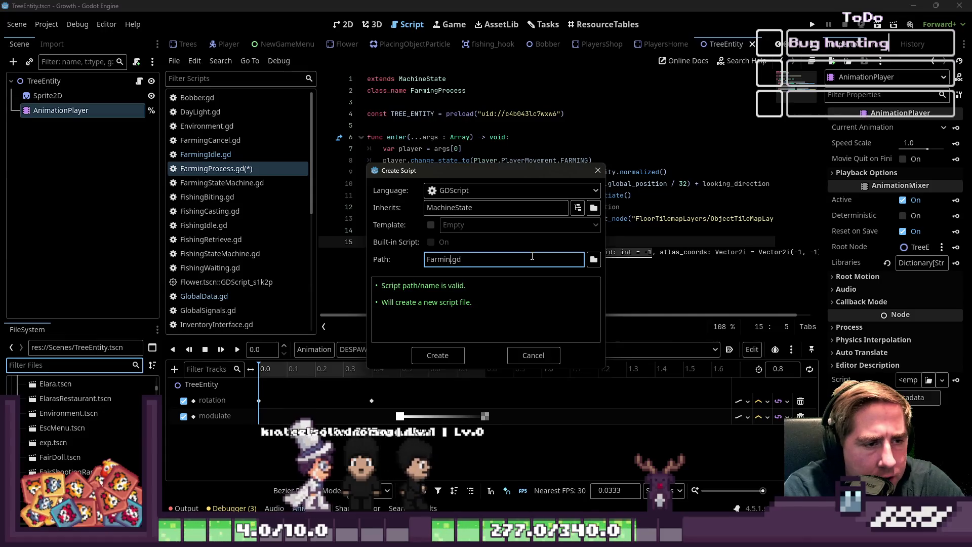
type("Succcees")
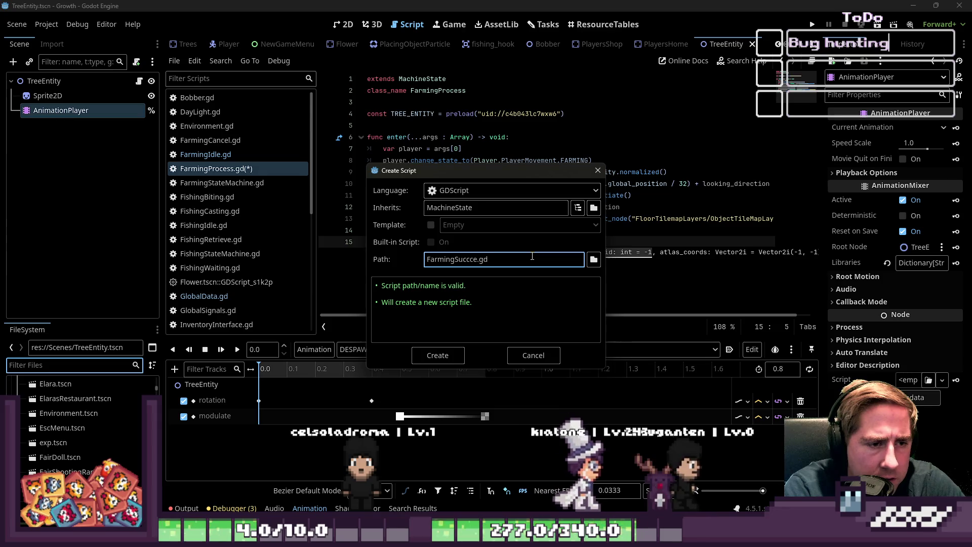
key("BackSpace")
key("BackSpace")
type("ss")
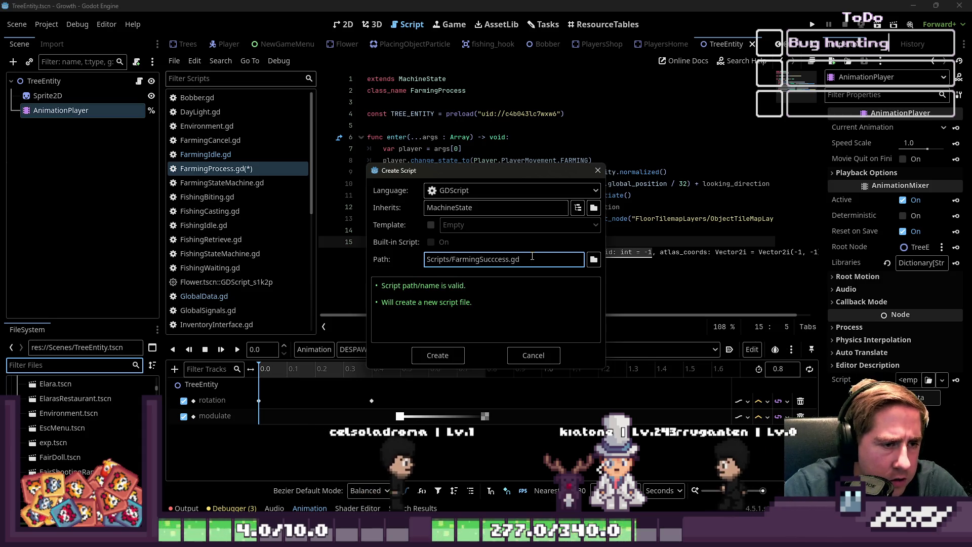
left_click(448, 259)
type("s")
left_click(418, 356)
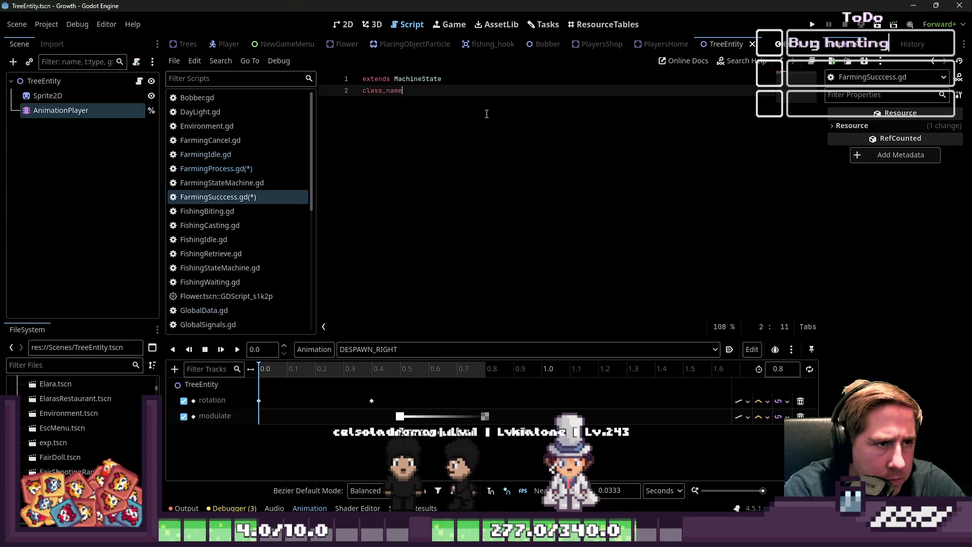
Save the new script and type 'Farming' into its class_name FarmingSuccess line
key("ctrl+s")
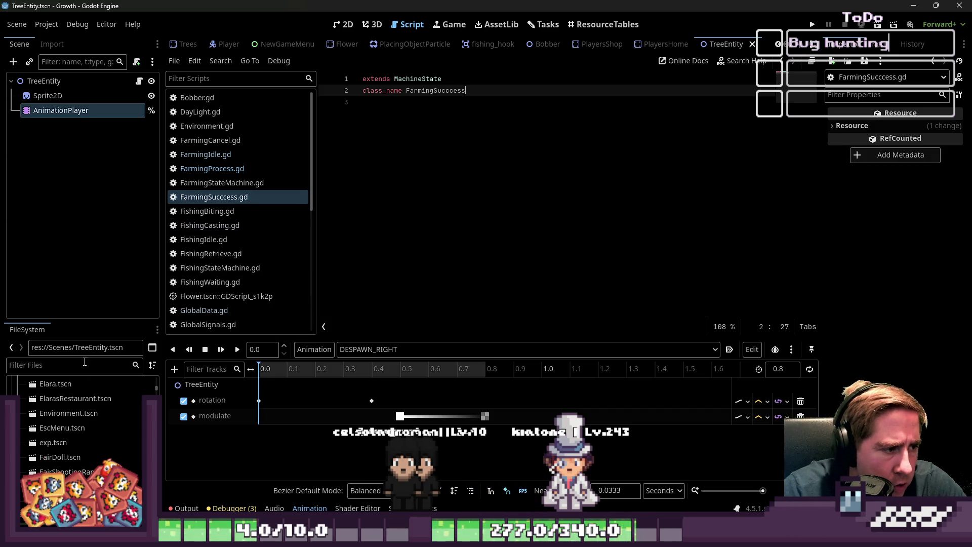
type("Farming")
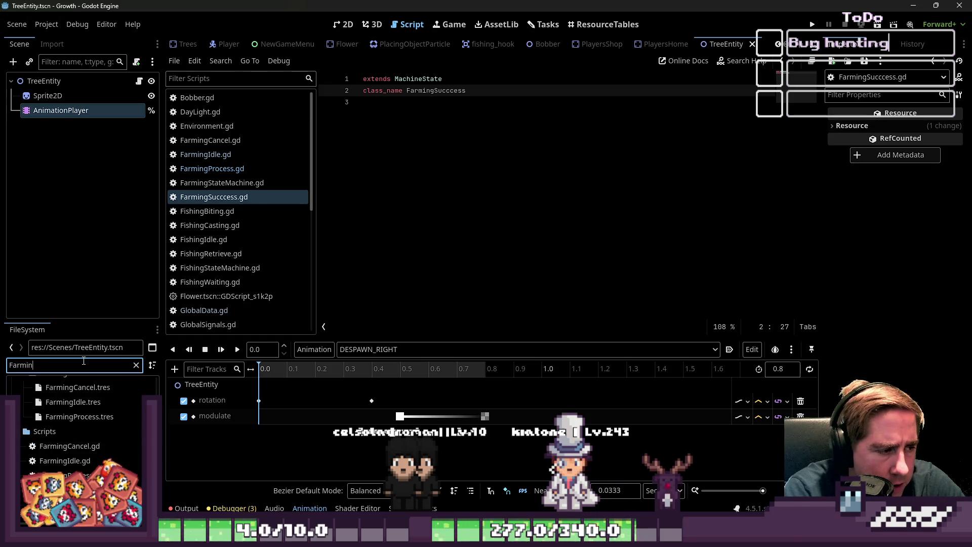
scroll(76, 430, "up", 5)
Bring up a new script window for the Farming folder, then dismiss it
left_click(54, 428)
right_click(68, 429)
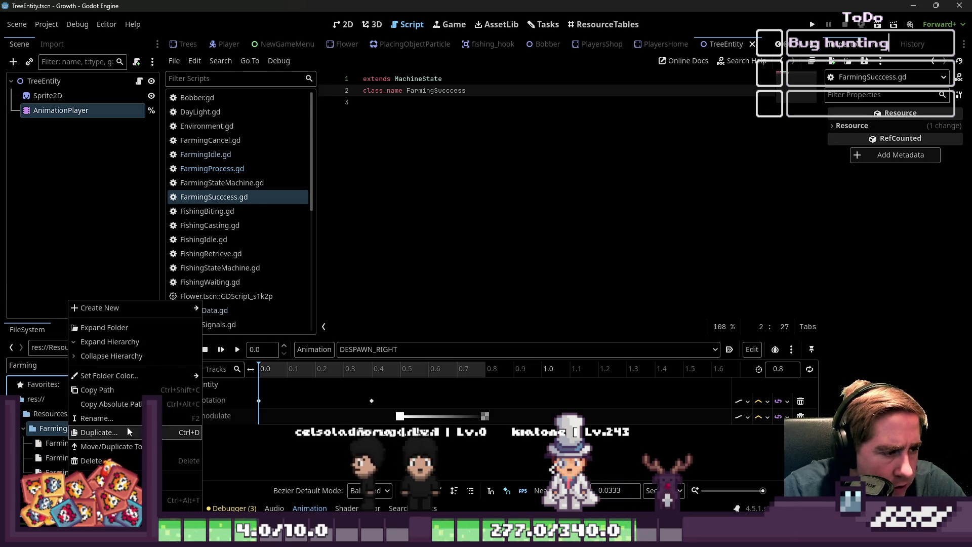
mouse_move(126, 308)
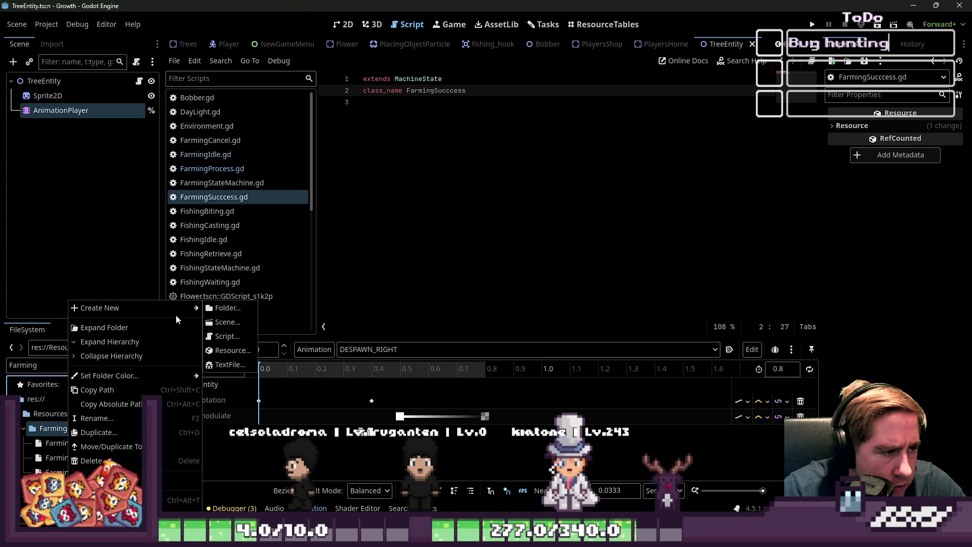
left_click(236, 342)
left_click(531, 349)
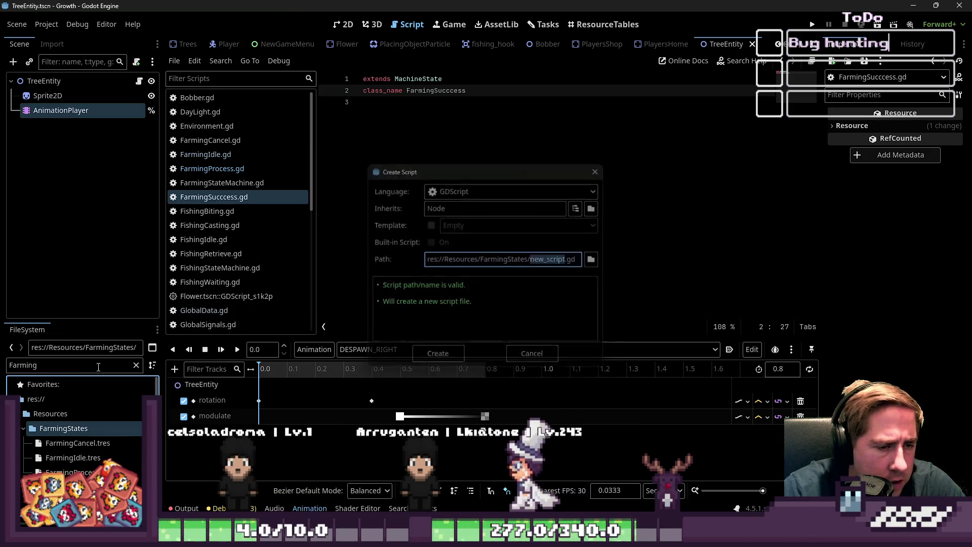
Start a new resource in FarmingStates, close that window, and select the FarmingSuccess class name
right_click(71, 428)
mouse_move(145, 308)
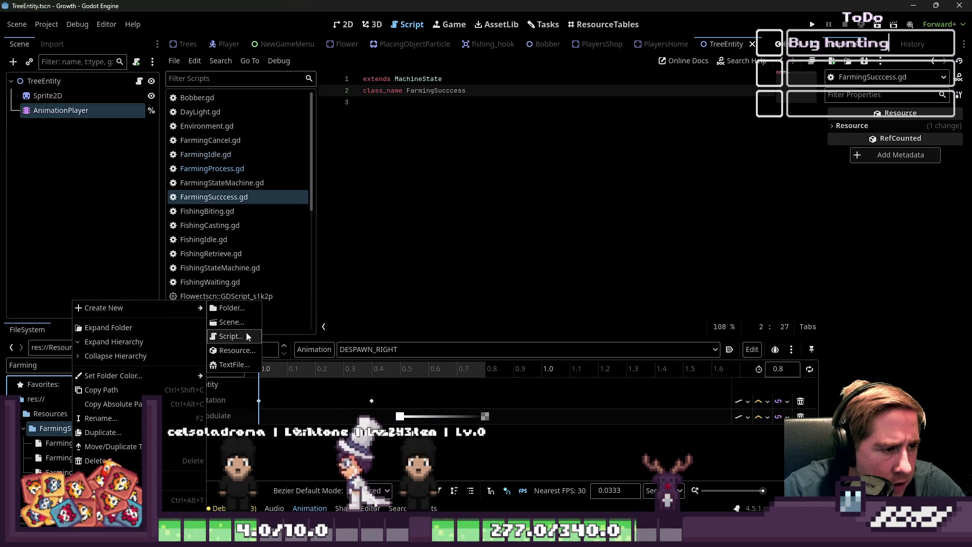
left_click(237, 351)
type("FarmingSucccess")
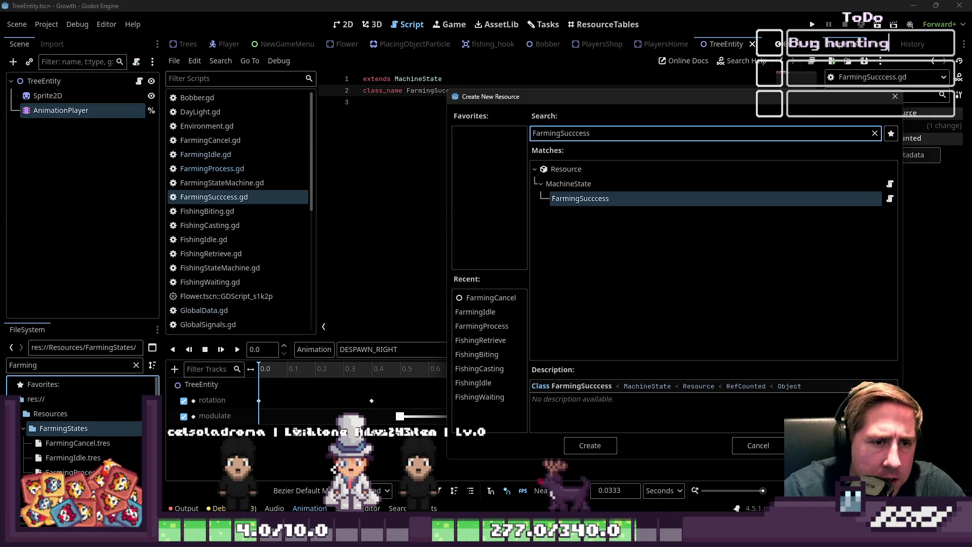
key("Return")
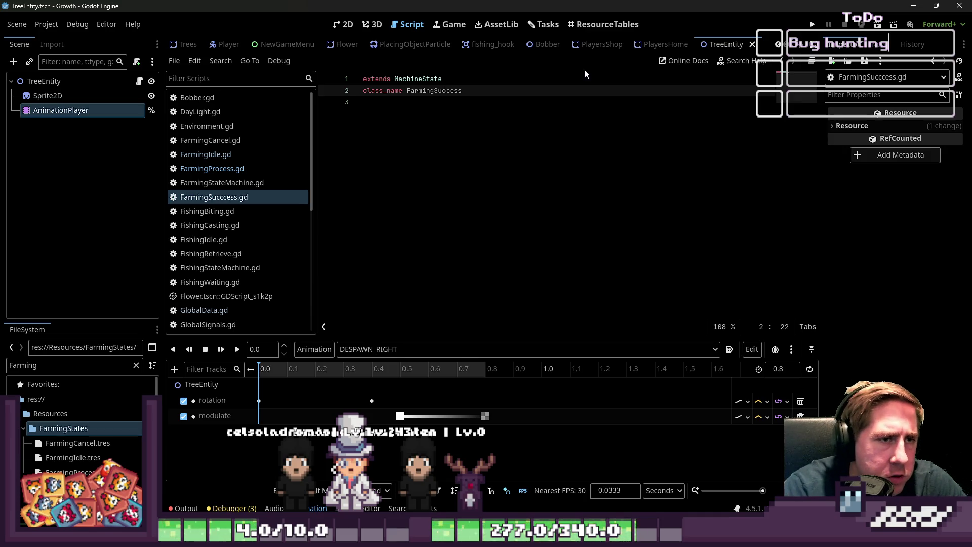
key("ctrl+shift+Left")
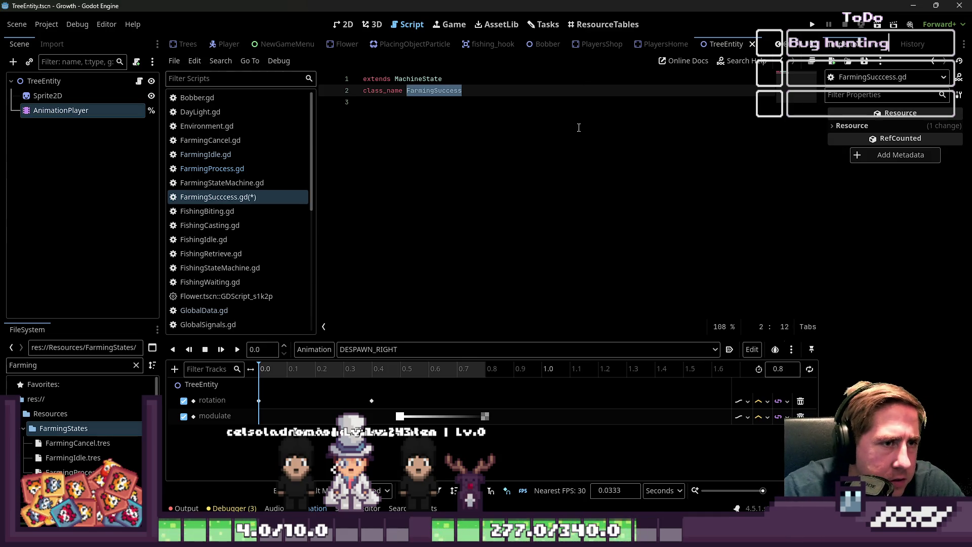
Save the script and rename the misspelled FarmingSucccess.gd file to FarmingSuccess.gd
left_click(577, 109)
key("ctrl+s")
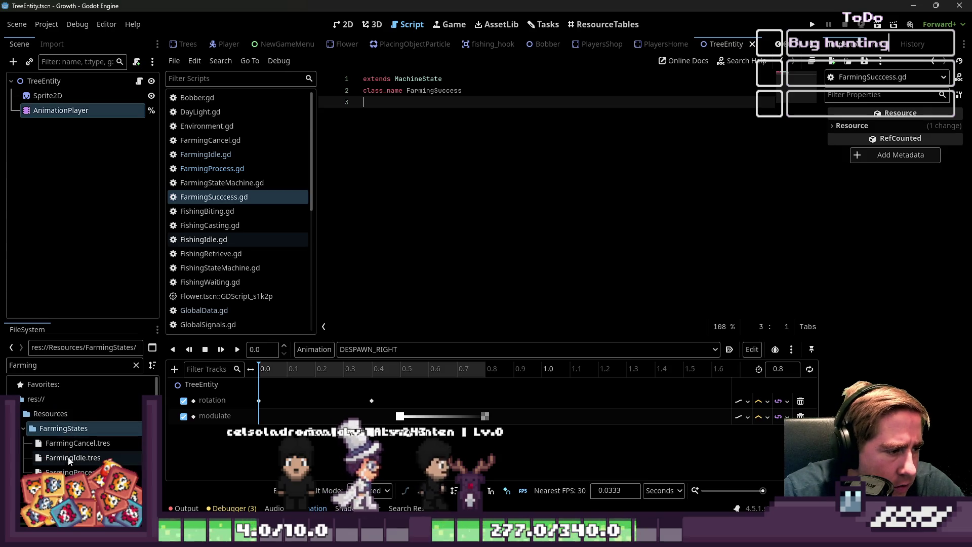
left_click(87, 367)
type("Succ")
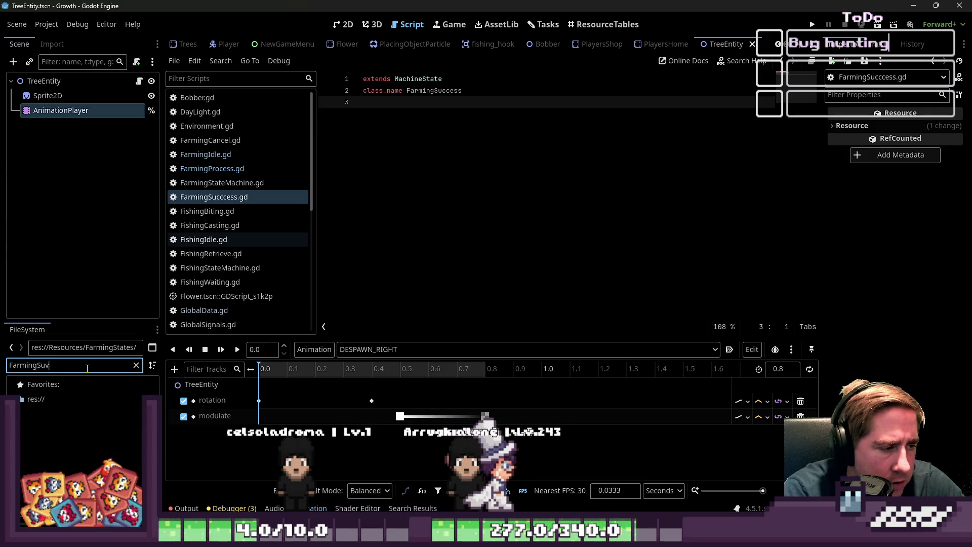
left_click(61, 427)
key("F2")
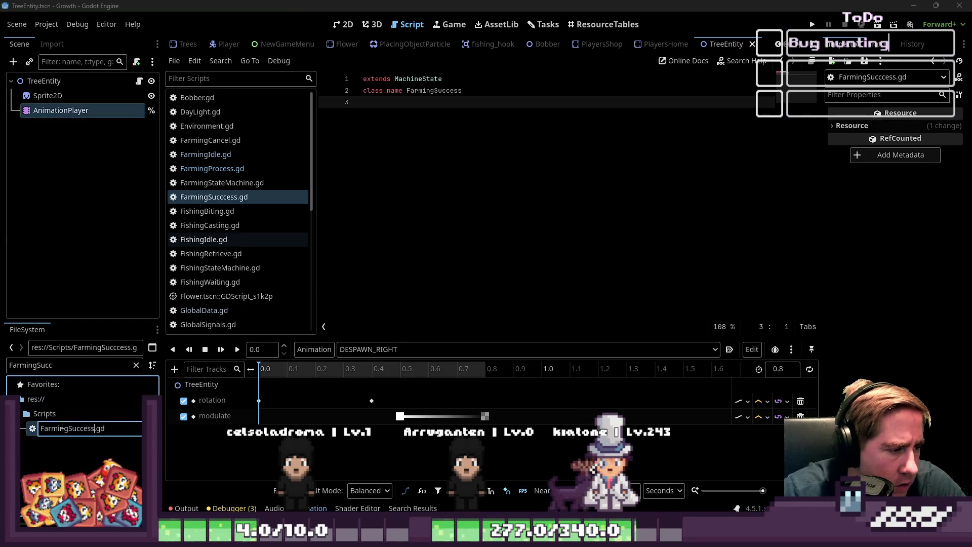
key("Return")
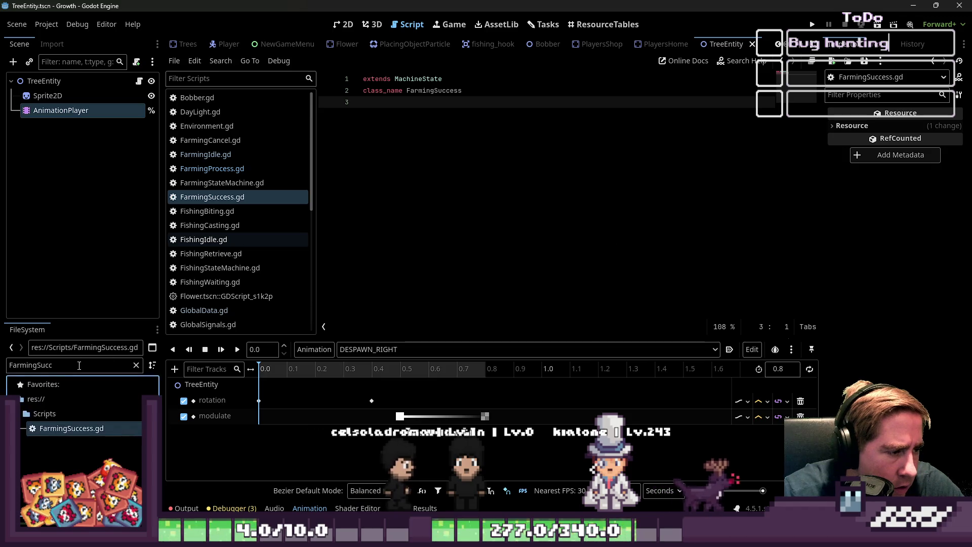
Create a FarmingSuccess resource in the FarmingStates folder, saved as FarmingSuccess.tres
double_click(79, 364)
key("BackSpace")
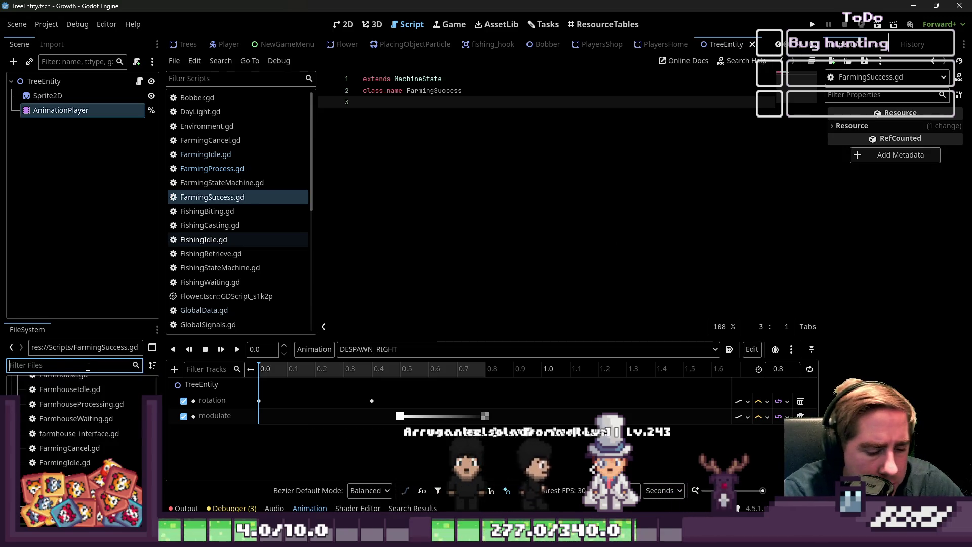
type("Farming")
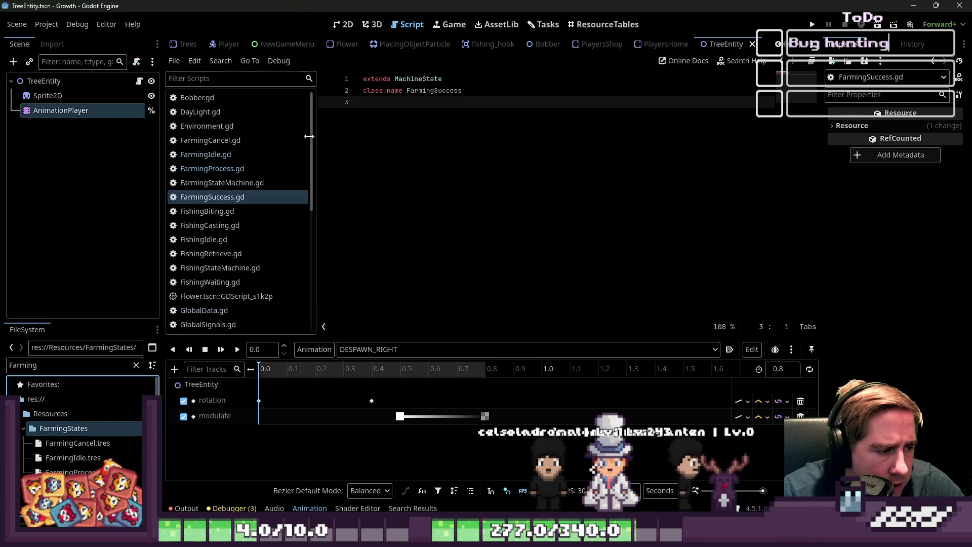
right_click(102, 429)
mouse_move(206, 308)
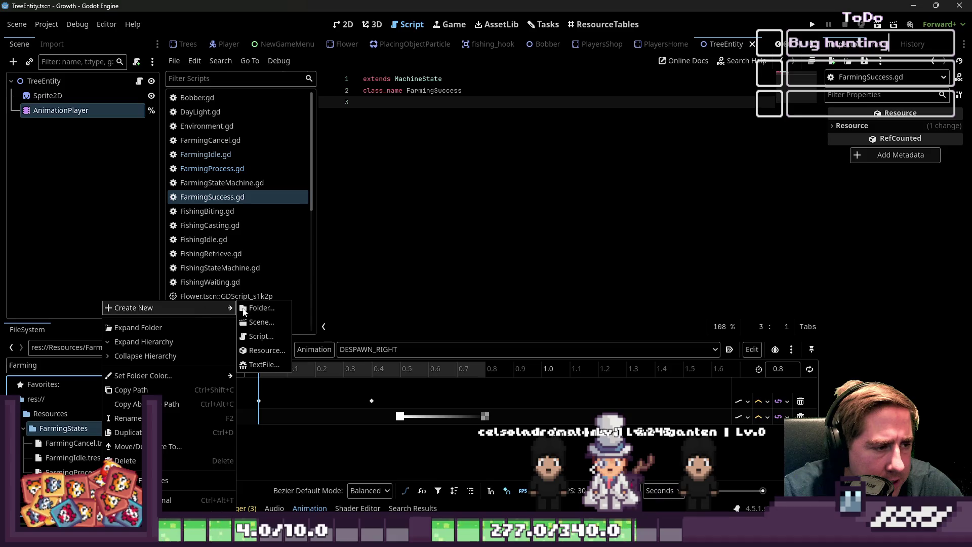
left_click(266, 350)
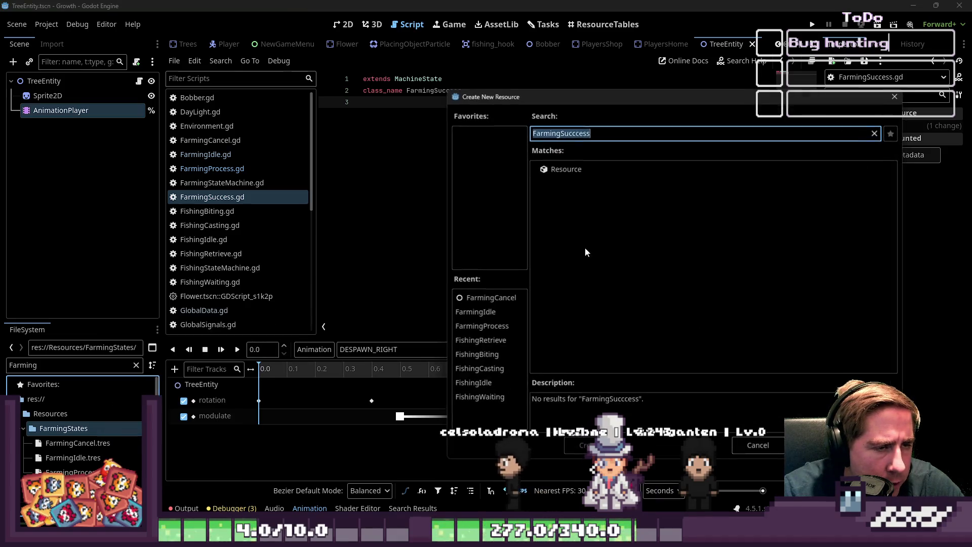
type("FarmingSuccess")
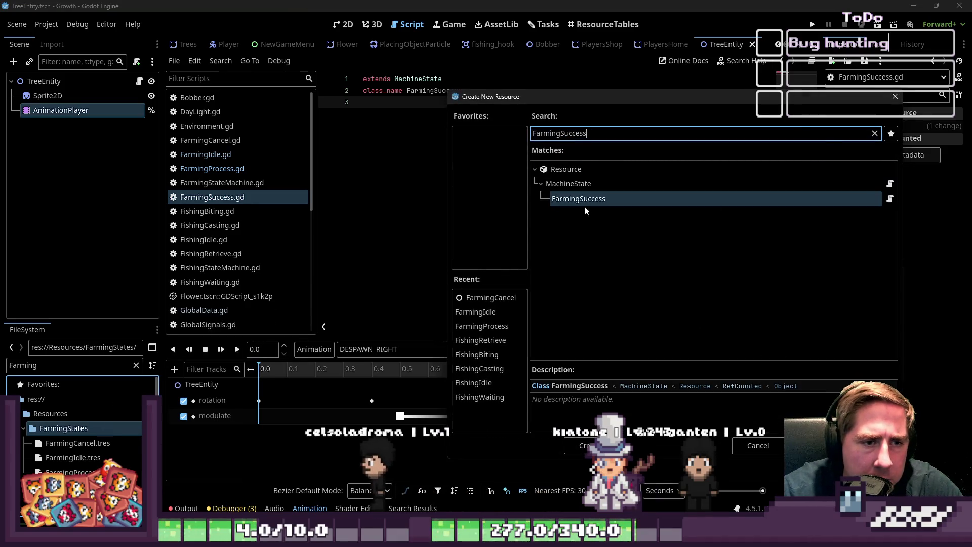
double_click(588, 198)
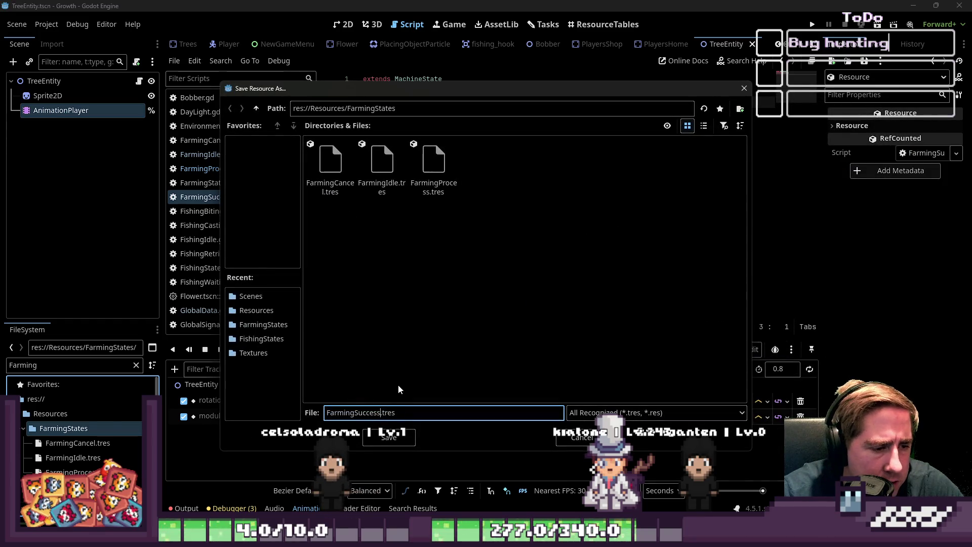
key("Return")
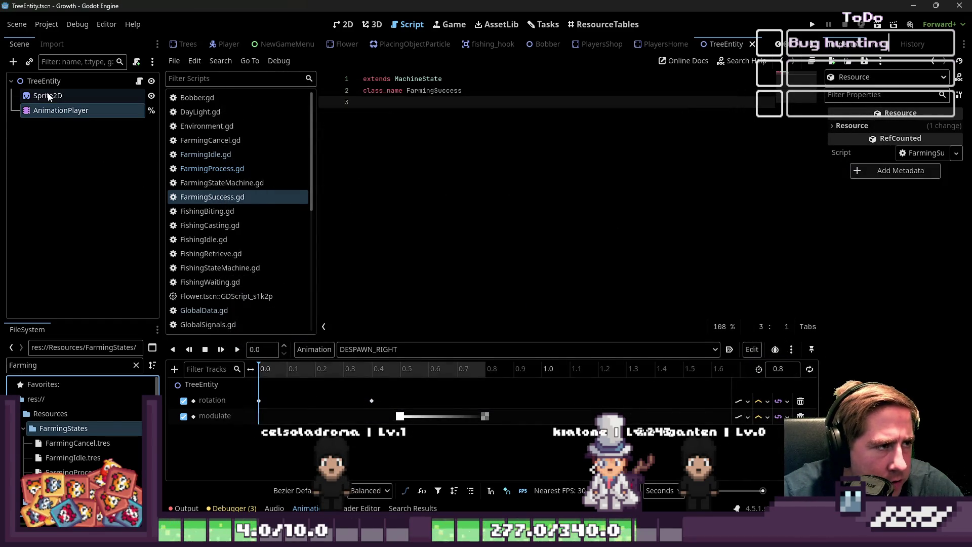
Add a FarmingSuccess key mapped to FarmingSuccess.tres in the Player's FarmingStateMachine States dictionary
left_click(221, 45)
left_click(63, 303)
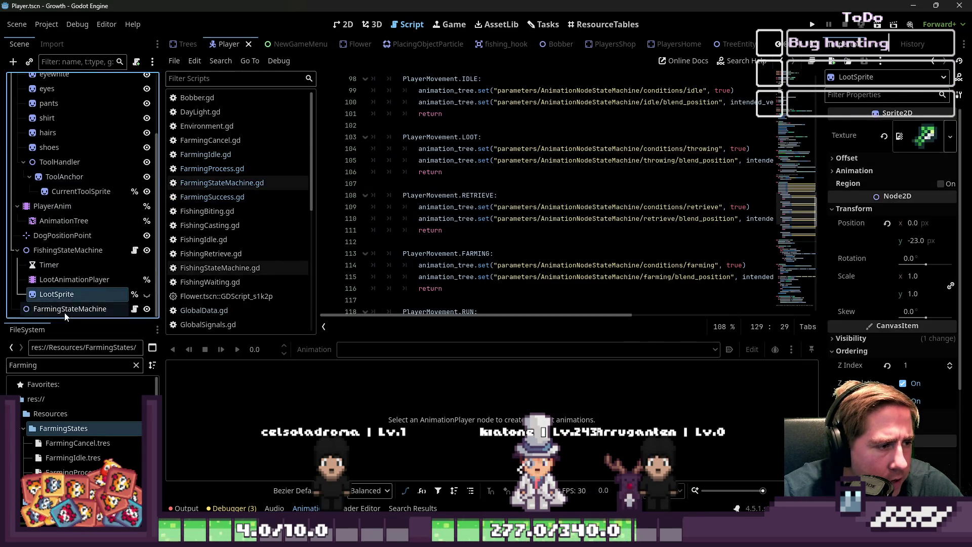
left_click_drag(820, 144, 656, 144)
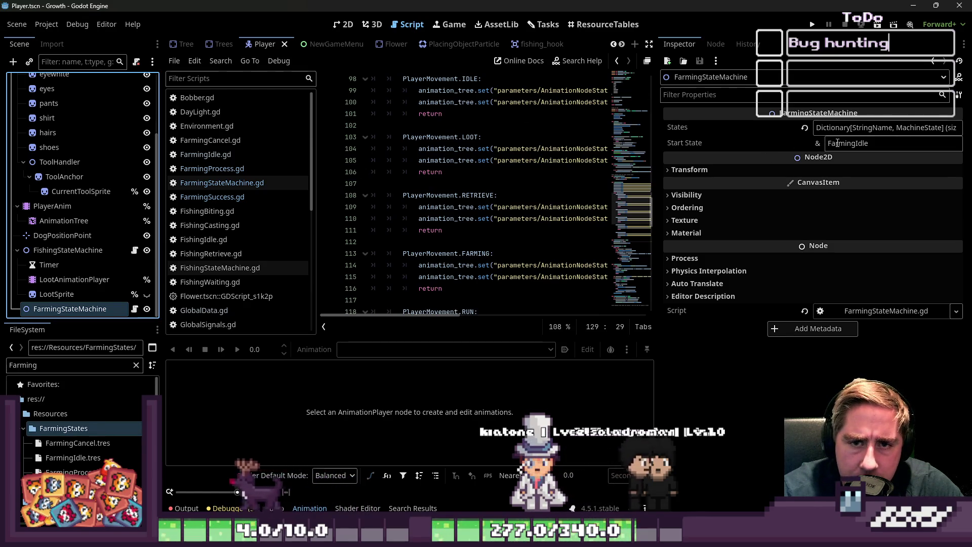
left_click(841, 128)
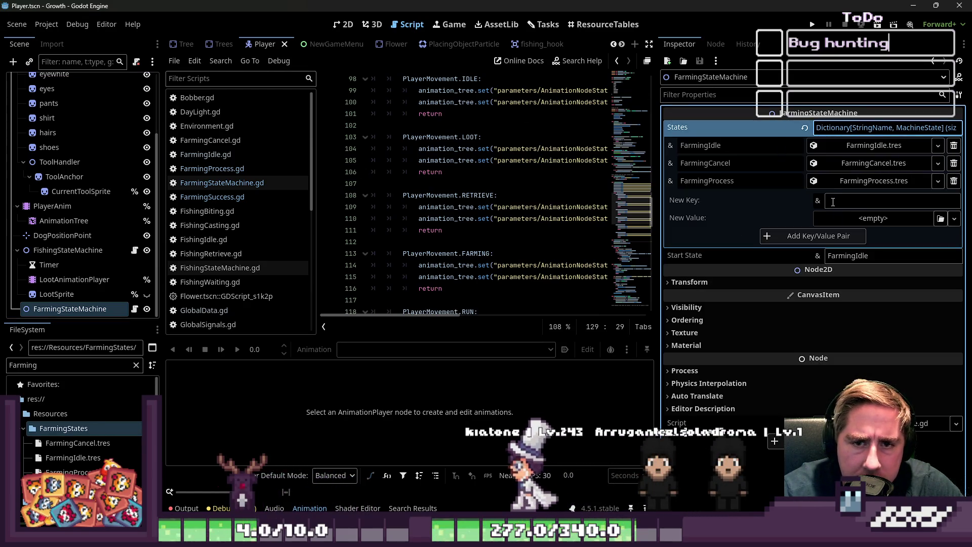
left_click(855, 200)
type("FarmingSuccess")
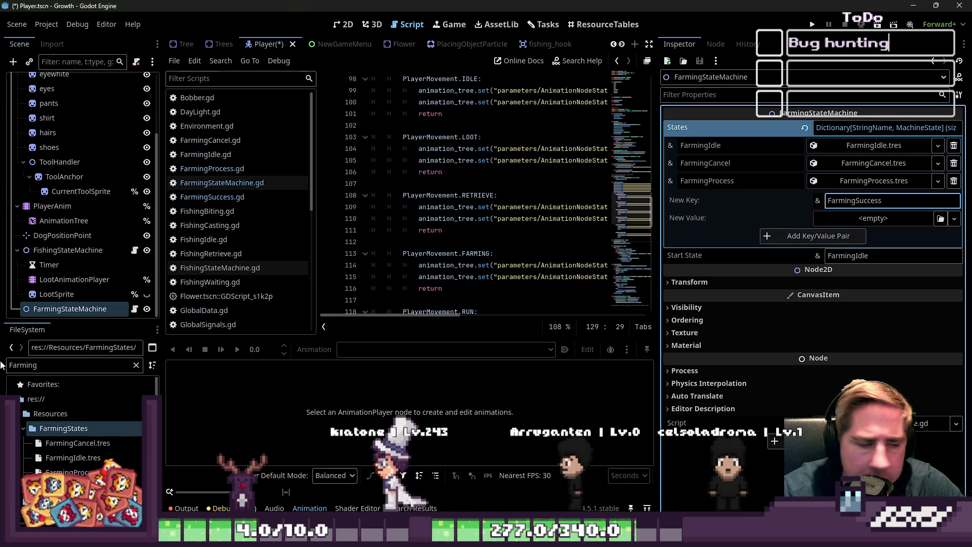
mouse_move(76, 487)
left_mouse_down()
mouse_move(830, 285)
mouse_move(873, 219)
left_mouse_up()
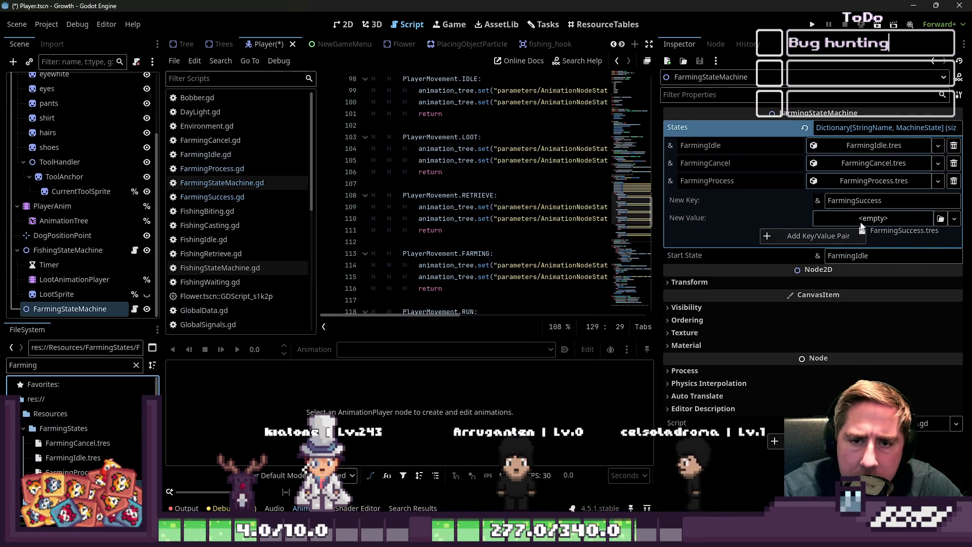
left_click(802, 236)
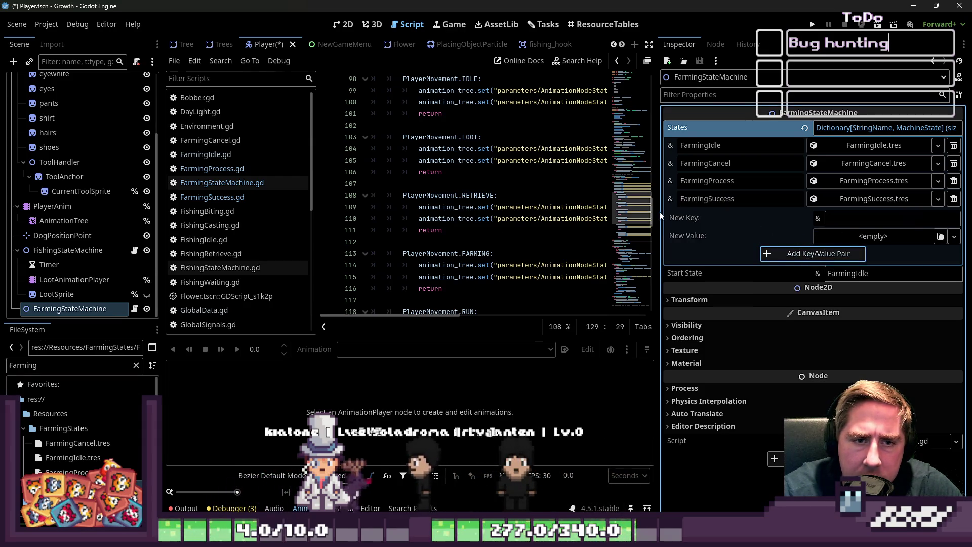
Restore the code editor's width and save the Player scene
left_click_drag(659, 211, 783, 213)
left_click(505, 116)
key("ctrl+s")
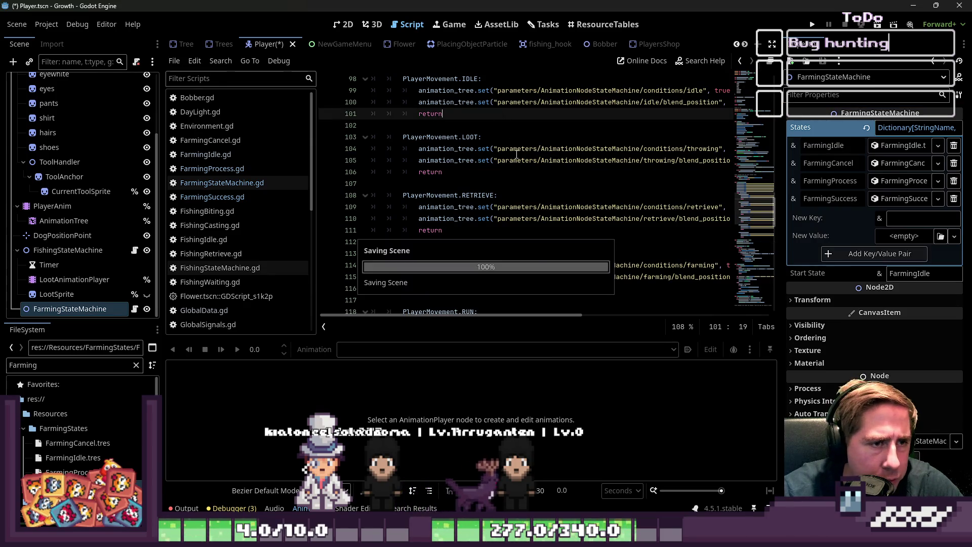
In FarmingProcess.gd, remove the tree-spawning lines 9–15 from enter()
left_click(205, 196)
left_click(195, 154)
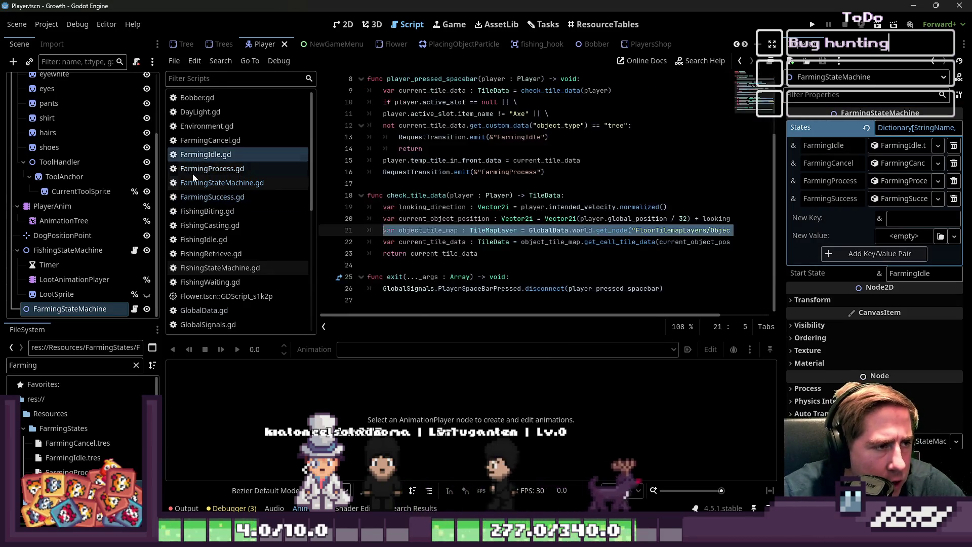
left_click(196, 169)
left_click(488, 254)
left_click_drag(488, 254, 350, 182)
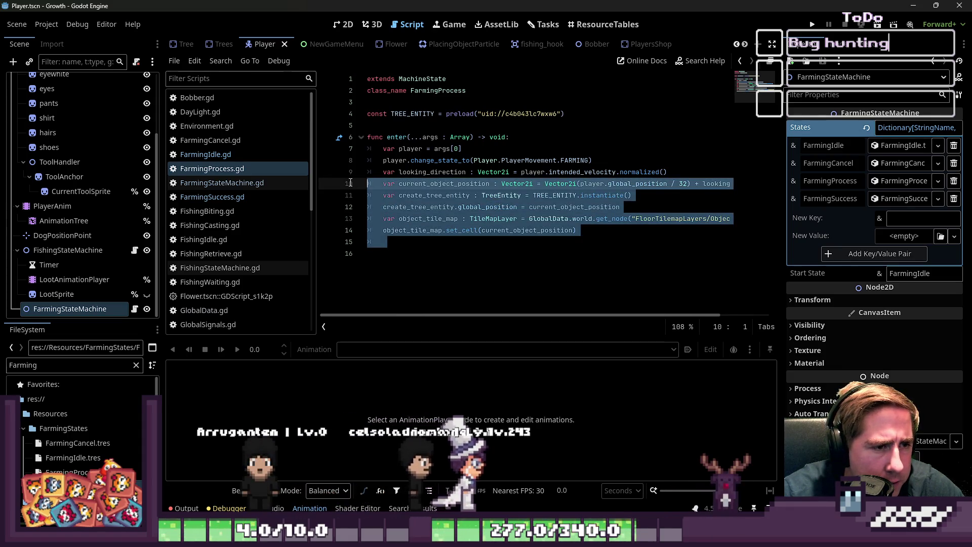
left_click(418, 249)
mouse_move(417, 248)
left_mouse_down()
mouse_move(400, 238)
mouse_move(369, 172)
left_mouse_up()
key("ctrl+c")
key("BackSpace")
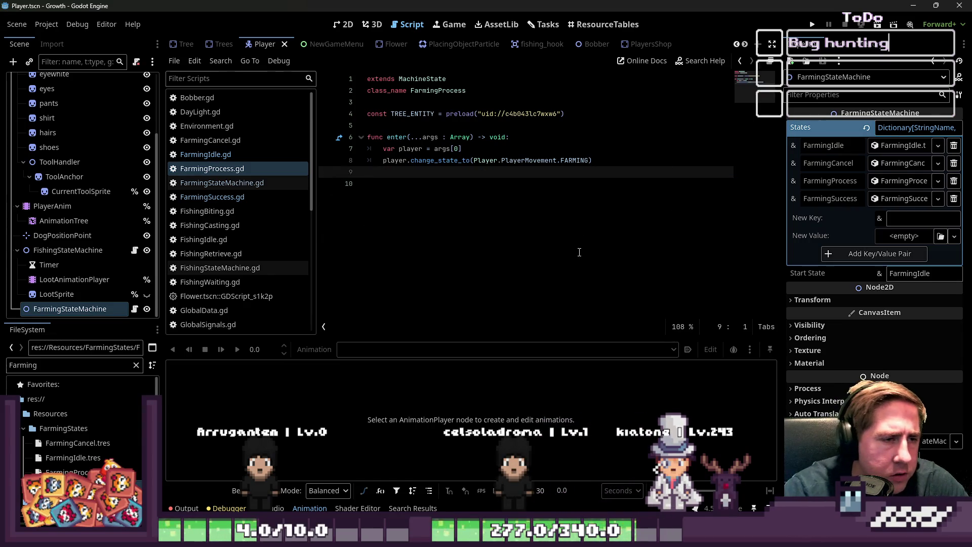
Trim FarmingProcess.gd's trailing blank lines, then paste the spawn code back and save
left_click(407, 187)
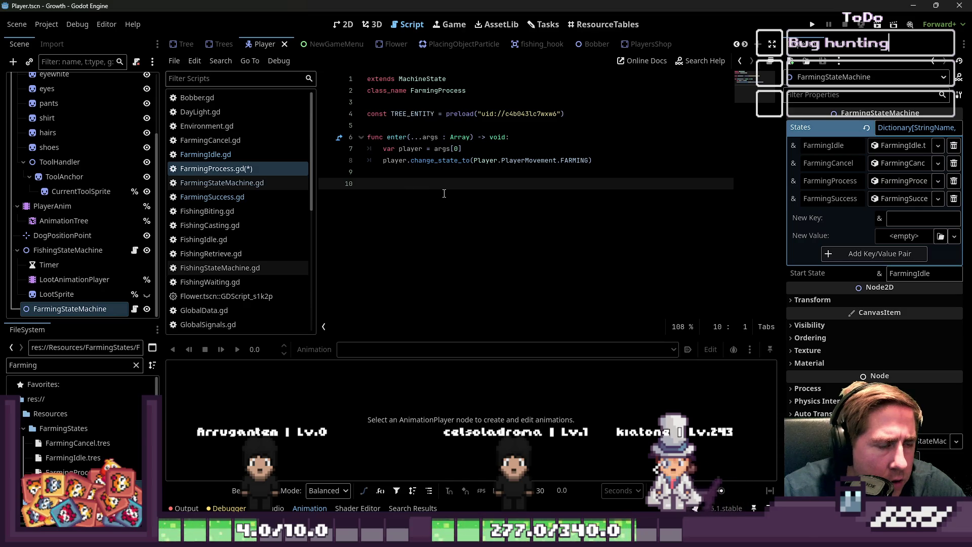
key("BackSpace")
key("BackSpace")
key("Up")
key("End")
key("Return")
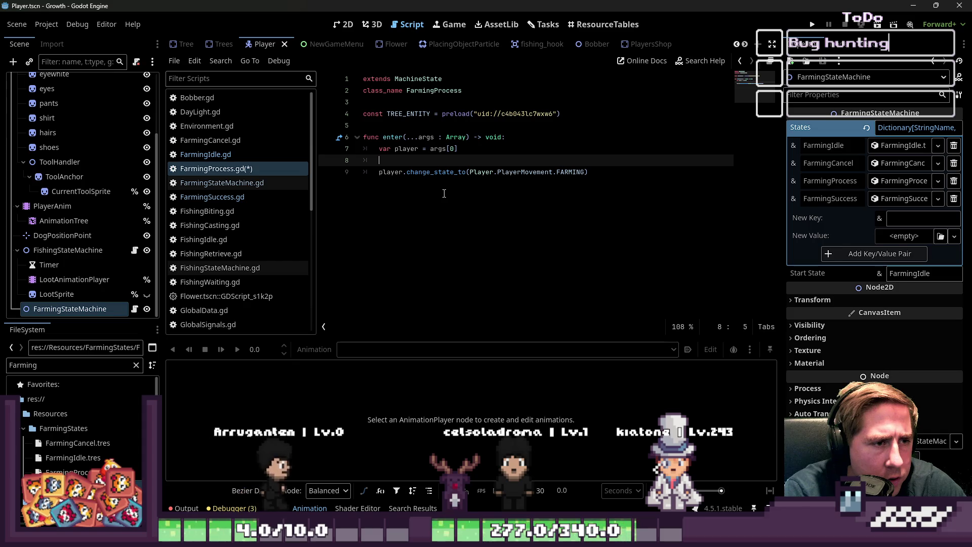
type("player.")
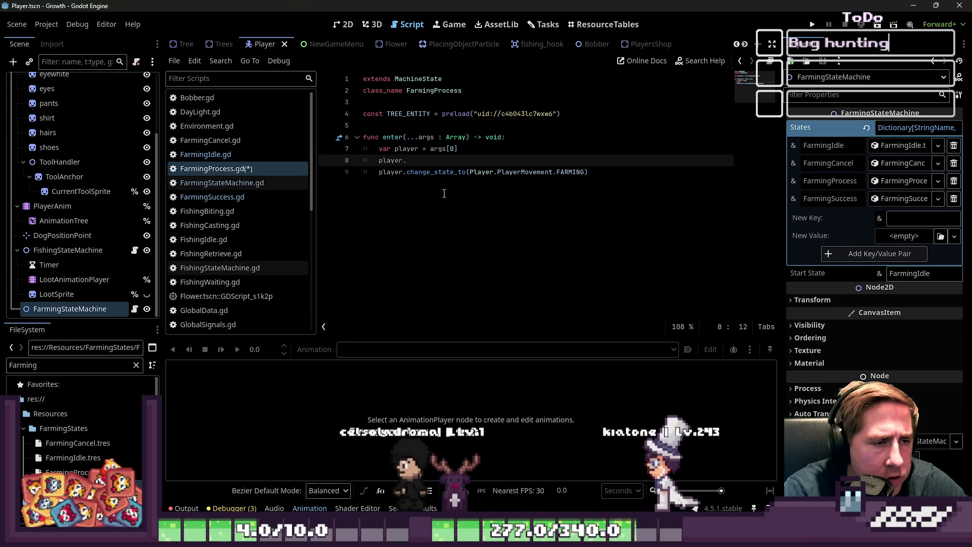
key("ctrl+z")
key("ctrl+z")
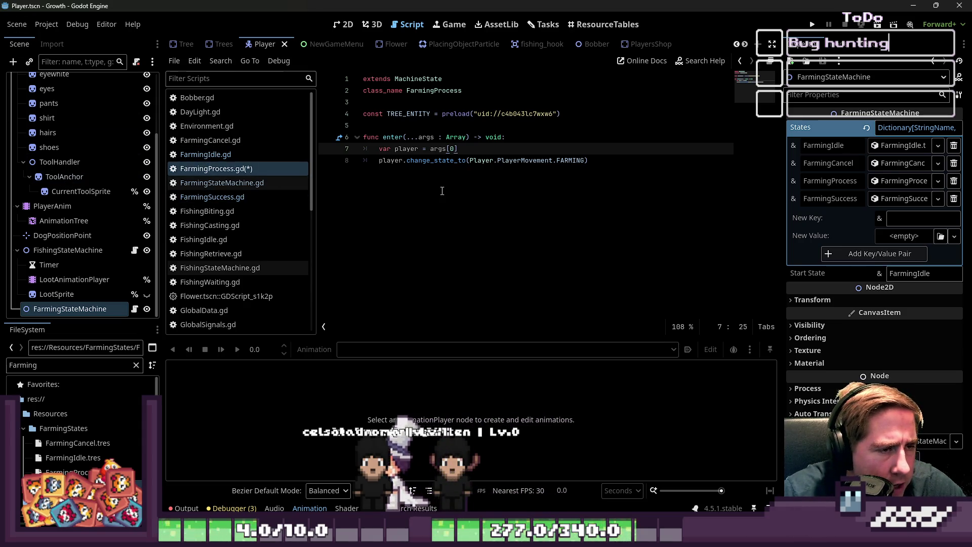
left_click(442, 191)
key("Return")
key("Return")
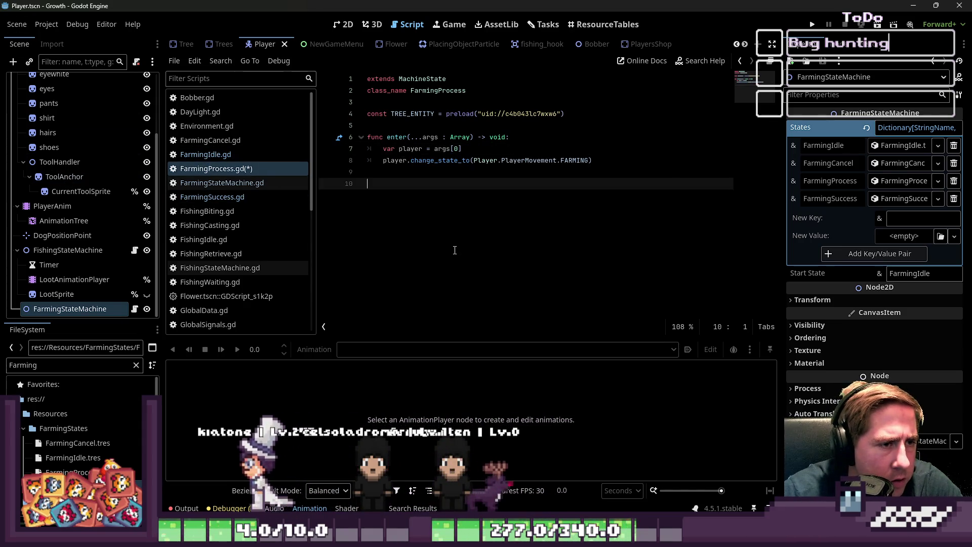
key("ctrl+v")
left_click(443, 268)
key("ctrl+s")
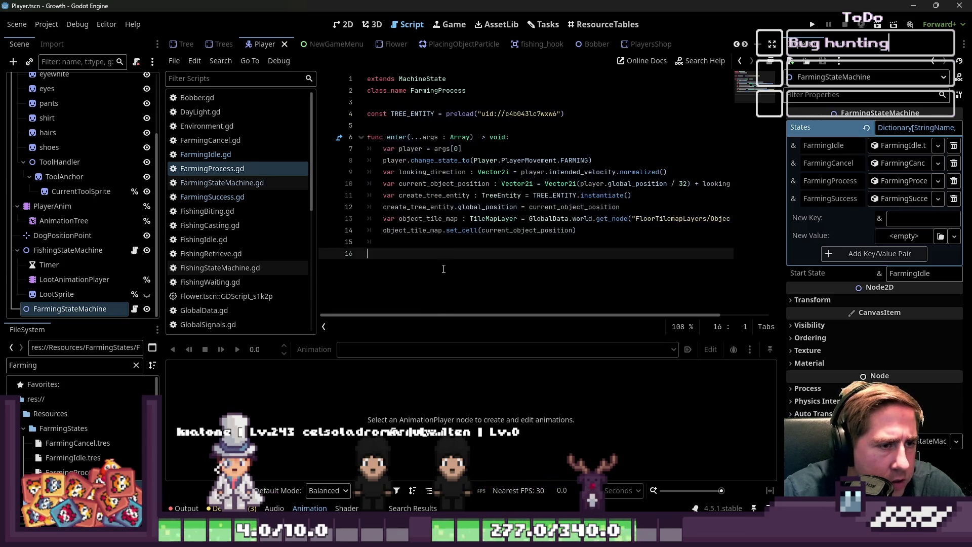
Cut the spawn lines again and paste them as enter() below class_name in FarmingSuccess.gd, then save
left_click_drag(444, 269, 353, 169)
key("Delete")
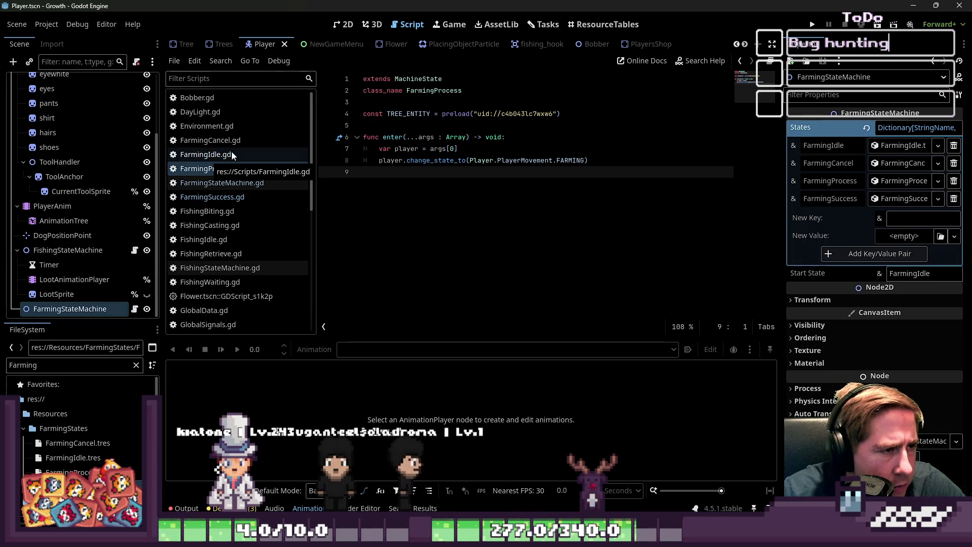
left_click(243, 196)
key("Return")
key("Tab")
key("ctrl+v")
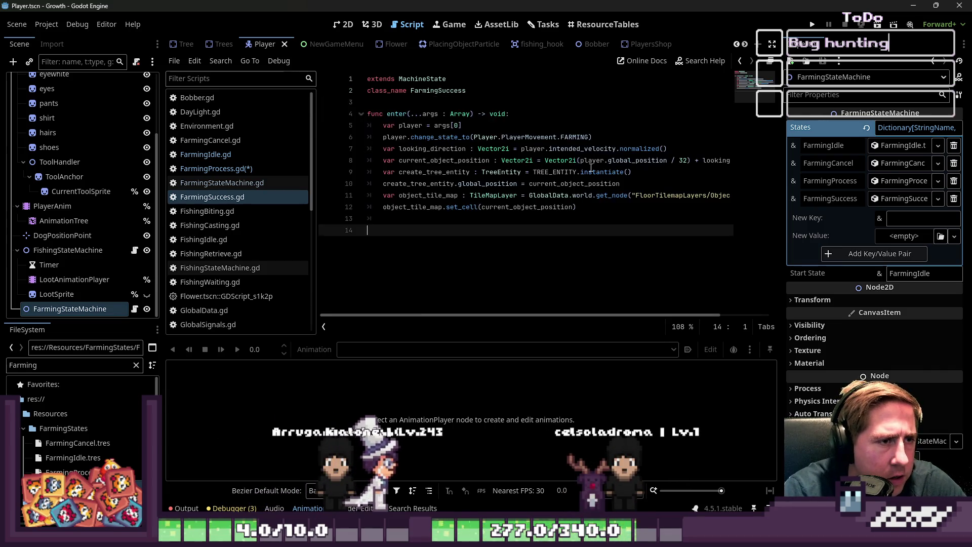
key("ctrl+s")
Begin a player.get_node("") call on line 9 of FarmingProcess's enter()
left_click(231, 172)
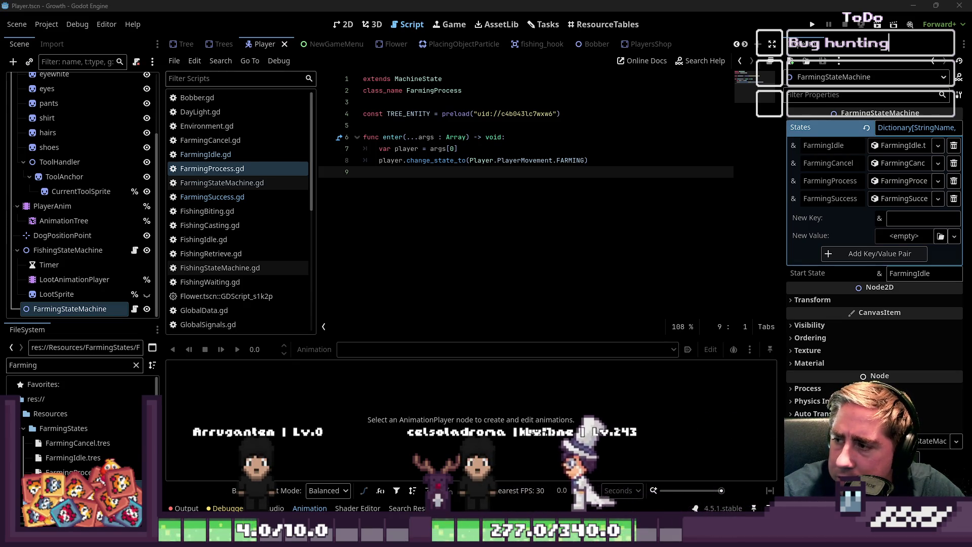
left_click(486, 173)
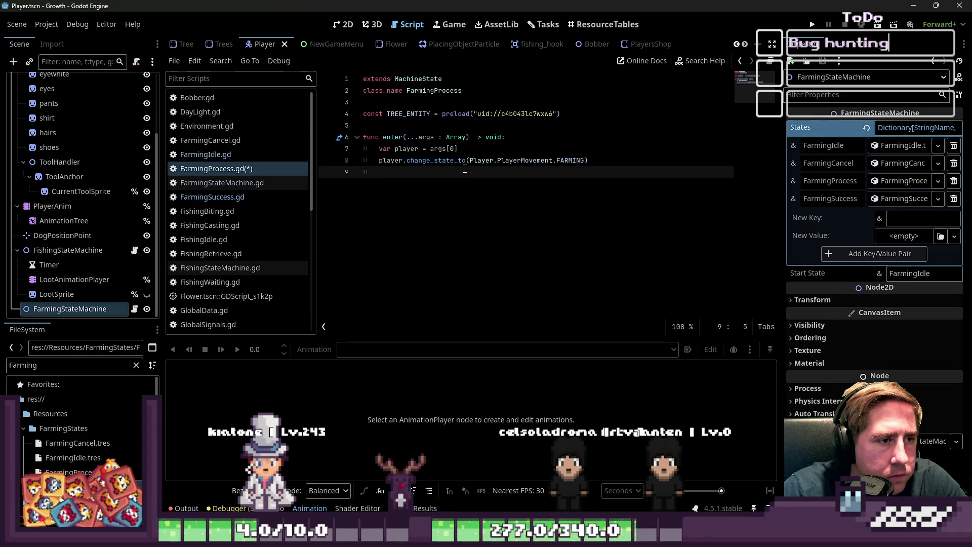
key("ctrl+s")
type("player.")
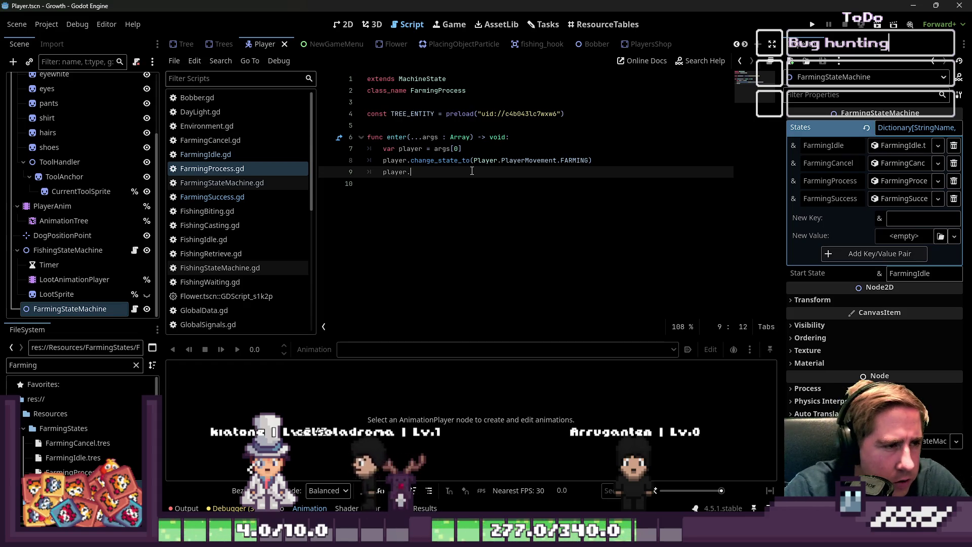
key("BackSpace")
type(".")
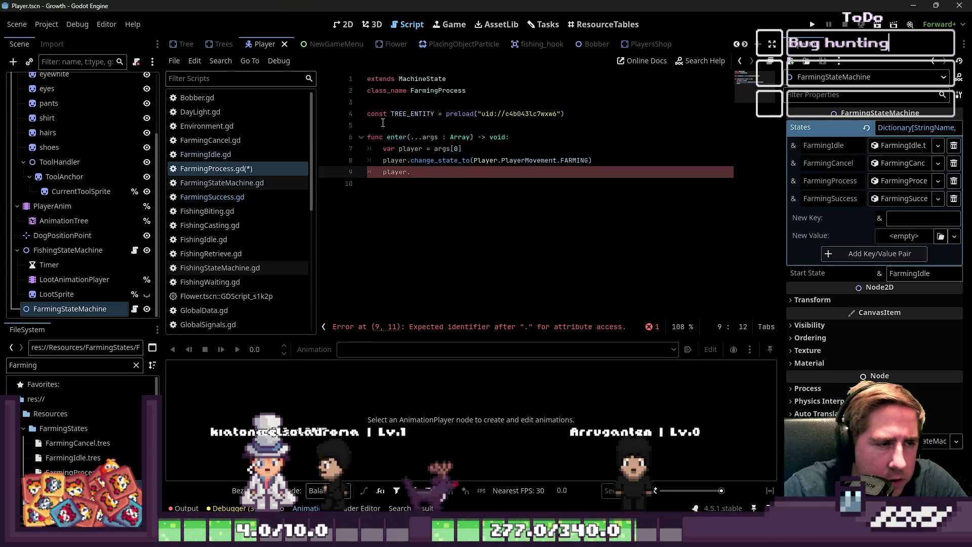
type("ghe")
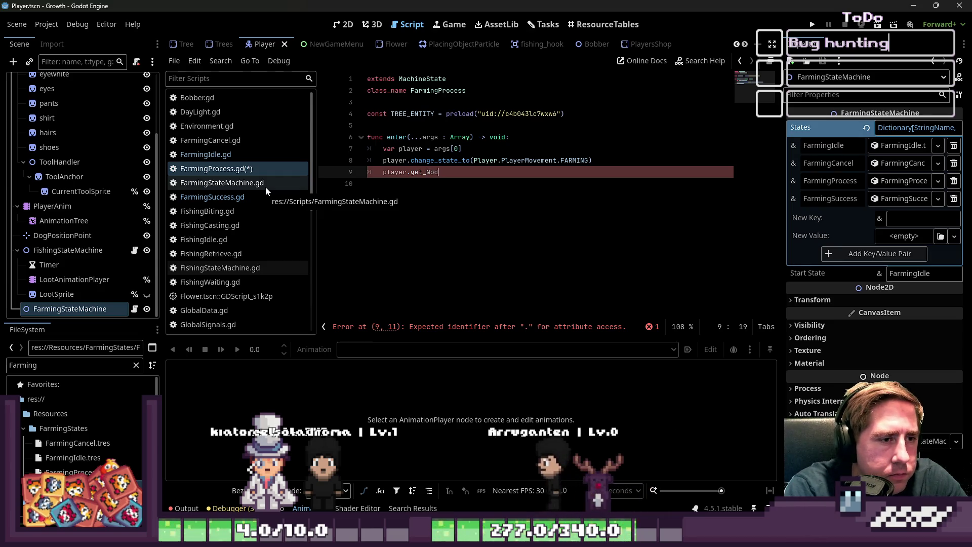
type("t_No")
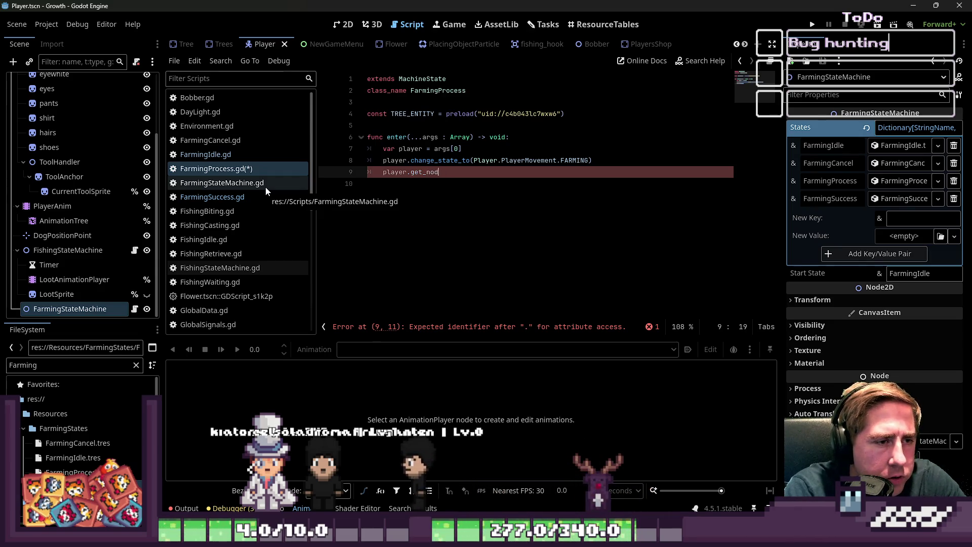
type("de(\"")
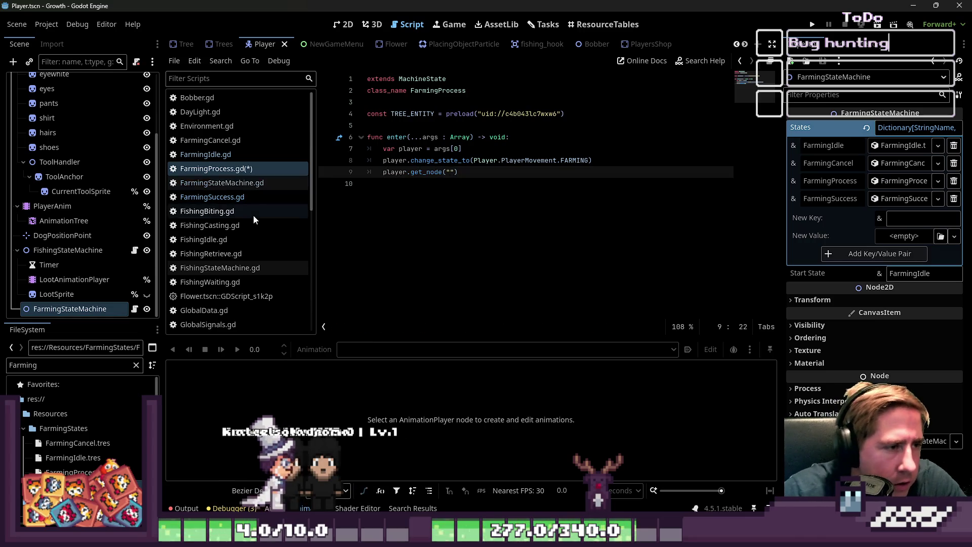
scroll(219, 201, "down", 2)
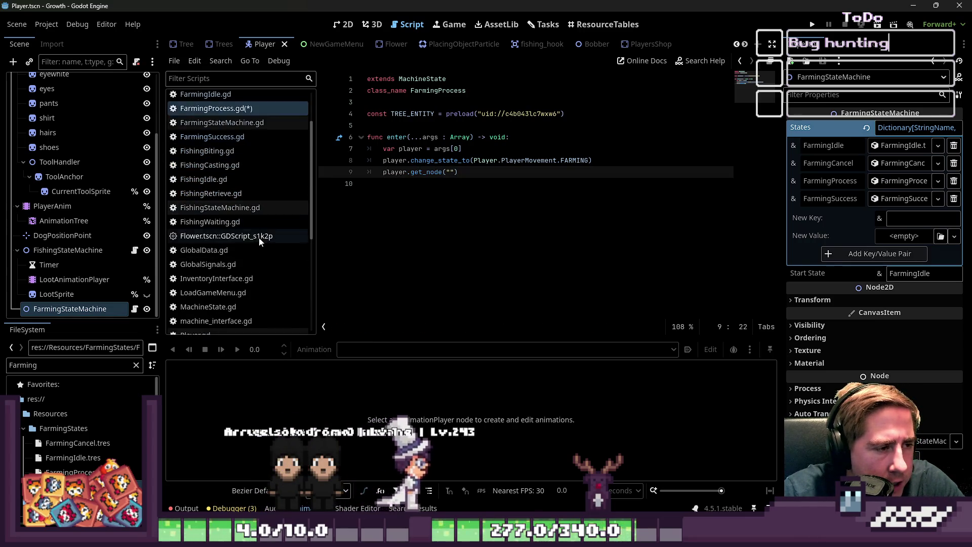
Copy the AnimationTree get_node(...).animation_finished expression from FishingRetrieve.gd
left_click(252, 208)
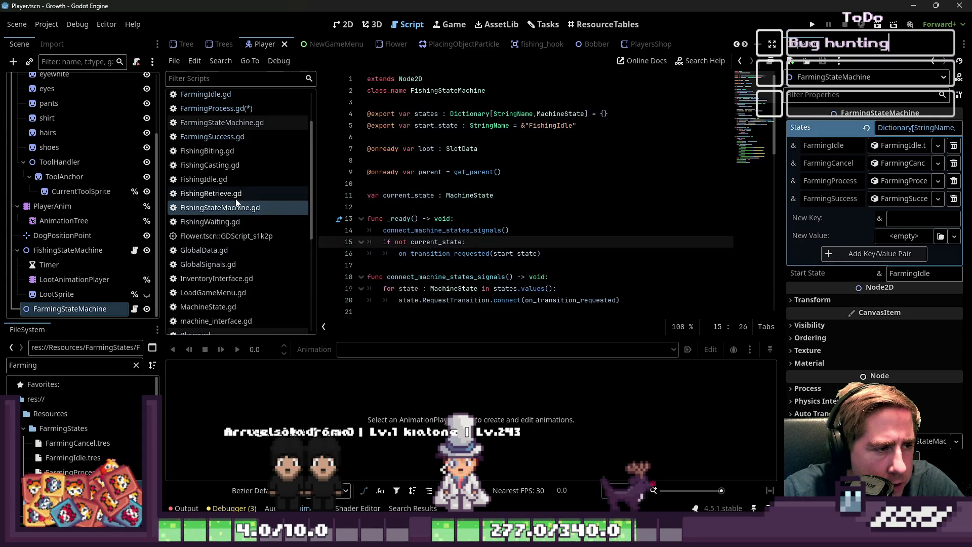
left_click(245, 192)
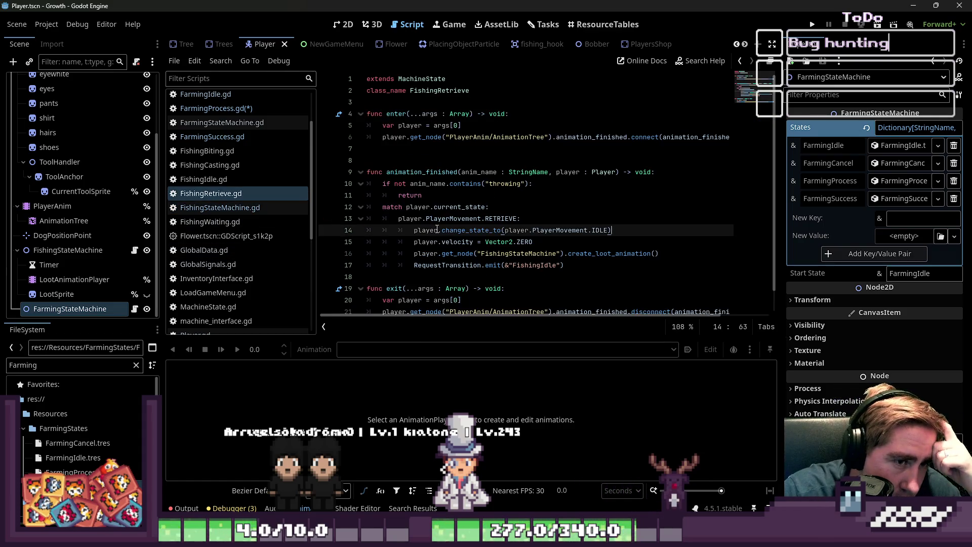
left_click(508, 137)
left_click_drag(385, 137, 630, 141)
key("ctrl+c")
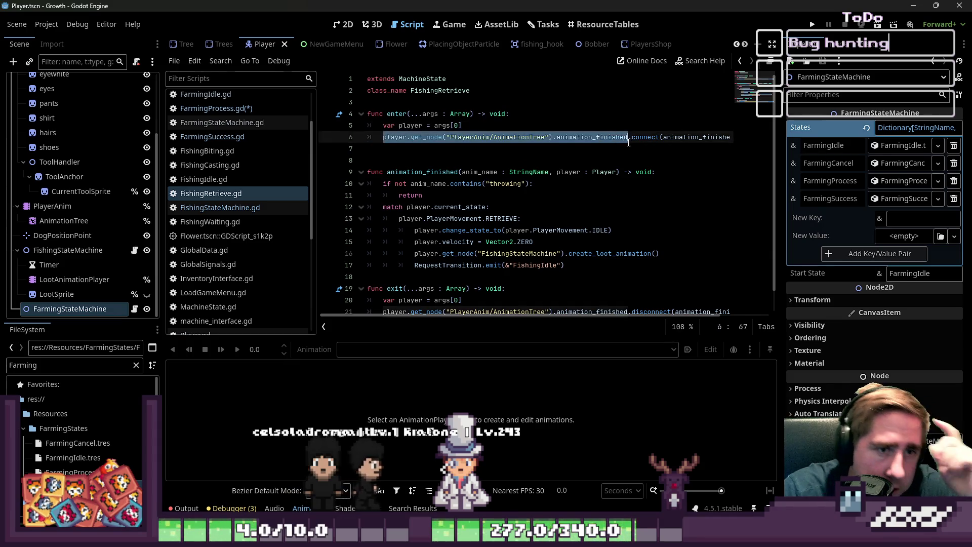
Replace line 9's get_node call with that expression connected to farming_finished, and begin farming_finished() -> void
left_click(236, 109)
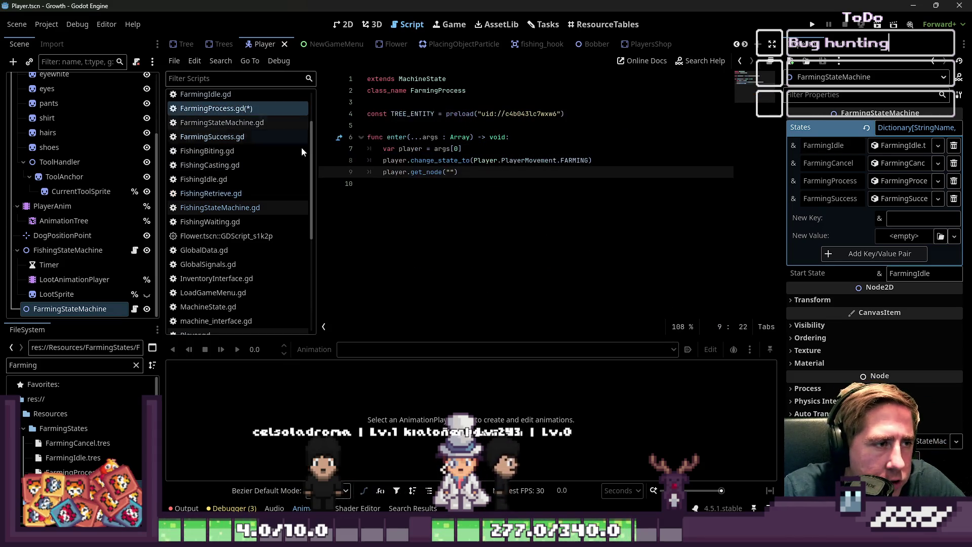
left_click_drag(458, 172, 384, 175)
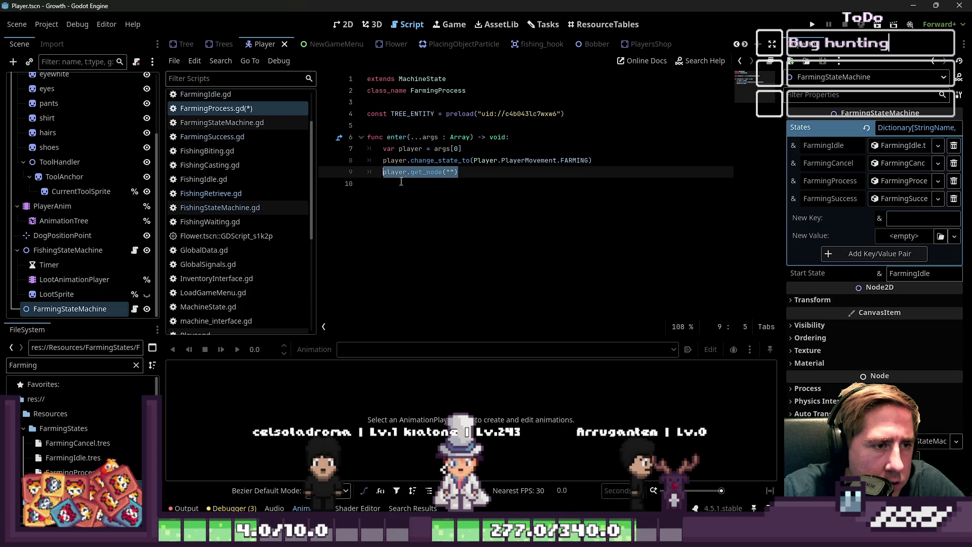
key("ctrl+v")
type(".")
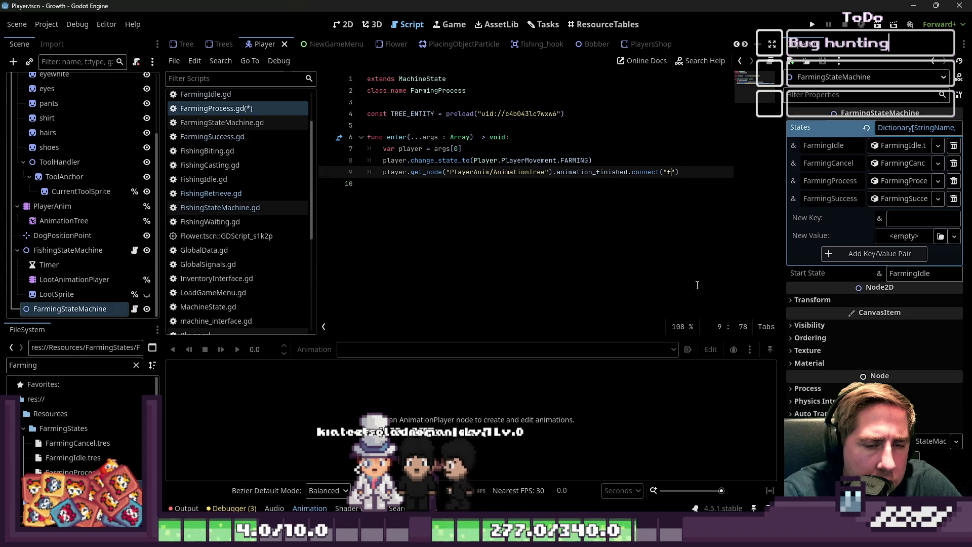
type("farming_finished")
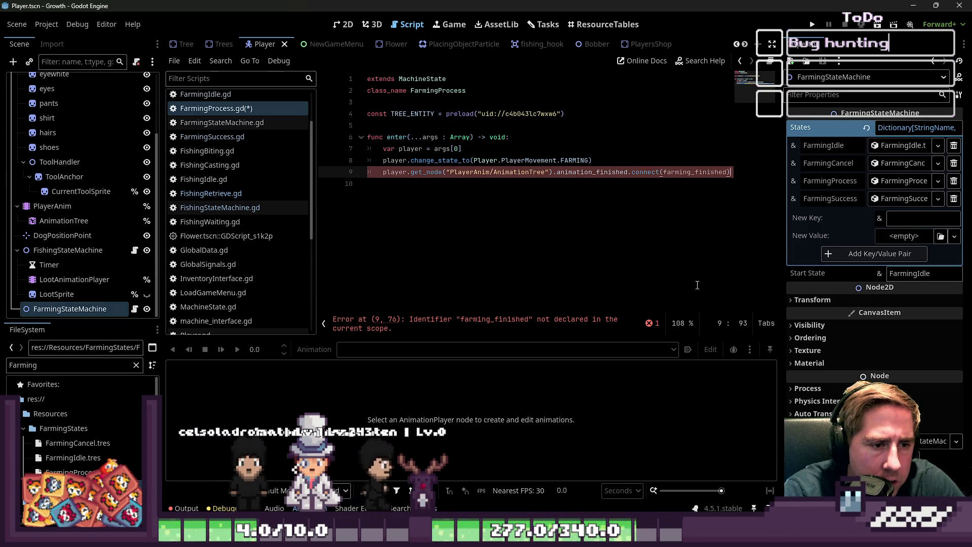
key("Return")
key("Return")
type("farming_finished")
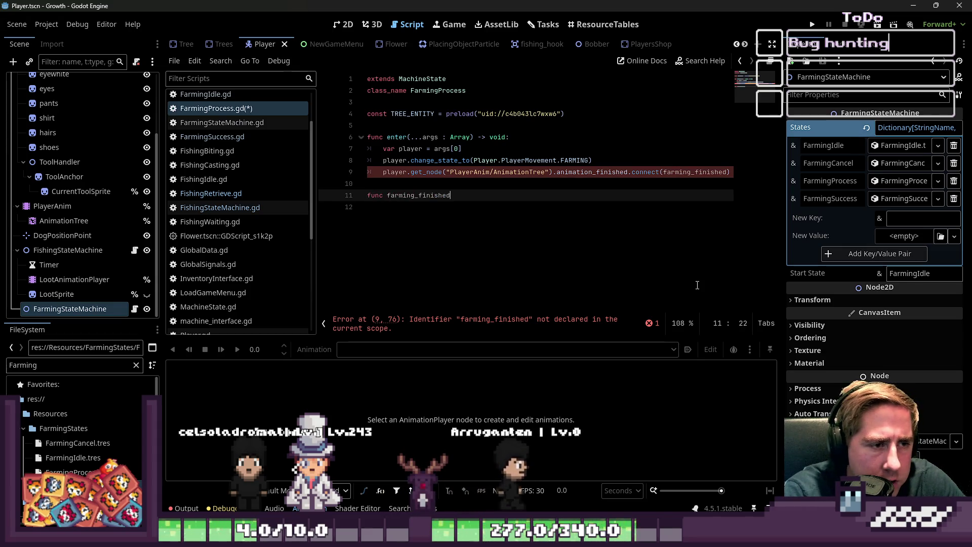
type("() -> vopid")
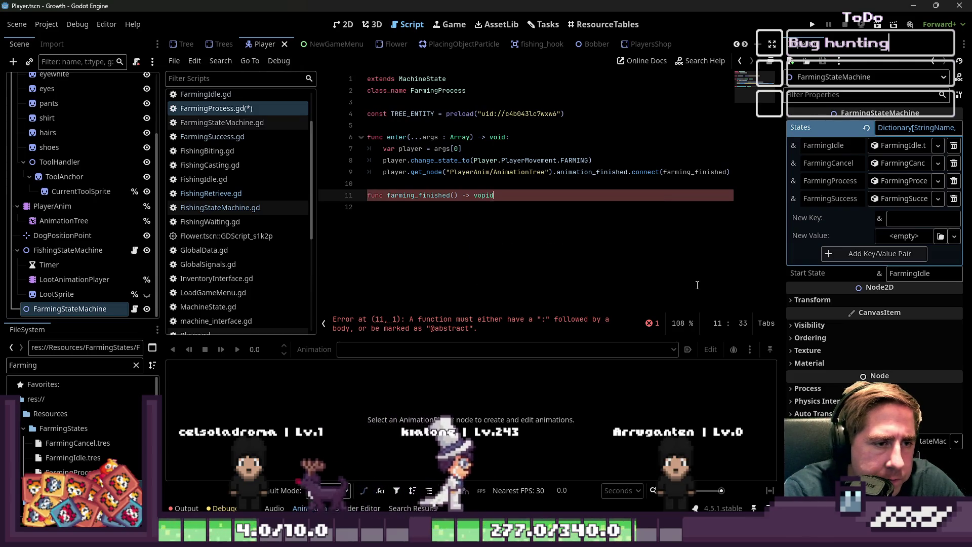
key("BackSpace")
key("BackSpace")
key("BackSpace")
type("id:")
Give farming_finished a pass body and look at bind options on the connect call
key("Return")
type("pass")
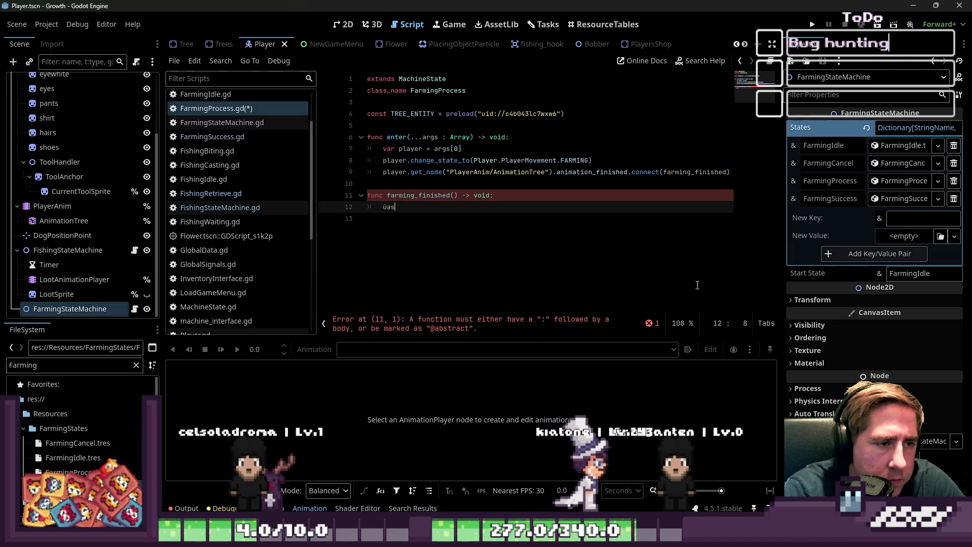
key("Up")
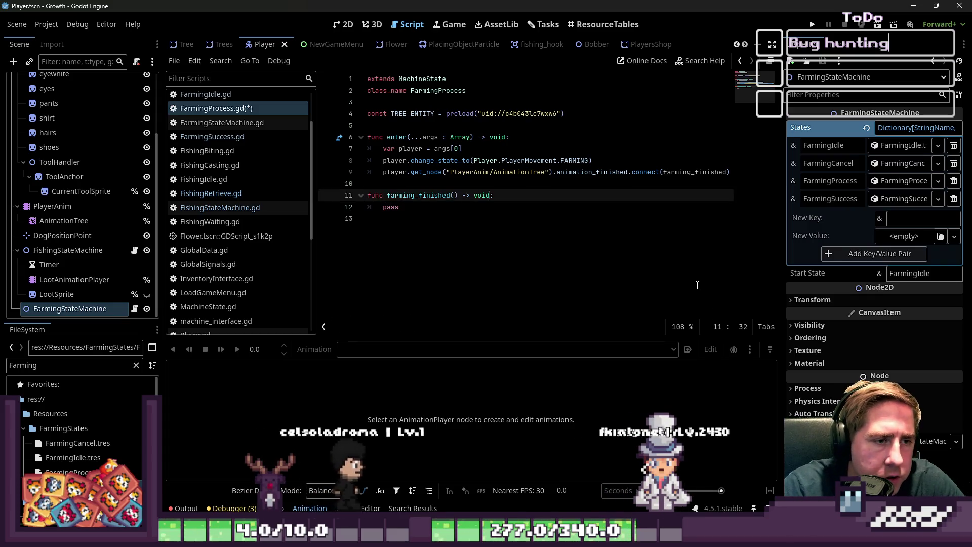
key("Up")
key("Up")
key("Up")
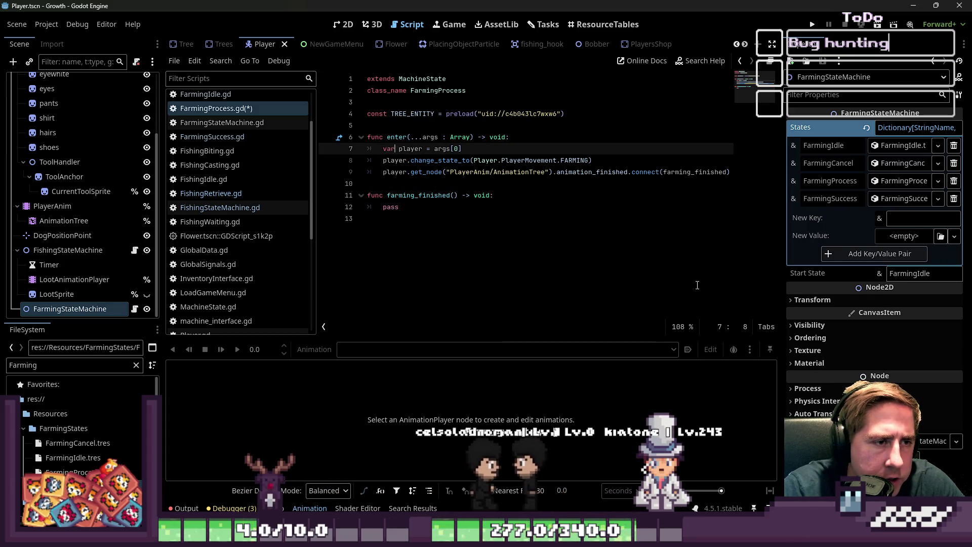
key("Down")
key("Down")
key("Down")
key("Up")
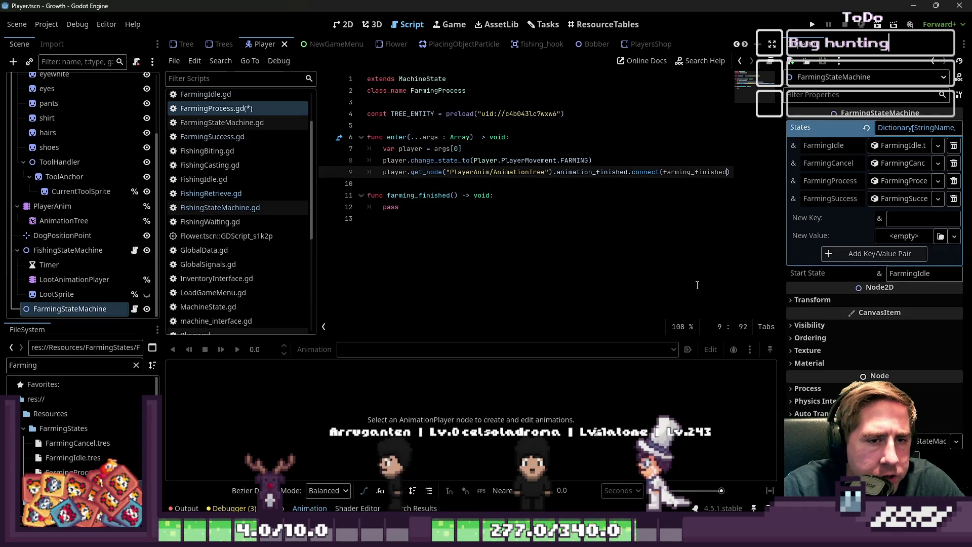
key("End")
key("Left")
type(".")
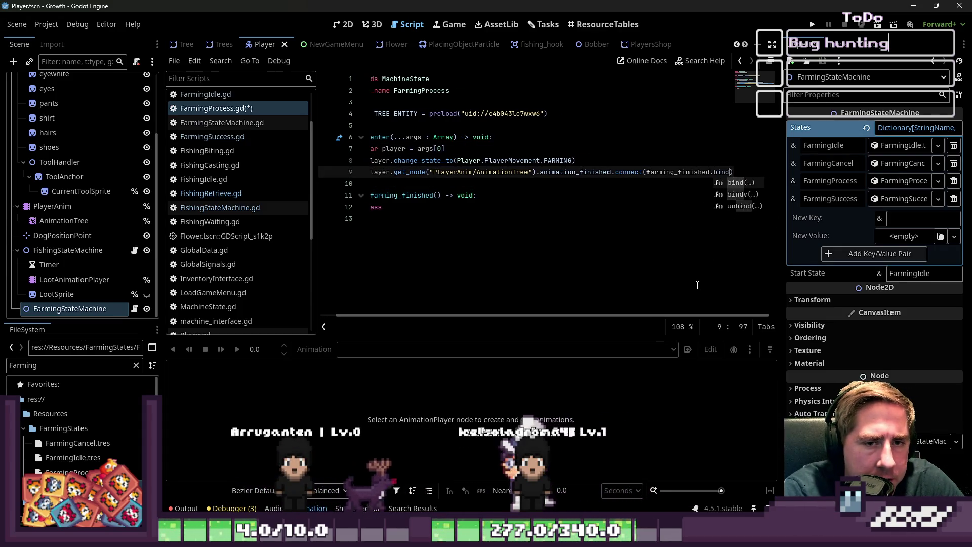
key("Escape")
Add a player : Player parameter to farming_finished and start replacing pass with a var declaration
key("Home")
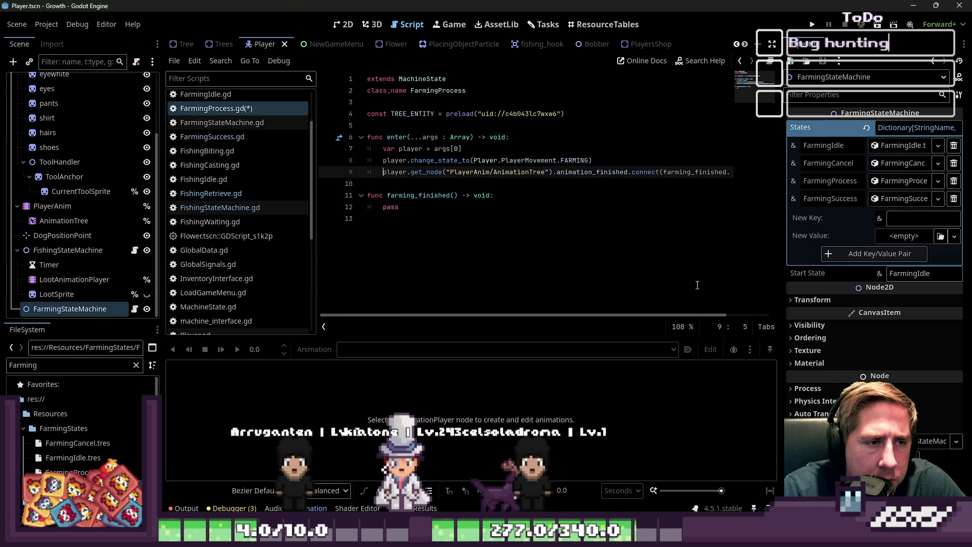
key("Down")
key("Down")
key("Down")
key("Home")
key("Up")
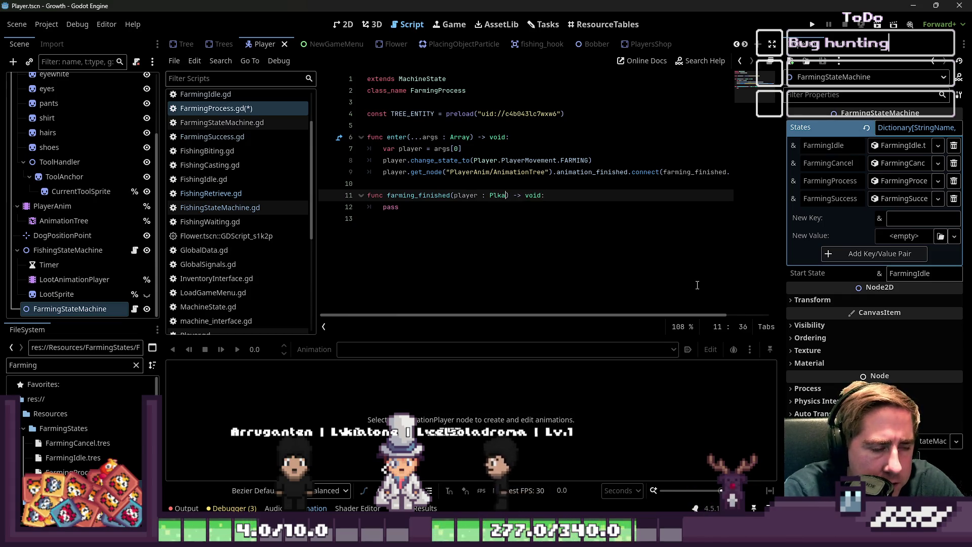
type("Player")
key("Escape")
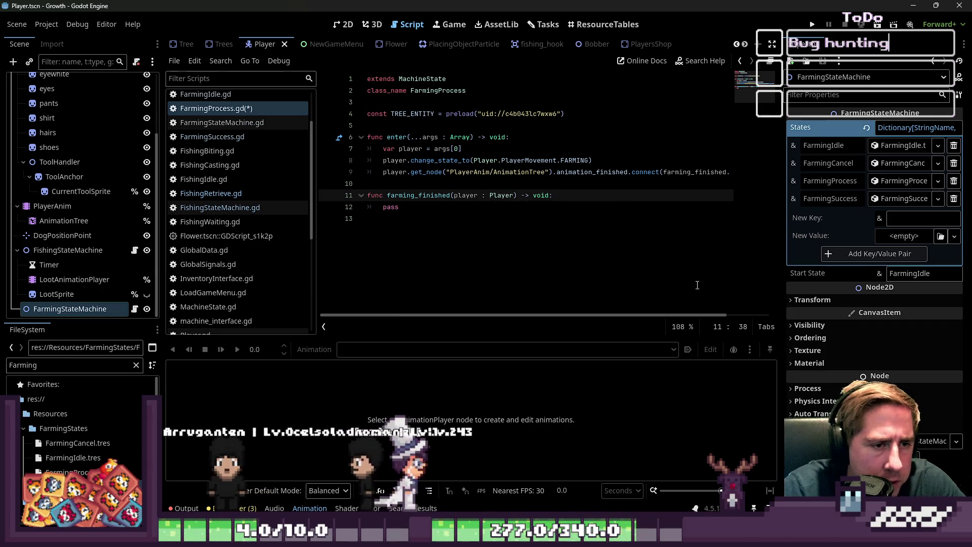
key("Down")
key("shift+Home")
type("var playe")
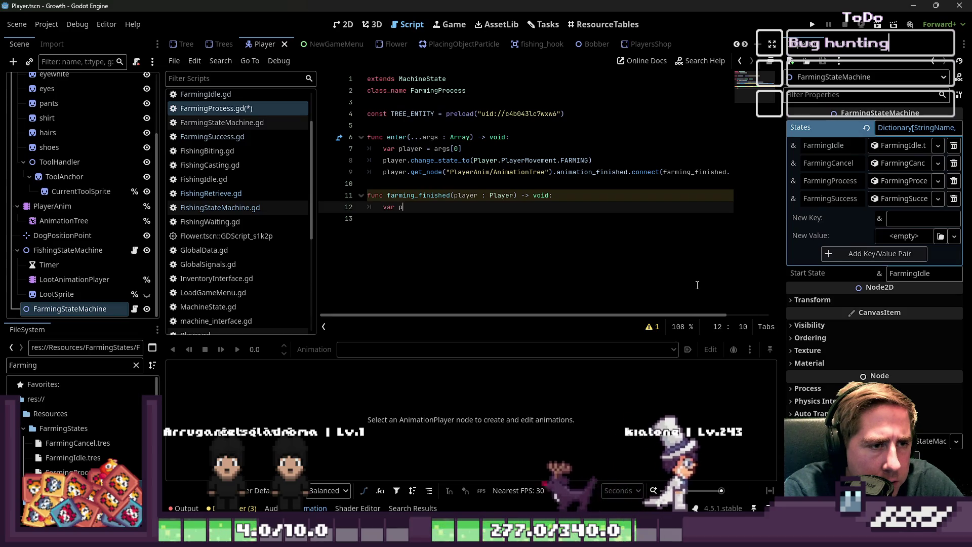
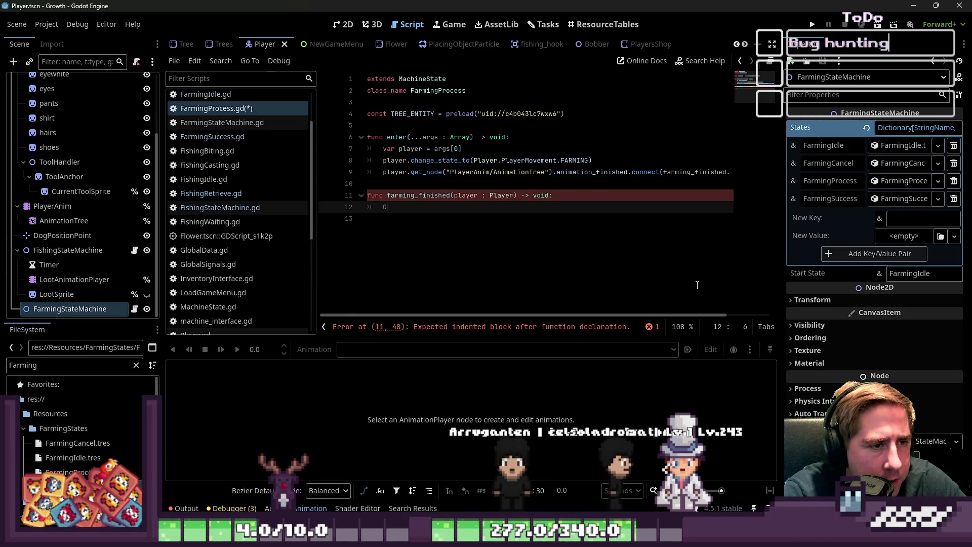
In farming_finished, call player.change_state_to(player.PlayerMovement.IDLE)
key("BackSpace")
type("player.")
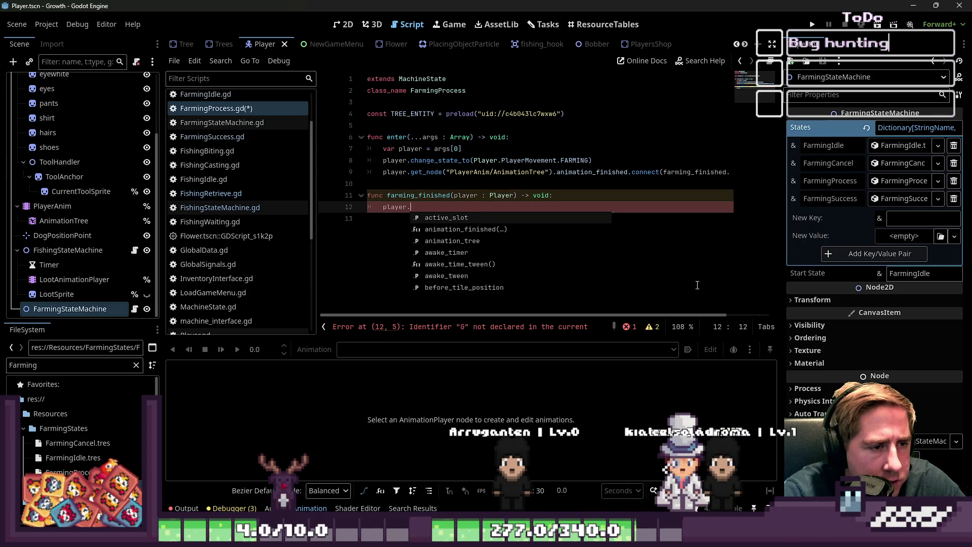
type("curren")
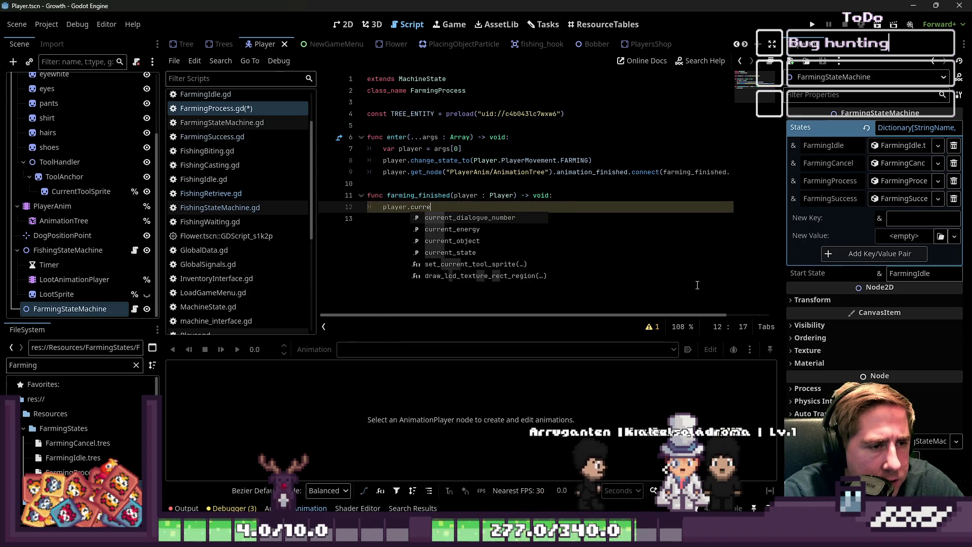
type("t_state =")
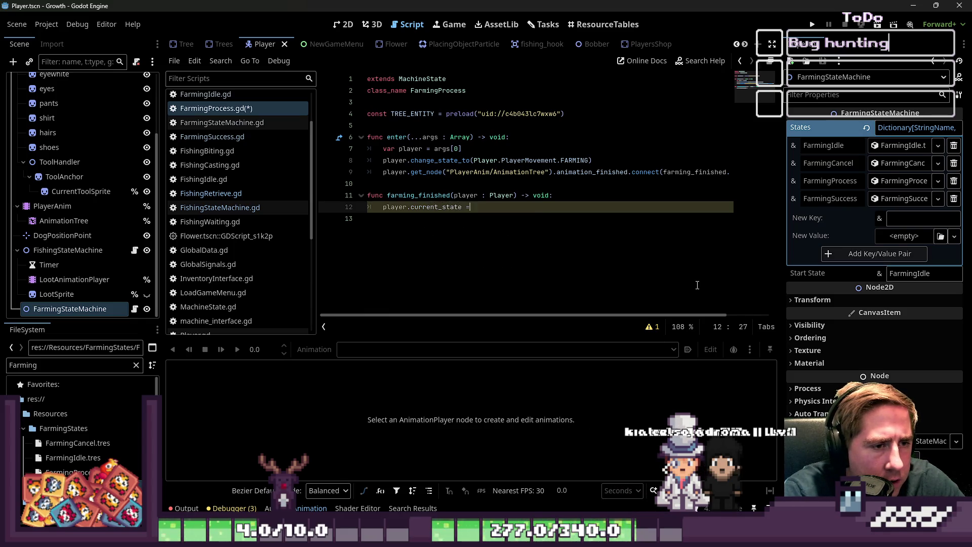
key("BackSpace")
key("BackSpace")
key("BackSpace")
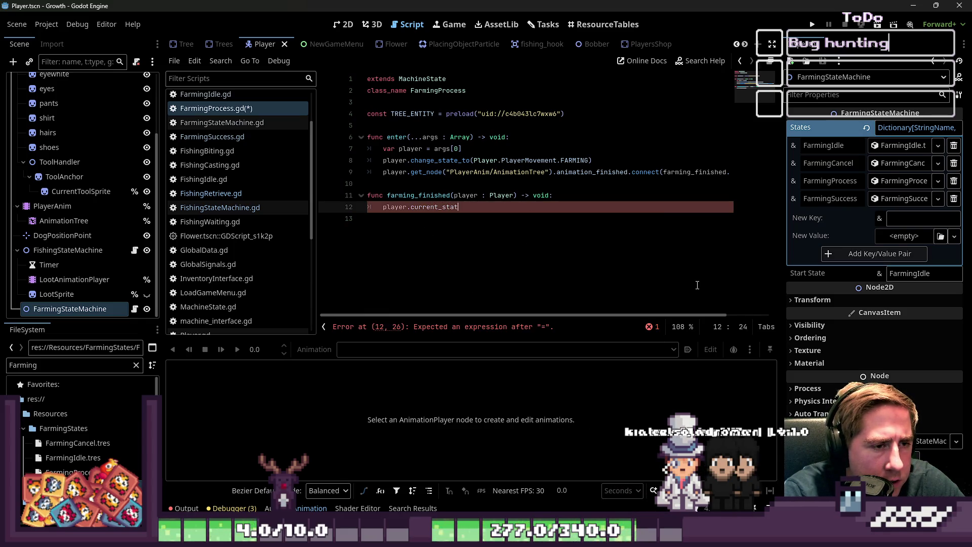
type("change_")
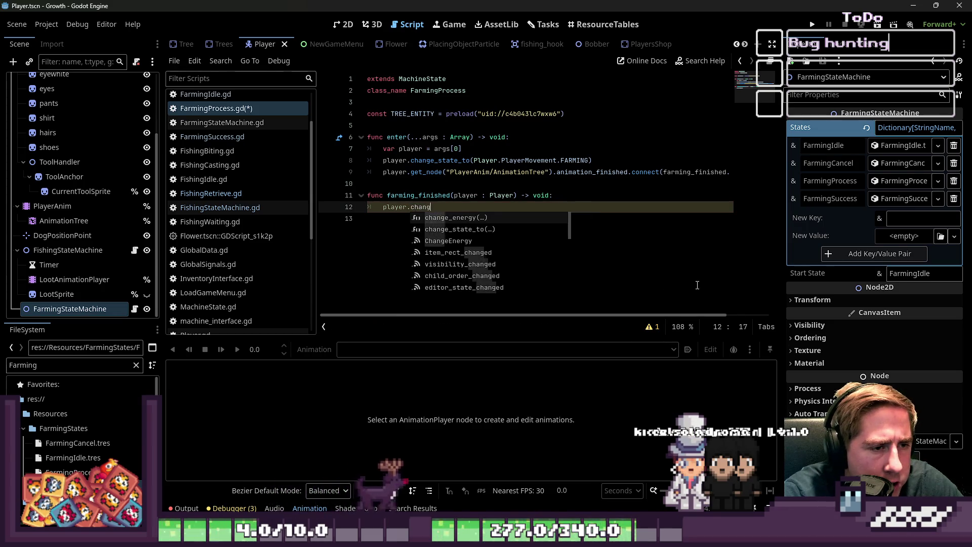
key("Return")
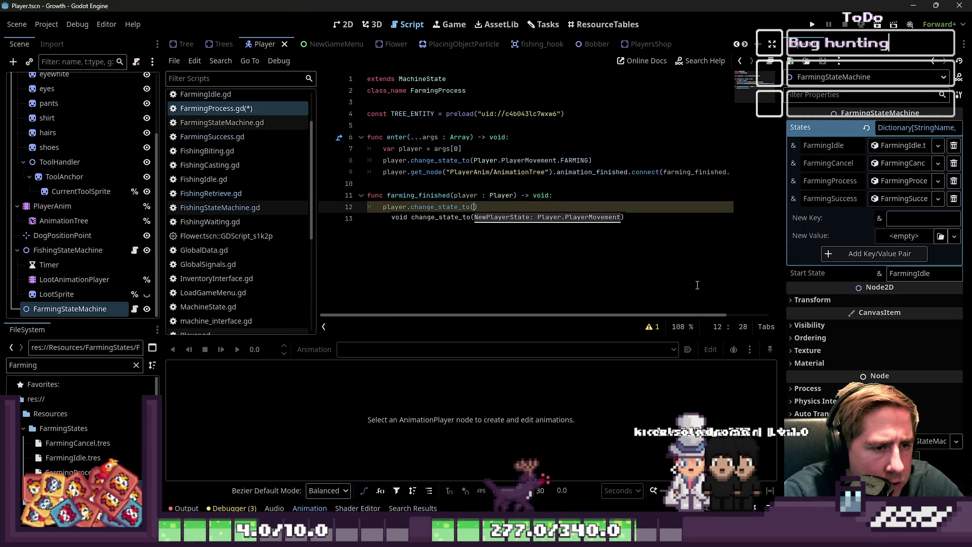
type("player")
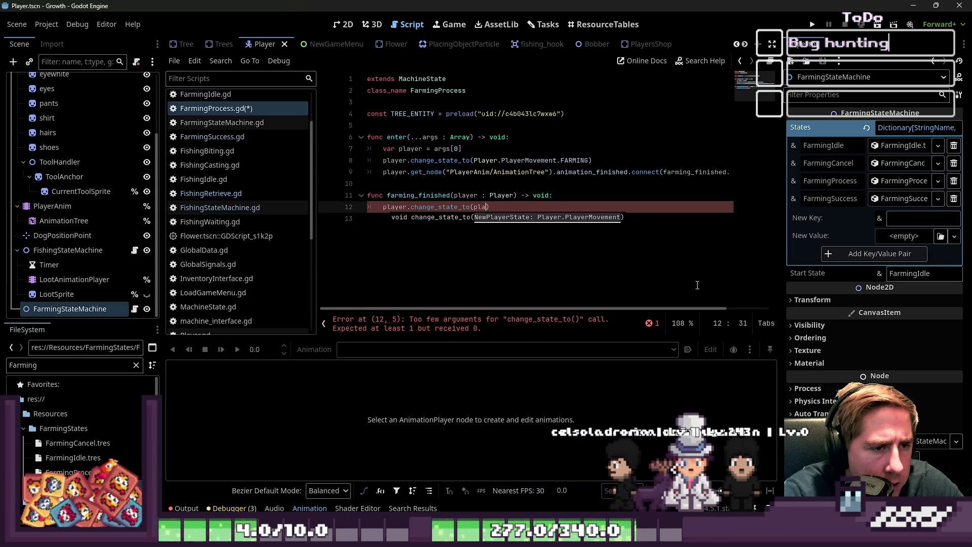
type(".PlayerMoveme")
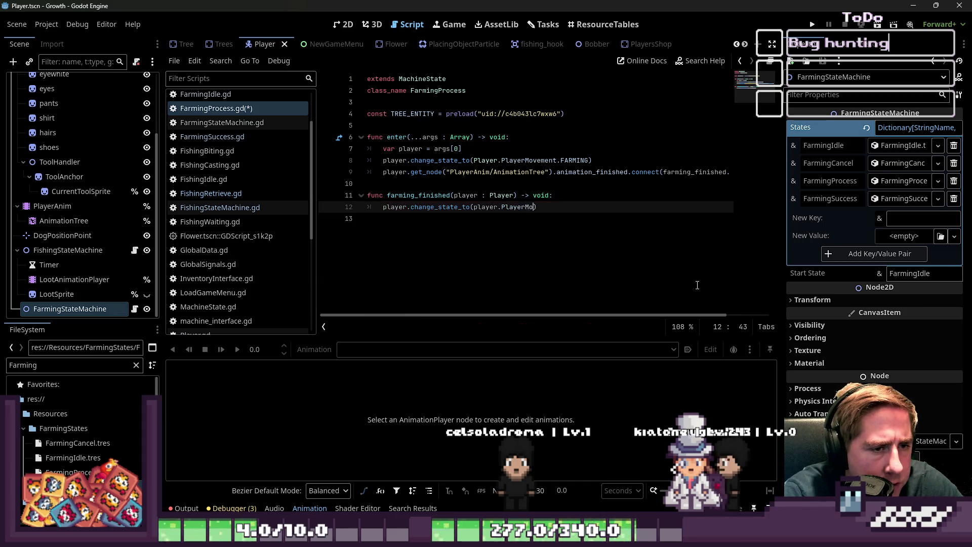
type("nt.IDLE")
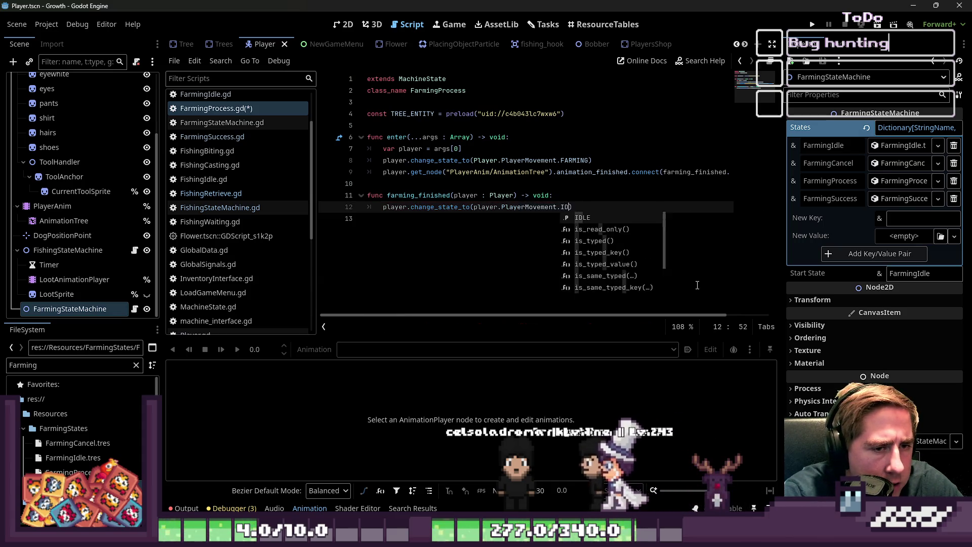
key("End")
key("Return")
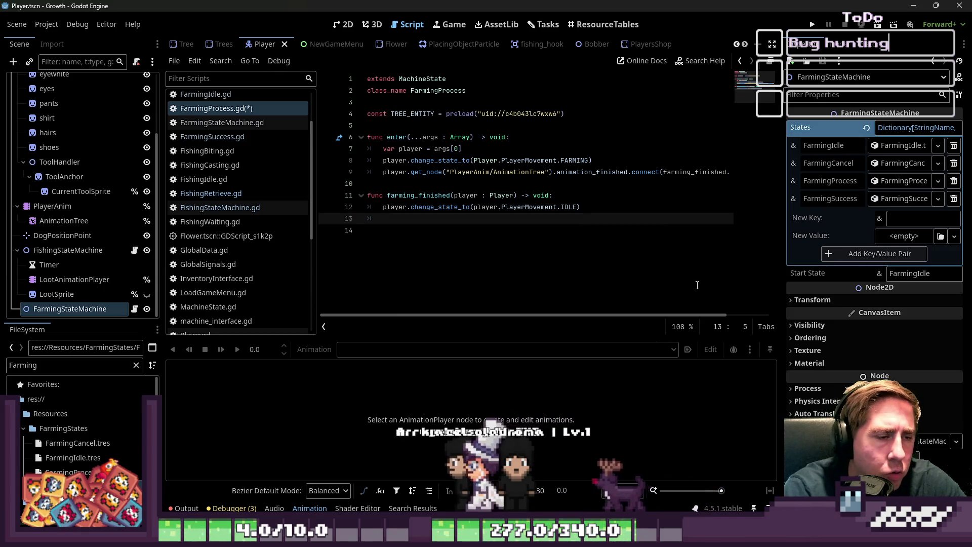
Add RequestTransition.emit(&"FarmingSuccess") below it and begin a new function line
type("Reque")
key("Return")
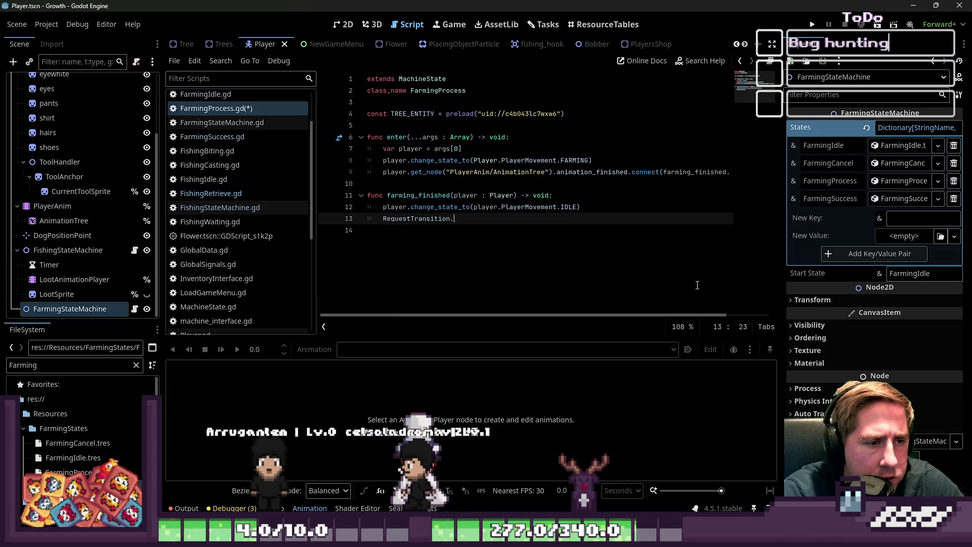
type("emit(\"")
key("BackSpace")
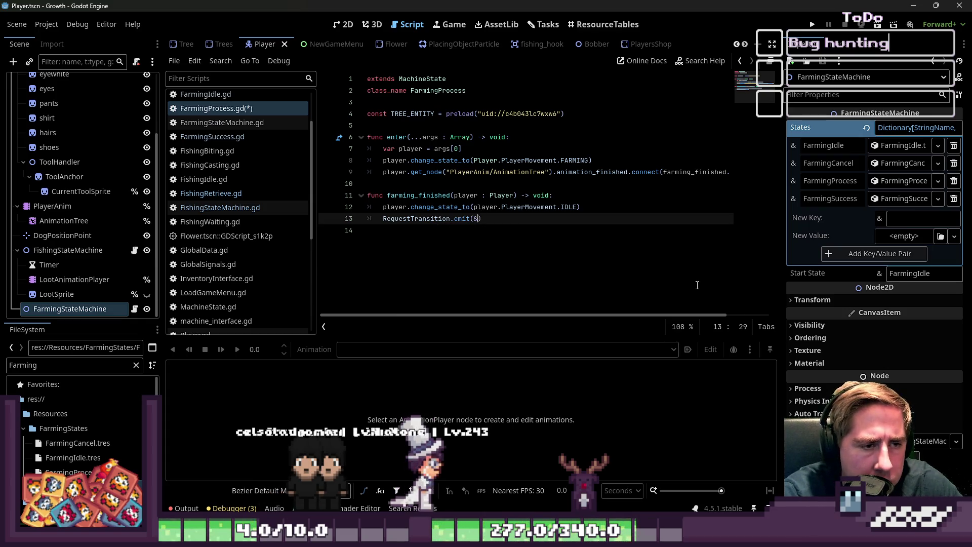
type("\"Farming")
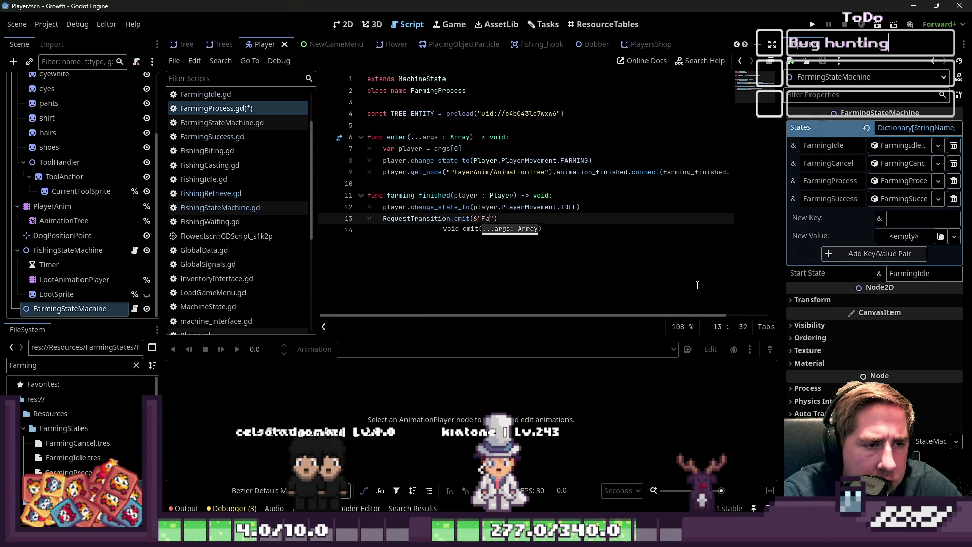
type("Success")
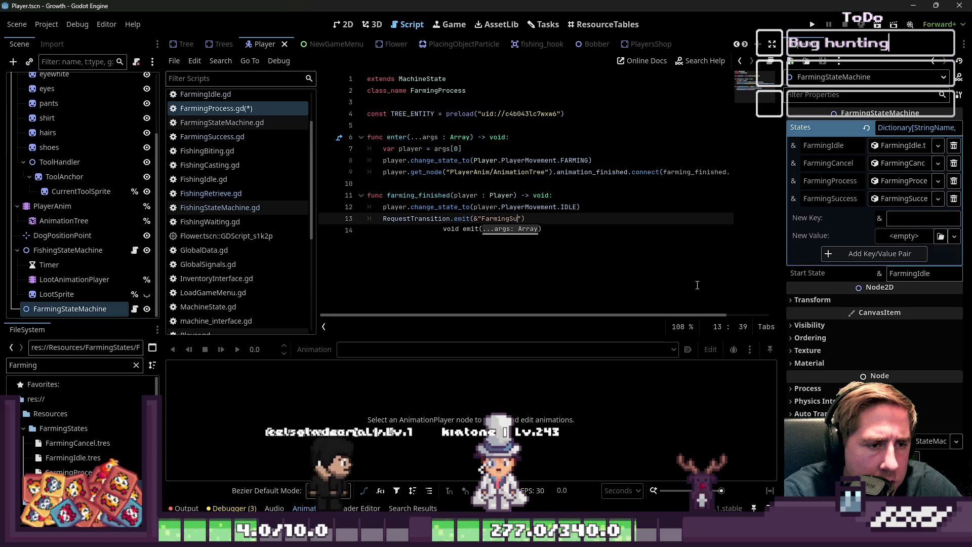
key("Return")
key("Return")
type("fi")
key("BackSpace")
Declare a new exit function in FarmingProcess.gd
type("uc")
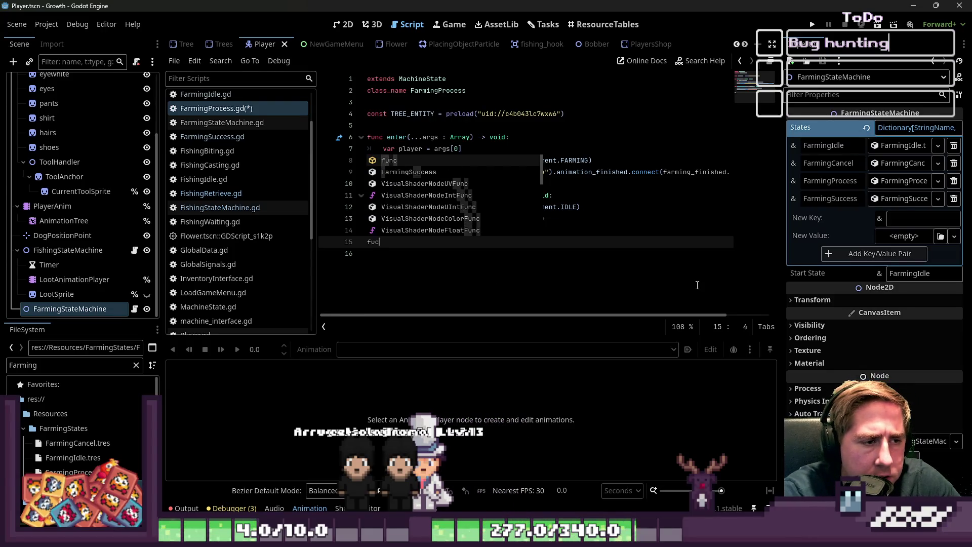
key("Escape")
type("nc exi")
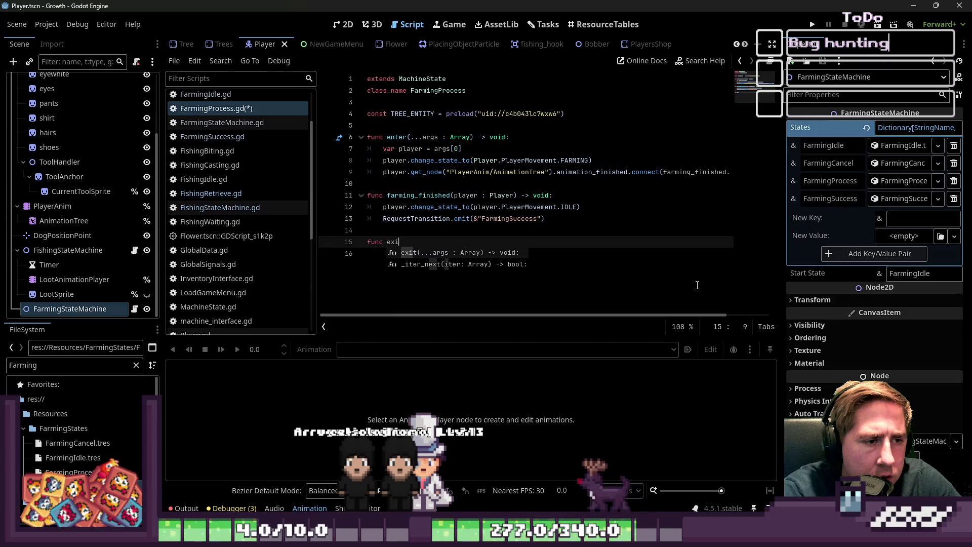
key("Return")
key("Return")
key("BackSpace")
Copy enter's animation_finished connect line into exit and remove its bound player argument
key("Up")
key("Up")
key("Up")
key("Down")
key("Home")
key("shift+End")
key("ctrl+c")
key("Down")
key("Down")
key("Down")
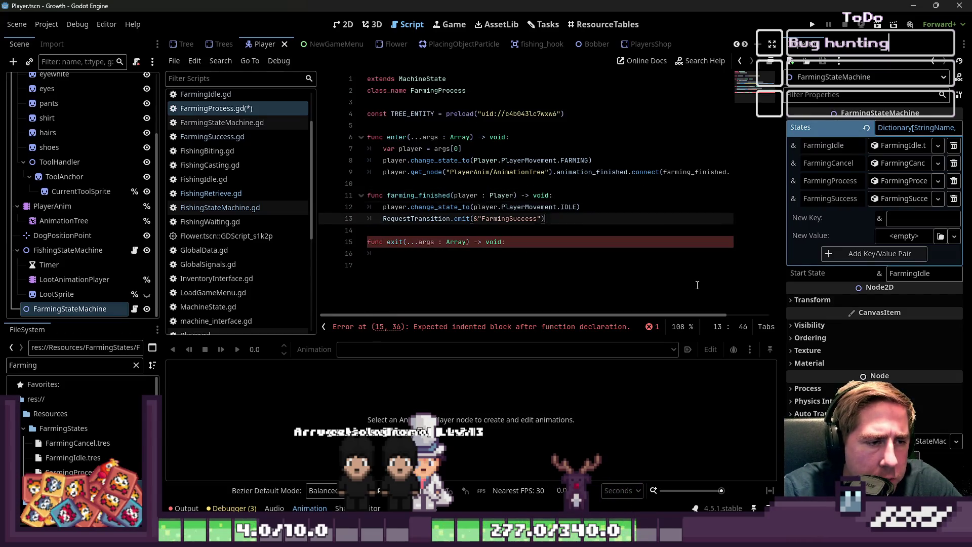
key("ctrl+v")
key("Home")
key("Delete")
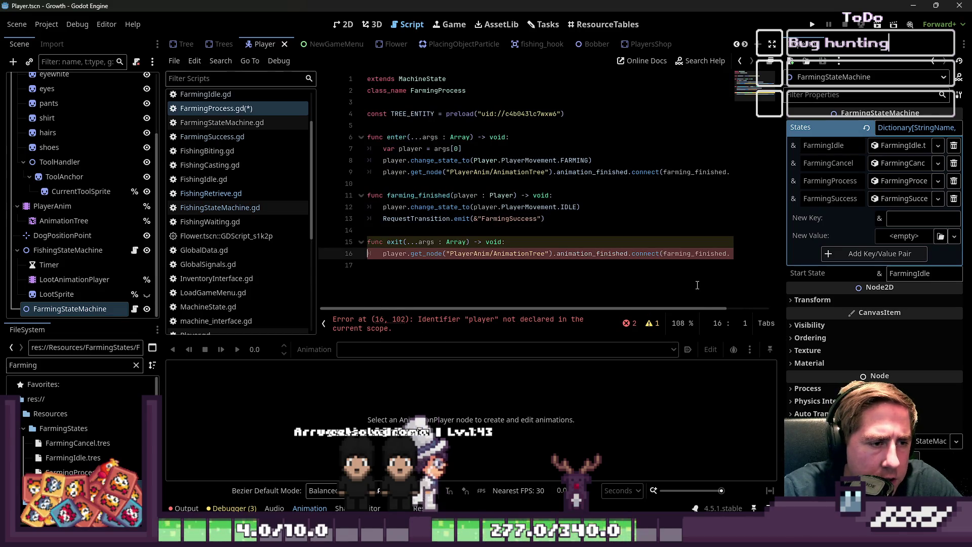
key("End")
key("ctrl+Left")
key("ctrl+Left")
key("ctrl+Left")
key("ctrl+Right")
key("ctrl+Right")
key("ctrl+Right")
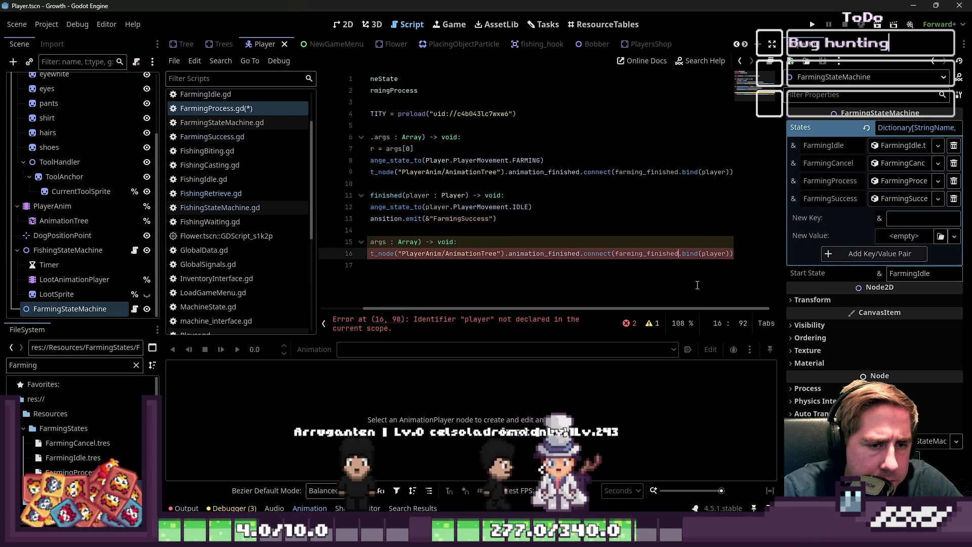
key("shift+ctrl+Right")
key("shift+ctrl+Right")
key("BackSpace")
key("ctrl+Left")
key("ctrl+Left")
key("ctrl+Left")
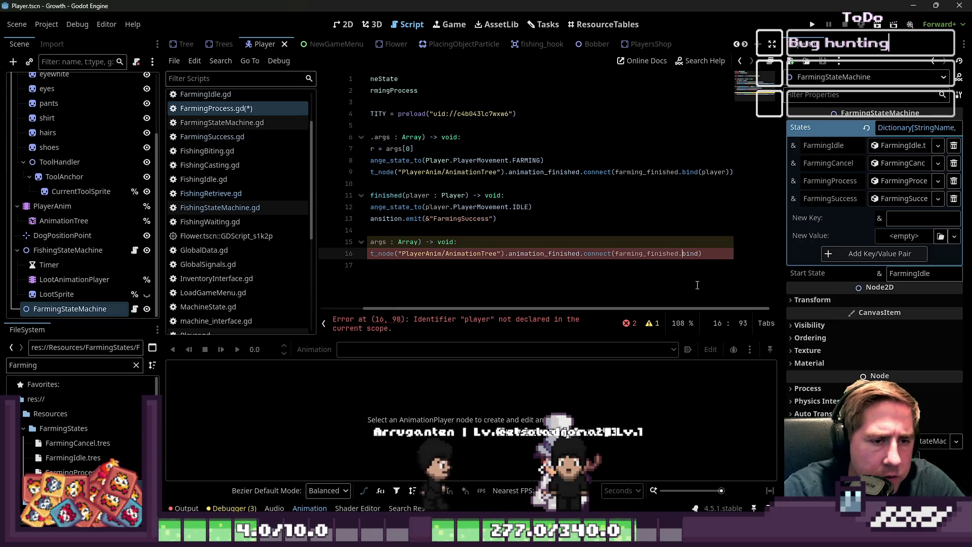
key("Home")
key("Home")
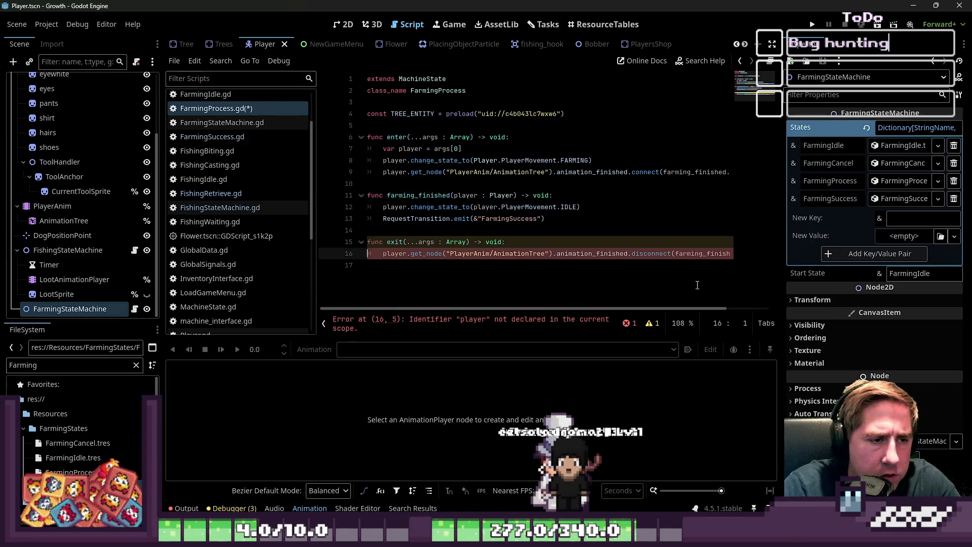
Copy the var player = args[0] declaration into the top of exit
key("Up")
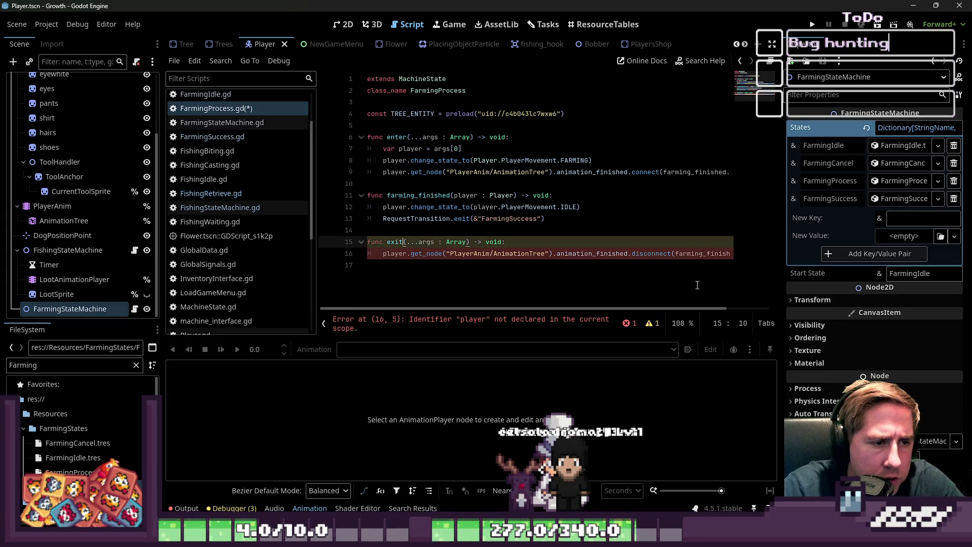
key("Up")
key("Up")
key("Up")
key("Down")
key("ctrl+Right")
key("ctrl+Right")
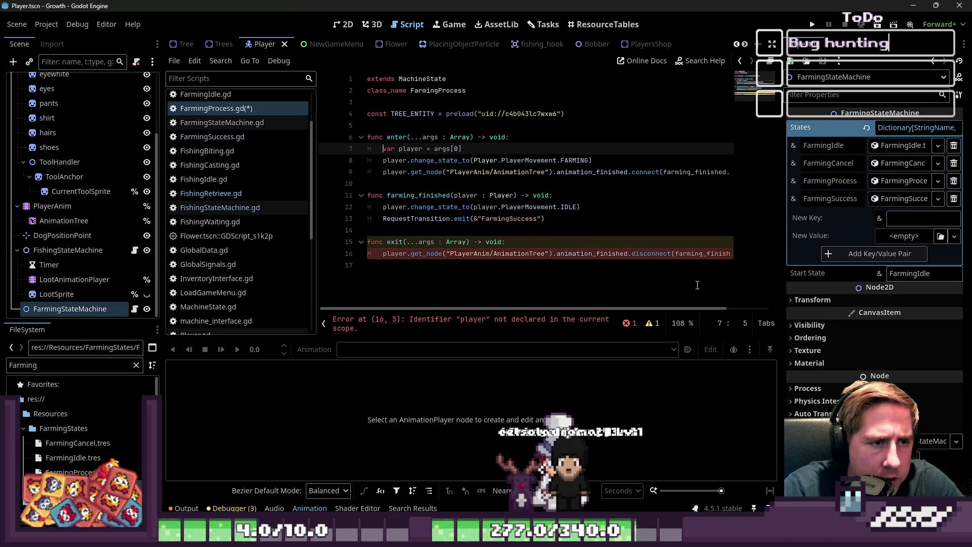
key("Down")
key("Down")
key("Down")
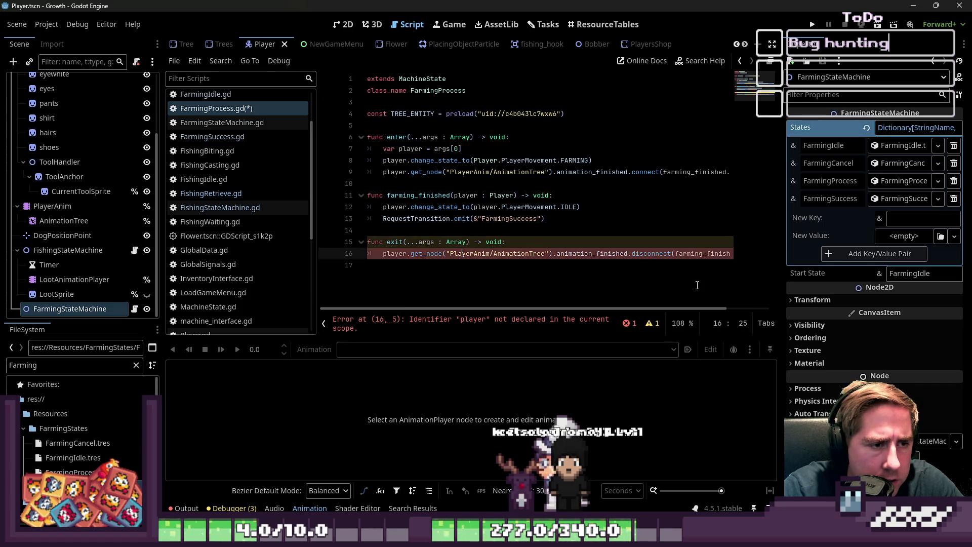
key("End")
key("Return")
key("ctrl+v")
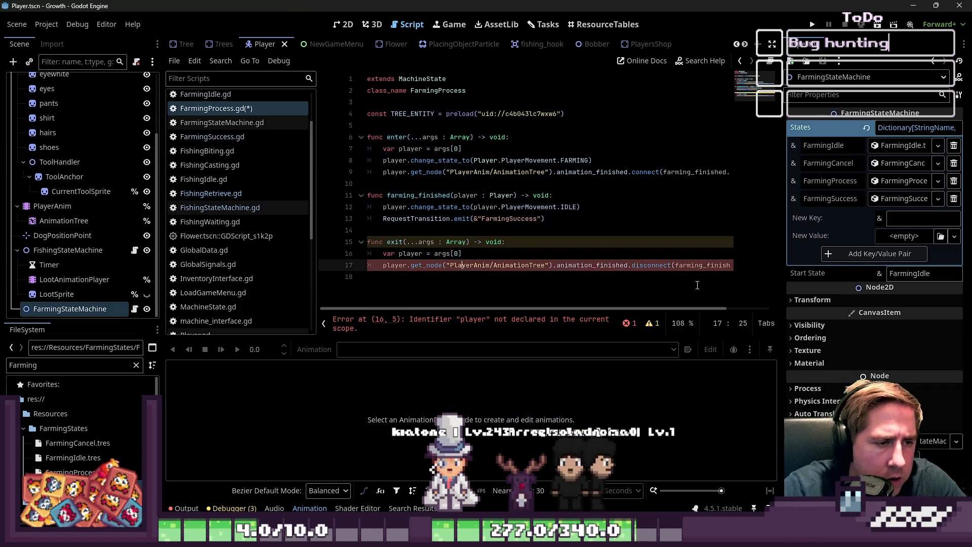
Save FarmingProcess.gd
left_click(697, 285)
key("ctrl+s")
left_click(454, 241)
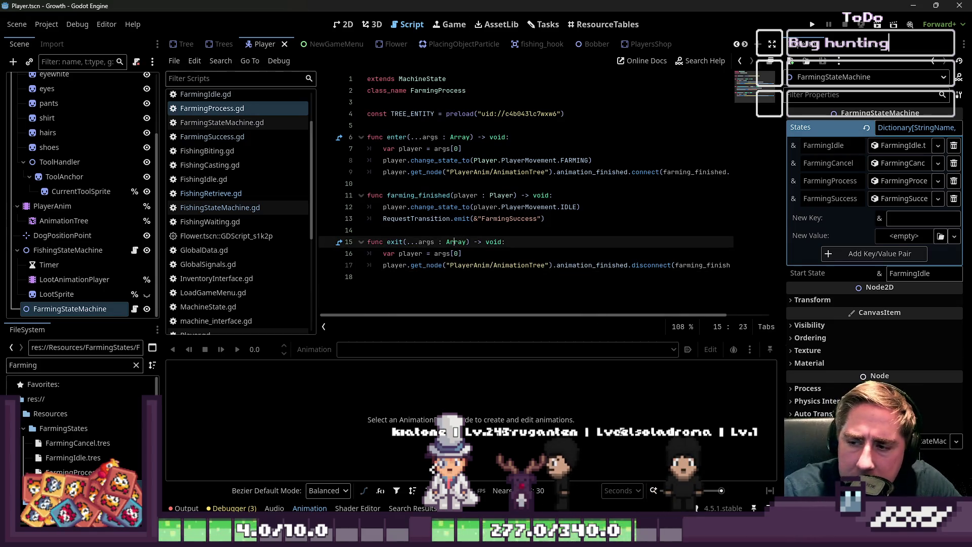
left_click(590, 194)
key("Down")
key("Down")
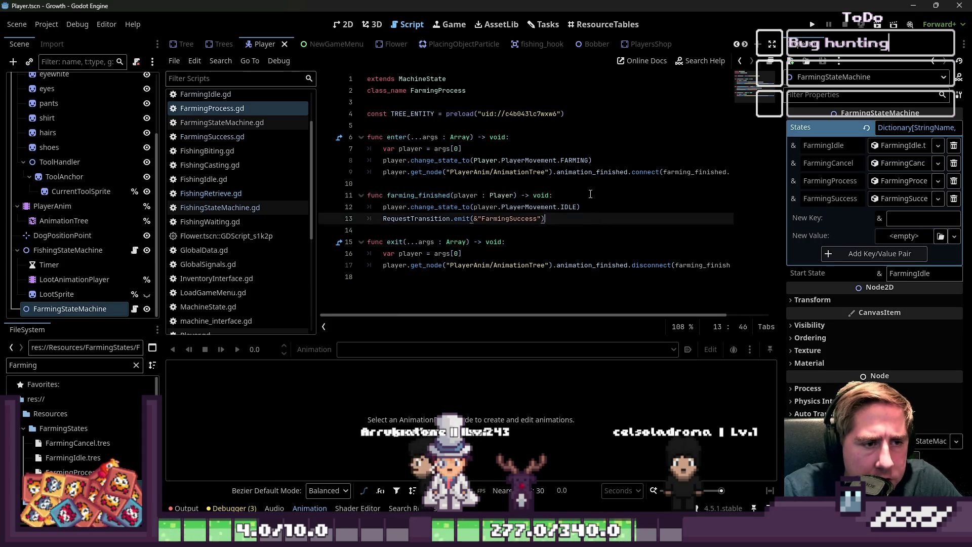
Insert an anim_name : StringName parameter before player : Player in farming_finished's signature
left_click(588, 194)
key("Return")
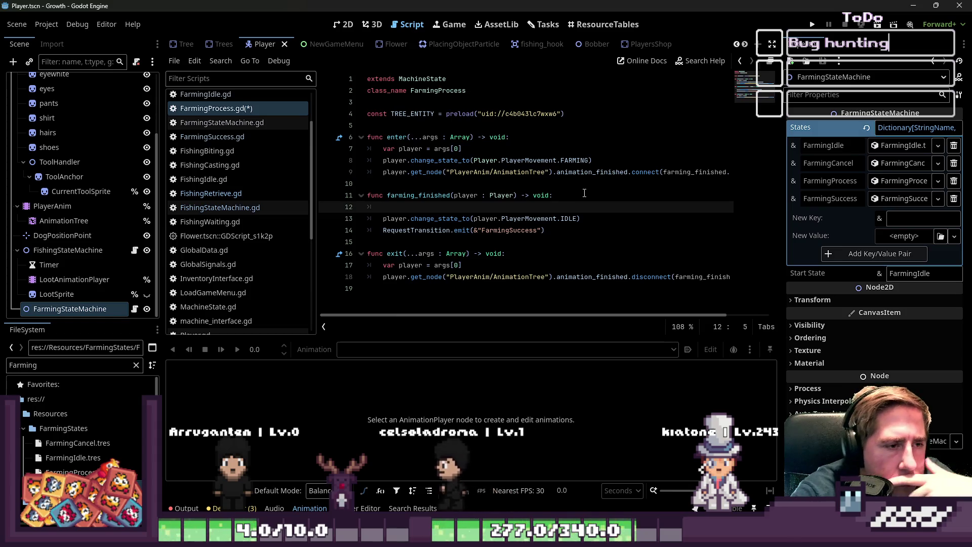
key("Up")
key("ctrl+Right")
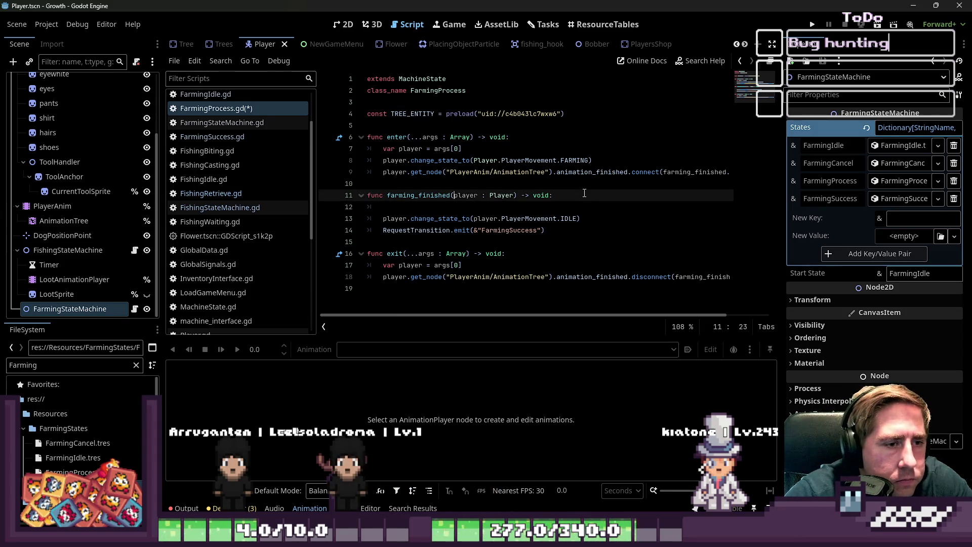
type("anim_name : S")
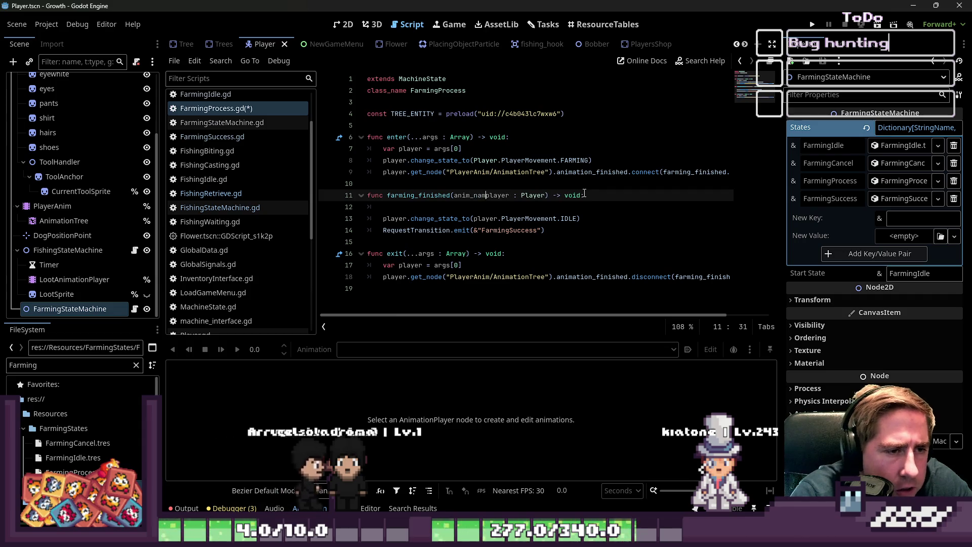
type("tringName,")
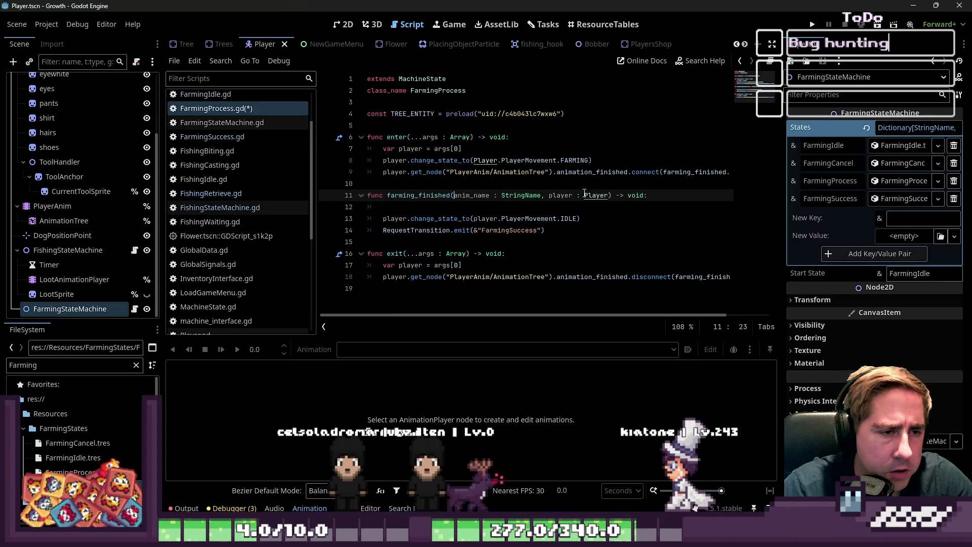
double_click(470, 195)
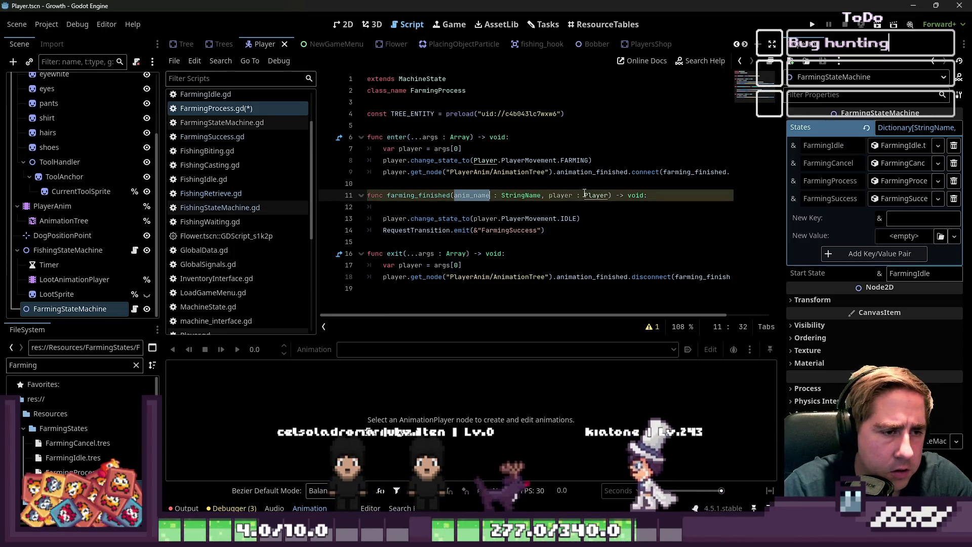
left_click(70, 221)
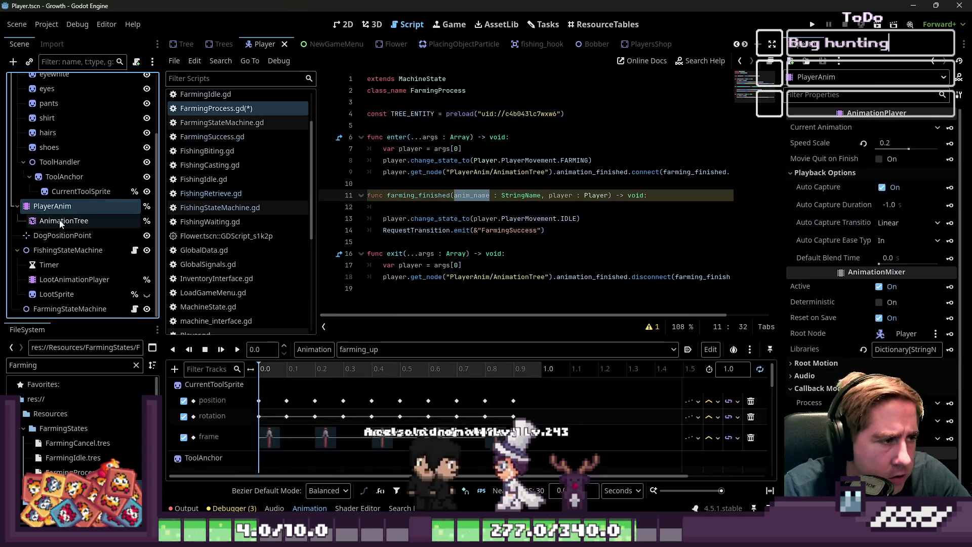
Check AnimationTree's signals, then start 'if anim_name.contains("farming")' at farming_finished's top
left_click(843, 44)
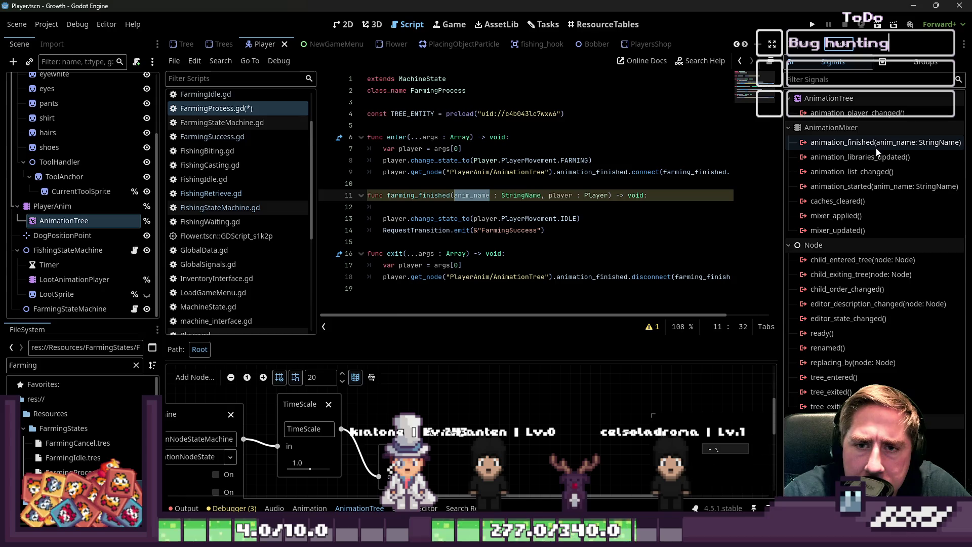
left_click(462, 207)
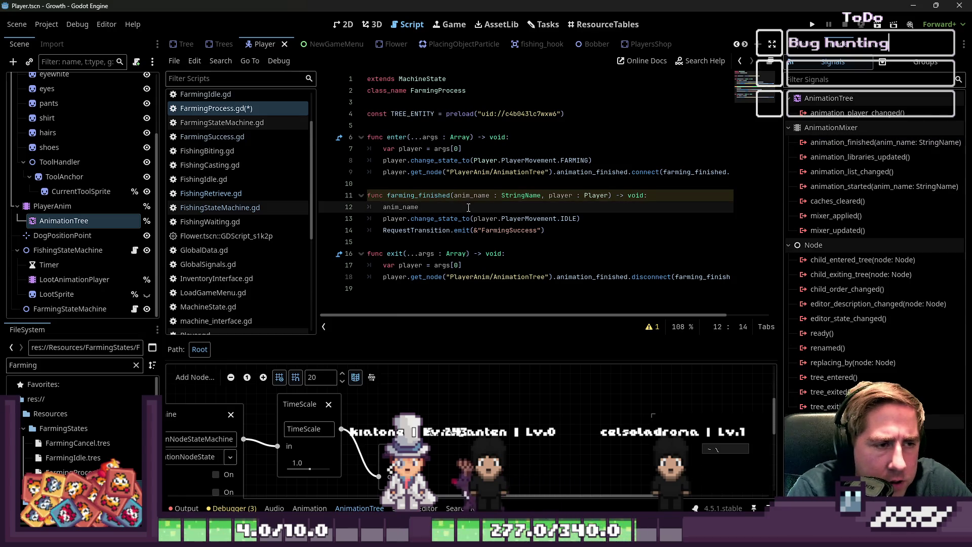
type("if a")
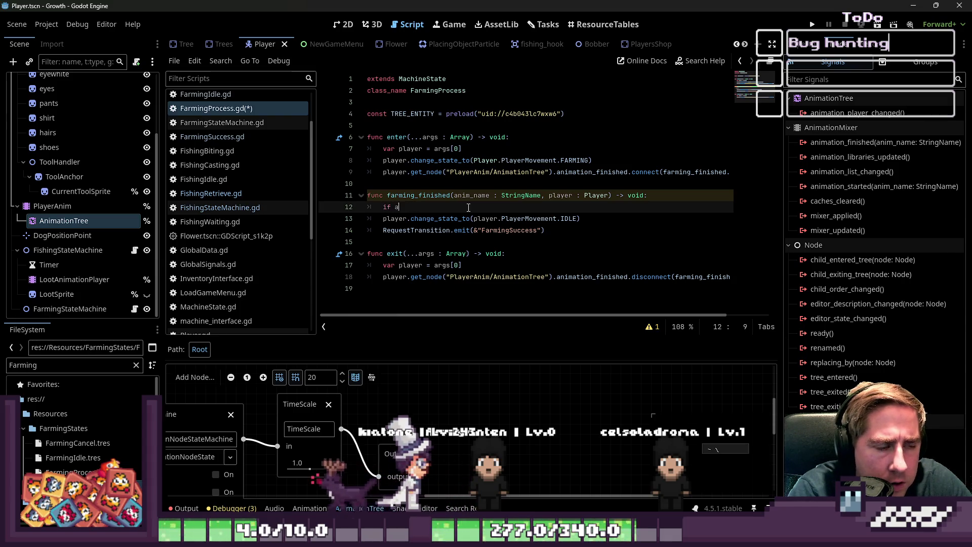
type("nim_name.contains(")
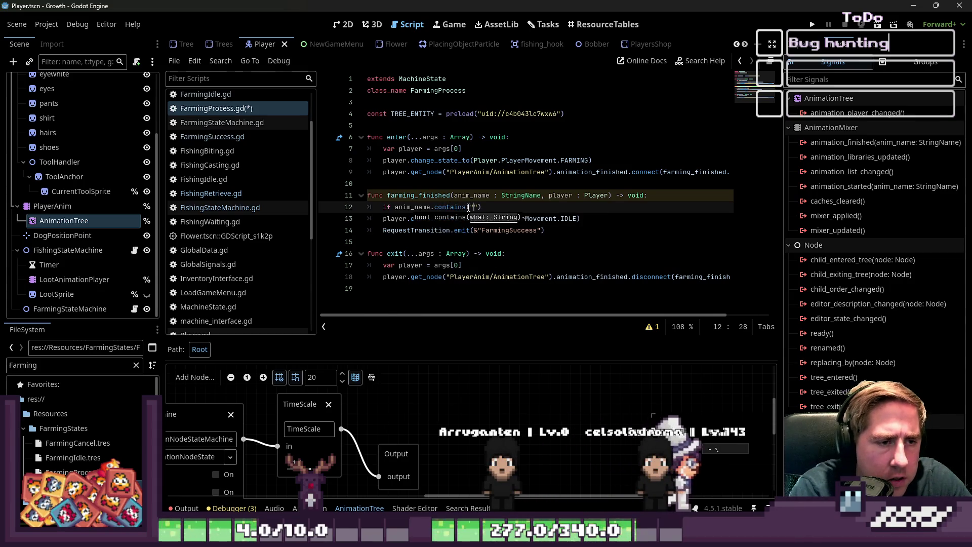
type("\"")
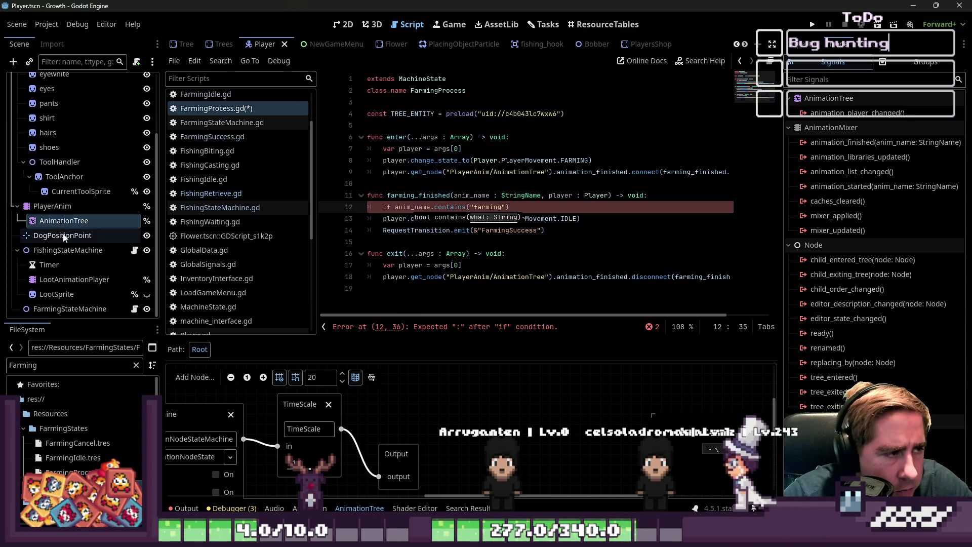
left_click(52, 206)
Close the if anim_name.contains("farming"): line, indent the state-change lines under it, and save
left_click(403, 349)
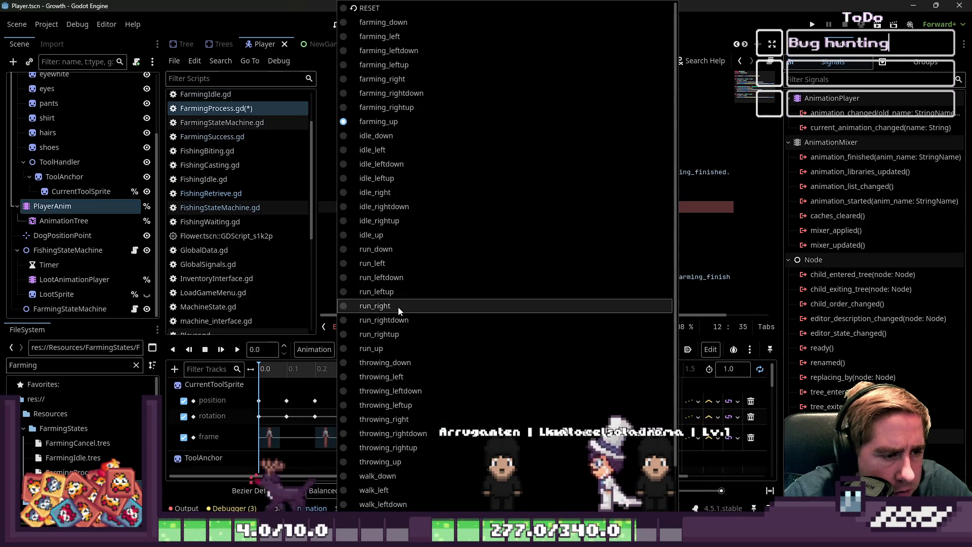
left_click(324, 243)
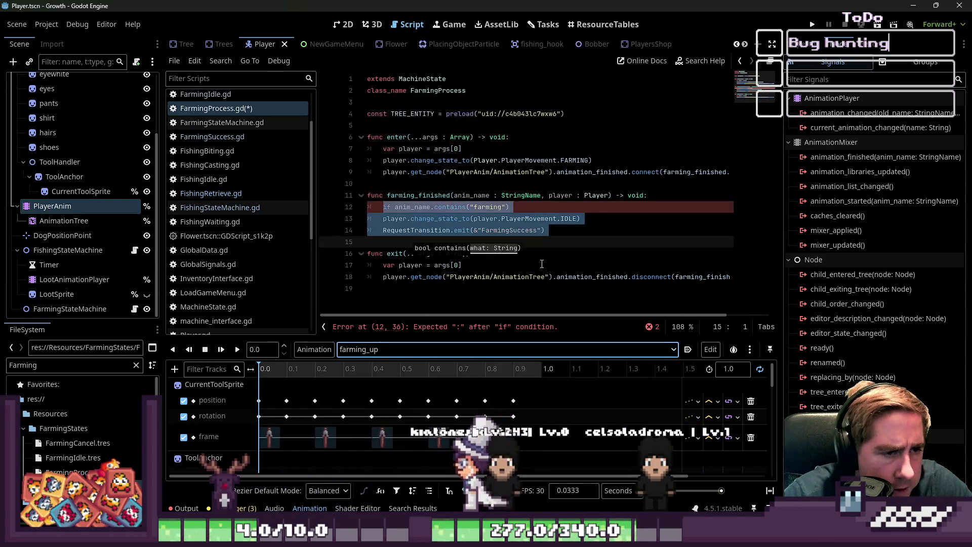
type("\"):")
key("shift+Down")
key("shift+Down")
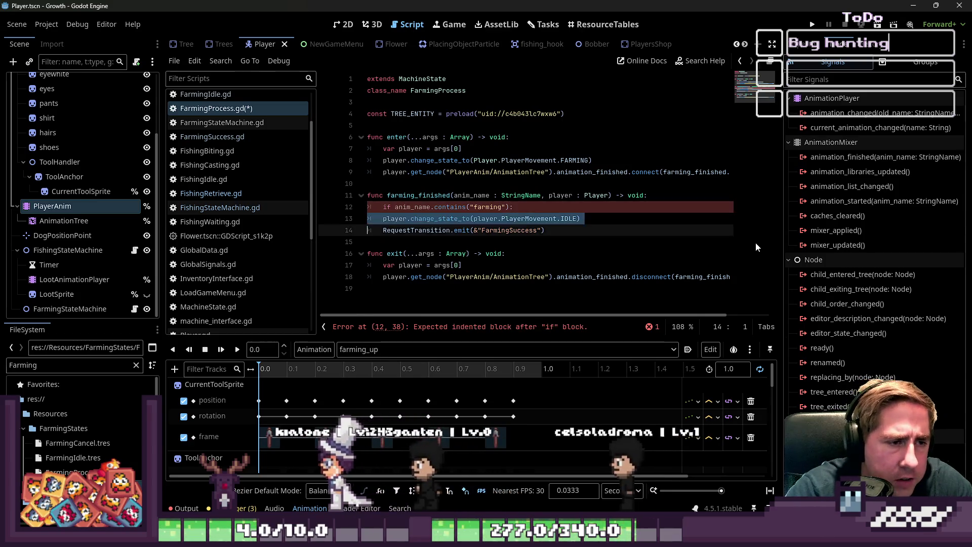
key("Tab")
left_click(567, 177)
key("ctrl+s")
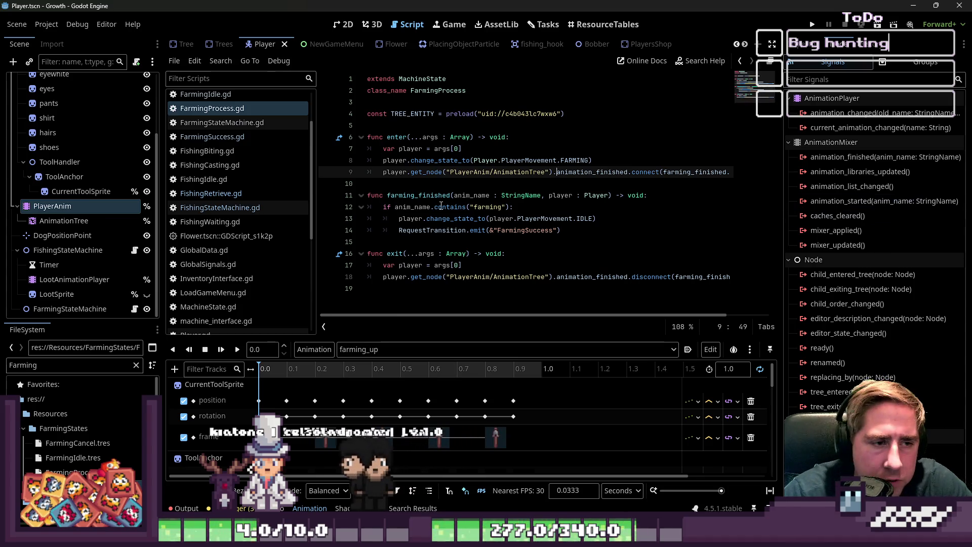
Turn it into an 'if not ...: return' guard, dedent the following lines, and save
left_click(394, 206)
type("not")
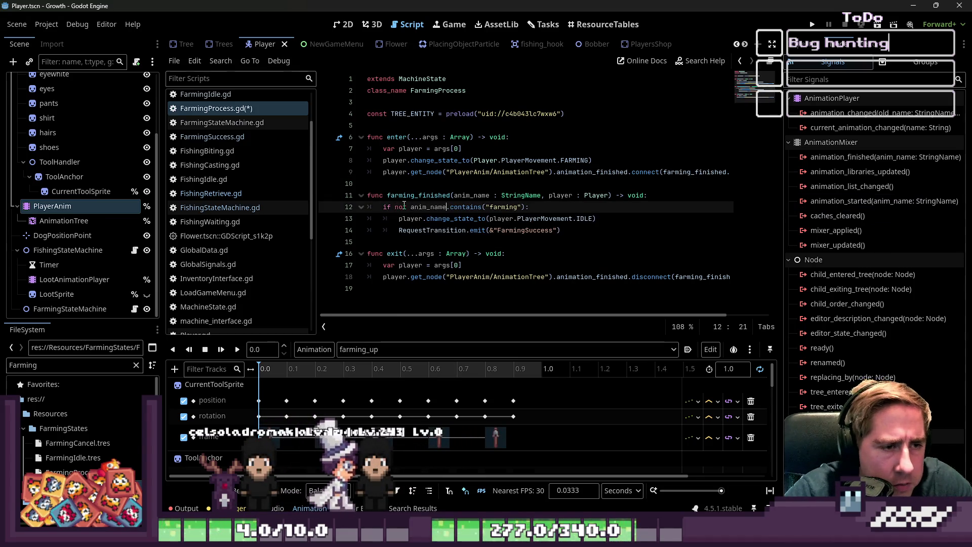
key("End")
key("Return")
type("return")
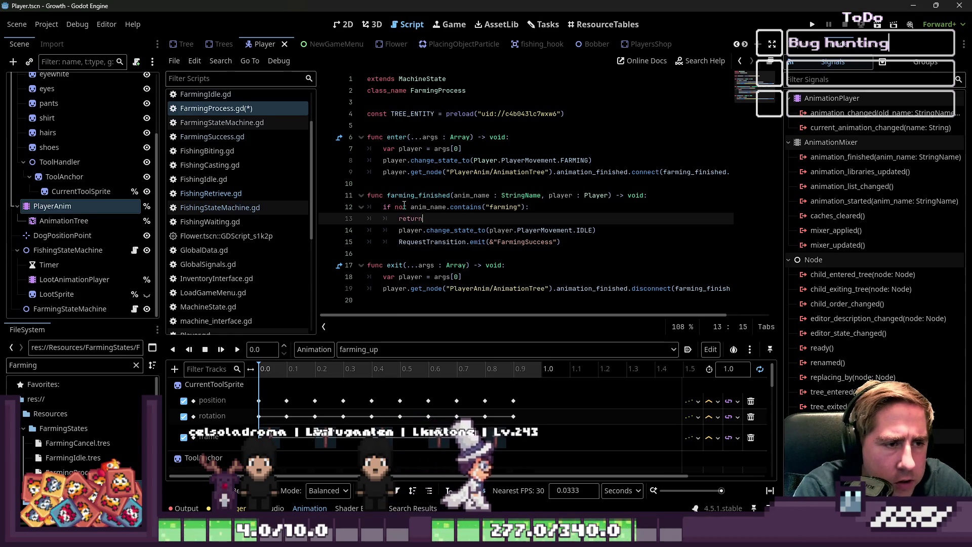
key("Down")
key("shift+Tab")
key("Down")
key("shift+Tab")
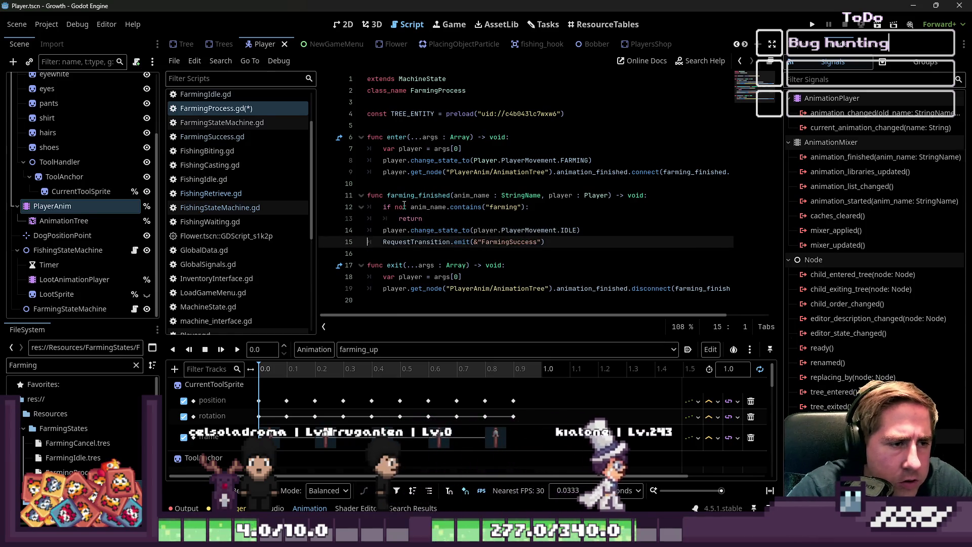
key("Down")
key("ctrl+s")
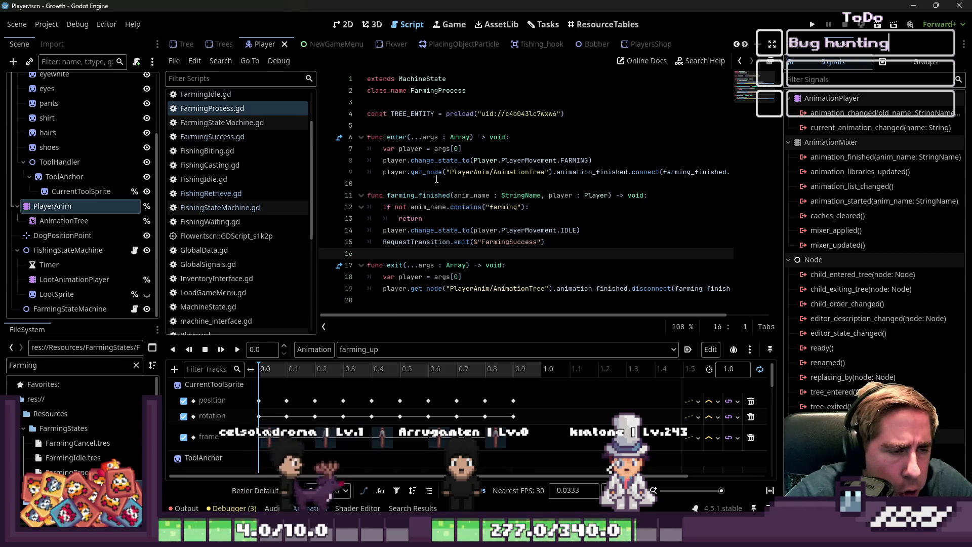
left_click_drag(446, 172, 487, 287)
left_click(511, 272)
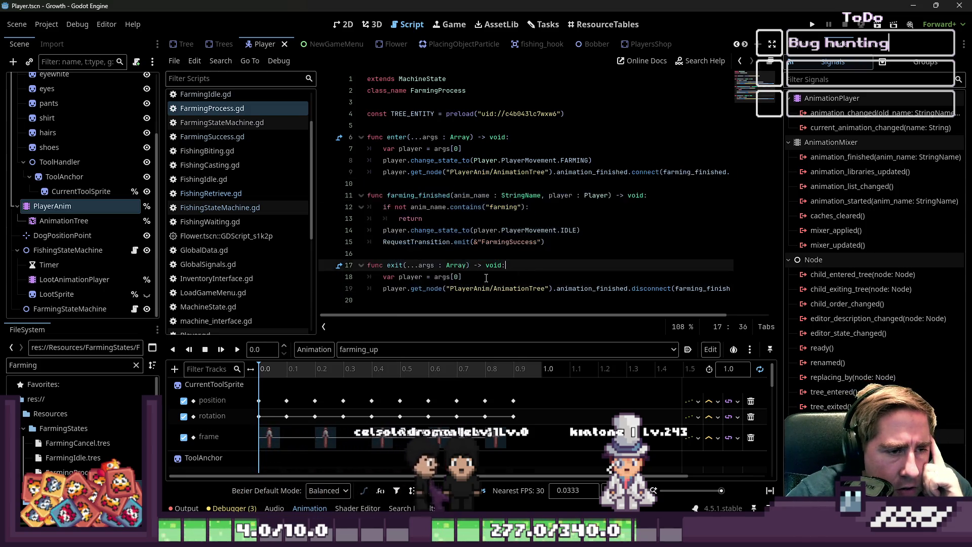
In FarmingSuccess.gd, delete the change_state_to line from the enter function
left_click(212, 137)
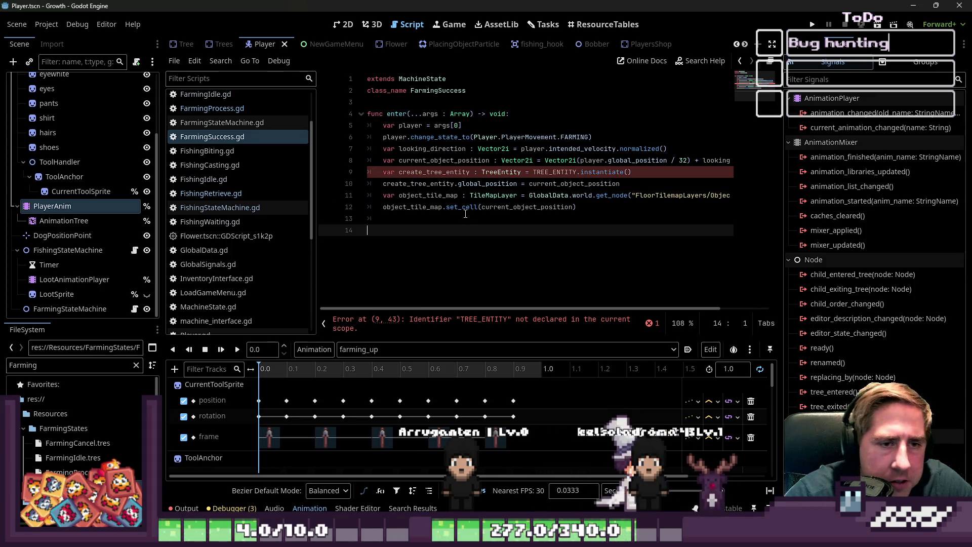
mouse_move(465, 213)
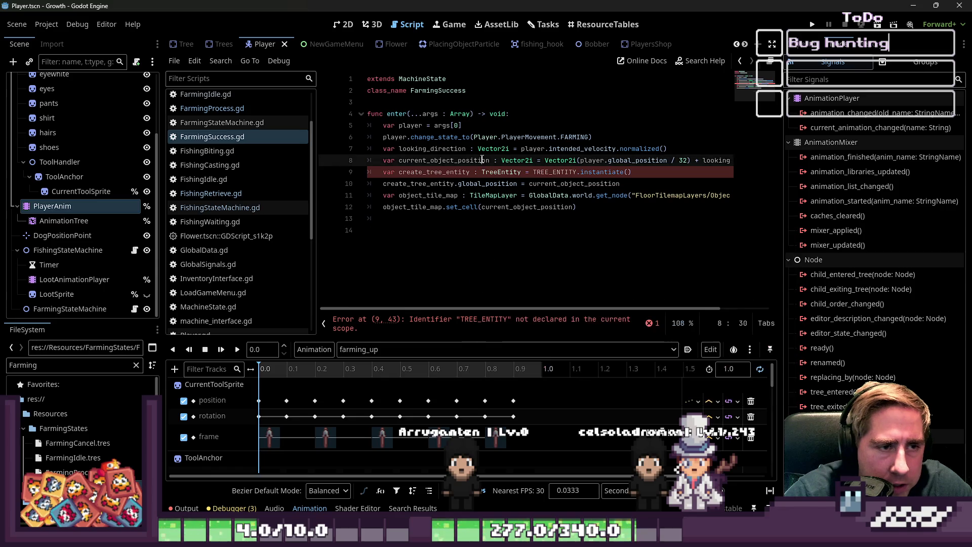
left_click(545, 137)
left_click_drag(561, 133, 402, 130)
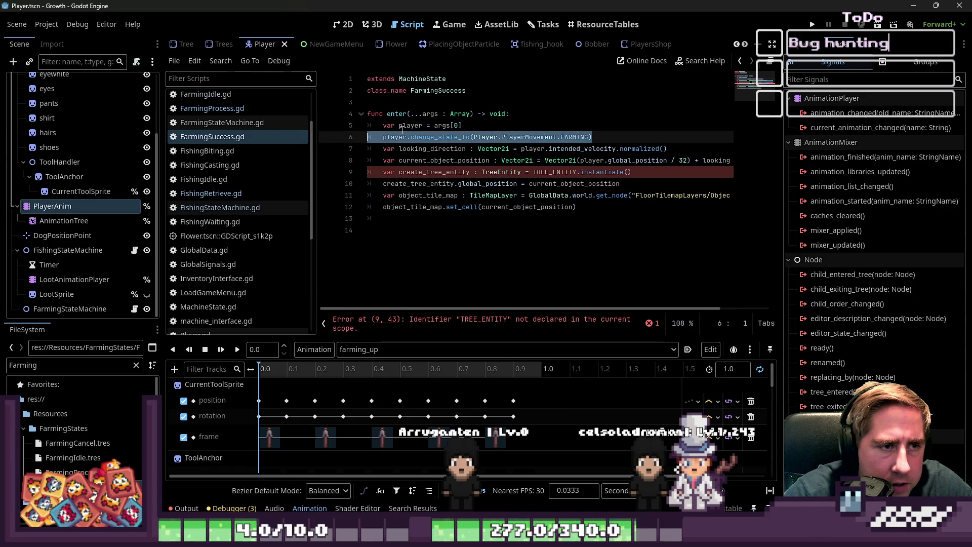
key("BackSpace")
key("Home")
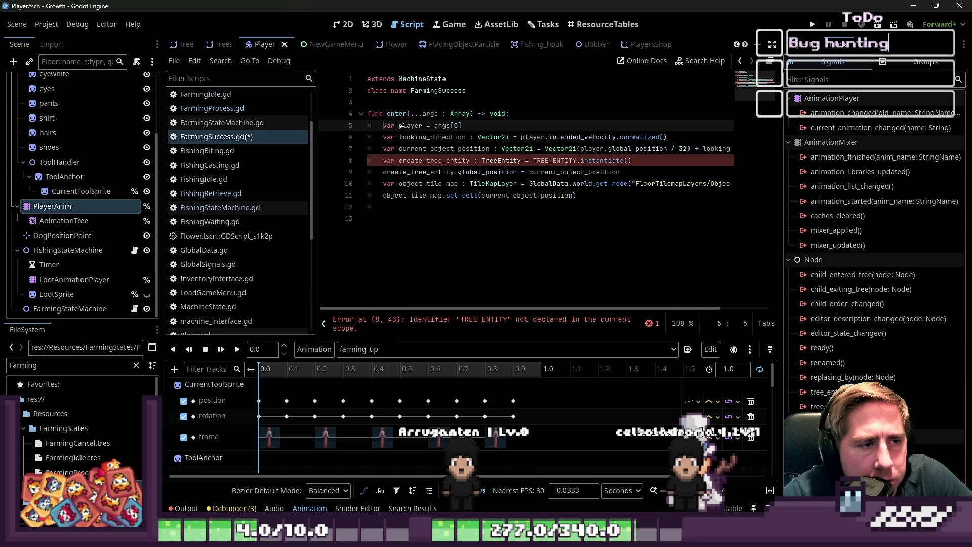
key("Down")
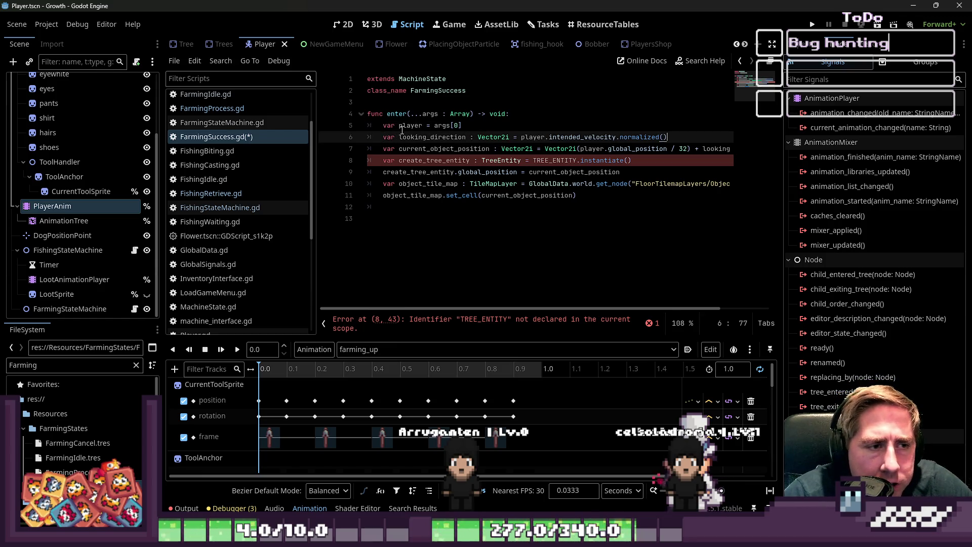
key("Down")
key("Home")
key("ctrl+Right")
key("ctrl+Right")
key("Down")
key("Home")
key("ctrl+Right")
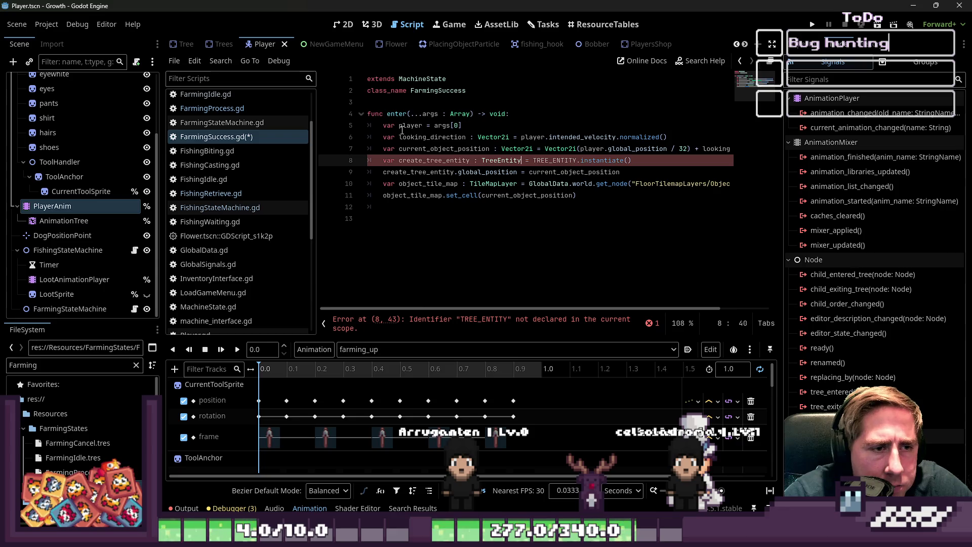
key("Home")
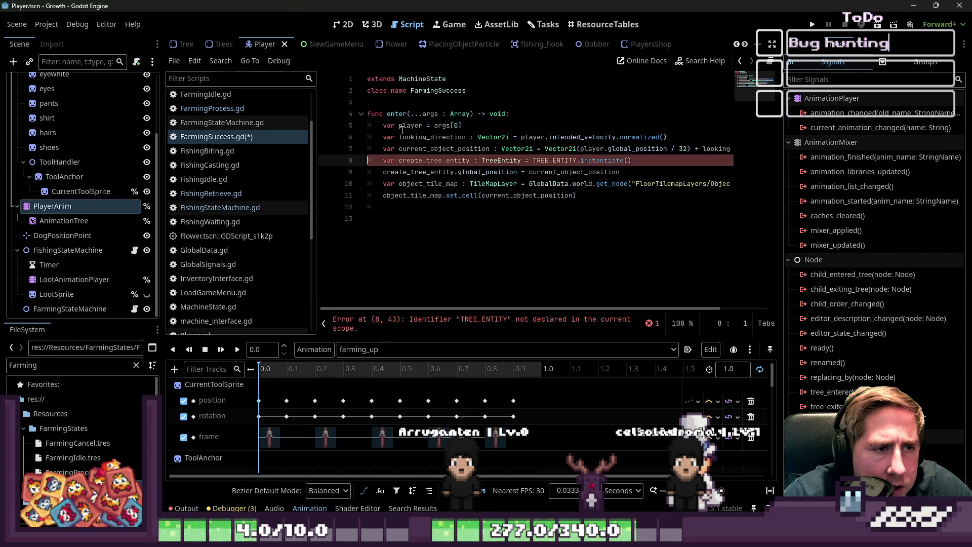
Move the TREE_ENTITY preload constant from FarmingProcess.gd to above func enter in FarmingSuccess.gd, saving both
left_click(212, 108)
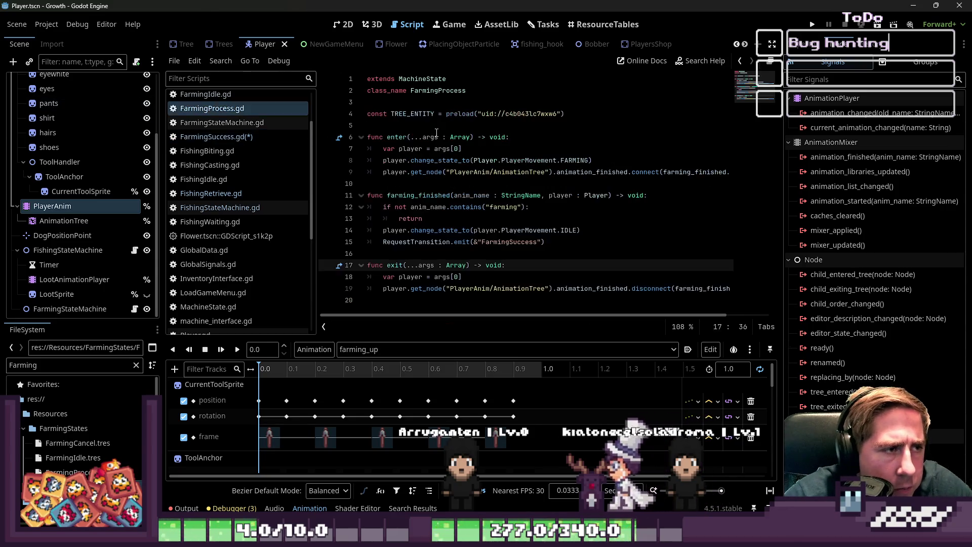
left_click_drag(565, 113, 356, 110)
key("ctrl+x")
key("ctrl+s")
left_click(230, 137)
left_click(507, 94)
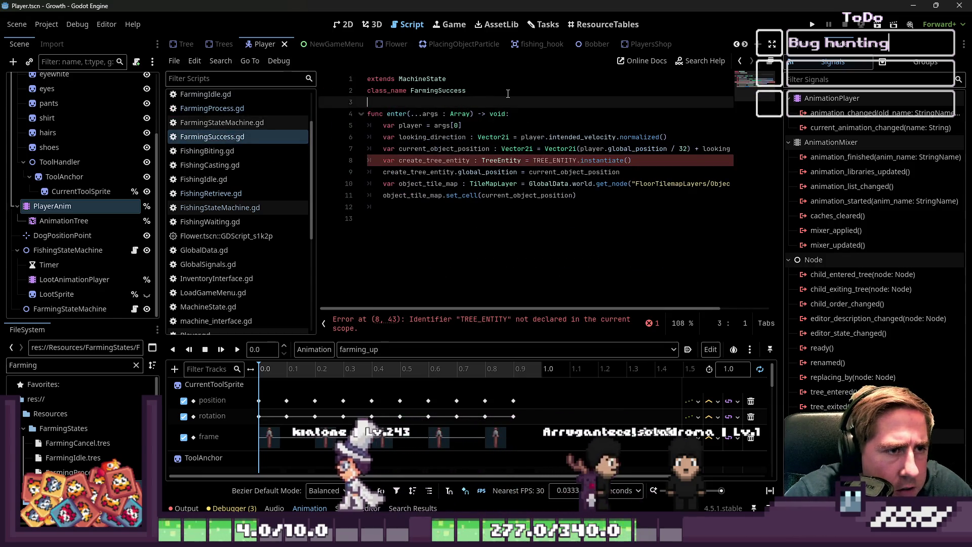
key("Return")
key("Return")
key("ctrl+v")
key("Return")
key("Down")
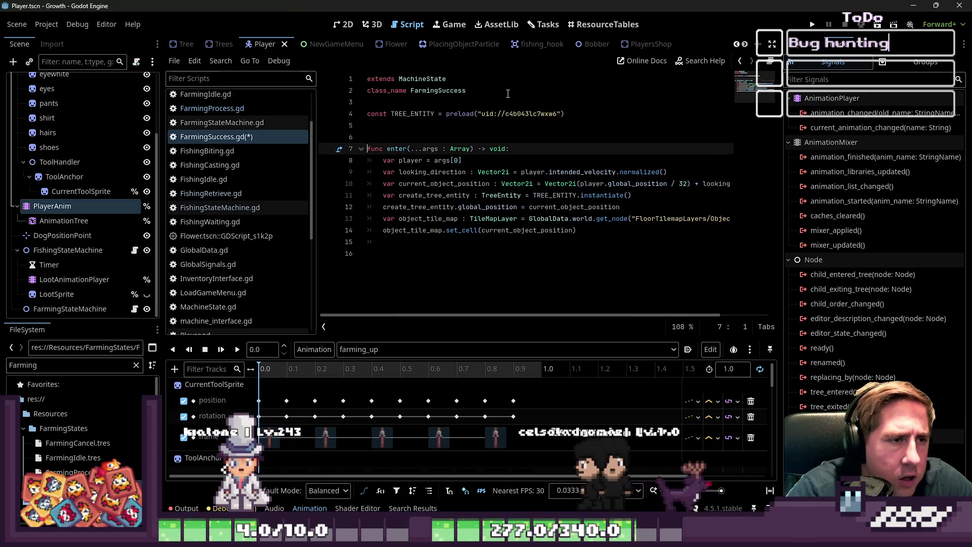
key("BackSpace")
key("ctrl+s")
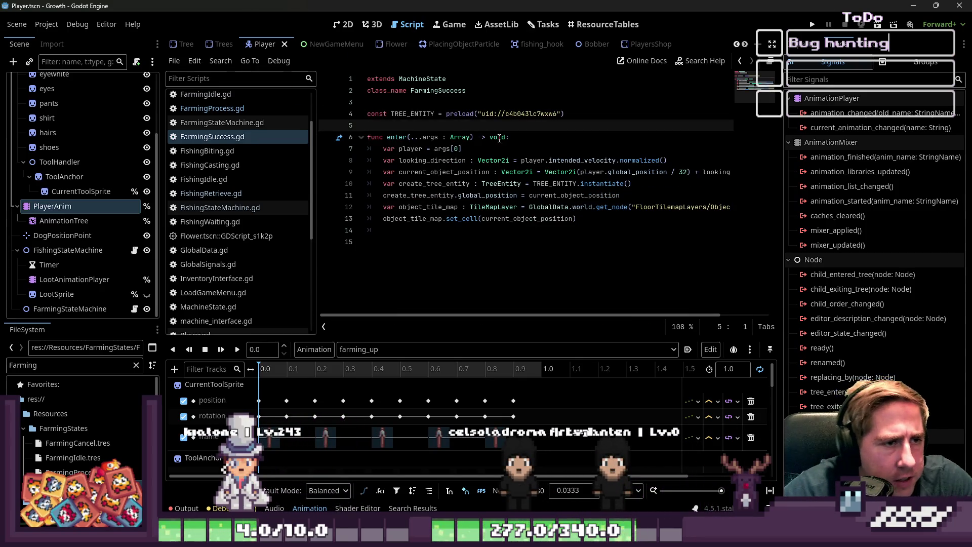
After the global_position line, add GlobalData.world.add_child(create_tree_entity)
left_click(500, 196)
left_click(609, 184)
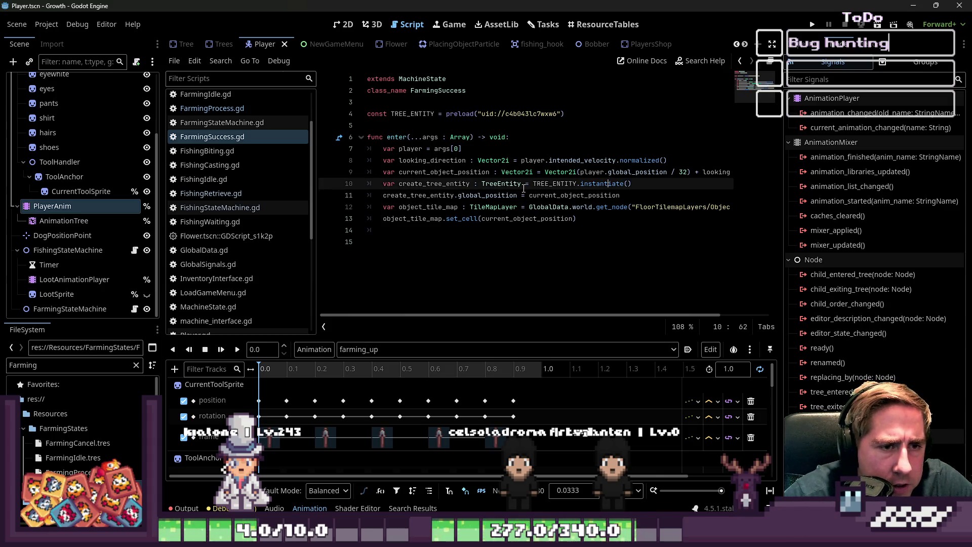
left_click(458, 195)
key("Return")
type("Global")
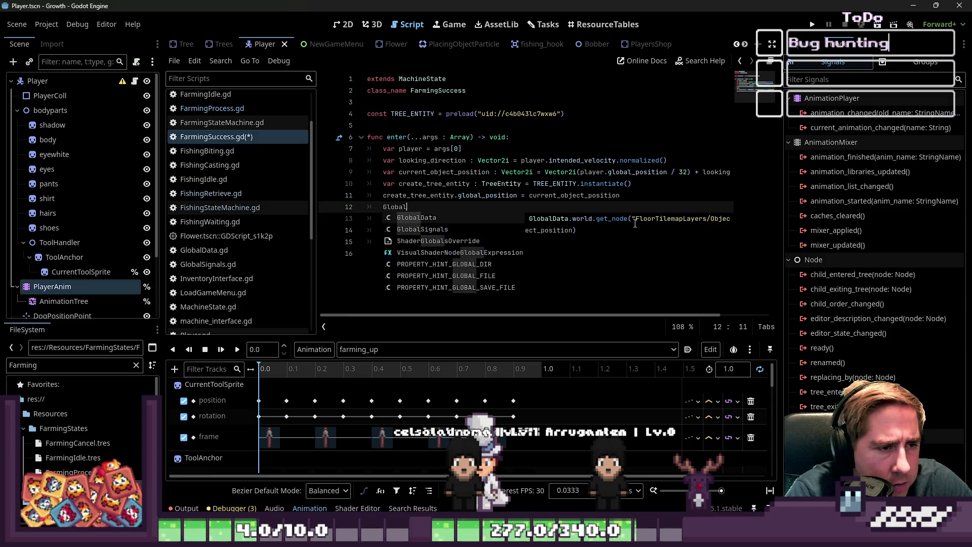
key("Return")
type(".world.add_child(c")
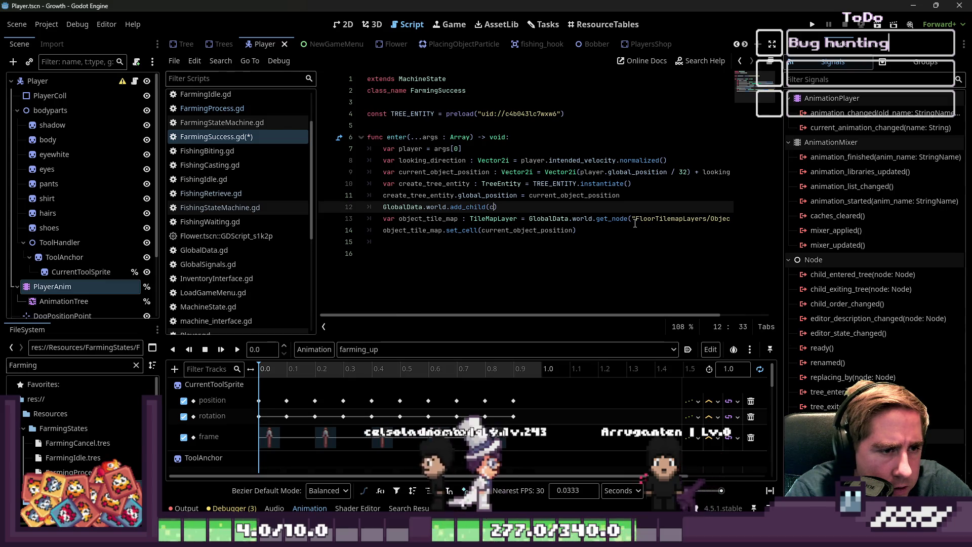
type("cre")
key("Return")
key("End")
key("Return")
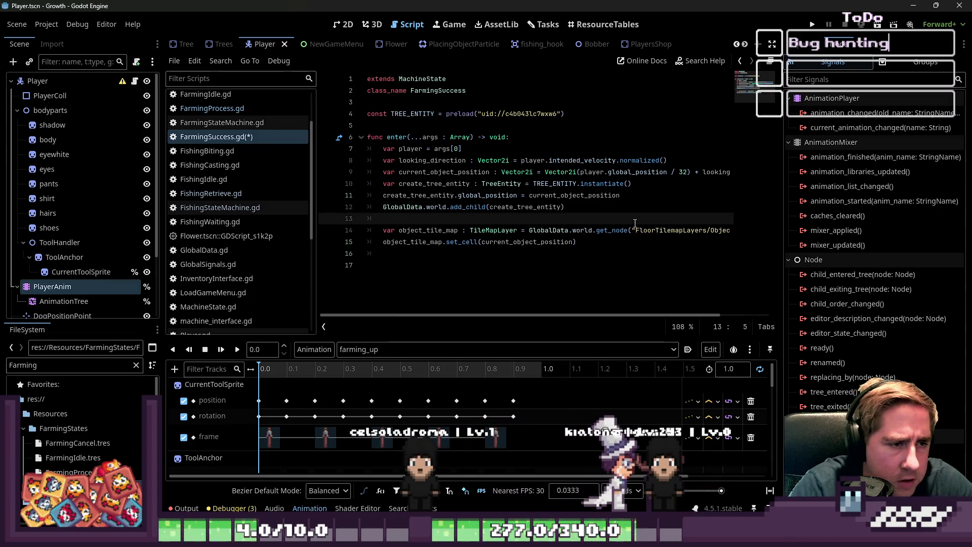
Add blank lines after the set_cell line at the end of the script
left_click(431, 259)
left_click(453, 230)
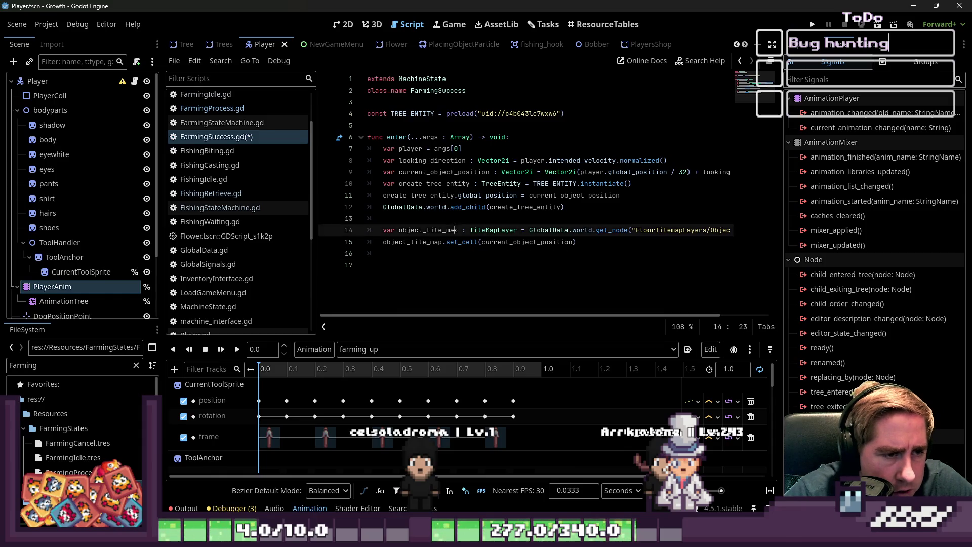
left_click(462, 241)
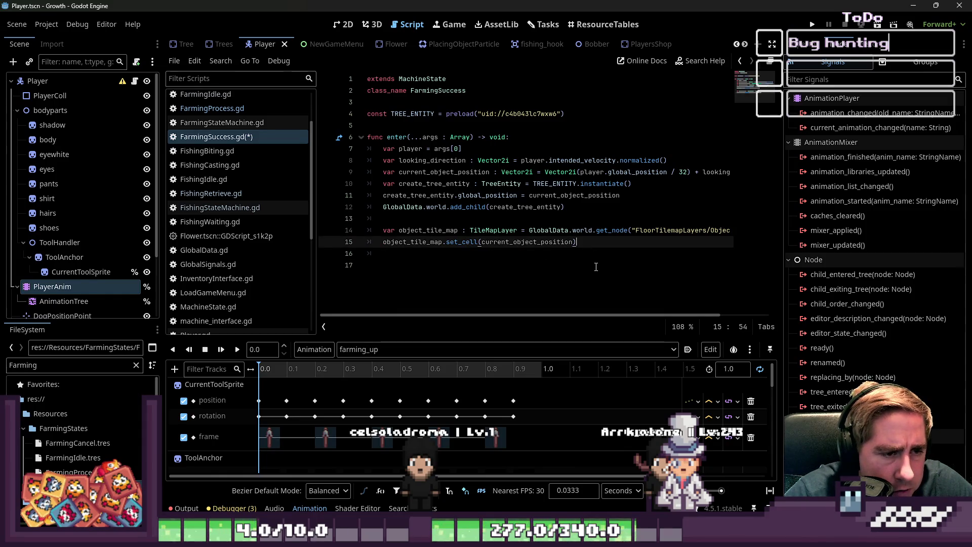
key("Return")
key("BackSpace")
key("Return")
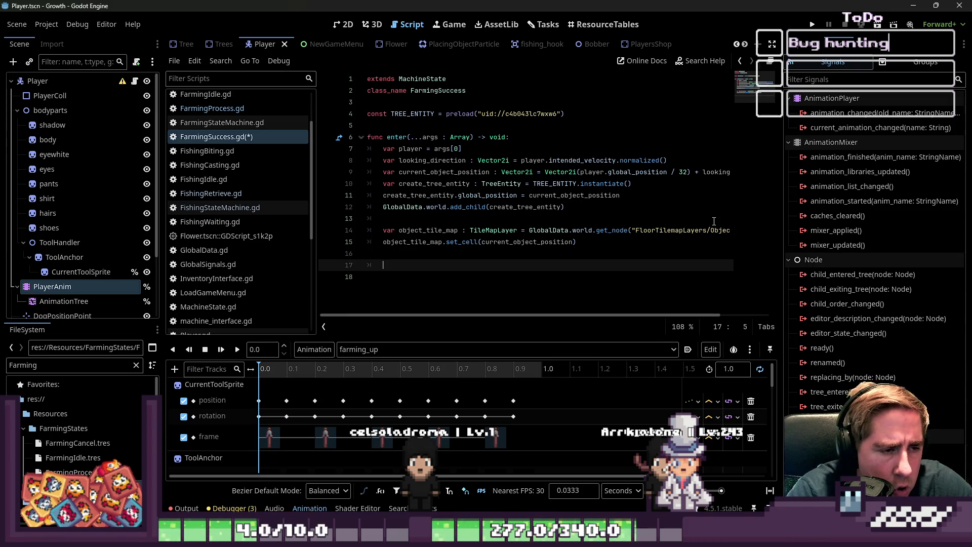
Cut the two object_tile_map set_cell lines out of the enter function
key("Up")
key("Up")
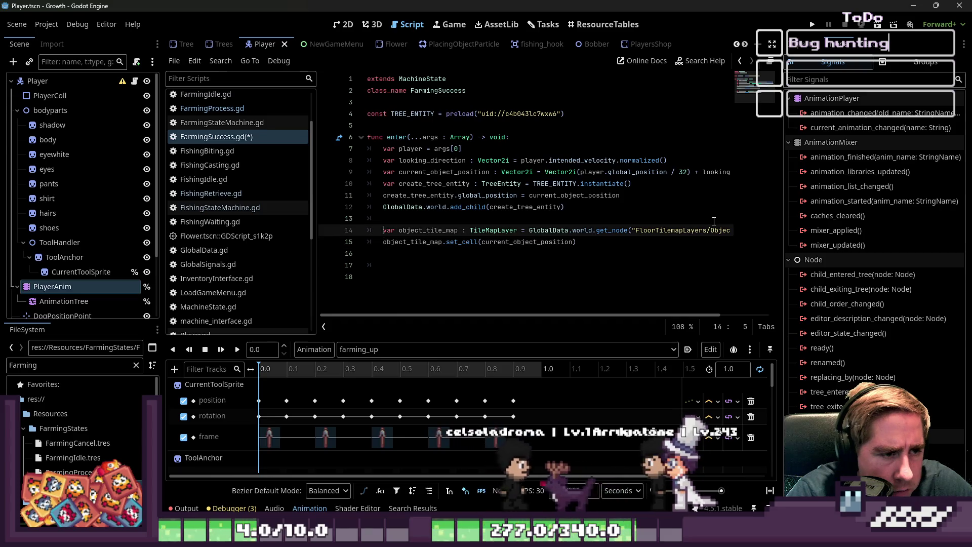
key("shift+Up")
key("shift+End")
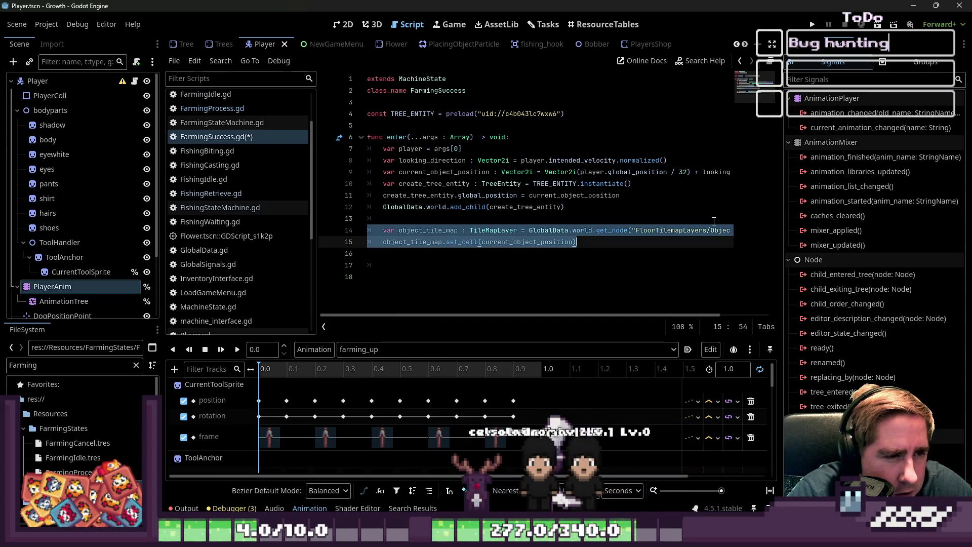
key("BackSpace")
key("BackSpace")
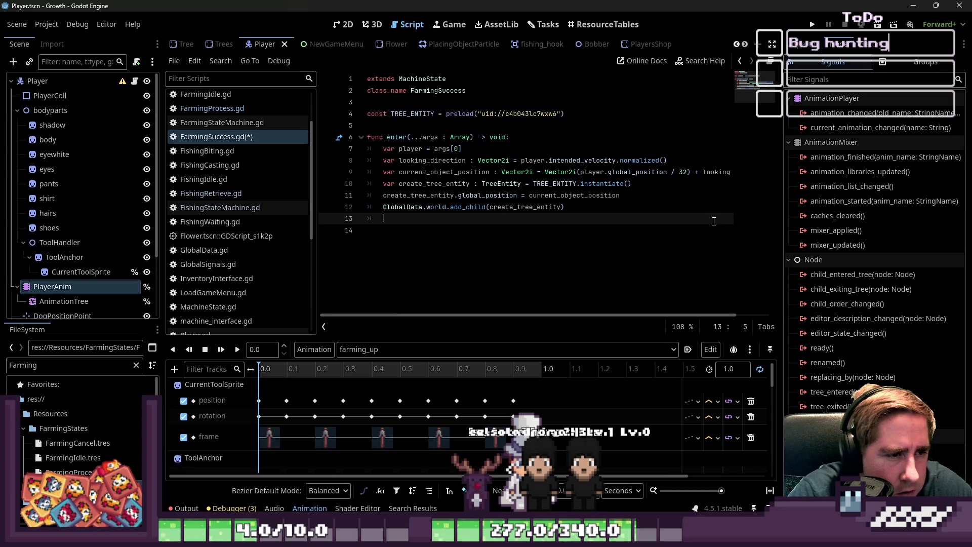
Paste the tile-map lines on new blank lines above var create_tree_entity
key("Up")
key("Up")
key("Up")
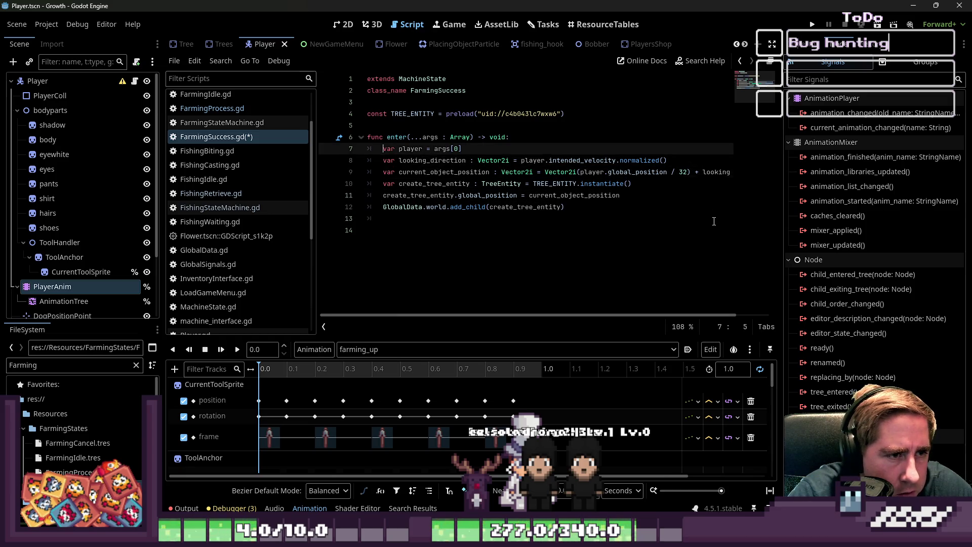
key("Return")
key("BackSpace")
key("BackSpace")
key("Down")
key("Down")
key("Down")
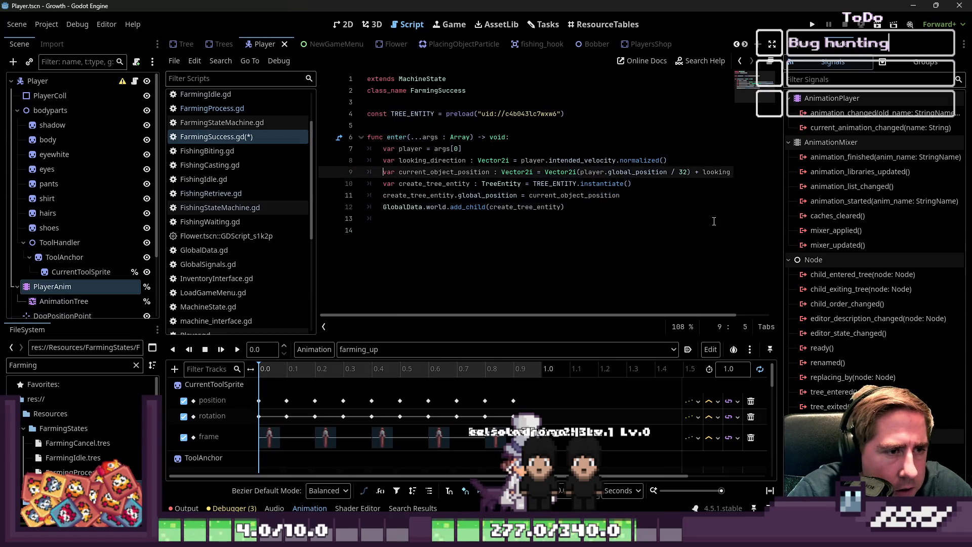
key("Up")
key("Up")
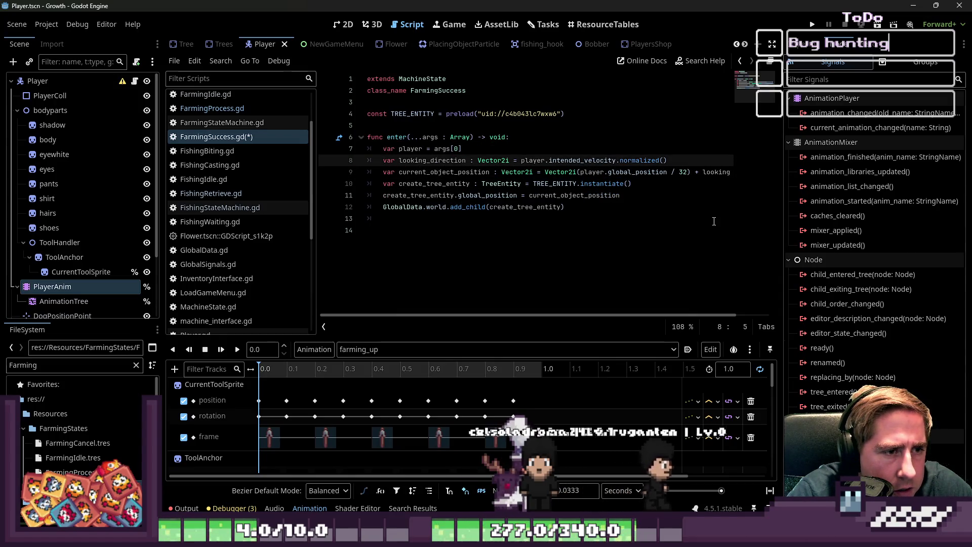
key("Down")
key("Down")
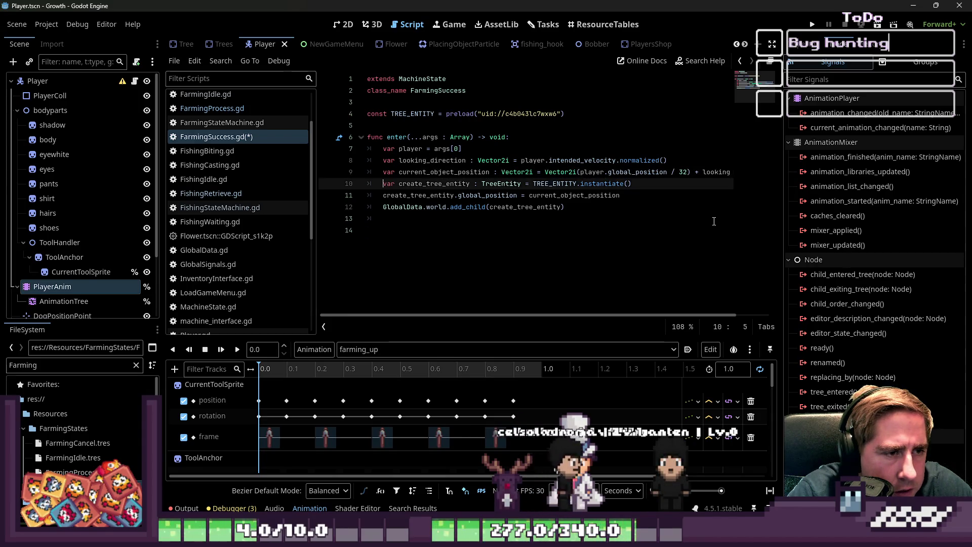
key("Return")
key("Return")
key("Up")
key("Down")
key("Return")
key("Up")
key("Up")
key("Up")
key("Return")
key("ctrl+v")
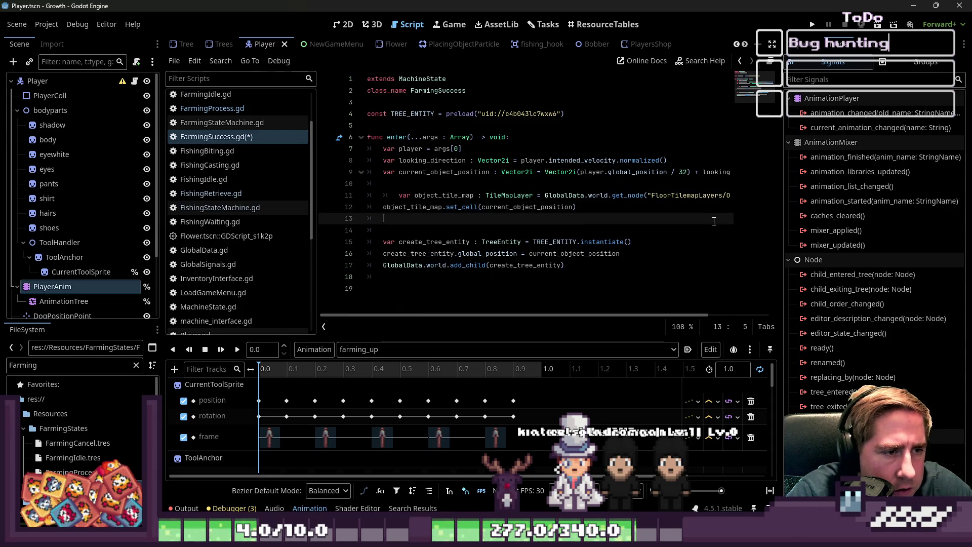
Save FarmingSuccess.gd and tidy the pasted object_tile_map line's indentation
key("ctrl+s")
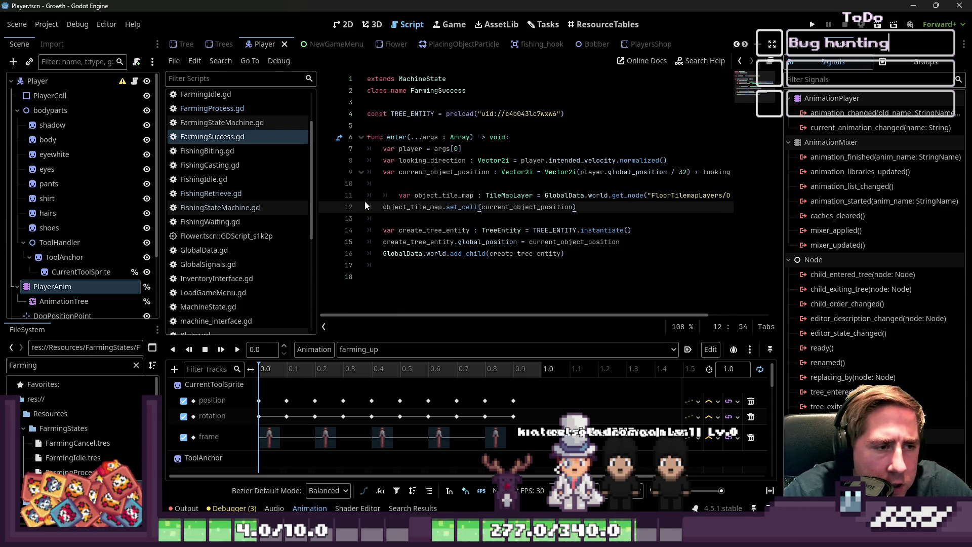
left_click(372, 198)
key("Down")
key("Down")
key("Down")
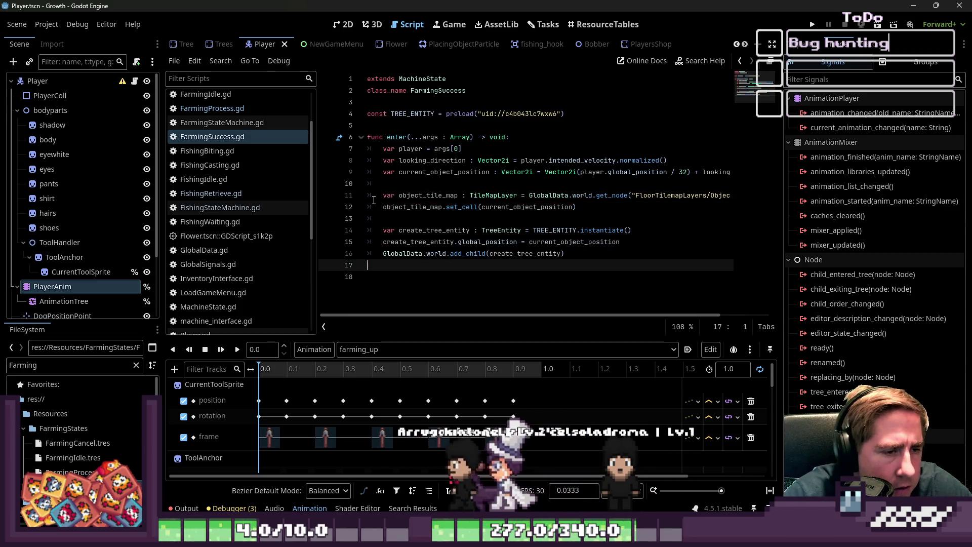
End enter with RequestTransition.emit(&"FarmingIdle") and save FarmingSuccess.gd
key("Return")
key("Tab")
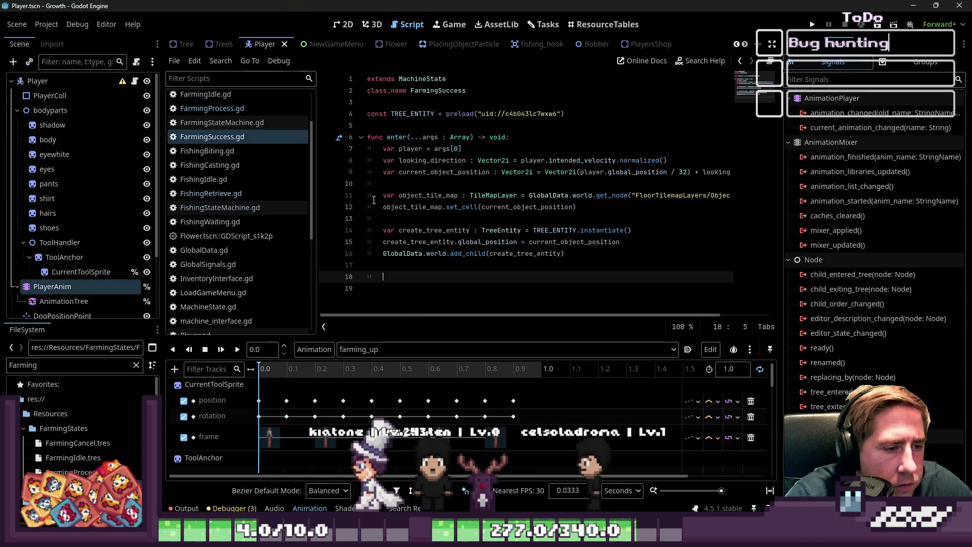
type("re")
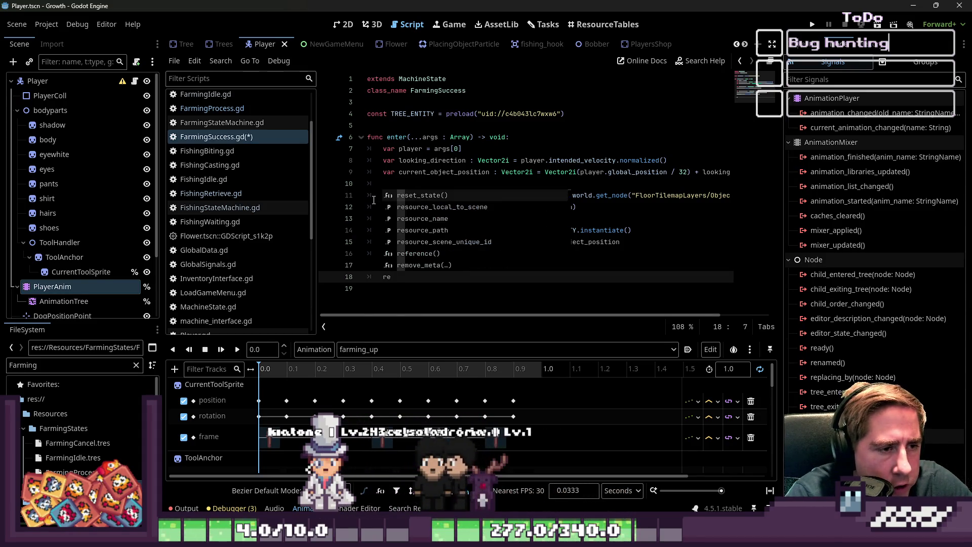
type("eq")
key("Return")
type(".")
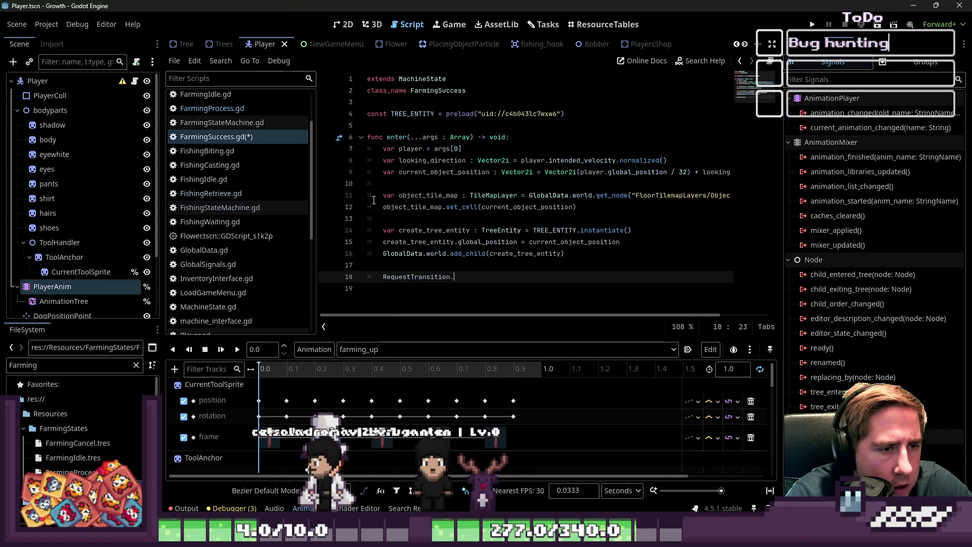
type("emit")
key("BackSpace")
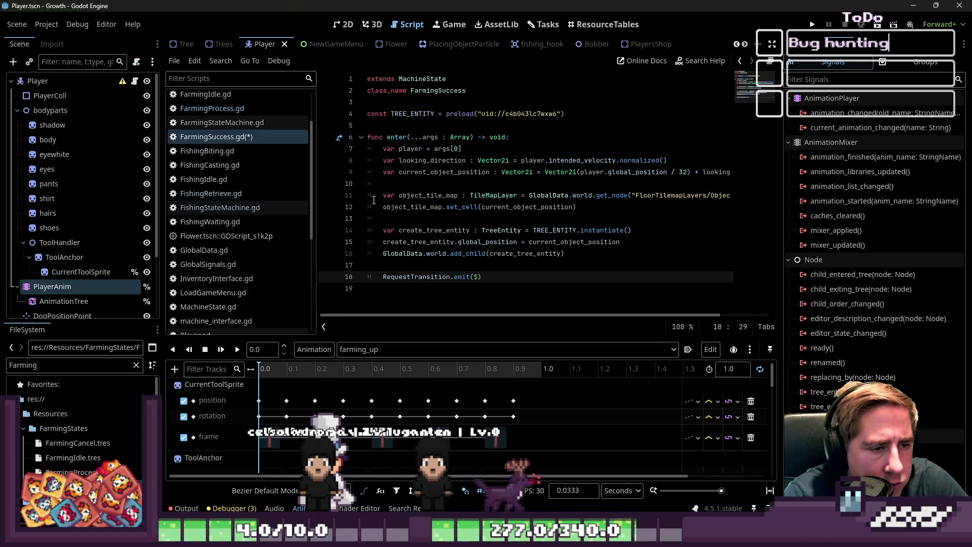
type("&\"F")
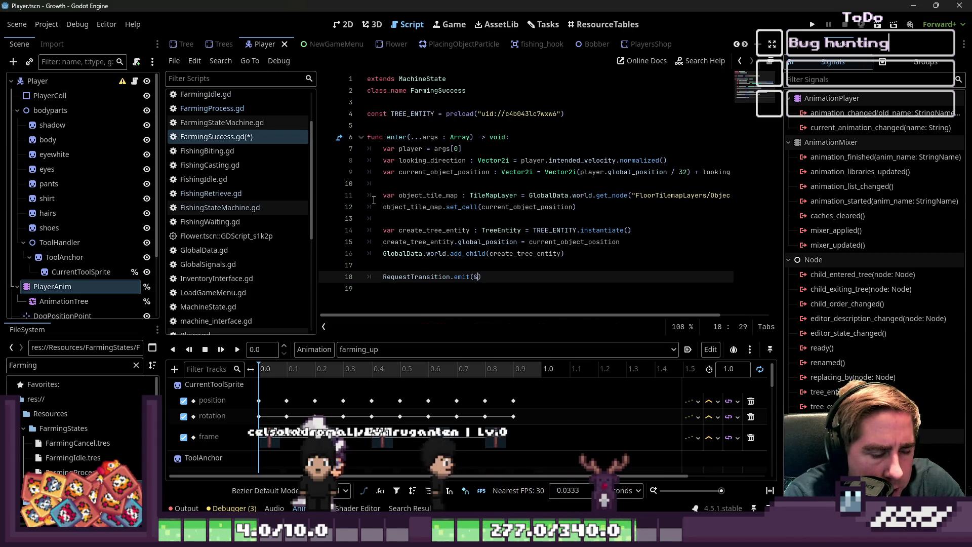
type("armingIdl")
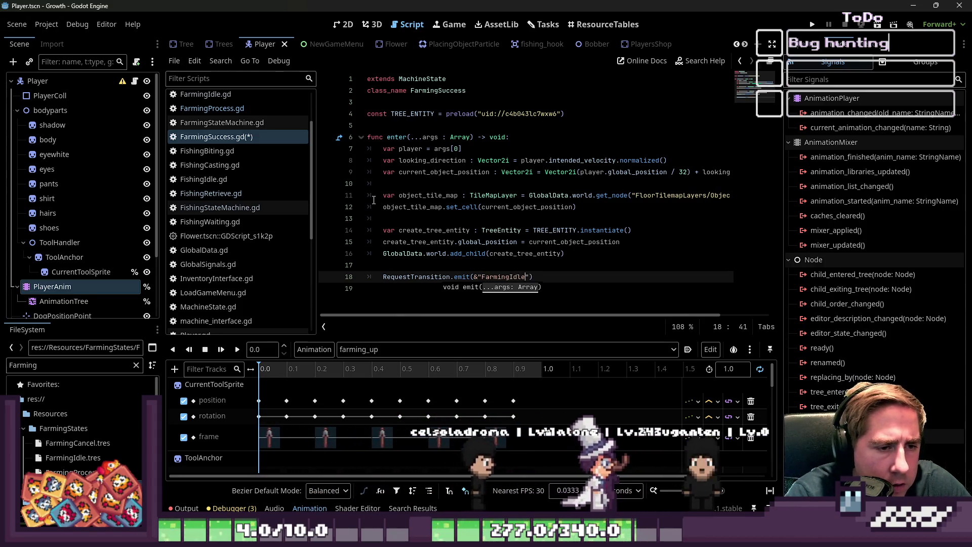
type("e")
key("ctrl+s")
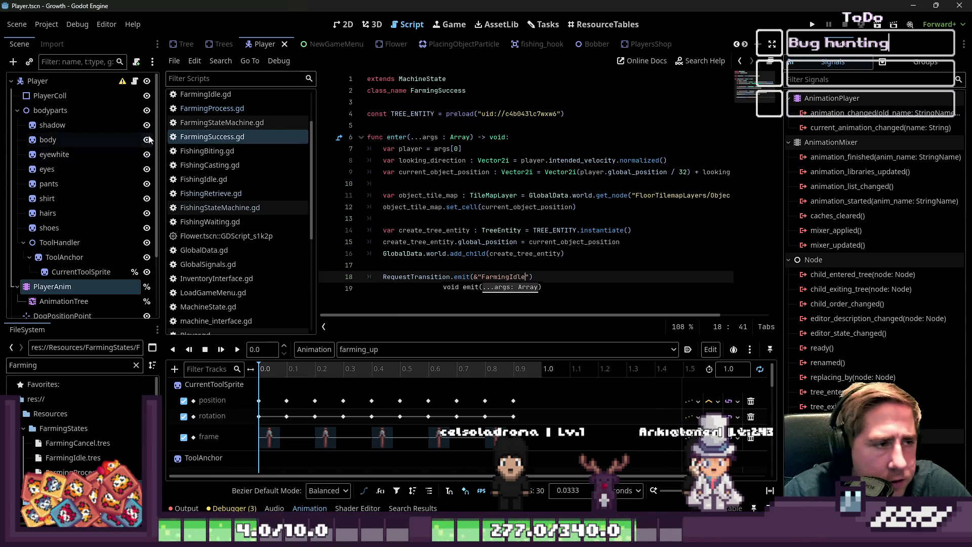
Review FarmingStateMachine.gd, FarmingSuccess.gd and FishingIdle.gd's check_tile_data function
left_click(222, 123)
left_click(212, 136)
left_click(455, 235)
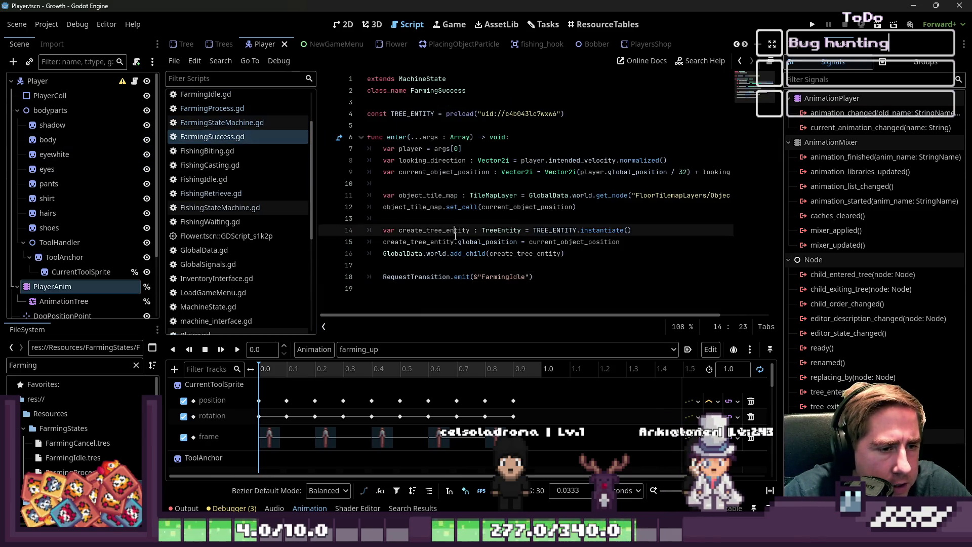
left_click(219, 179)
left_click_drag(478, 311, 367, 253)
scroll(499, 231, "down", 2)
scroll(238, 202, "up", 3)
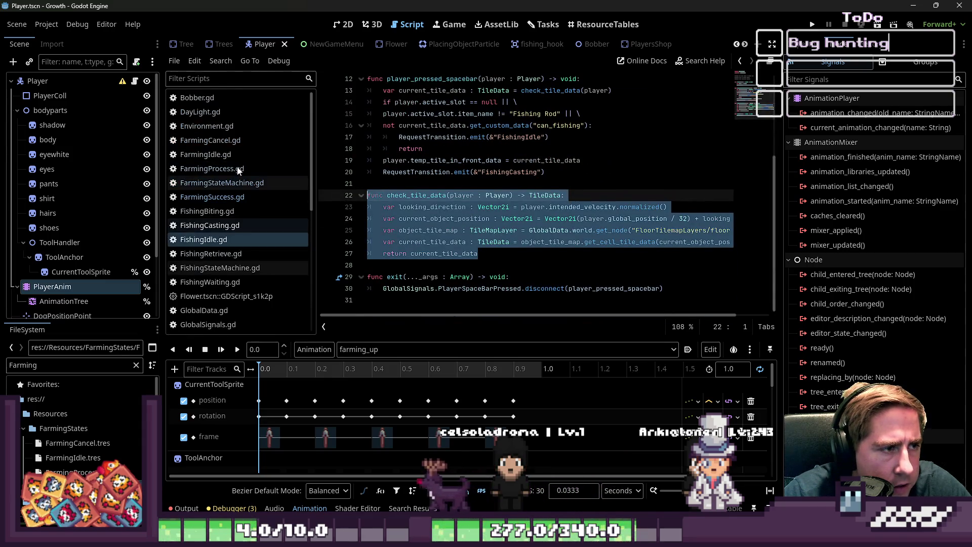
Open FarmingIdle.gd at line 17 and run the game with F5
left_click(230, 154)
left_click(420, 219)
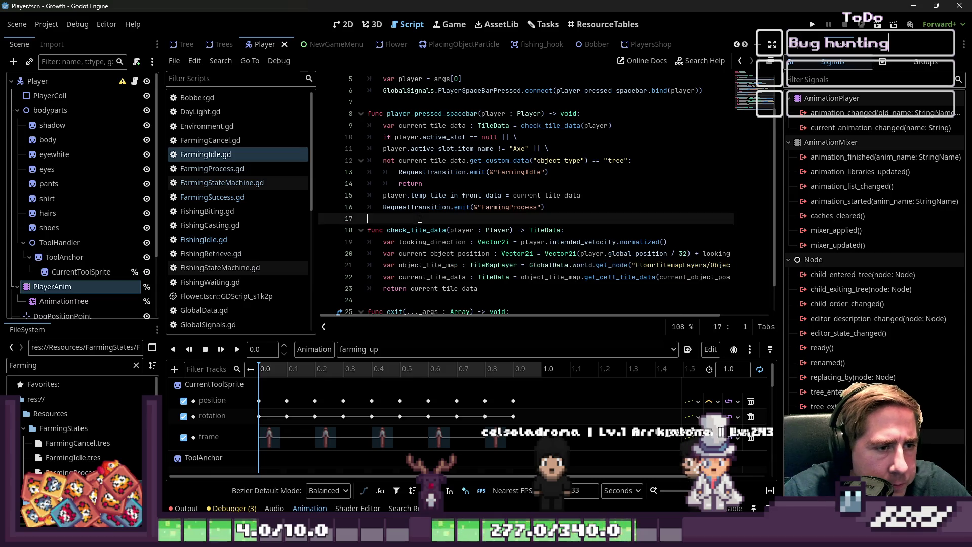
key("F5")
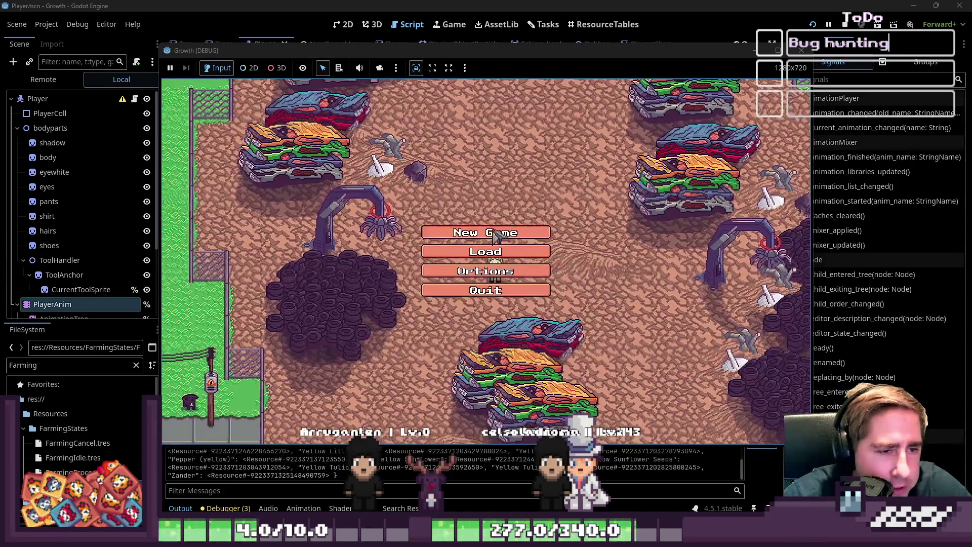
Start the game with a new character, check the inventory, and walk to a tree
left_click(520, 152)
type("dsa")
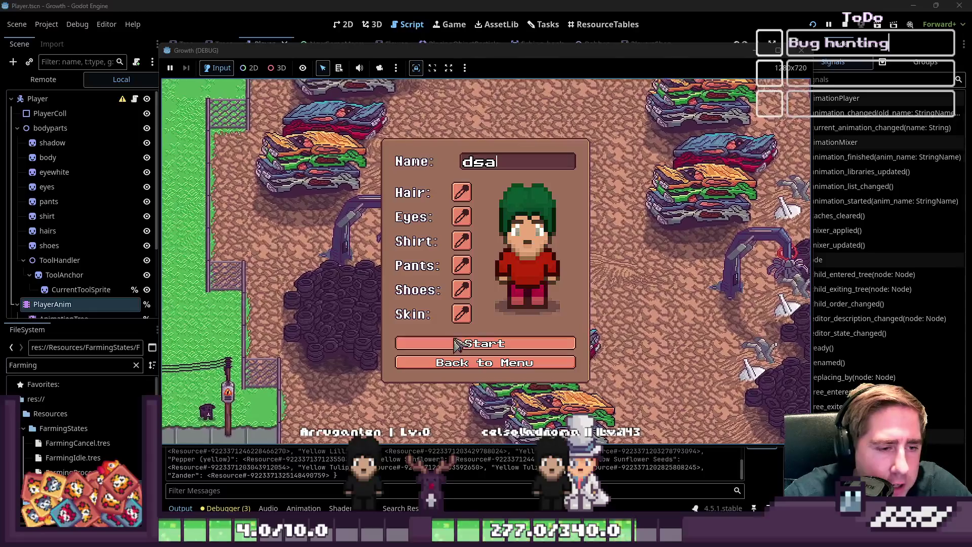
key("Return")
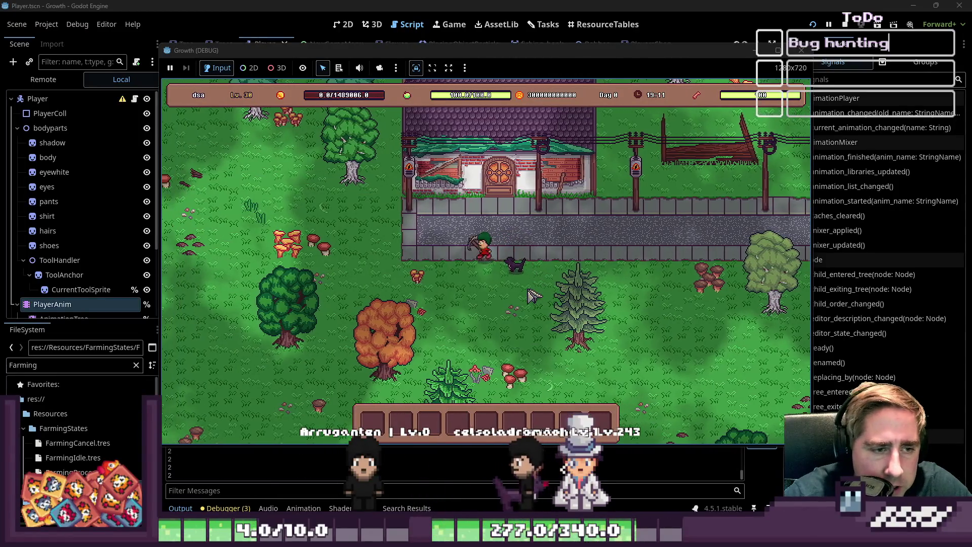
key("i")
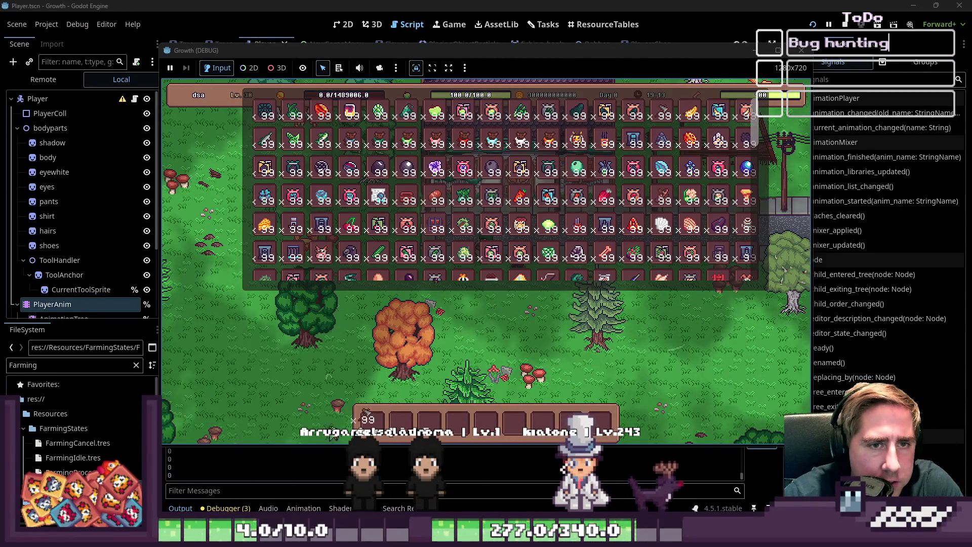
key("i")
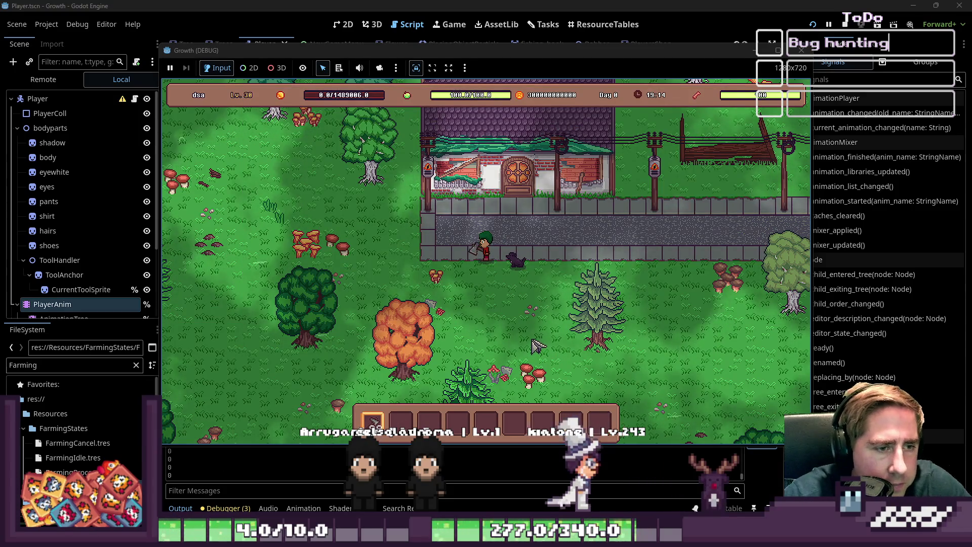
key("a")
key("w")
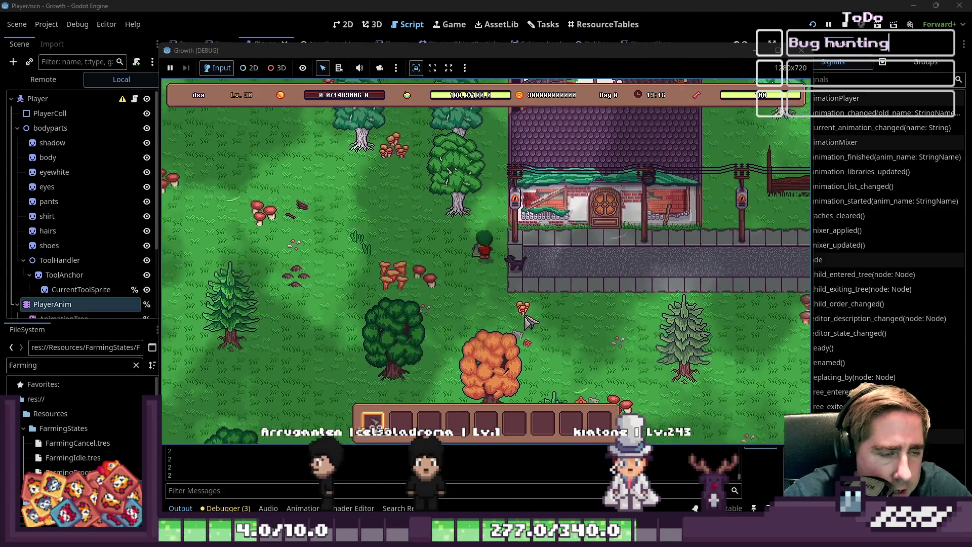
key("w")
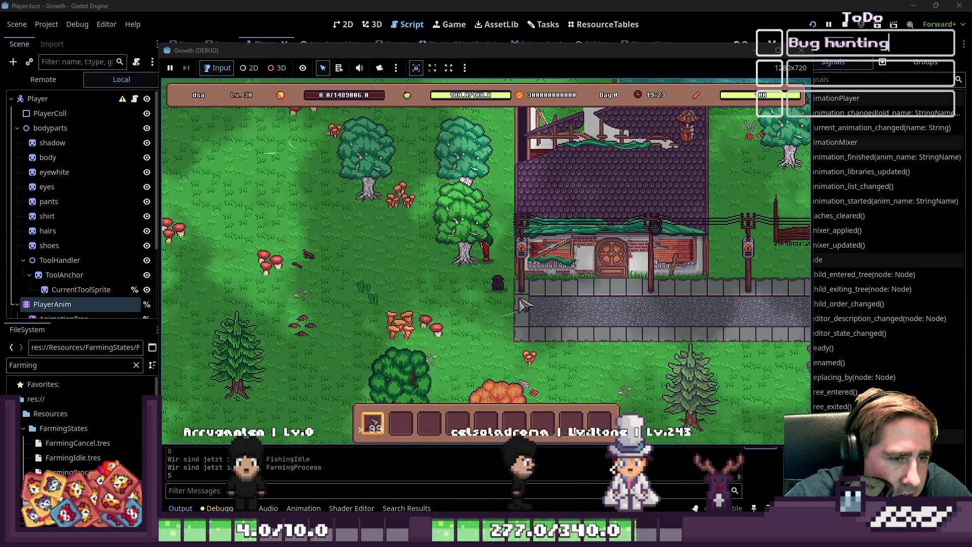
Stop the game and open PlayerAnim's animation list
left_click(797, 48)
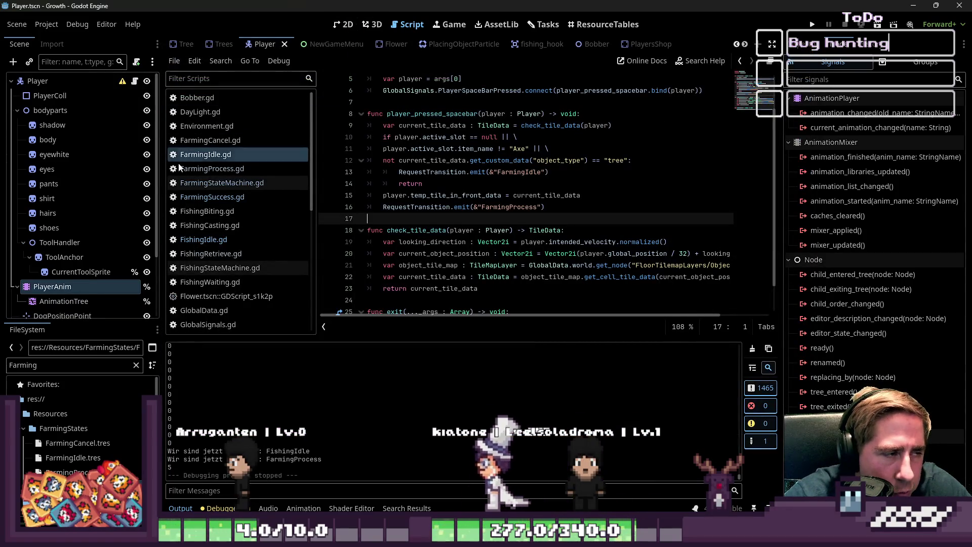
left_click(76, 299)
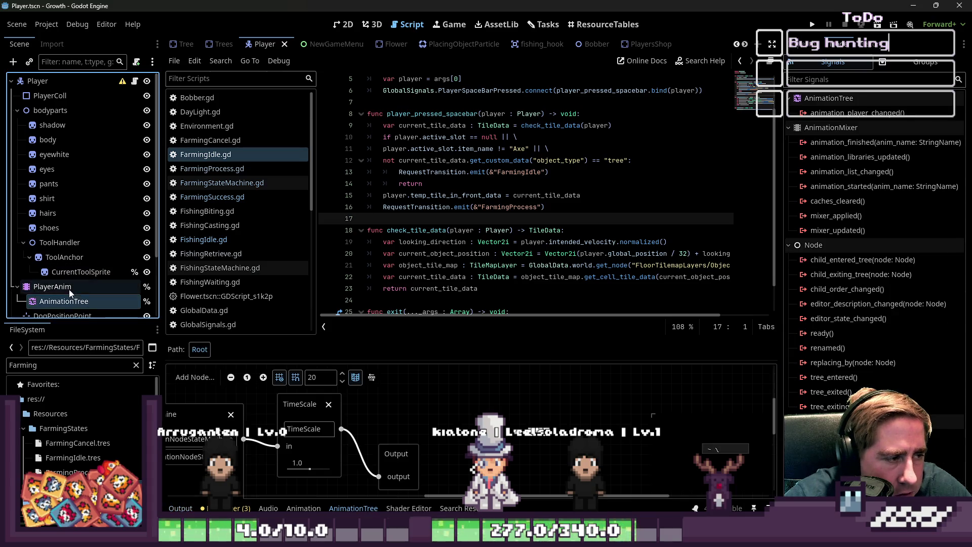
left_click(68, 289)
left_click(410, 354)
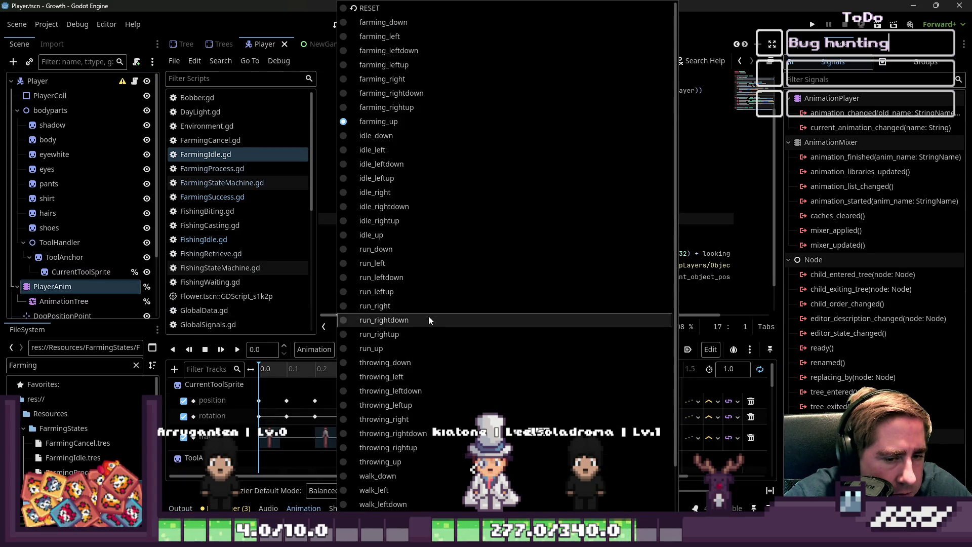
Turn looping off for farming_down, farming_left and farming_right
left_click(383, 22)
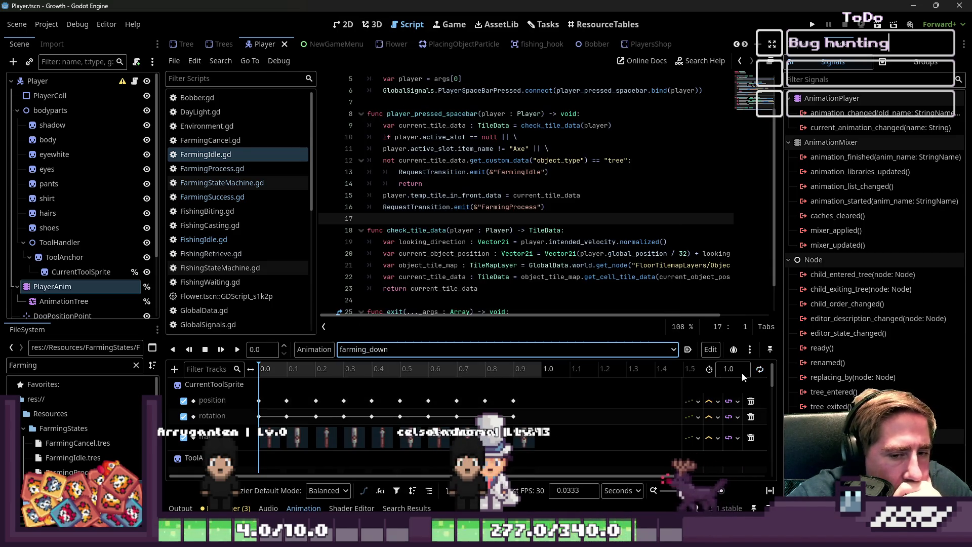
left_click(760, 370)
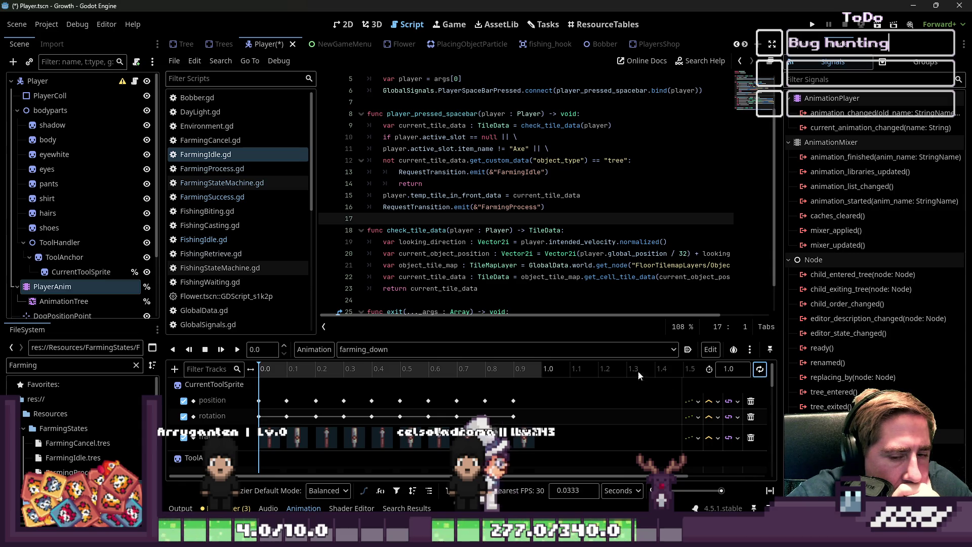
left_click(521, 348)
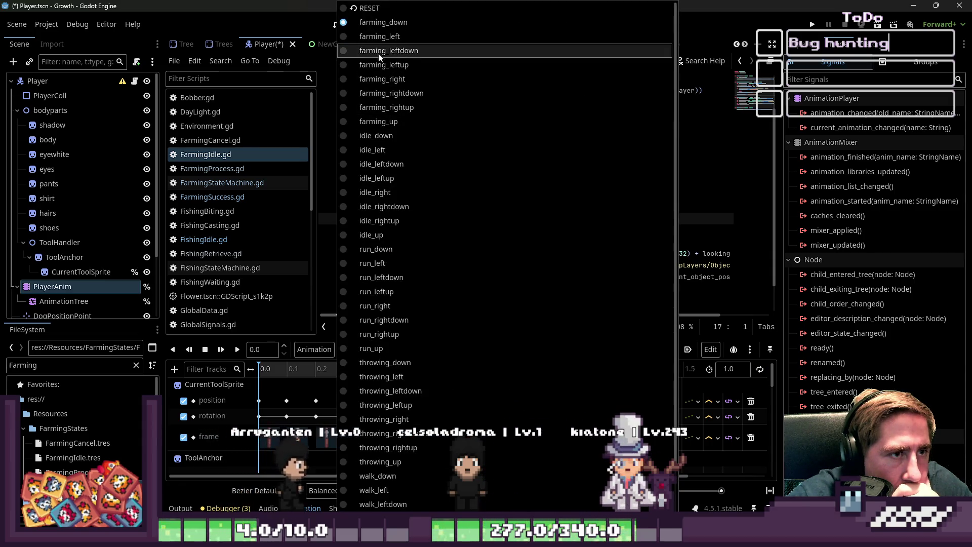
left_click(380, 37)
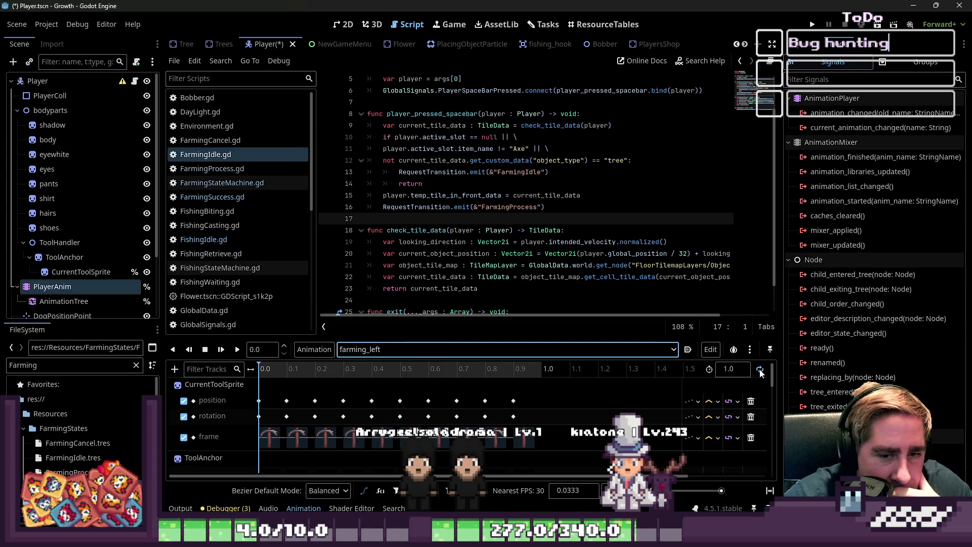
left_click(670, 349)
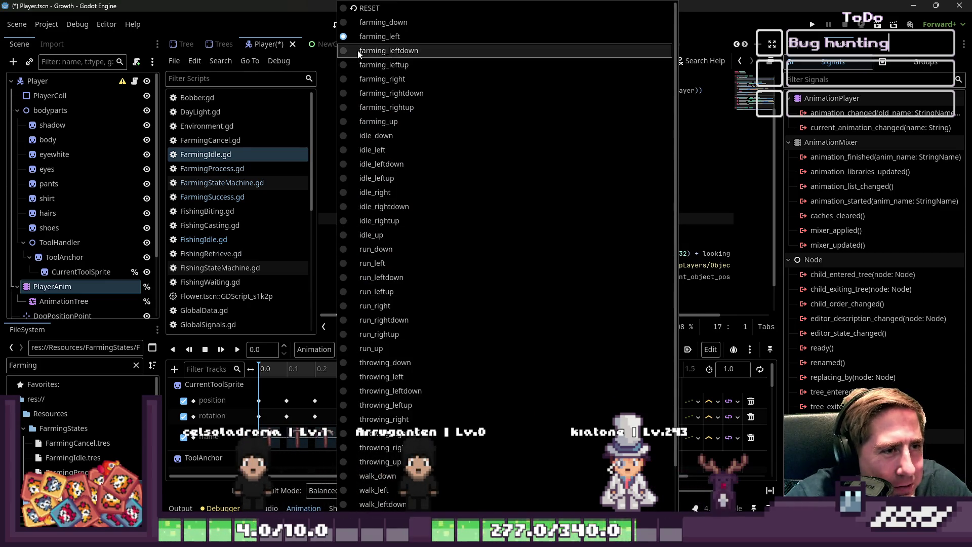
left_click(360, 79)
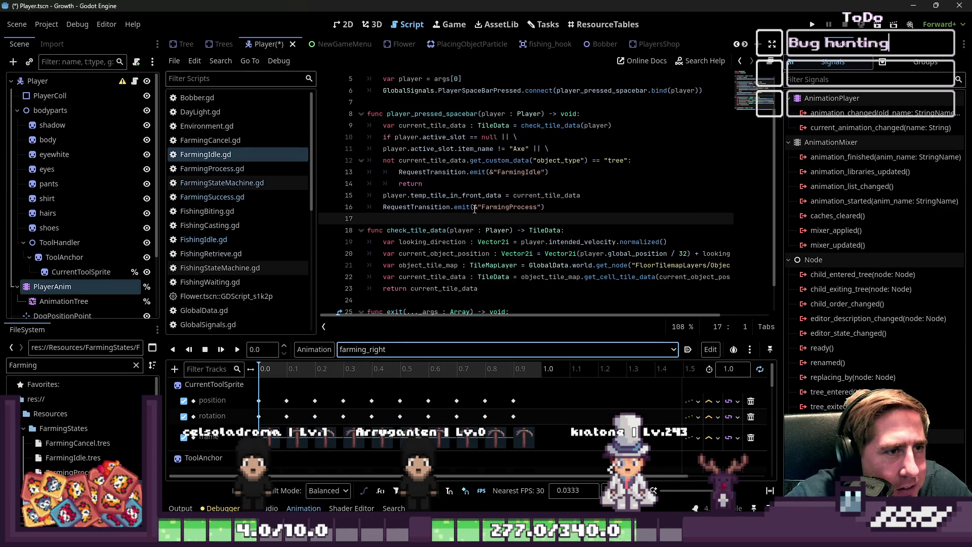
left_click(764, 370)
left_click(762, 371)
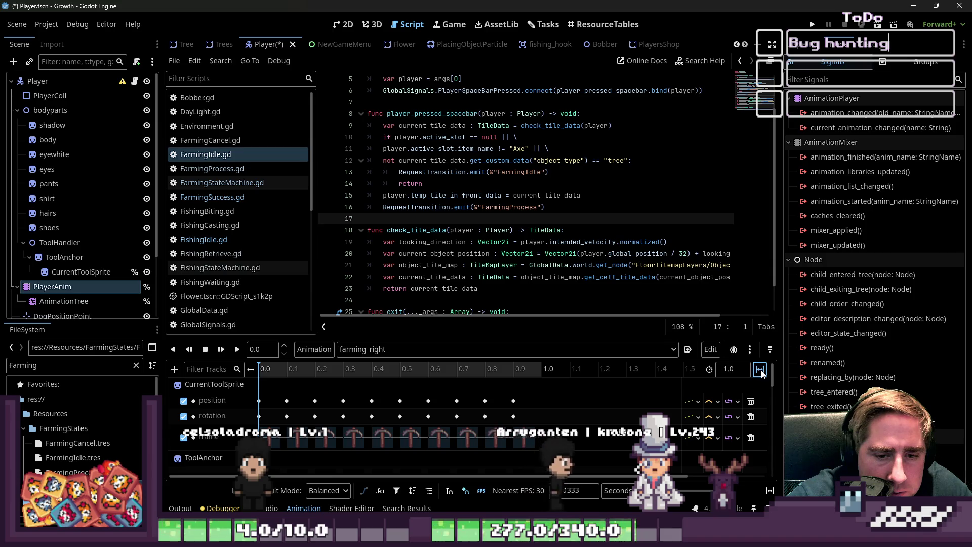
Switch to farming_up and relaunch the game
left_click(486, 349)
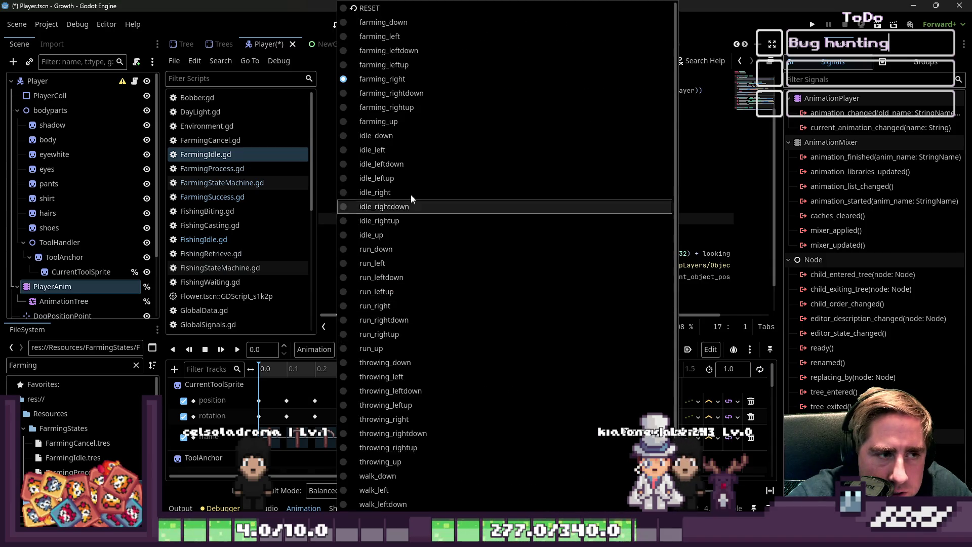
left_click(385, 122)
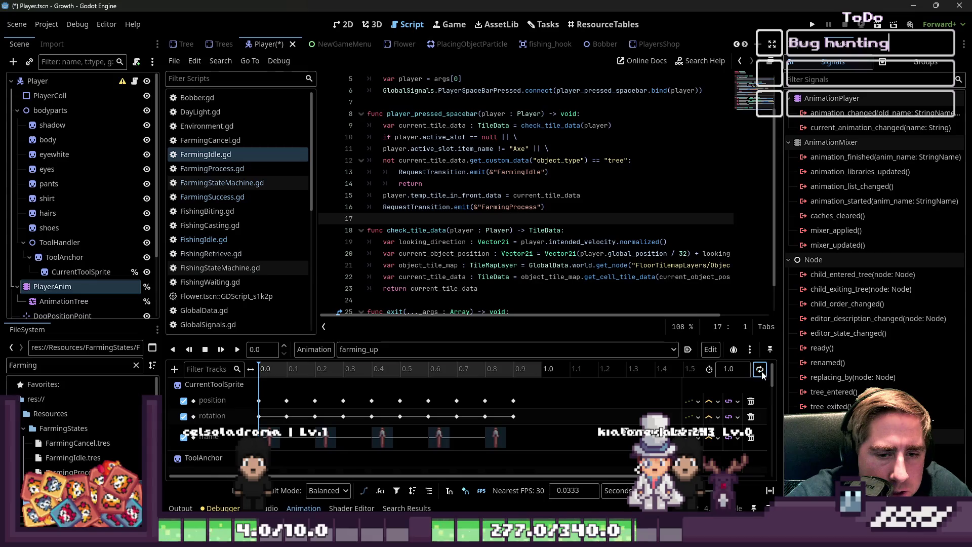
left_click(813, 23)
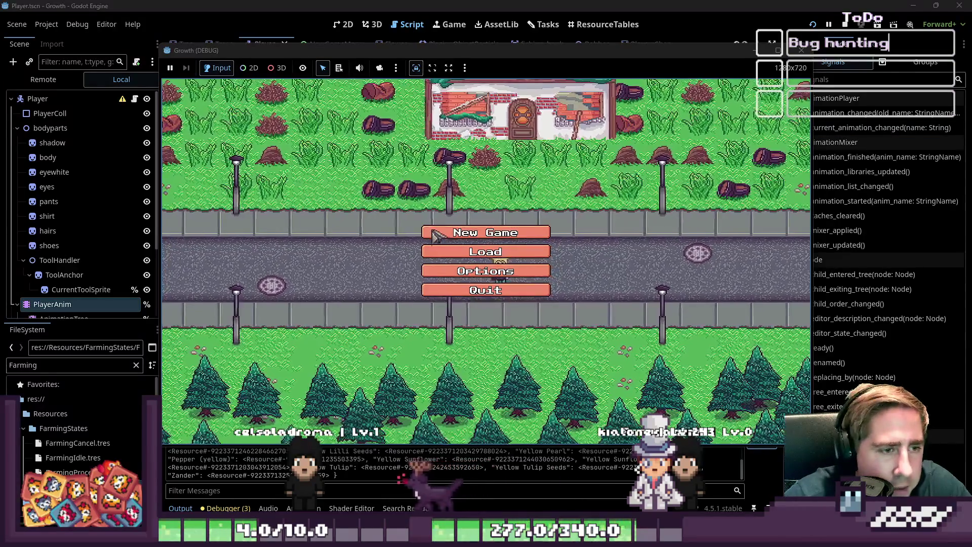
Start with a new character and browse then close the inventory
type("asd")
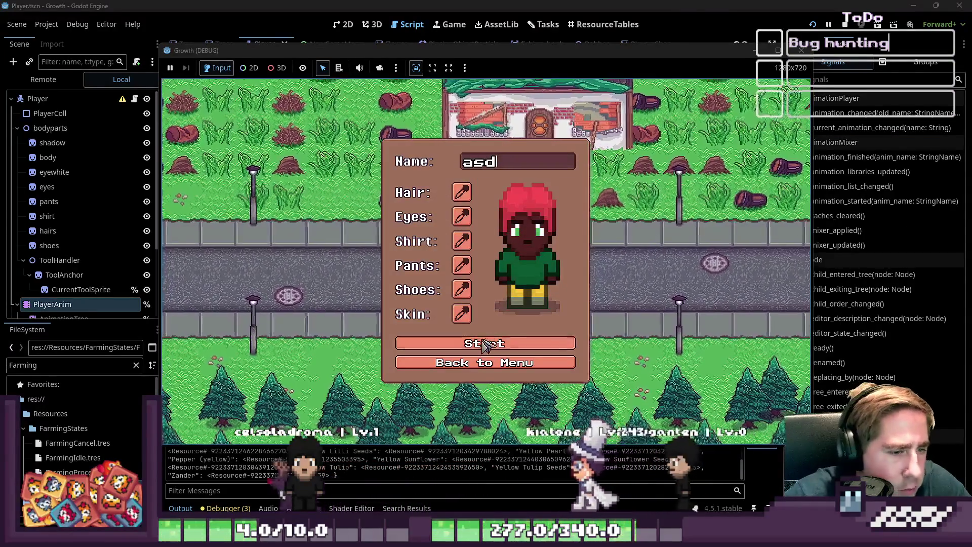
left_click(478, 345)
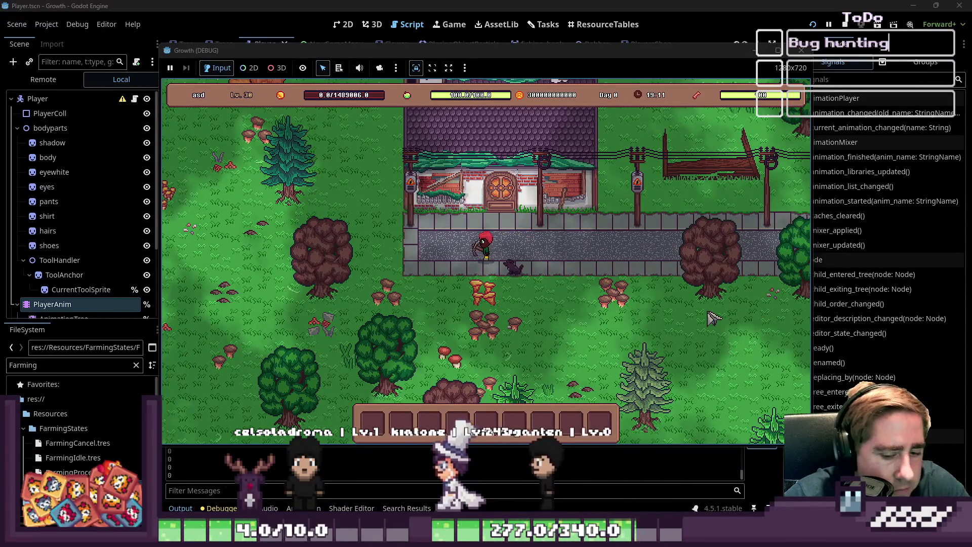
key("i")
mouse_move(565, 197)
scroll(605, 172, "up", 1)
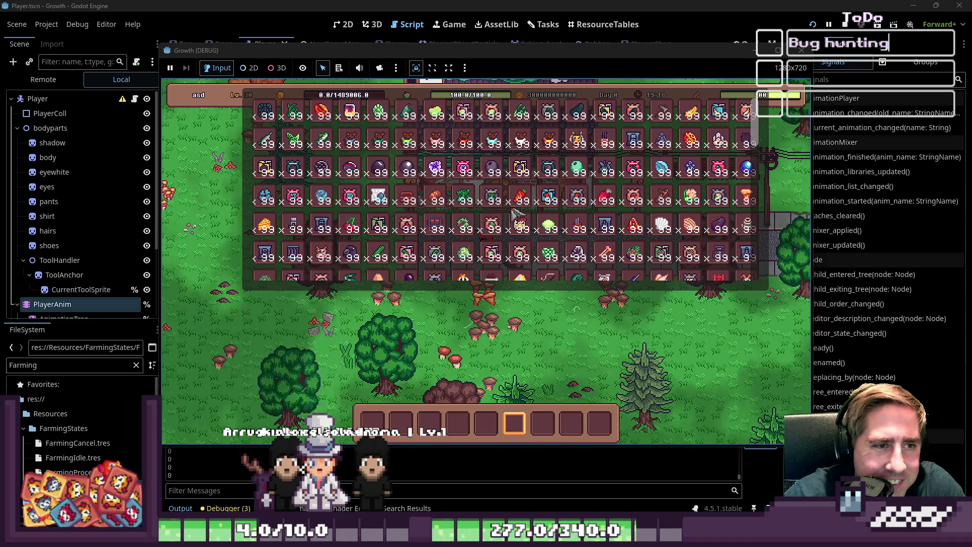
scroll(536, 172, "up", 1)
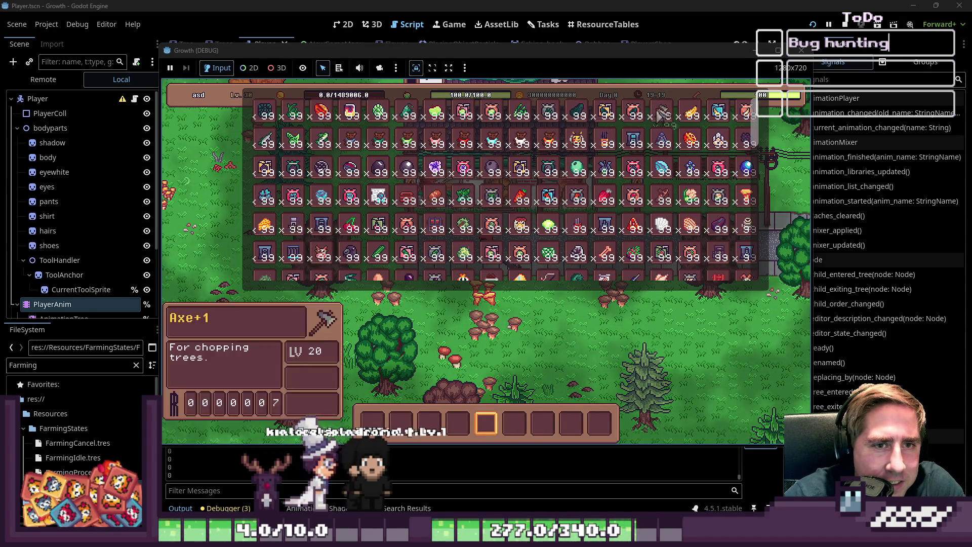
key("i")
Walk the player down-left and over to the forest trees
scroll(457, 328, "up", 1)
key("s")
key("a")
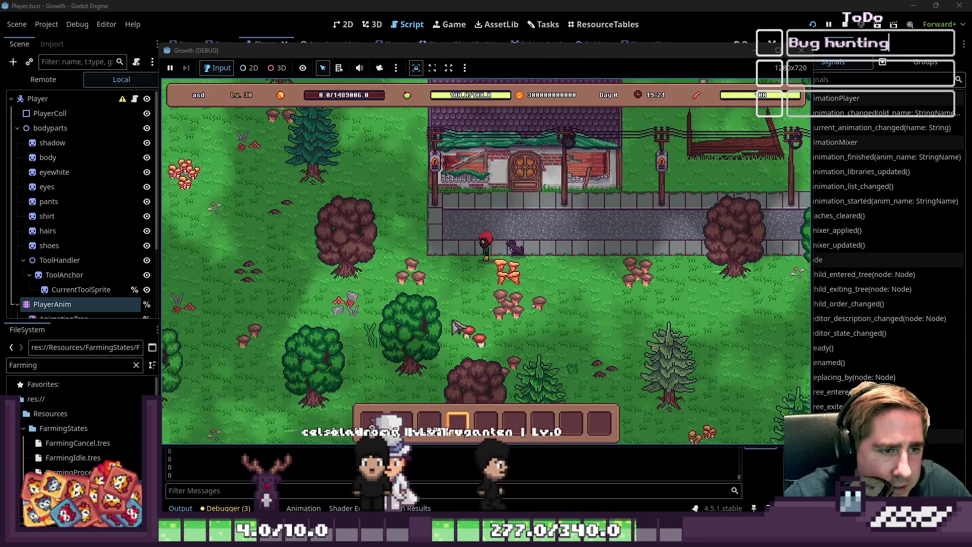
scroll(457, 328, "up", 2)
key("a")
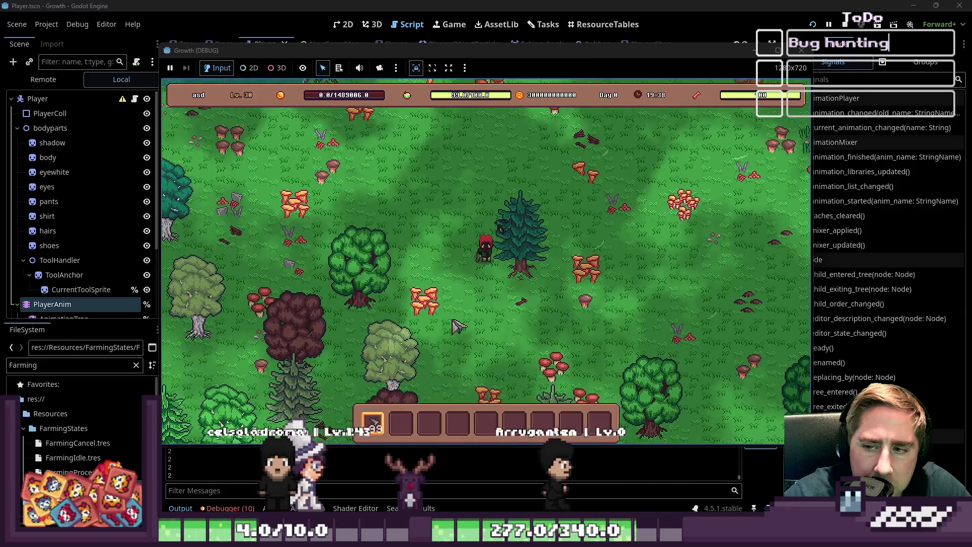
key("w")
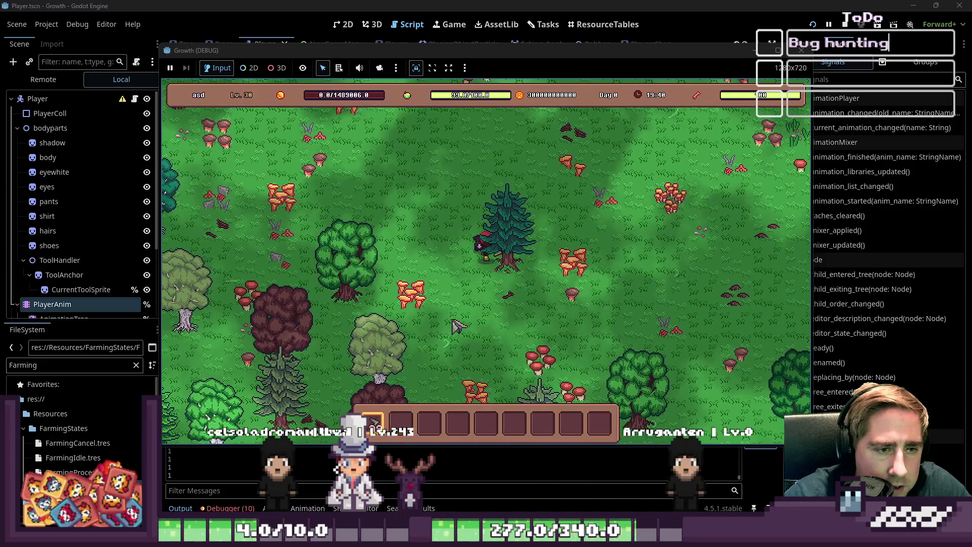
scroll(527, 204, "down", 3)
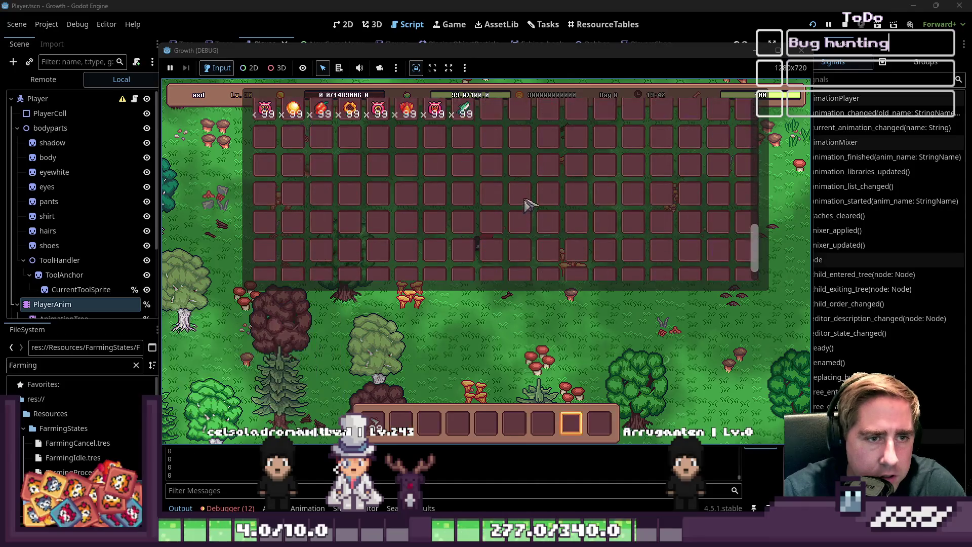
scroll(526, 204, "down", 2)
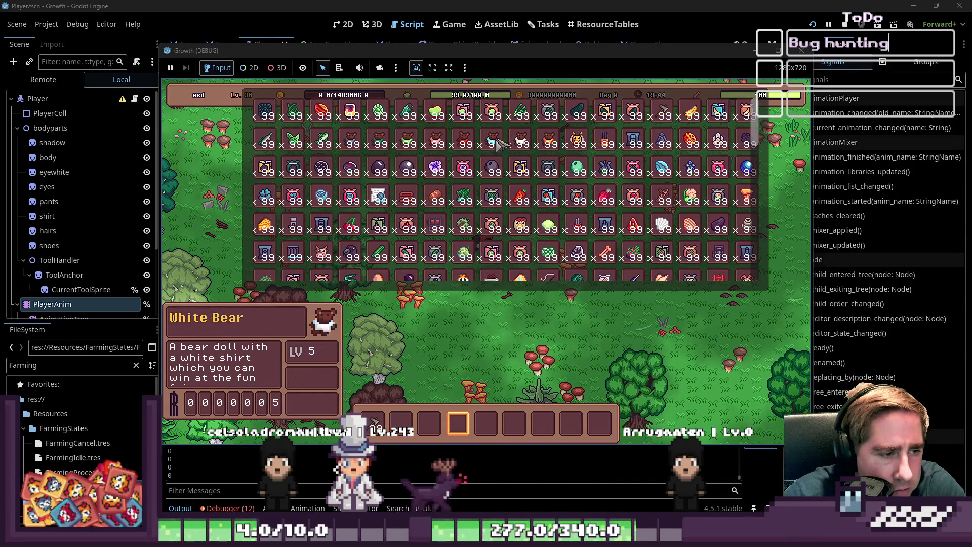
scroll(529, 205, "up", 2)
Walk through the forest to a tree, then return to the script editor
key("i")
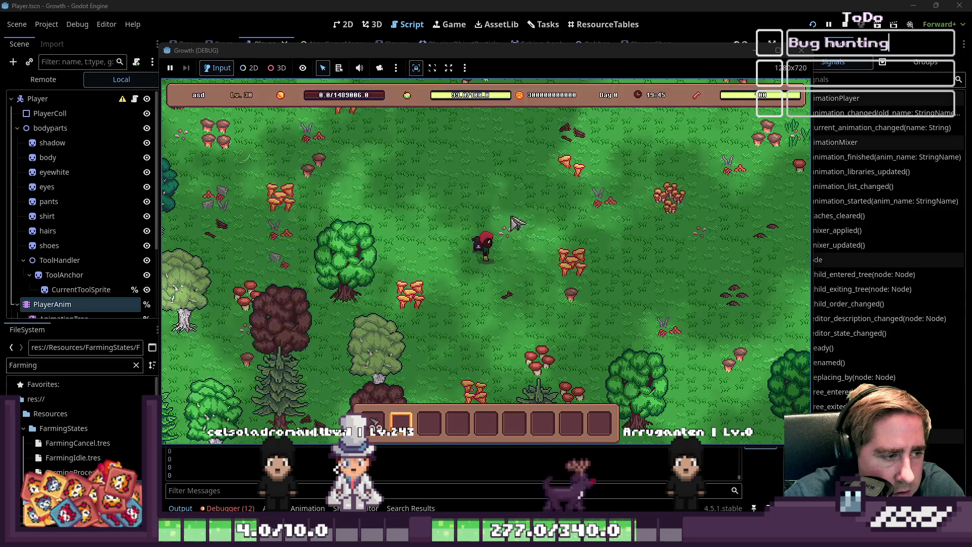
key("s")
key("a")
scroll(532, 240, "up", 1)
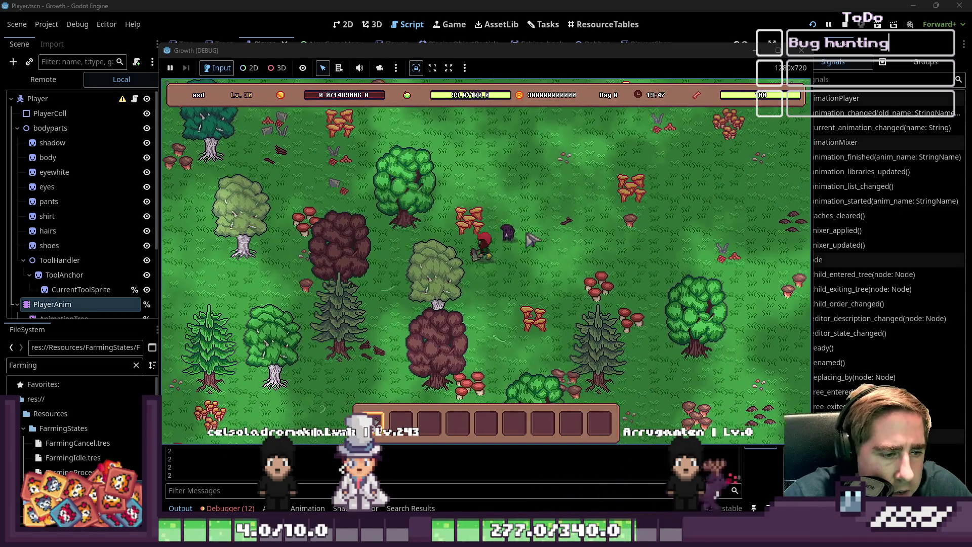
key("w")
key("a")
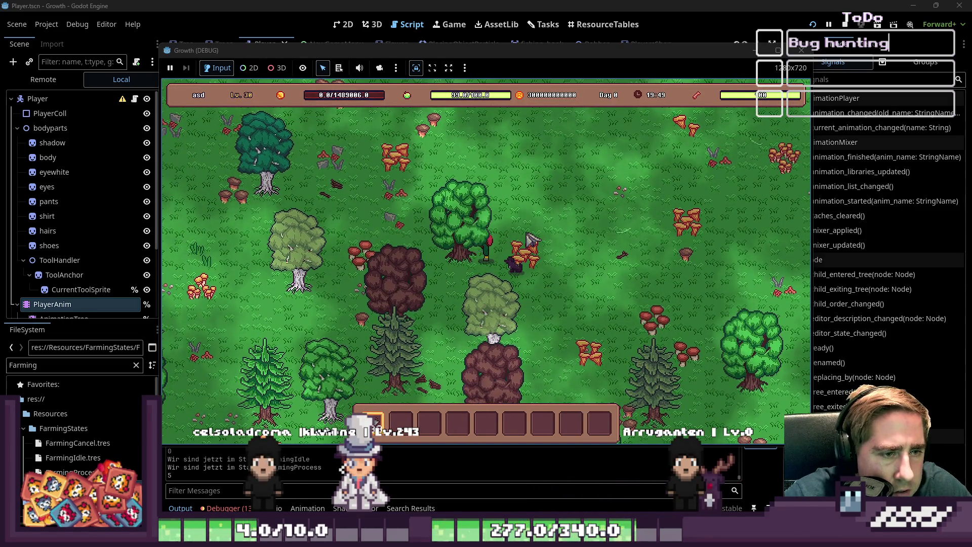
key("a")
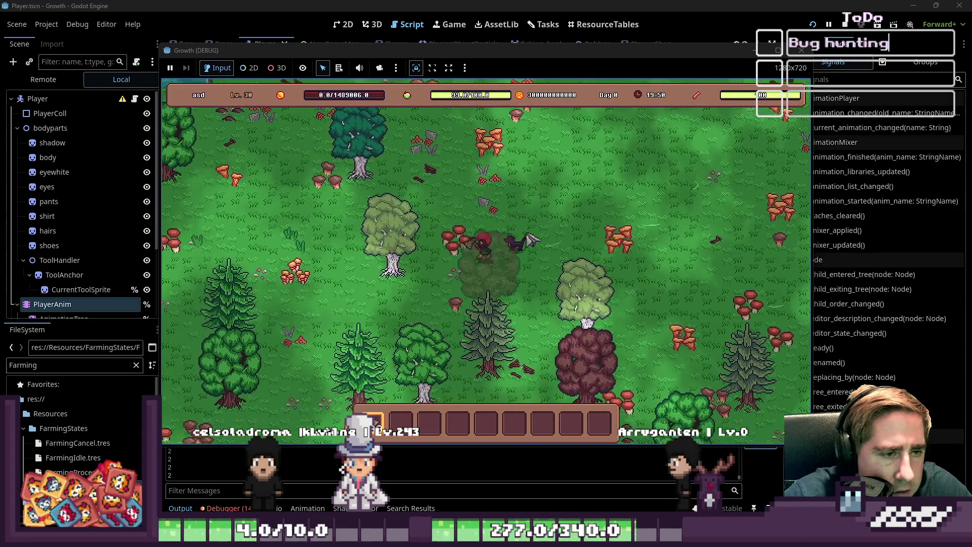
key("alt+Tab")
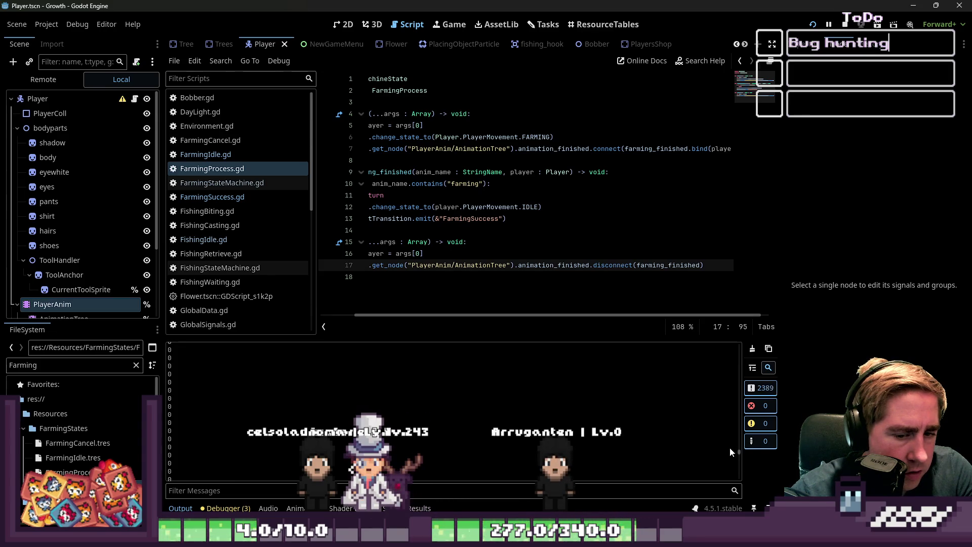
Stop the game with F8 and inspect the FarmingSuccess transition on line 13
key("F8")
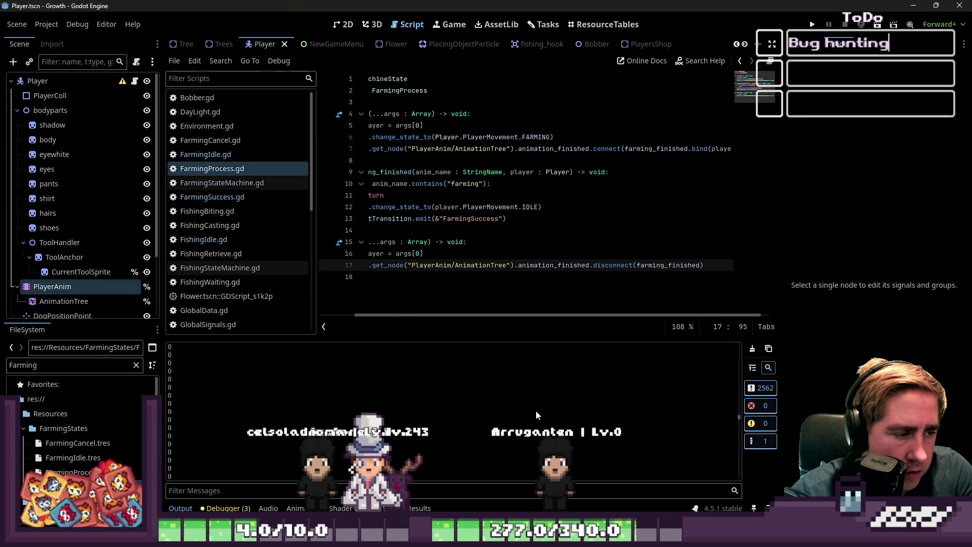
scroll(268, 417, "up", 3)
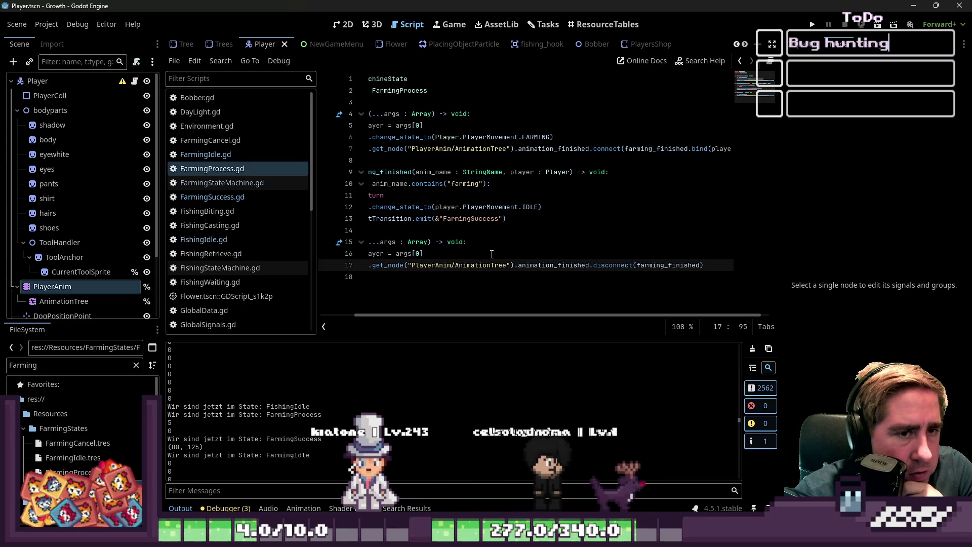
left_click(584, 224)
scroll(494, 321, "left", 3)
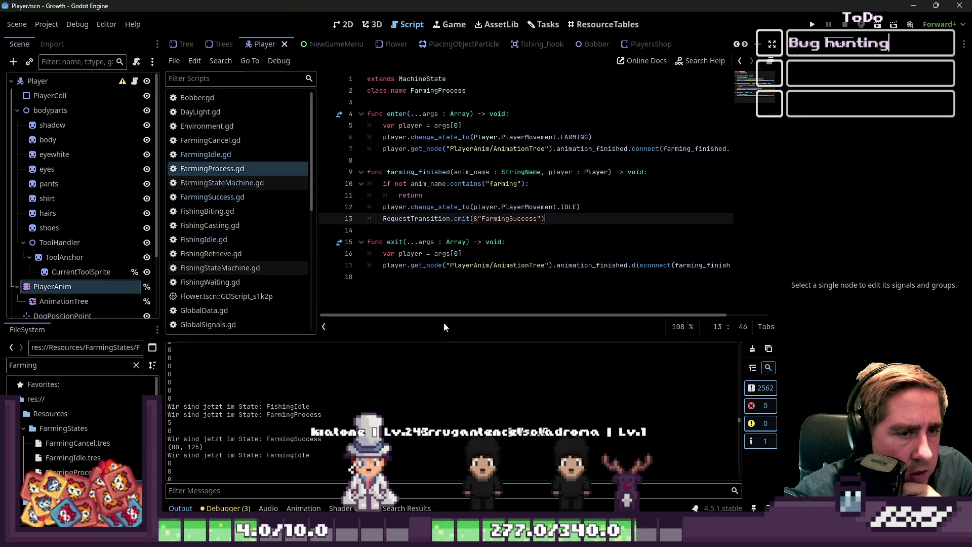
In FarmingSuccess.gd, append ' * ' after current_object_position and relaunch the game
left_click(246, 199)
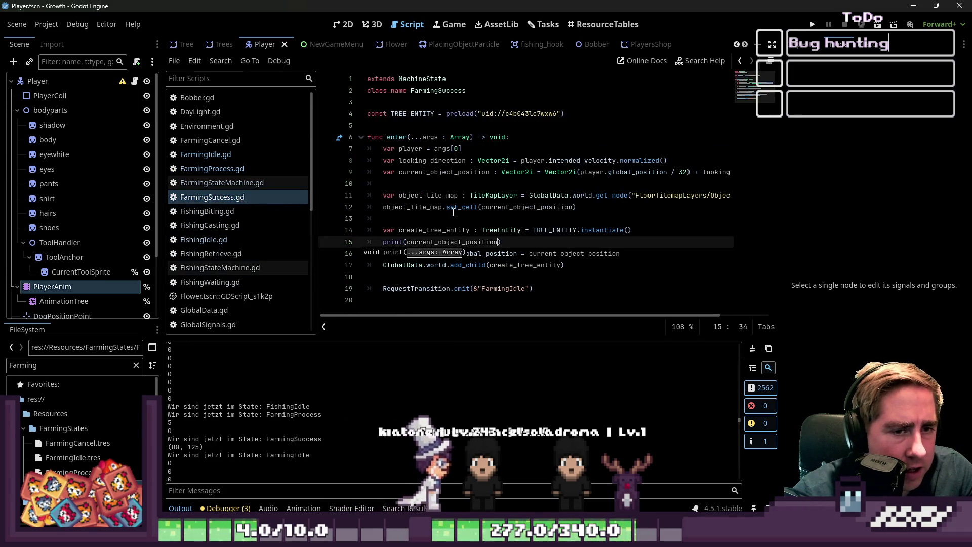
left_click(678, 183)
left_click_drag(671, 172, 684, 173)
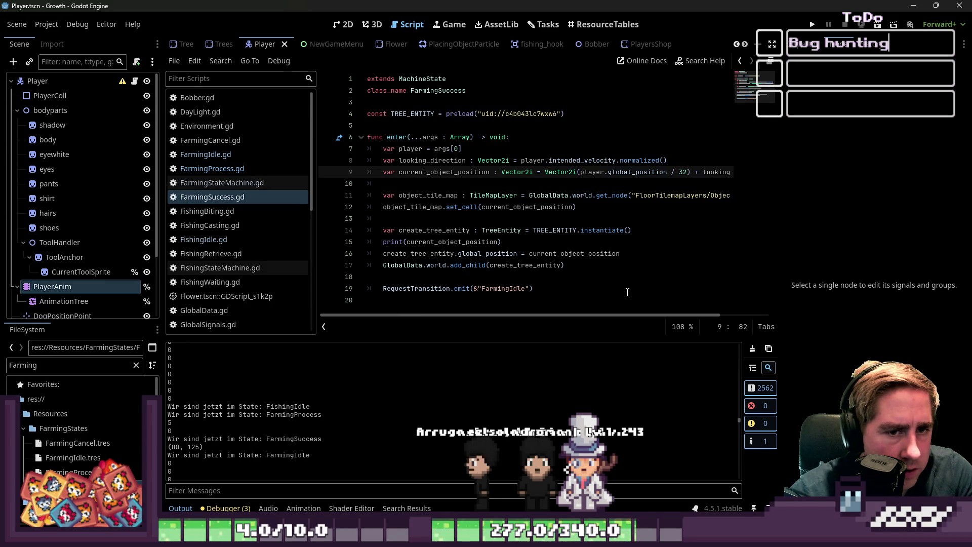
scroll(623, 289, "right", 2)
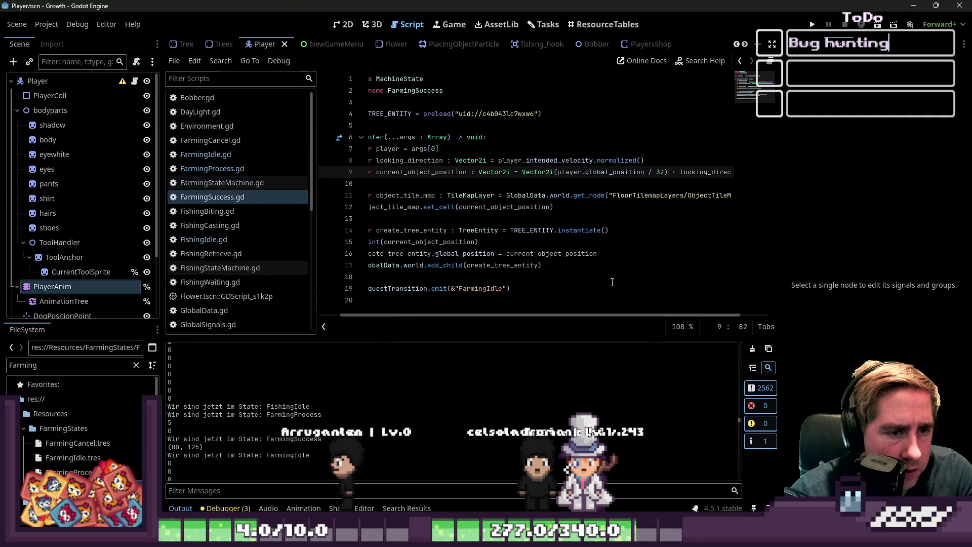
left_click(618, 254)
type("*")
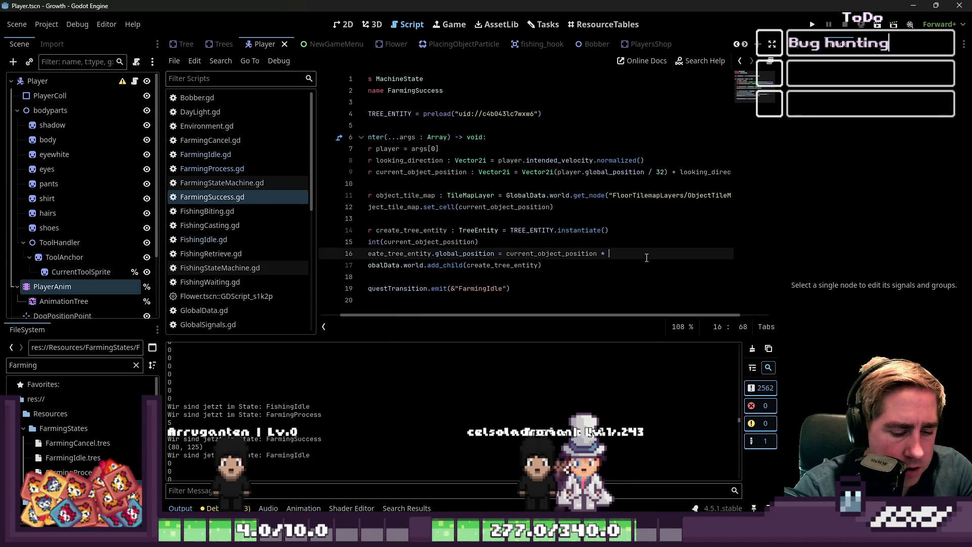
left_click(812, 24)
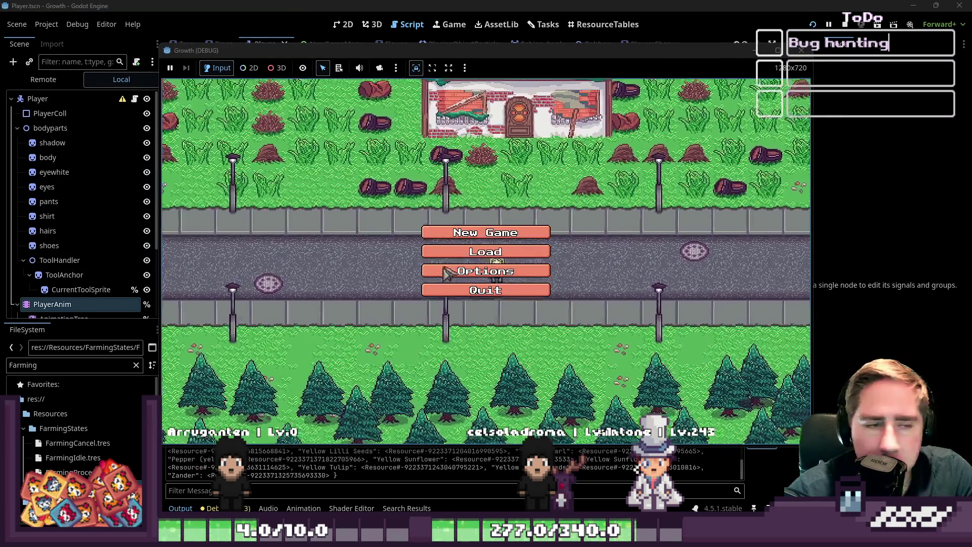
Delete the three old save slots and start a new game with a new character
left_click(496, 226)
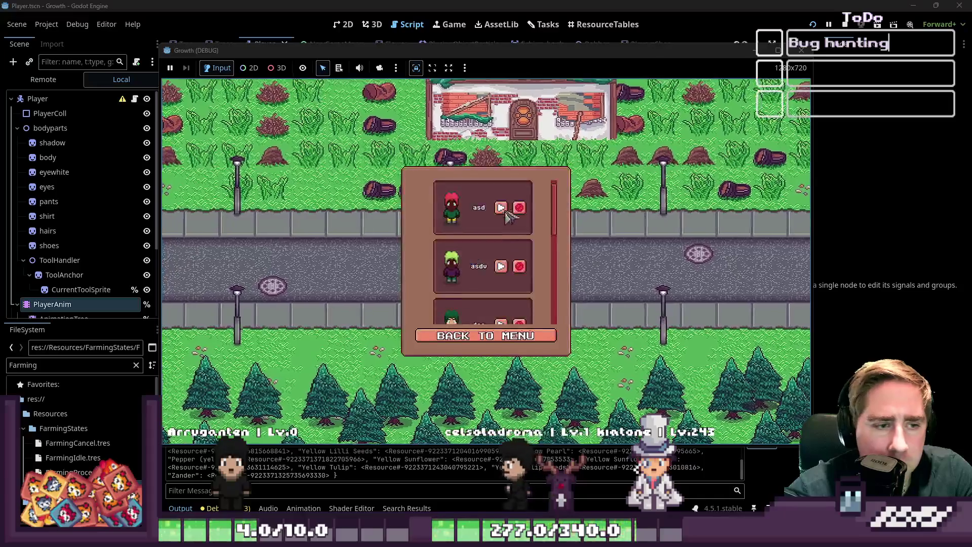
left_click(519, 207)
left_click(519, 208)
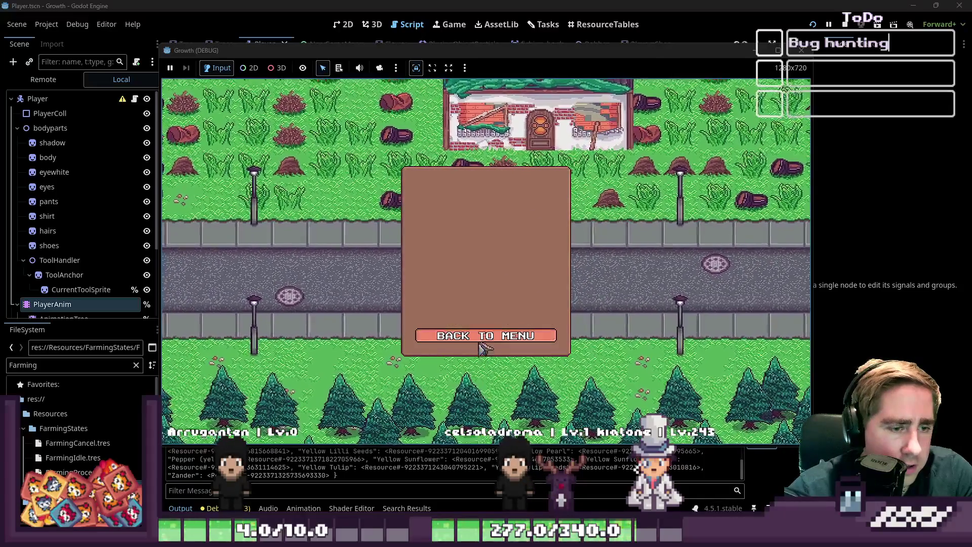
left_click(486, 335)
left_click(496, 233)
type("asd")
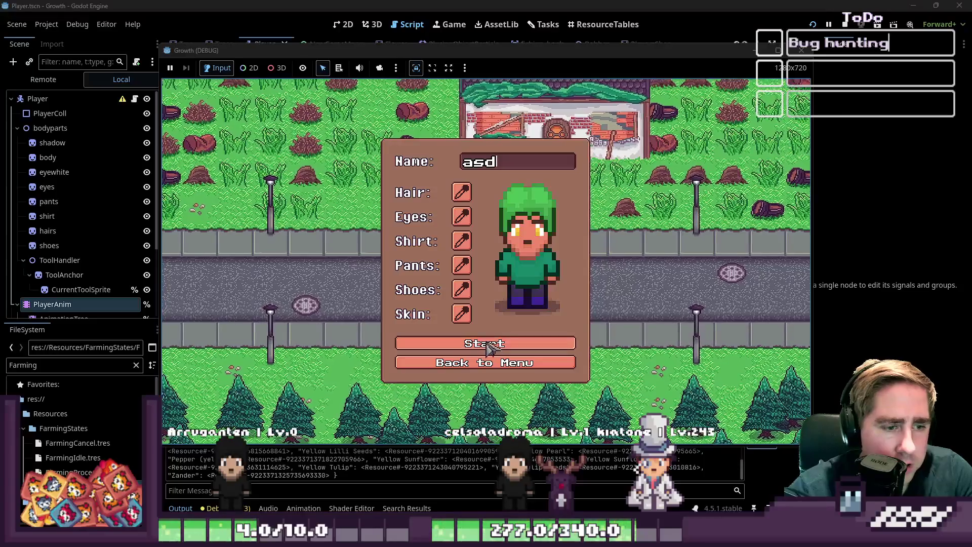
left_click(493, 344)
Equip hotbar slot 1, walk to a tree and swing the axe at it
key("s")
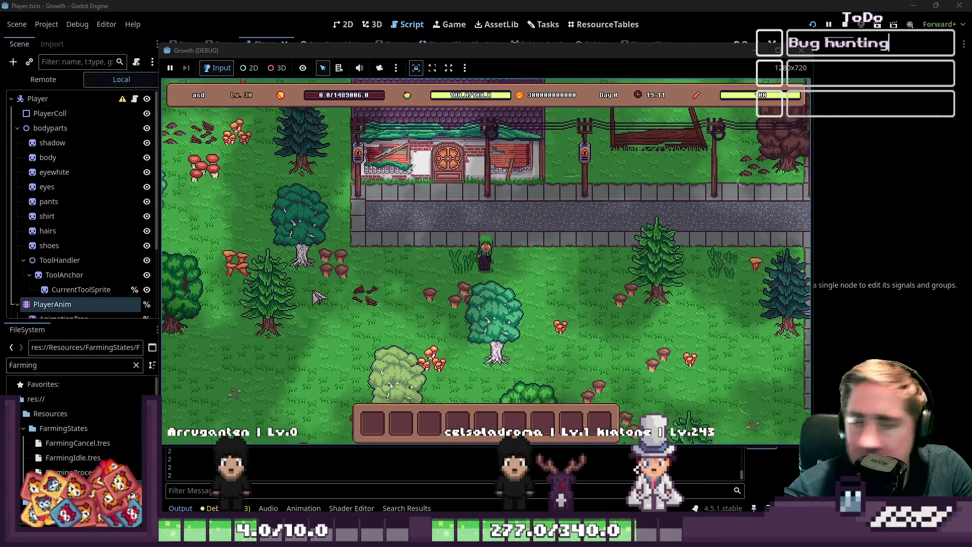
key("i")
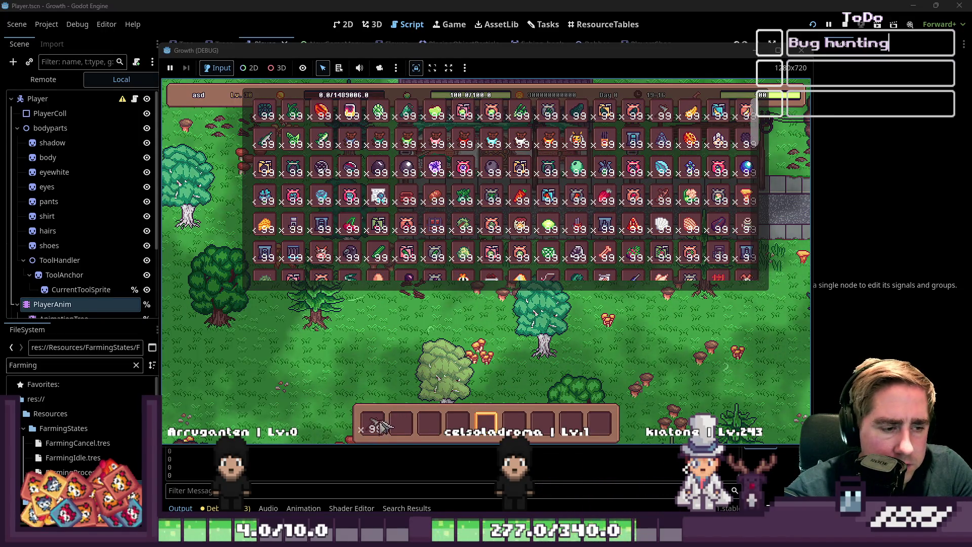
key("i")
key("1")
key("a")
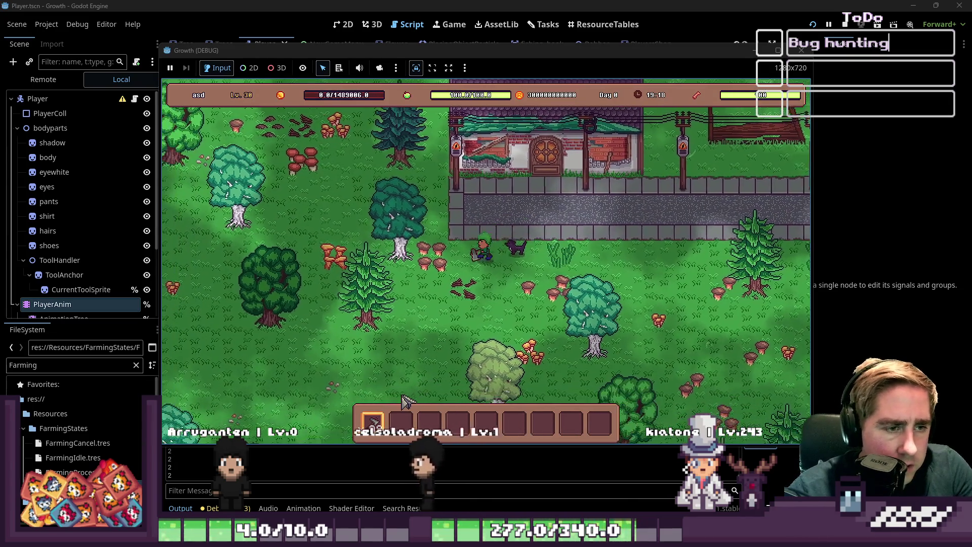
left_click(405, 401)
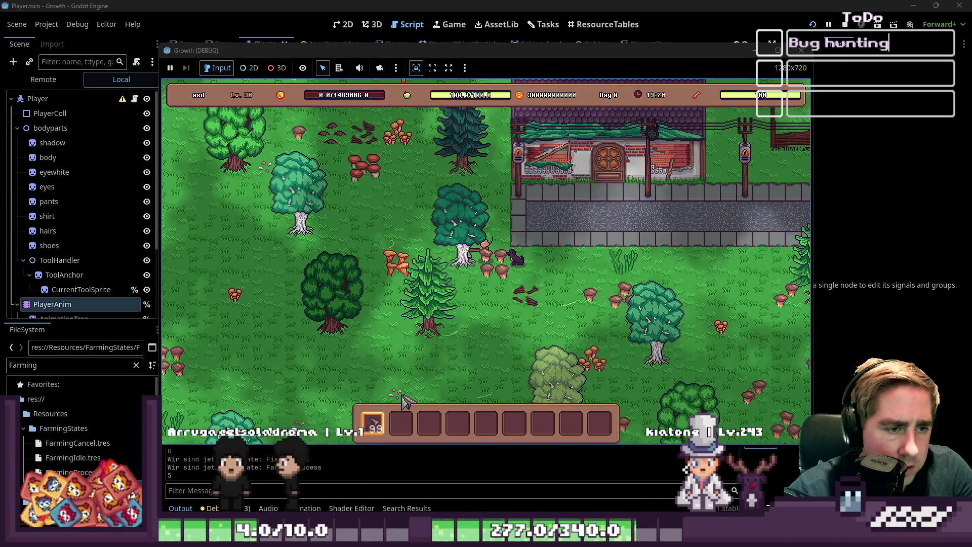
key("w")
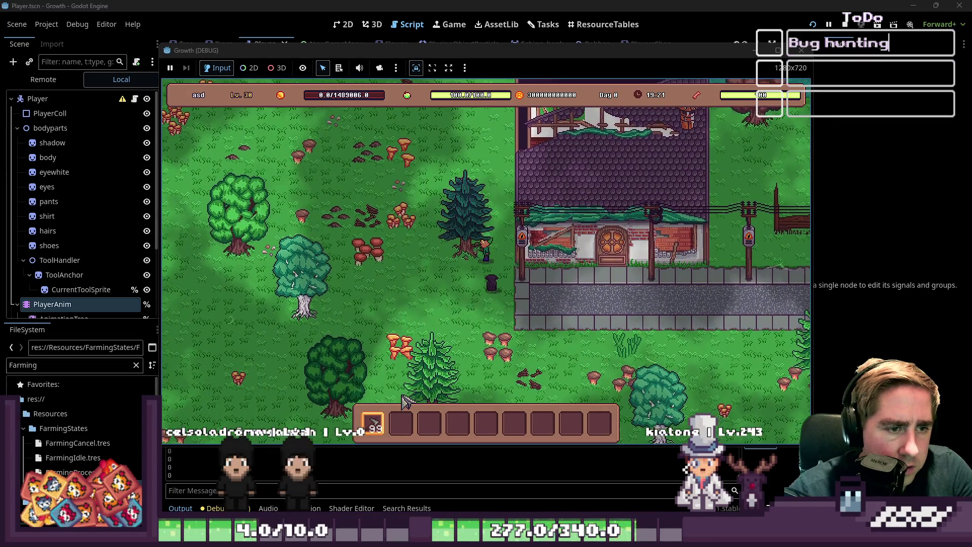
key("a")
key("s")
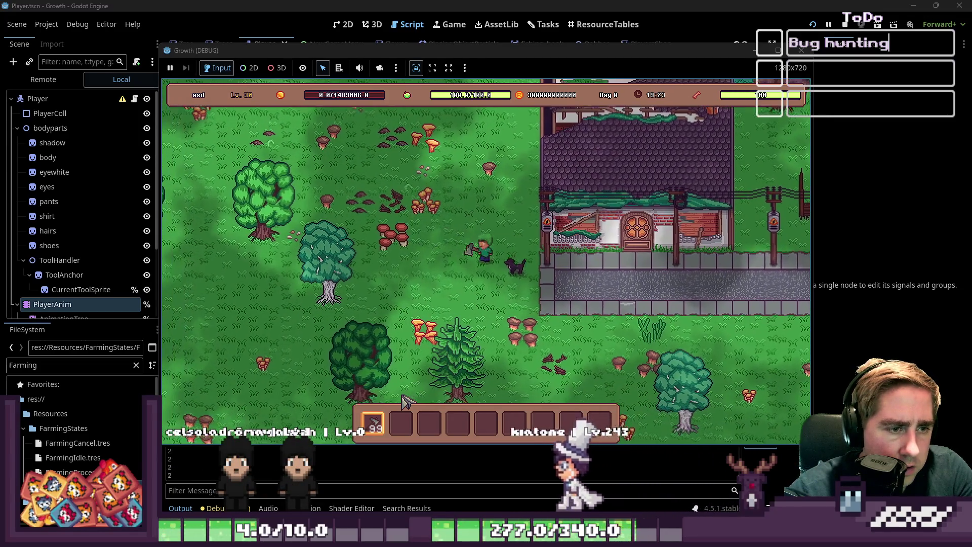
left_click(405, 400)
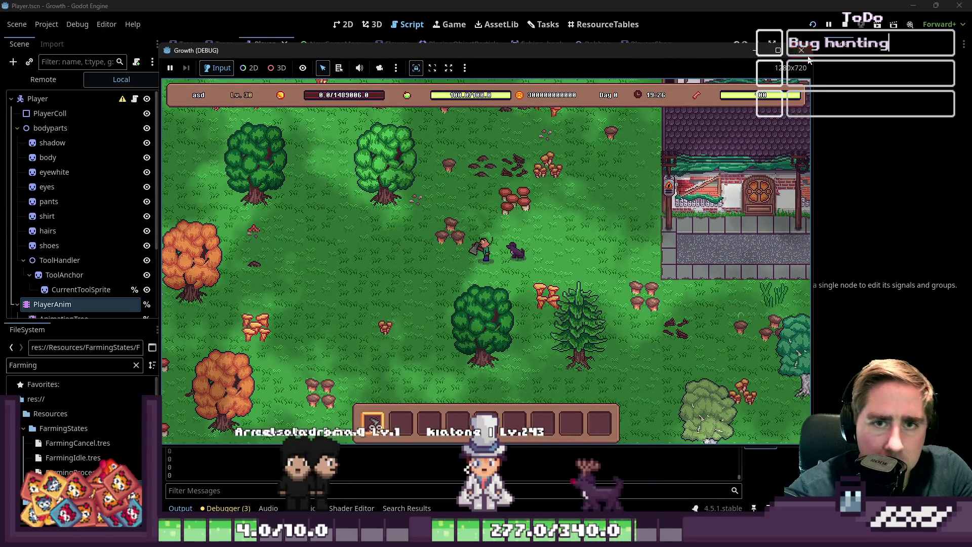
Close the game and go to empty line 18 of FarmingSuccess.gd
left_click(804, 51)
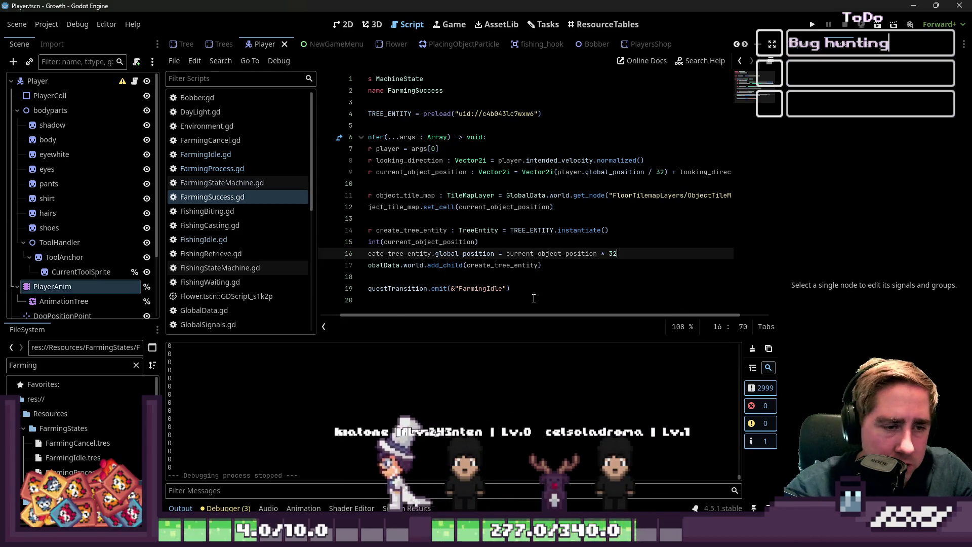
key("ctrl+End")
left_click(516, 278)
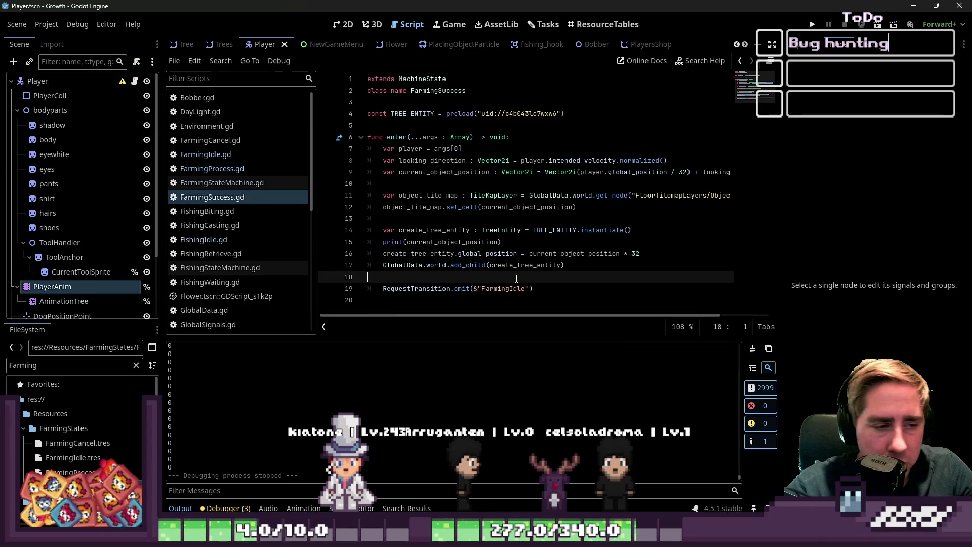